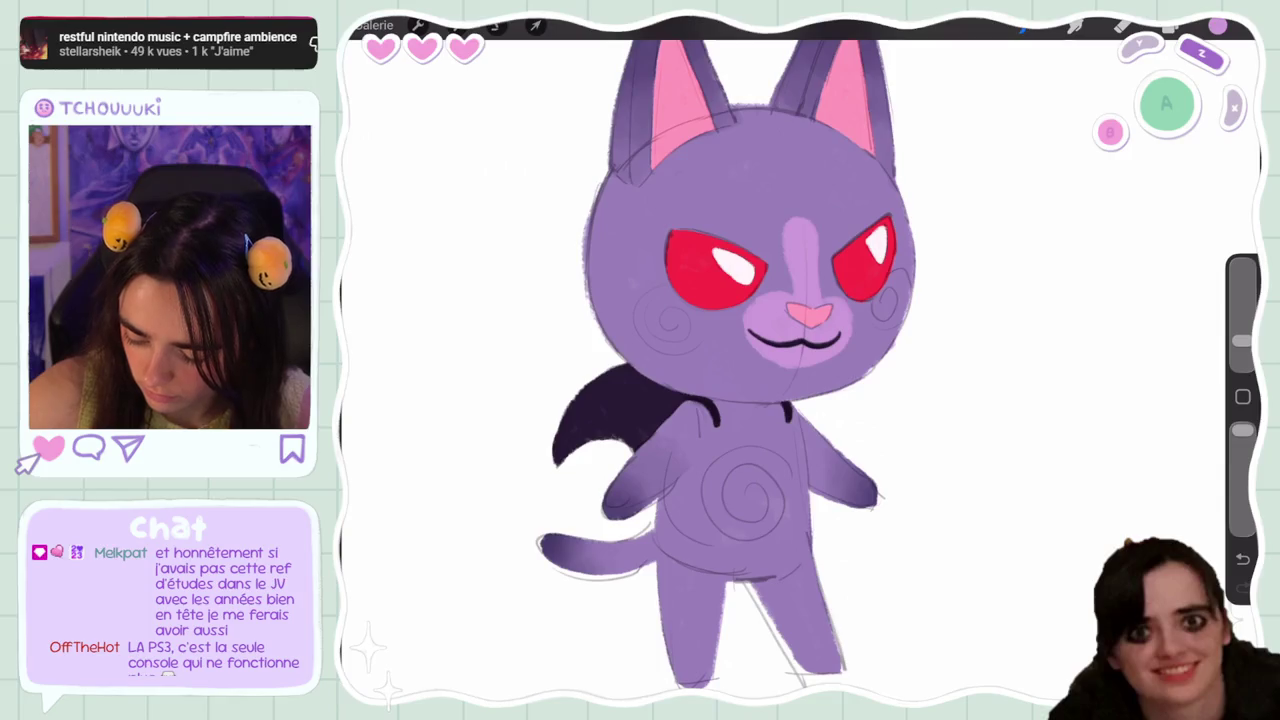
Paint over the light muzzle patch with purple
scroll(720, 360, "up", 5)
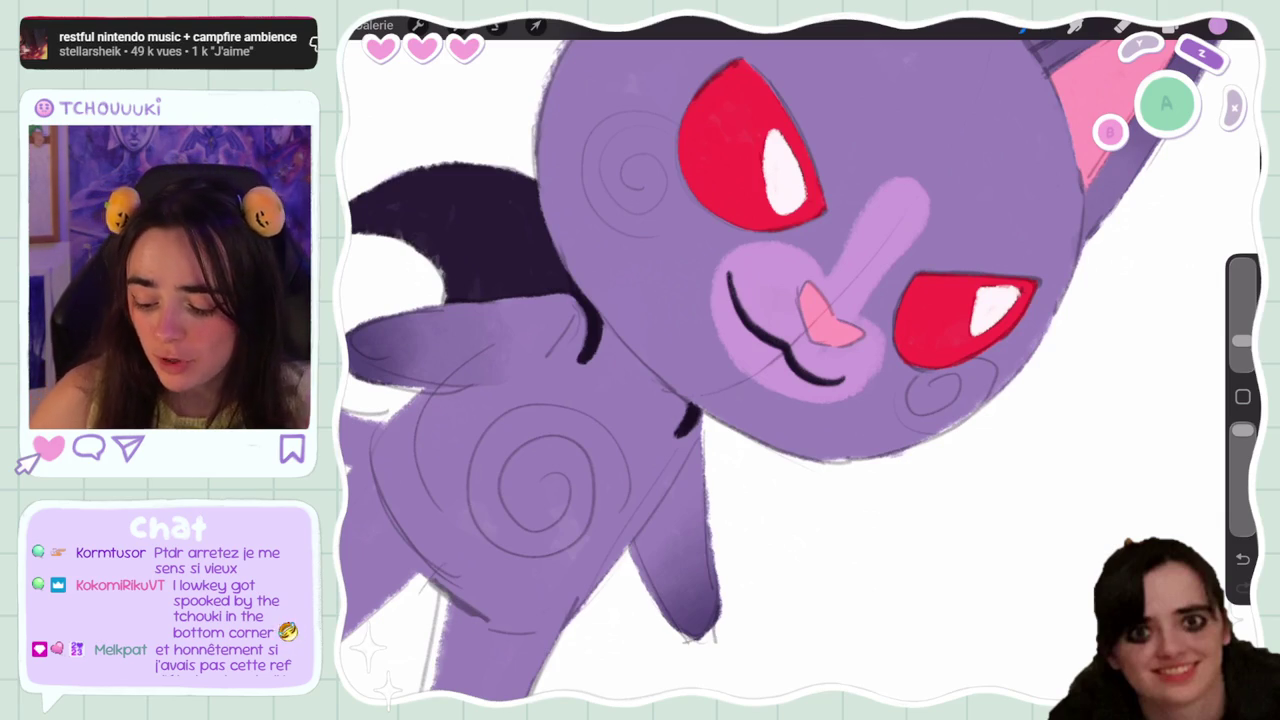
scroll(800, 370, "down", 5)
scroll(730, 360, "up", 3)
scroll(730, 360, "up", 3)
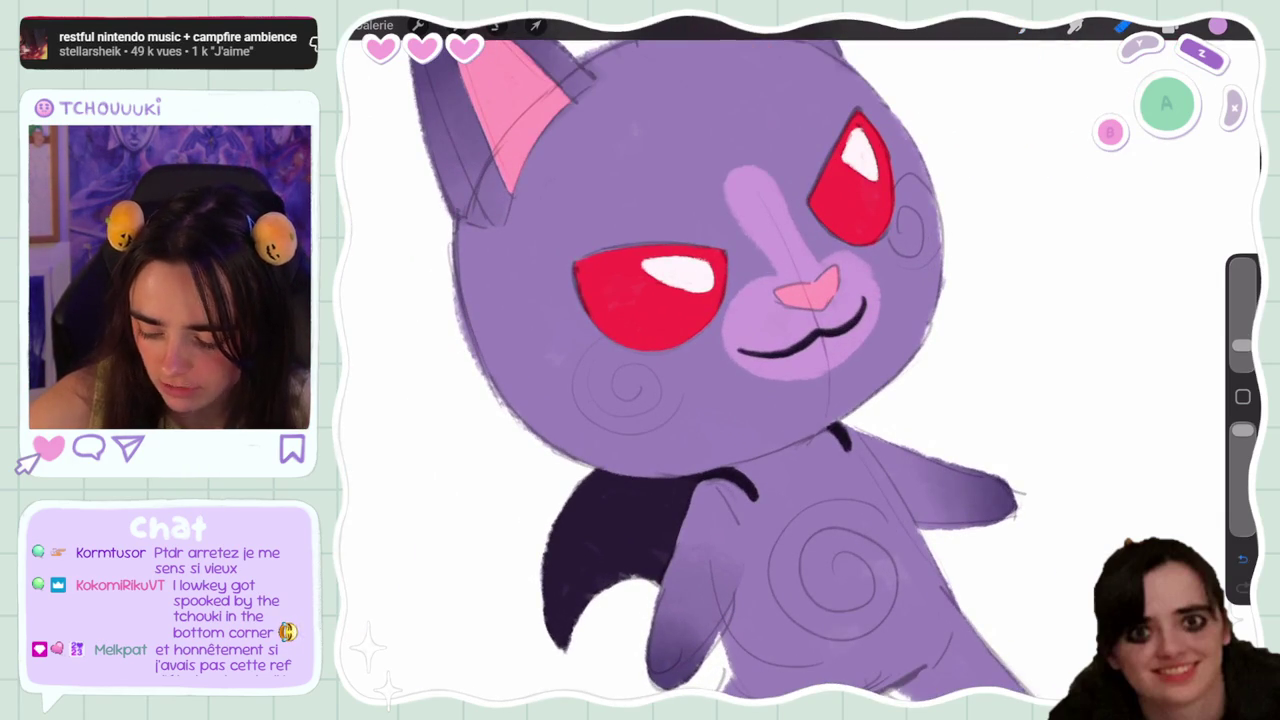
left_click(1170, 27)
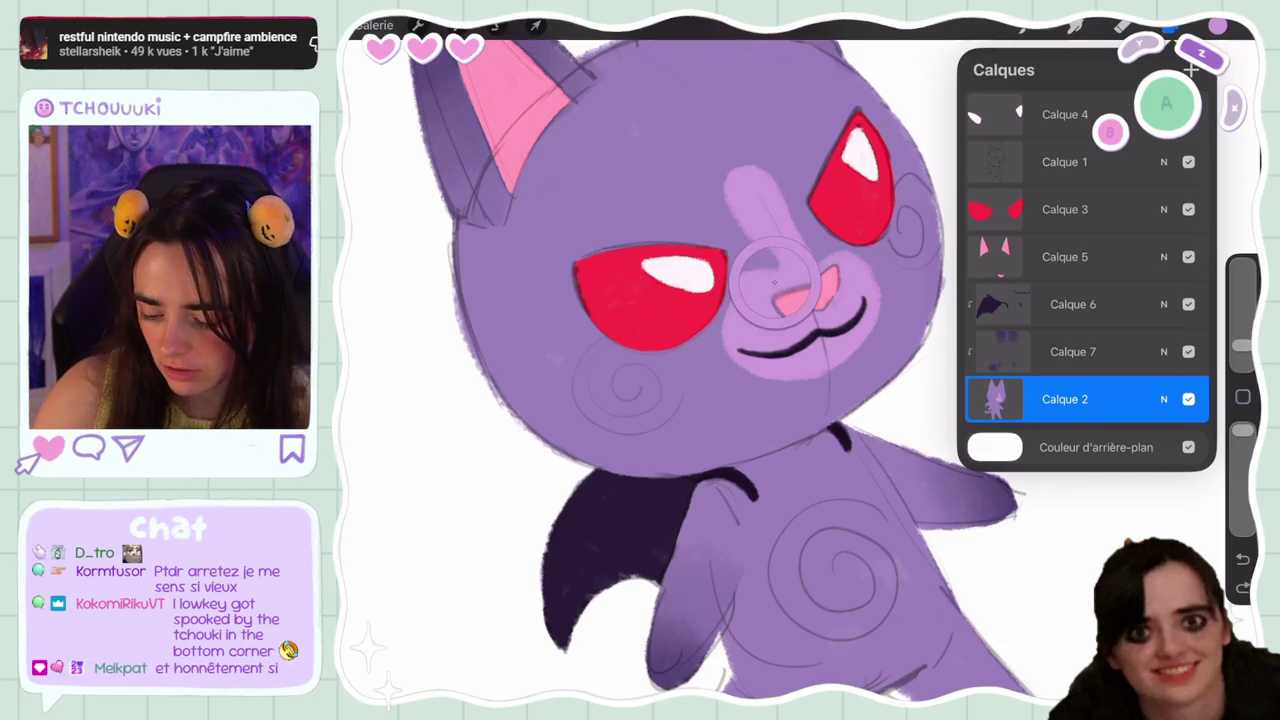
left_click(740, 200)
left_click_drag(736, 178, 785, 260)
left_click_drag(1242, 342, 1242, 332)
mouse_move(740, 170)
left_mouse_down()
mouse_move(760, 245)
mouse_move(850, 340)
left_mouse_up()
left_click_drag(740, 320, 860, 370)
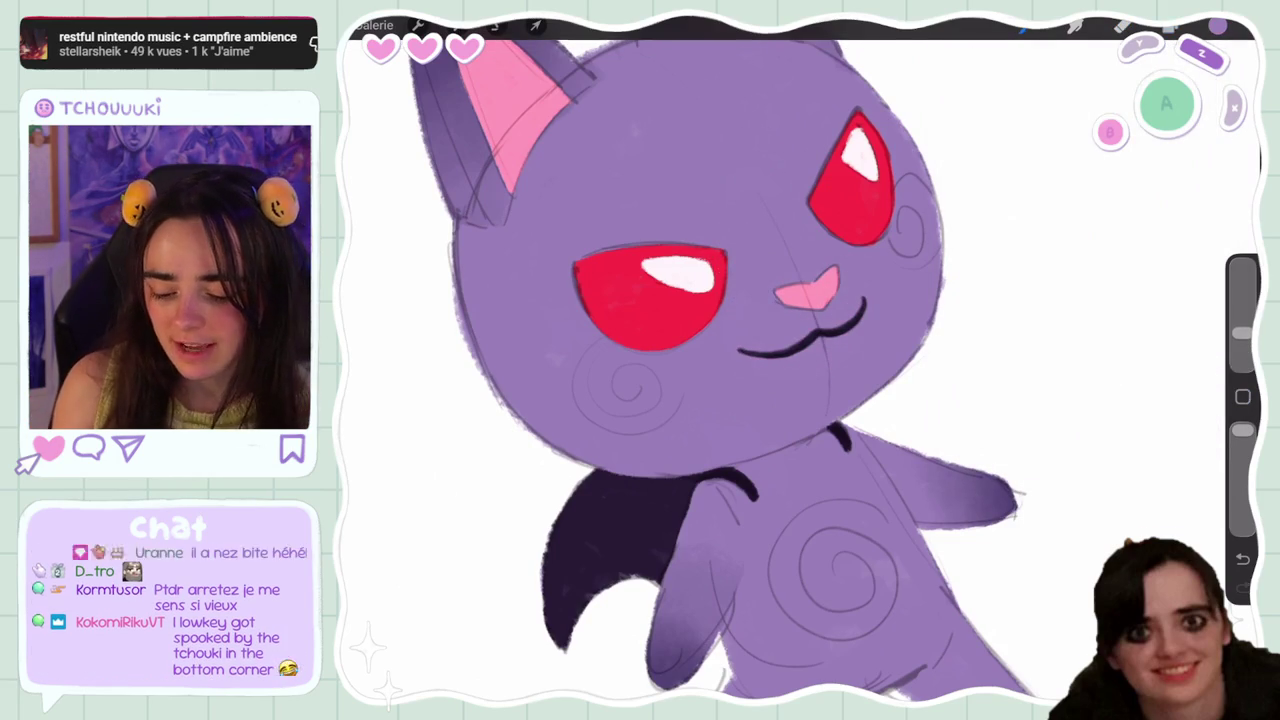
Choose a lighter lavender colour, undoing an accidental body fill
left_click(1170, 27)
left_click(1217, 27)
left_click_drag(1217, 27, 650, 420)
left_click(1217, 27)
left_click_drag(1032, 132, 1016, 128)
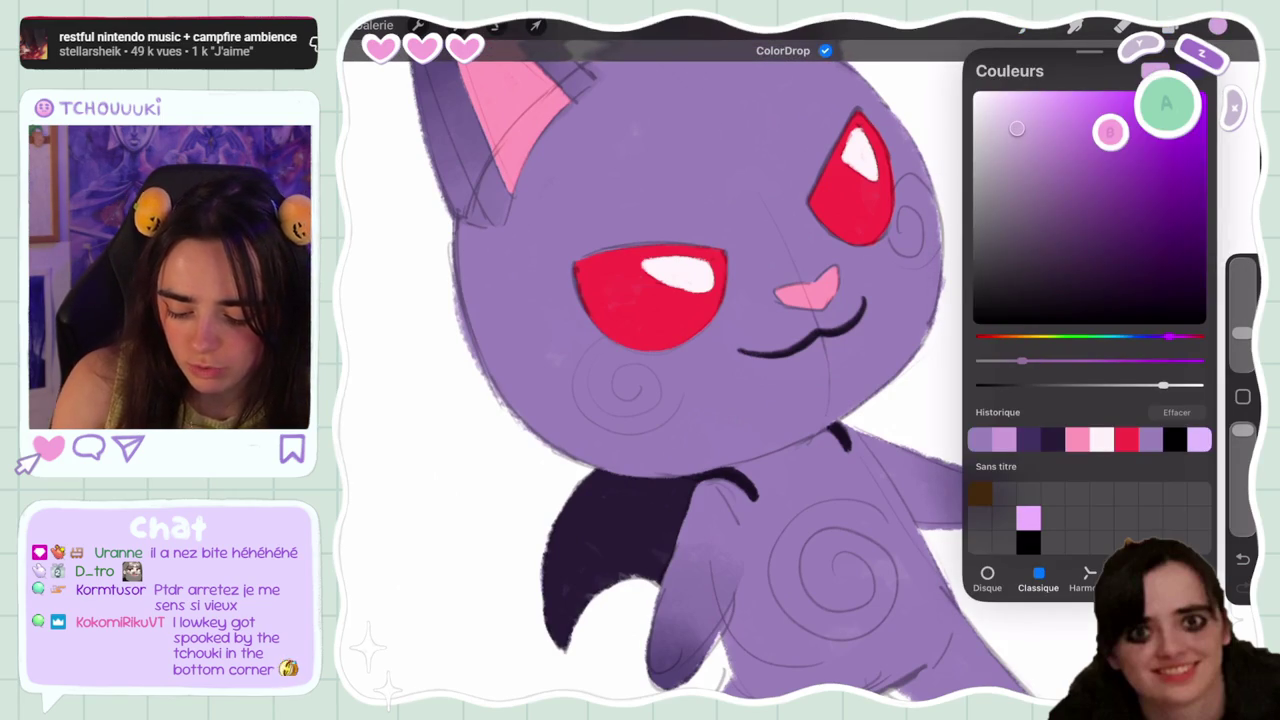
left_click(1217, 27)
key("ctrl+z")
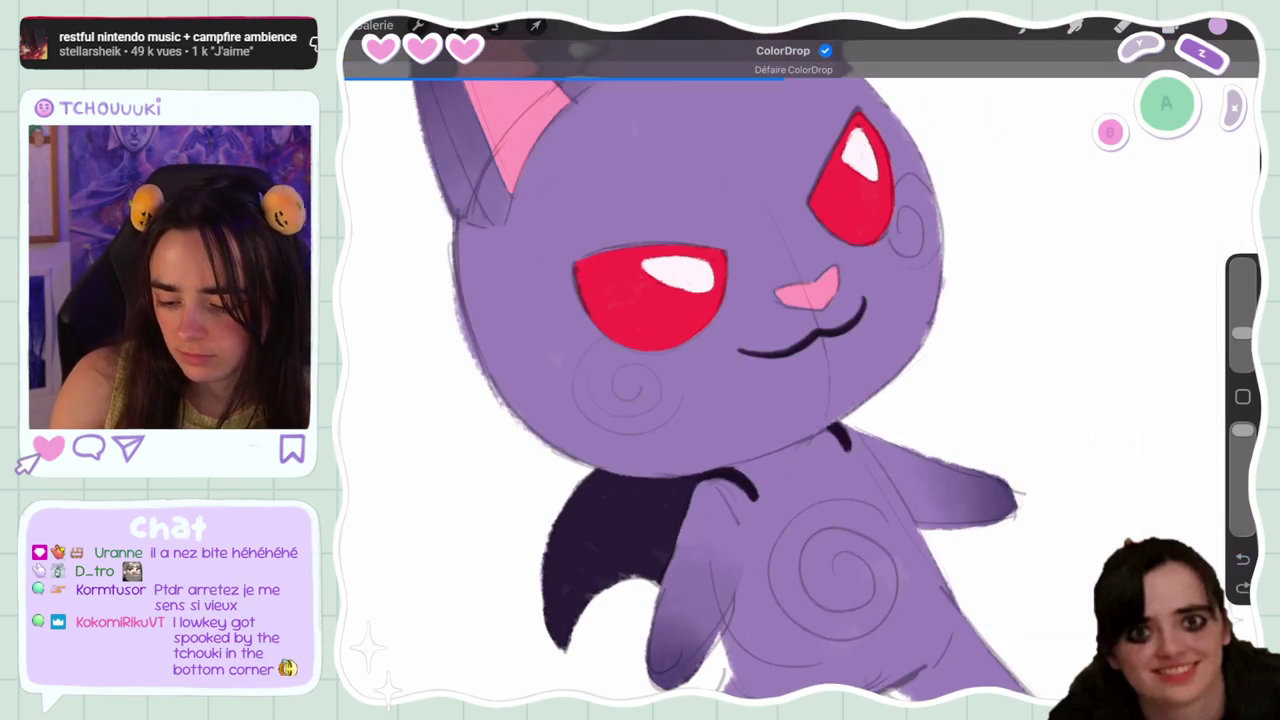
Pick a favourite brush, make it smaller, and try light strokes near the nose
left_click(1025, 27)
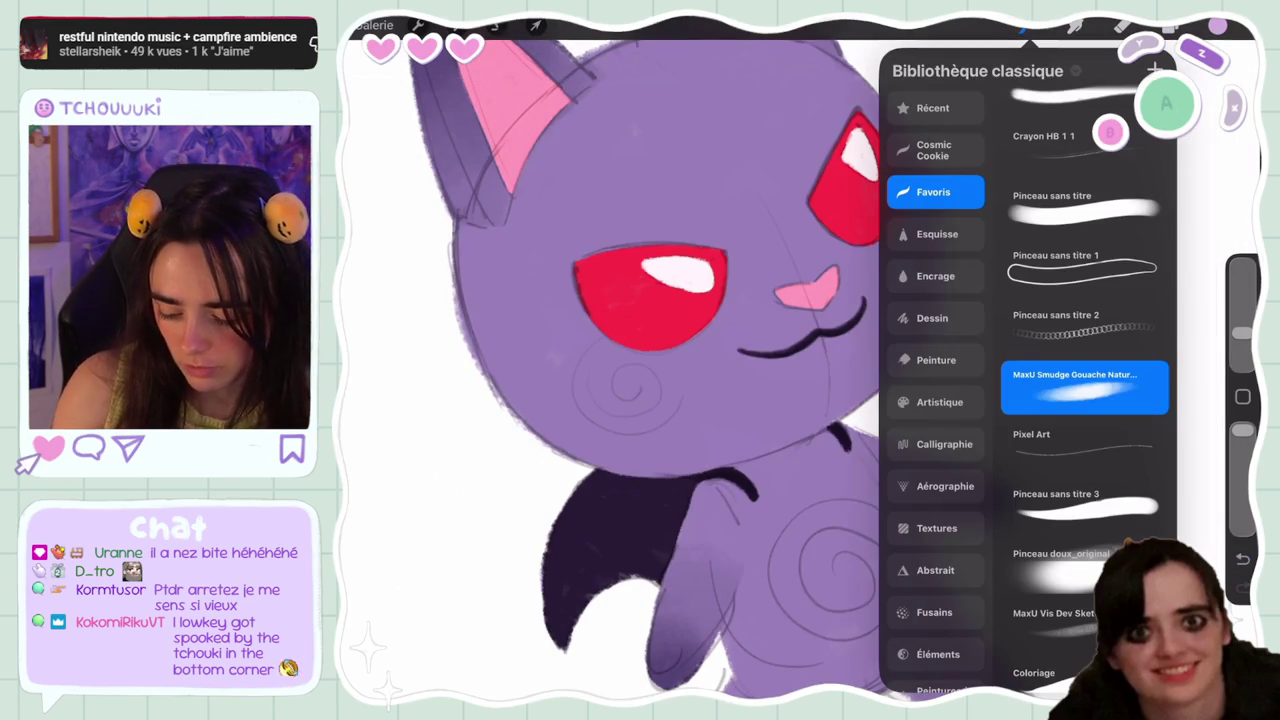
left_click(1084, 387)
left_click_drag(1242, 332, 1242, 348)
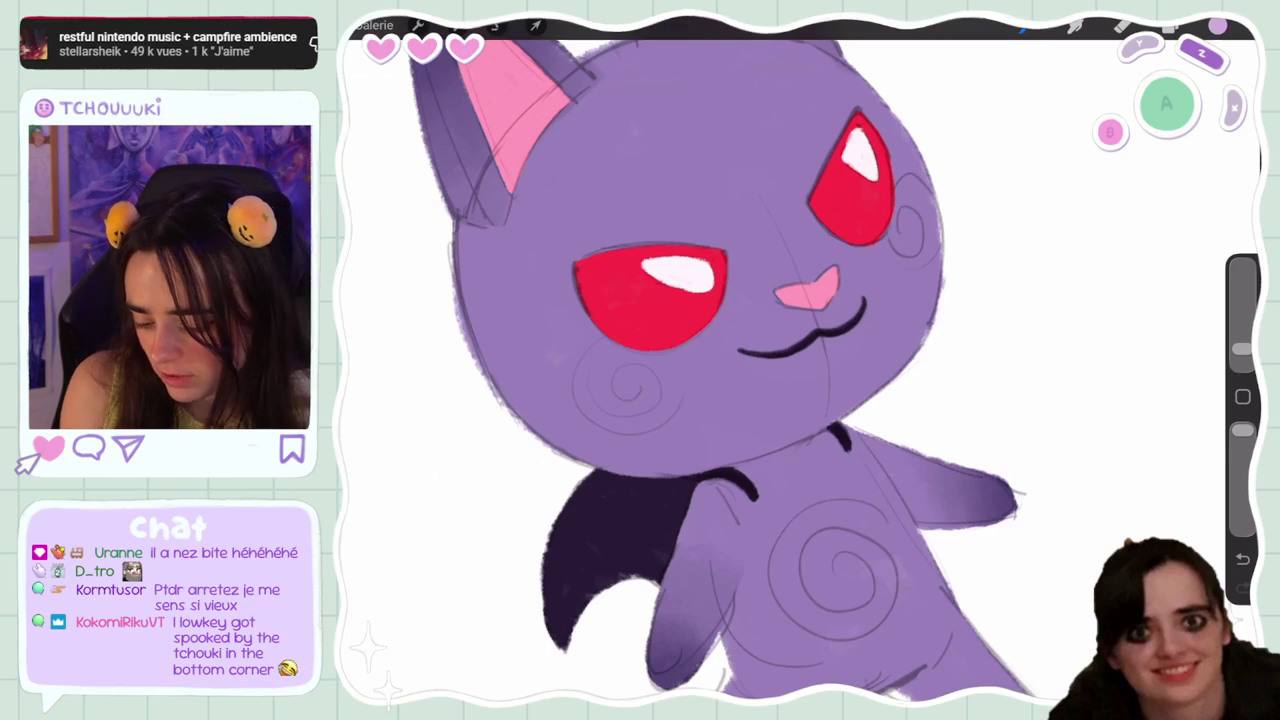
left_click_drag(758, 200, 795, 255)
key("ctrl+z")
left_click_drag(760, 203, 812, 282)
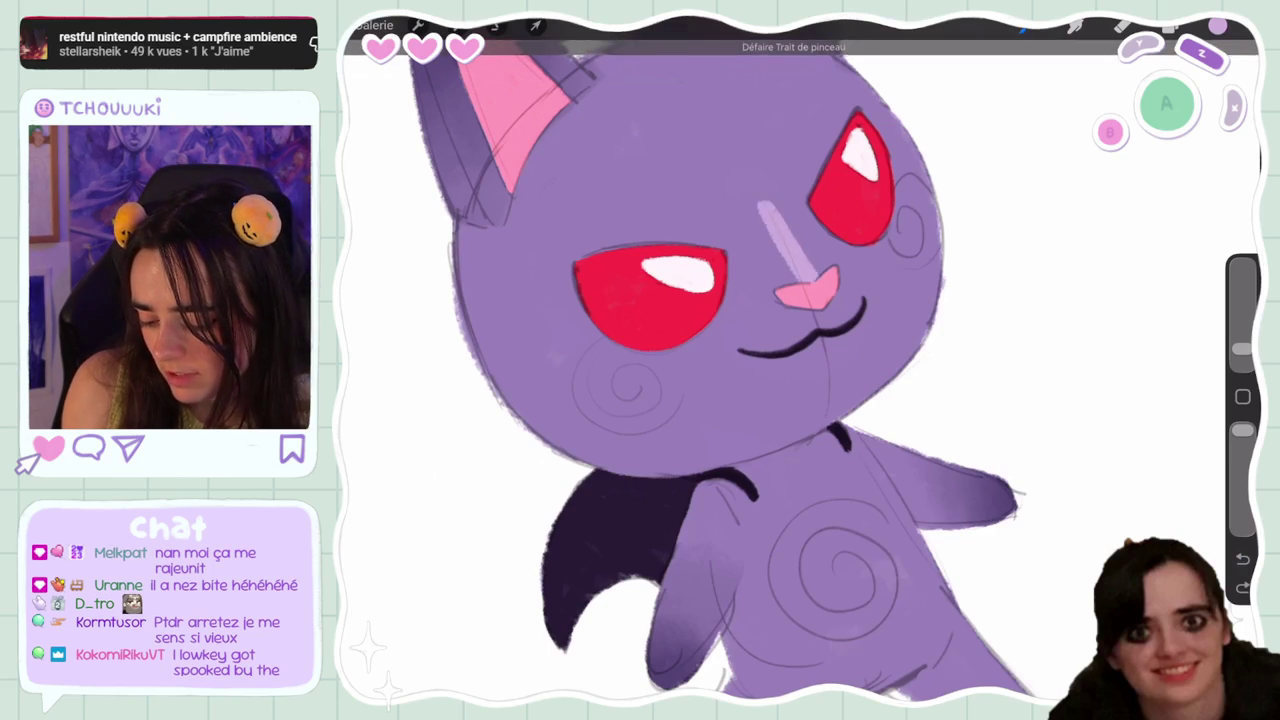
left_click_drag(760, 214, 776, 274)
key("ctrl+z")
Draw a lavender V-mark above the right eye extending into a forehead zigzag
left_click(675, 195)
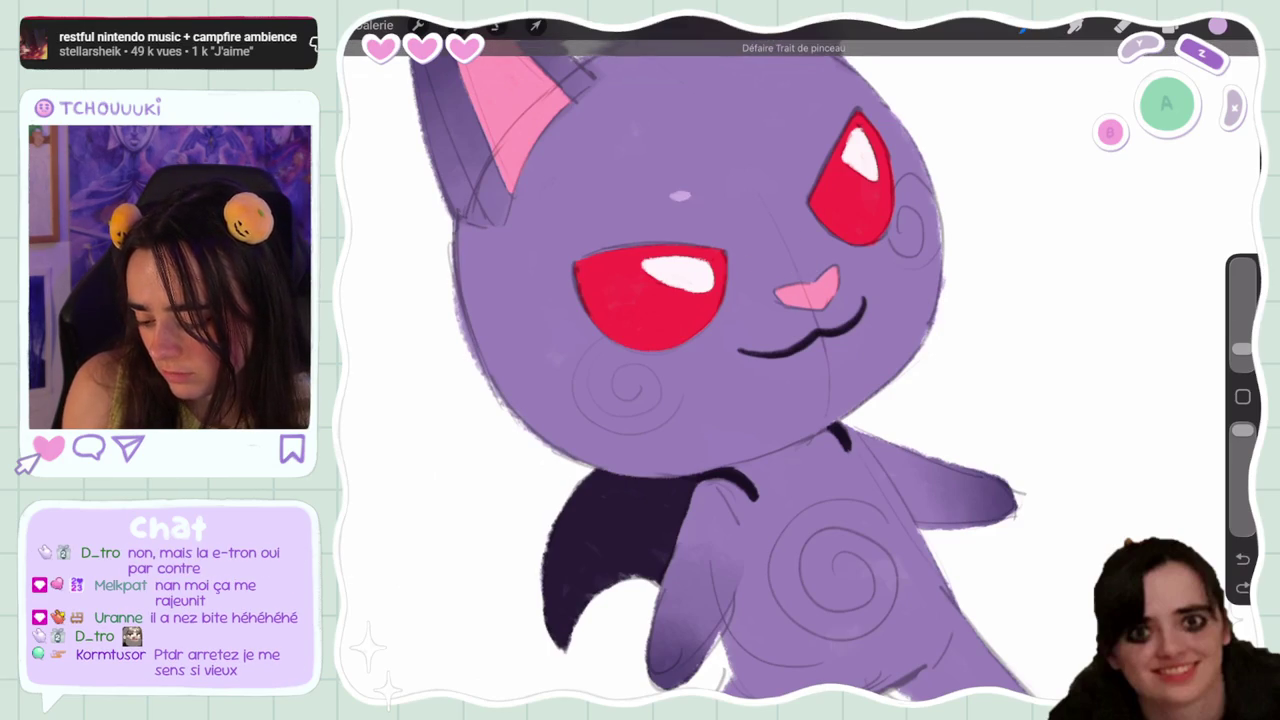
left_click_drag(672, 196, 792, 190)
key("ctrl+z")
left_click_drag(812, 116, 777, 195)
left_click_drag(680, 215, 810, 150)
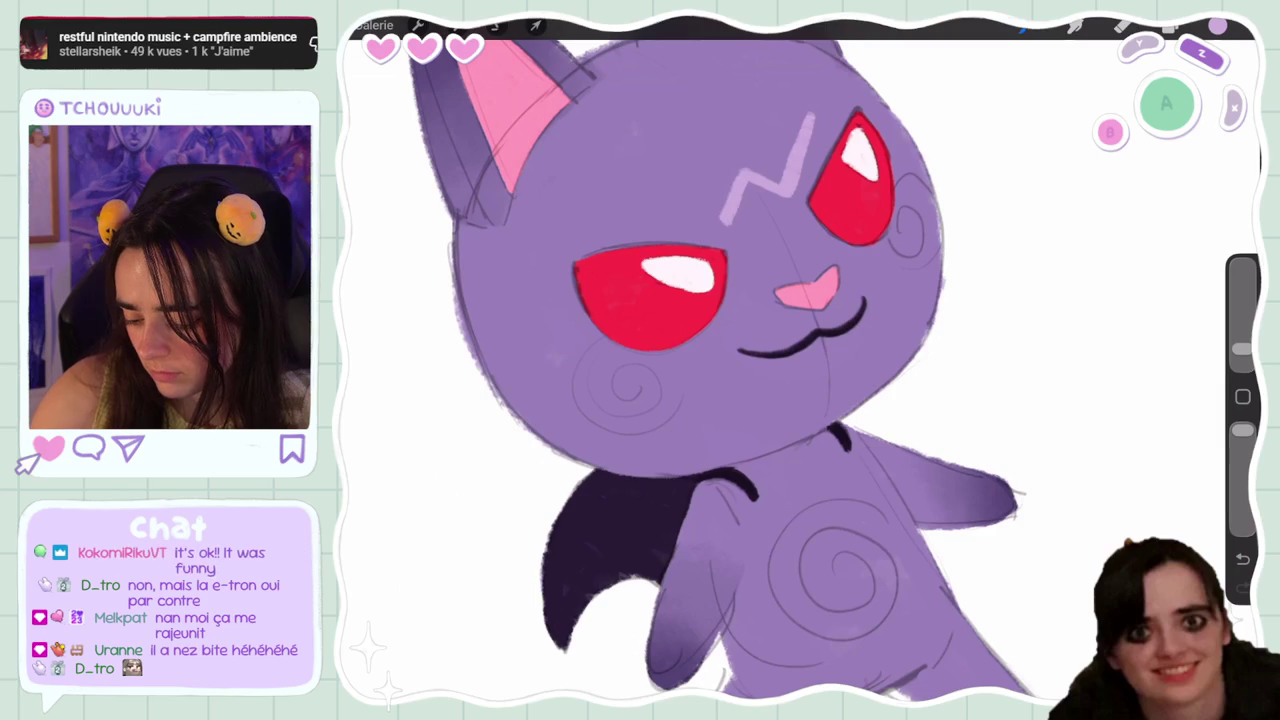
scroll(720, 360, "down", 5)
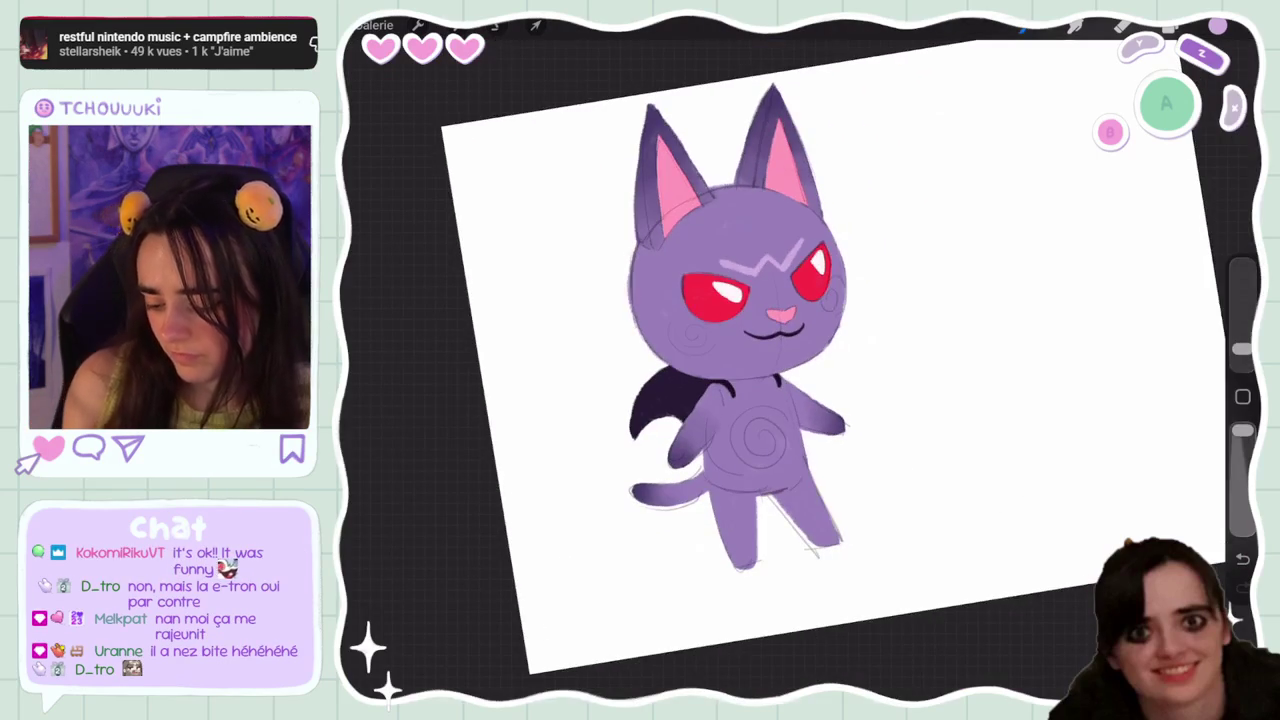
Undo the old forehead strokes and redraw the lavender zigzag brow mark
scroll(800, 360, "up", 5)
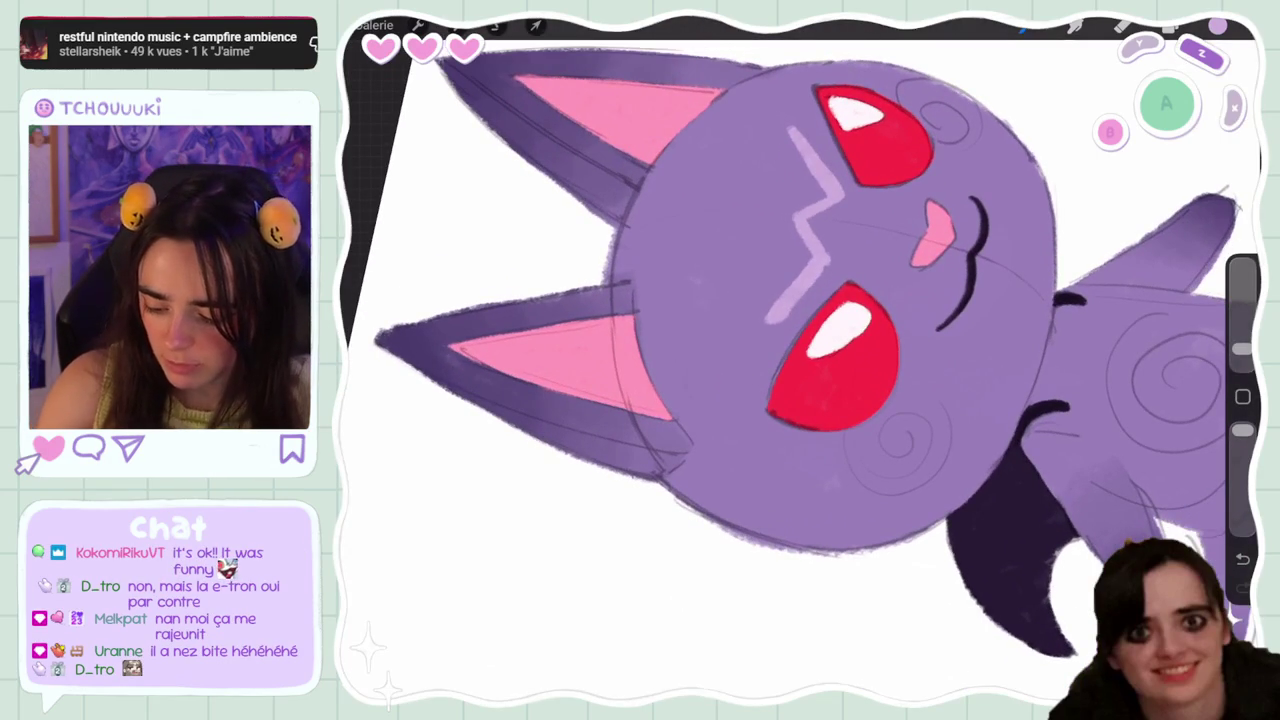
key("ctrl+z")
key("ctrl+z")
mouse_move(838, 180)
left_mouse_down()
mouse_move(800, 201)
mouse_move(841, 232)
left_mouse_up()
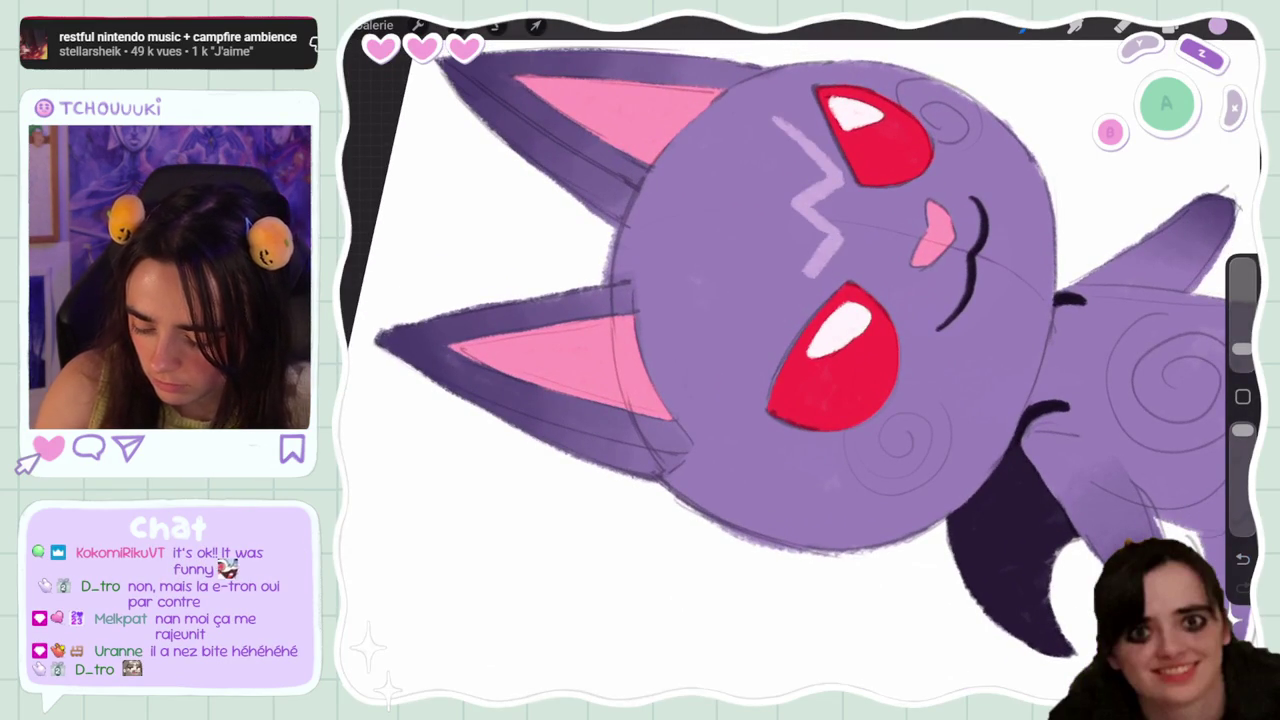
scroll(800, 360, "down", 5)
scroll(800, 360, "up", 5)
scroll(800, 360, "up", 3)
scroll(800, 360, "up", 2)
key("ctrl+z")
key("ctrl+z")
left_click_drag(824, 150, 832, 218)
key("ctrl+z")
left_click_drag(822, 150, 830, 214)
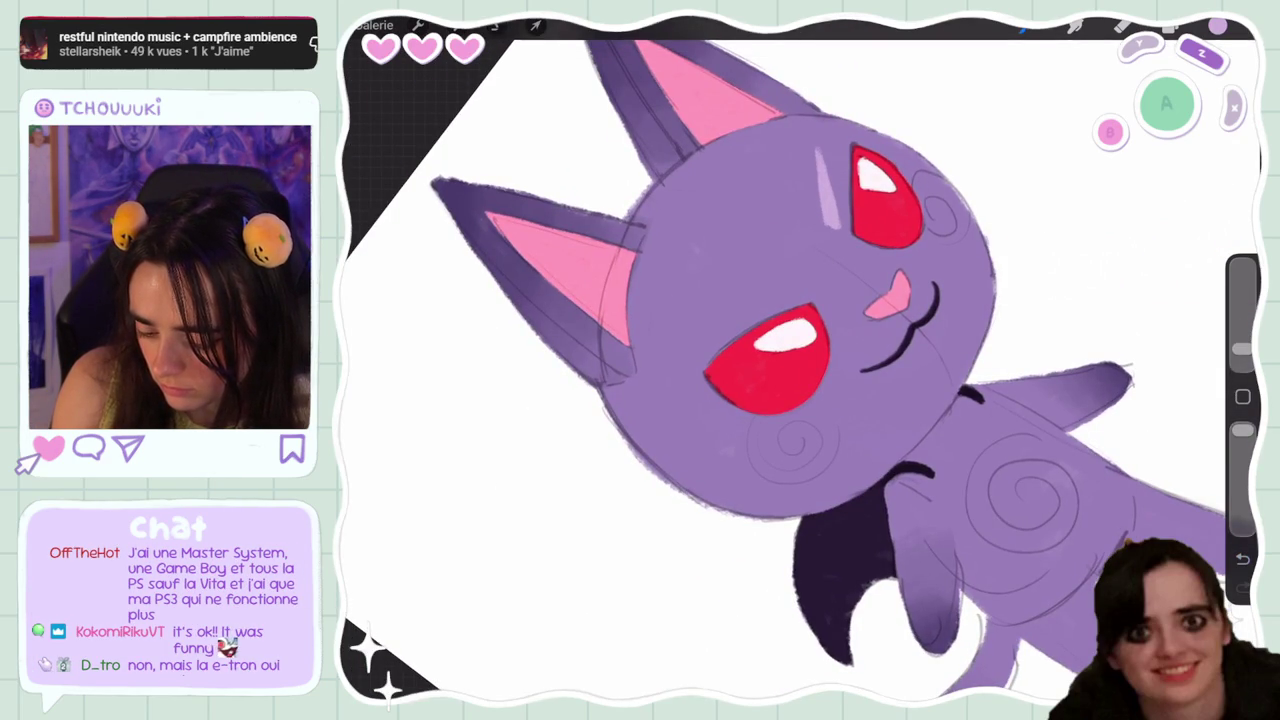
key("ctrl+z")
mouse_move(836, 221)
left_mouse_down()
mouse_move(788, 232)
mouse_move(804, 286)
mouse_move(738, 304)
left_mouse_up()
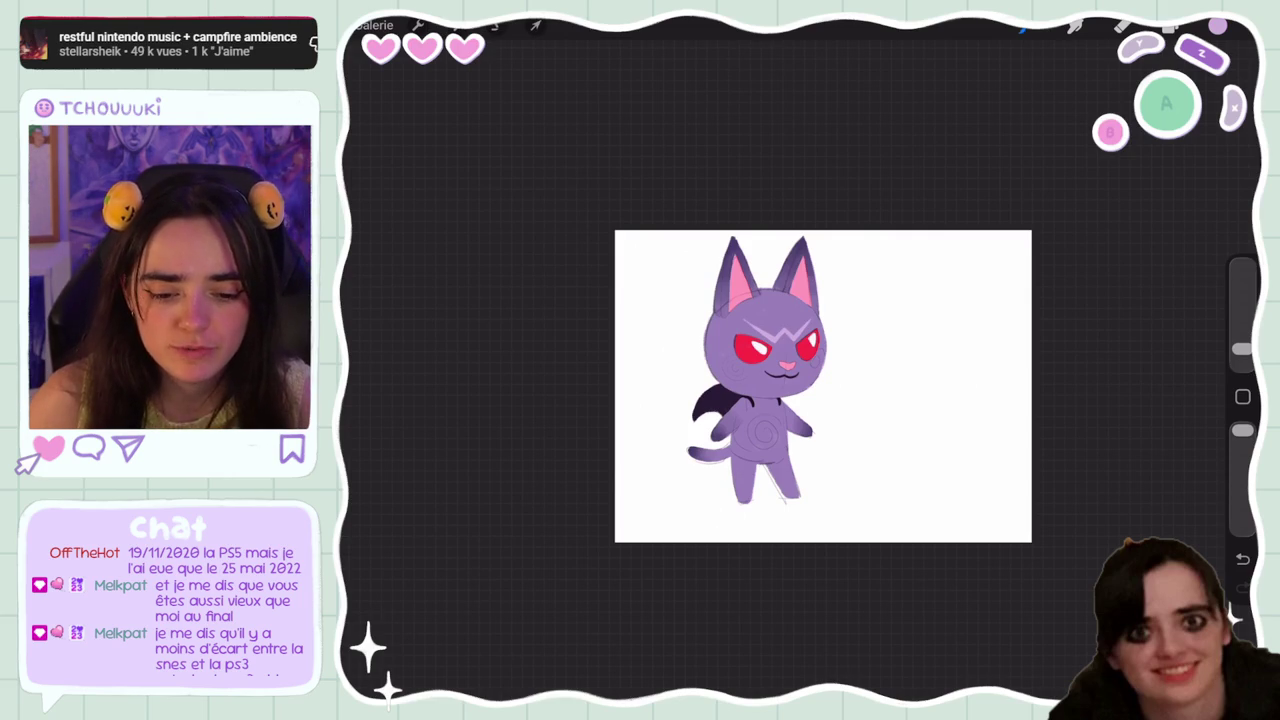
After a trial cheek stroke, set the brush's StreamLine stabilisation to 25%
scroll(840, 390, "up", 3)
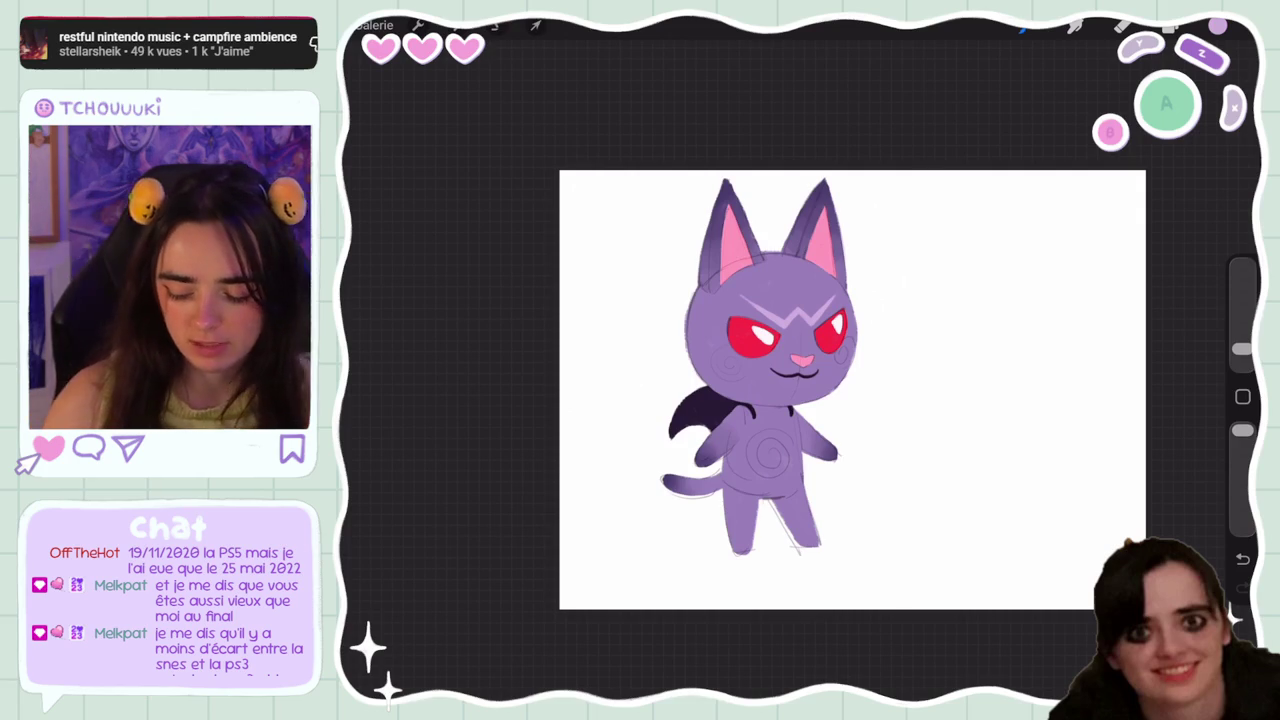
scroll(850, 390, "up", 2)
scroll(850, 390, "up", 1)
mouse_move(720, 315)
left_mouse_down()
mouse_move(765, 345)
mouse_move(792, 328)
left_mouse_up()
key("ctrl+z")
key("ctrl+z")
key("ctrl+z")
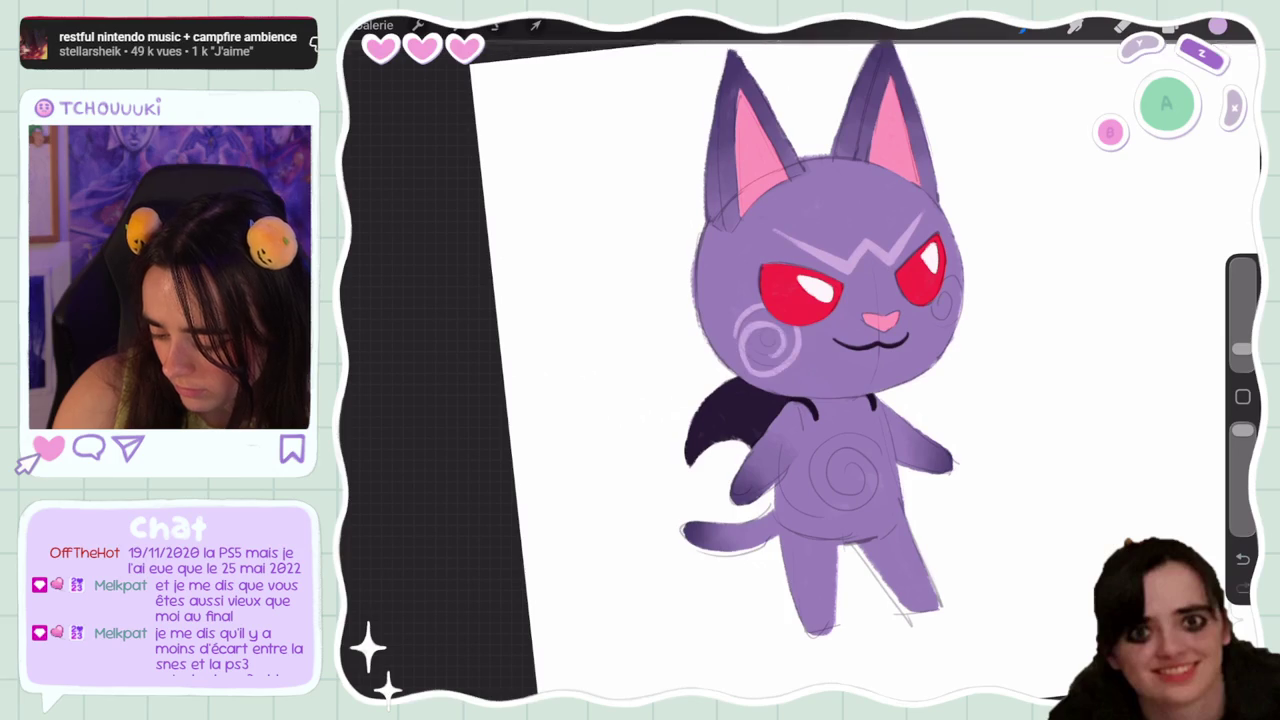
left_click(1075, 25)
left_click(1071, 371)
left_click_drag(1140, 155, 1065, 540)
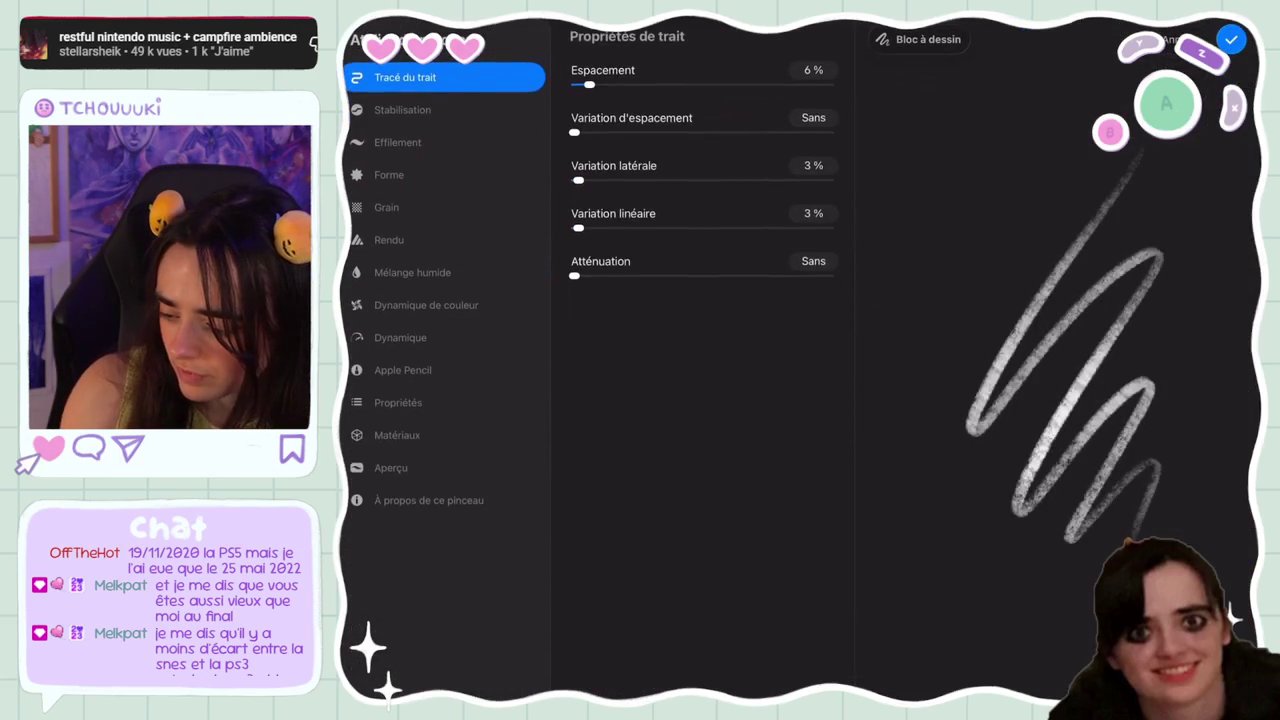
left_click(402, 110)
left_click_drag(574, 84, 638, 84)
left_click(1231, 39)
left_click(1075, 25)
Paint a round lavender spiral blush on the left cheek, undoing earlier attempts
left_click_drag(770, 340, 798, 352)
key("ctrl+z")
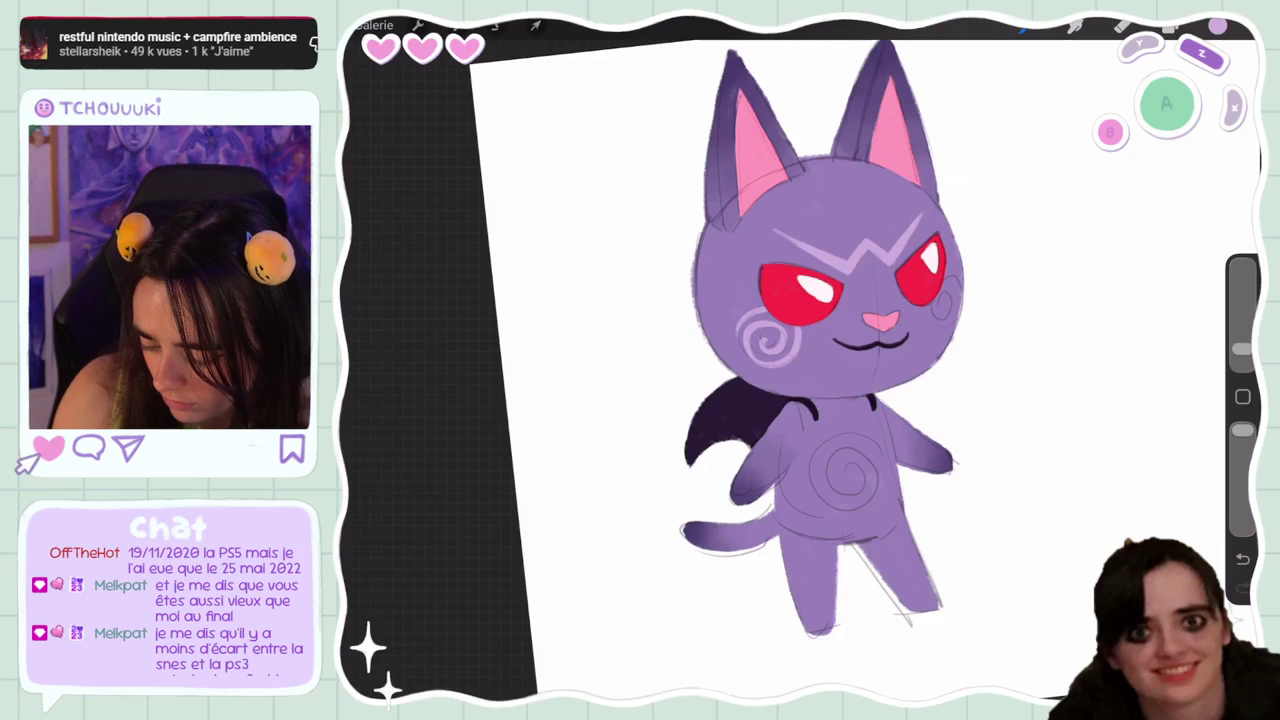
key("ctrl+z")
left_click_drag(766, 342, 792, 336)
key("ctrl+z")
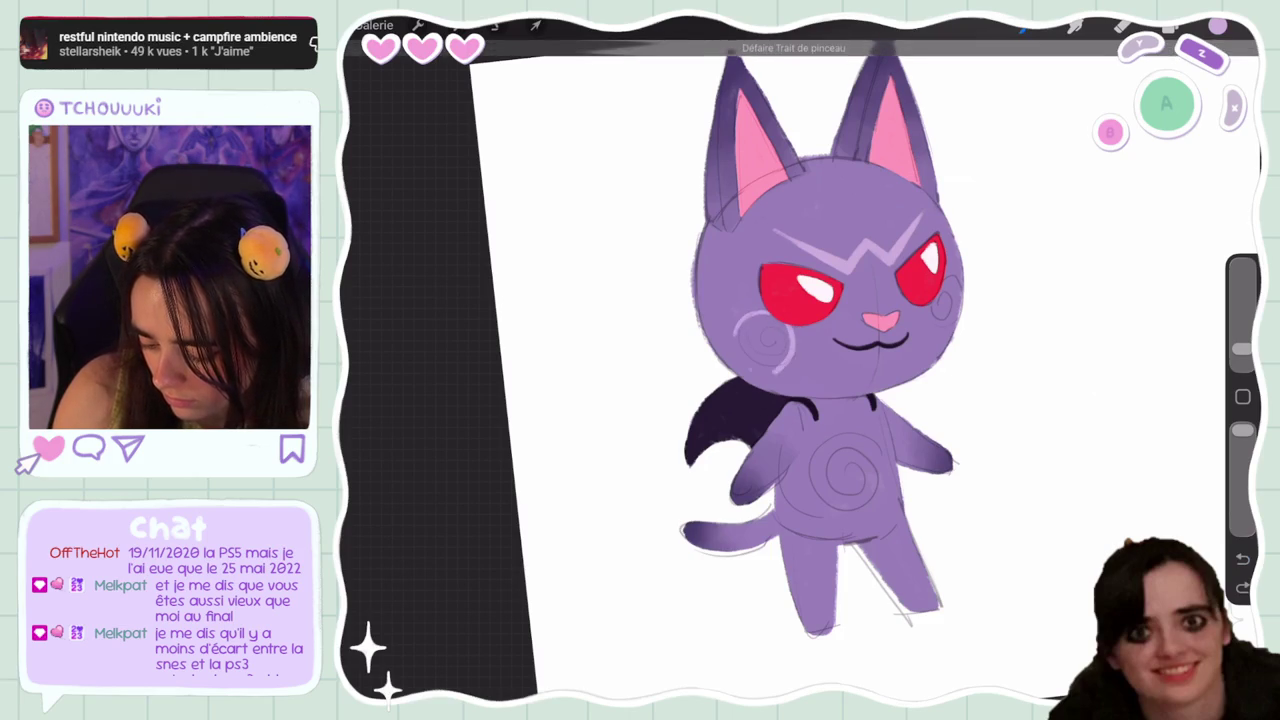
key("ctrl+z")
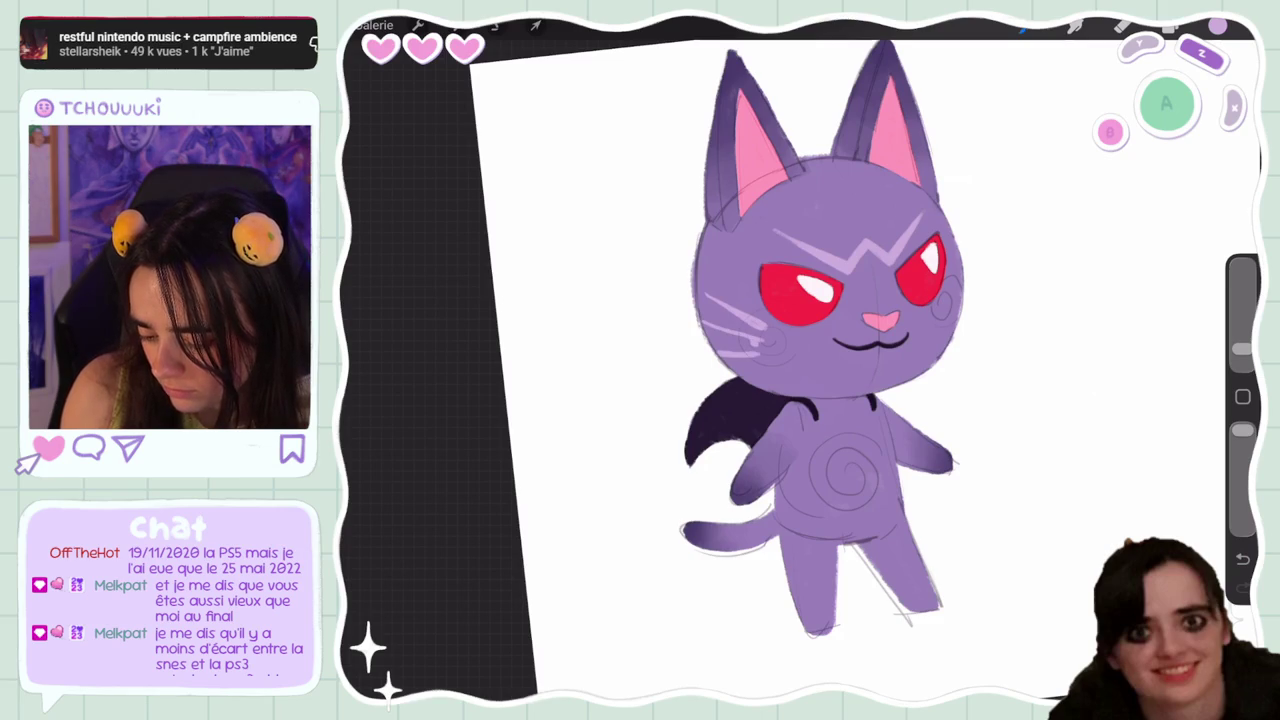
key("ctrl+z")
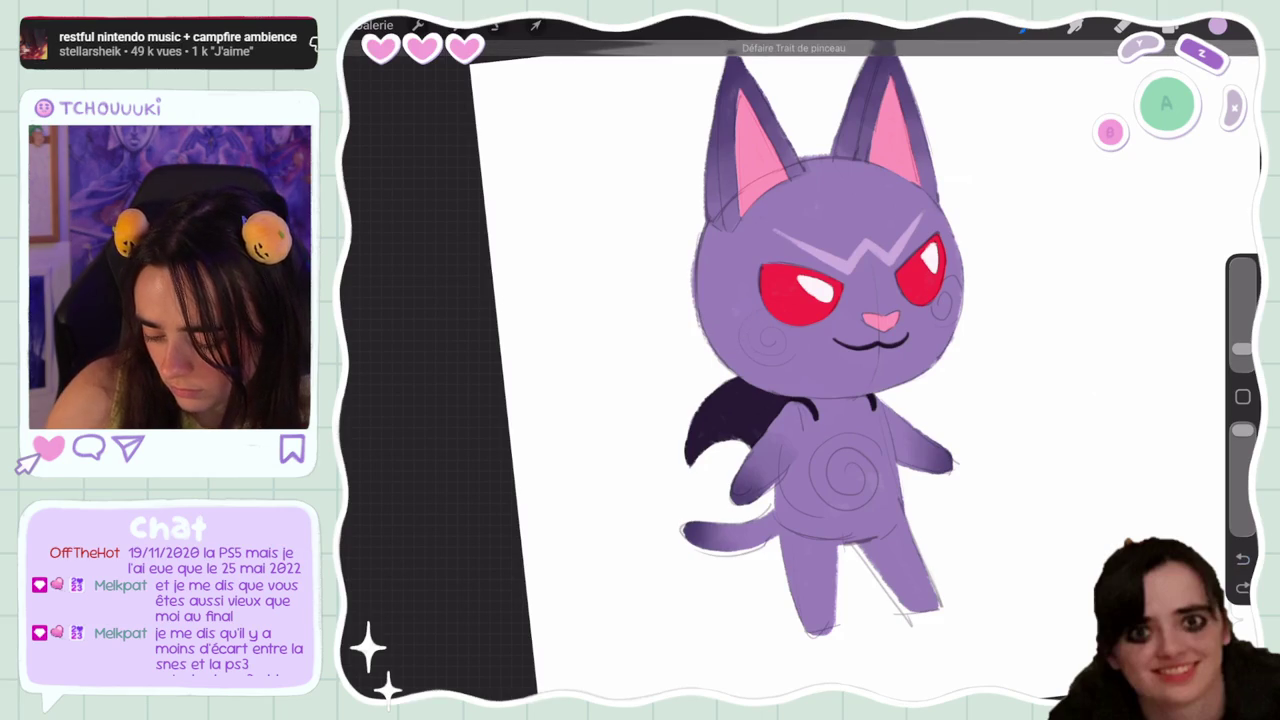
mouse_move(775, 330)
left_mouse_down()
mouse_move(760, 350)
mouse_move(780, 350)
left_mouse_up()
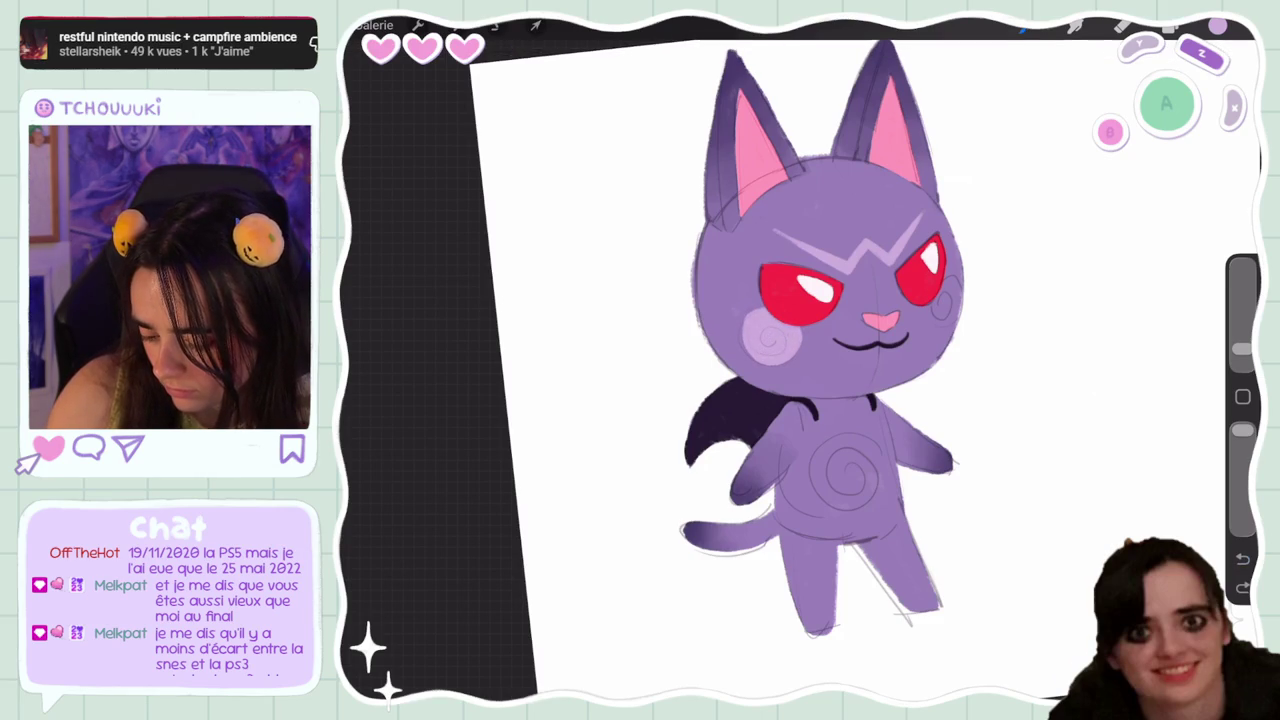
left_click(1172, 27)
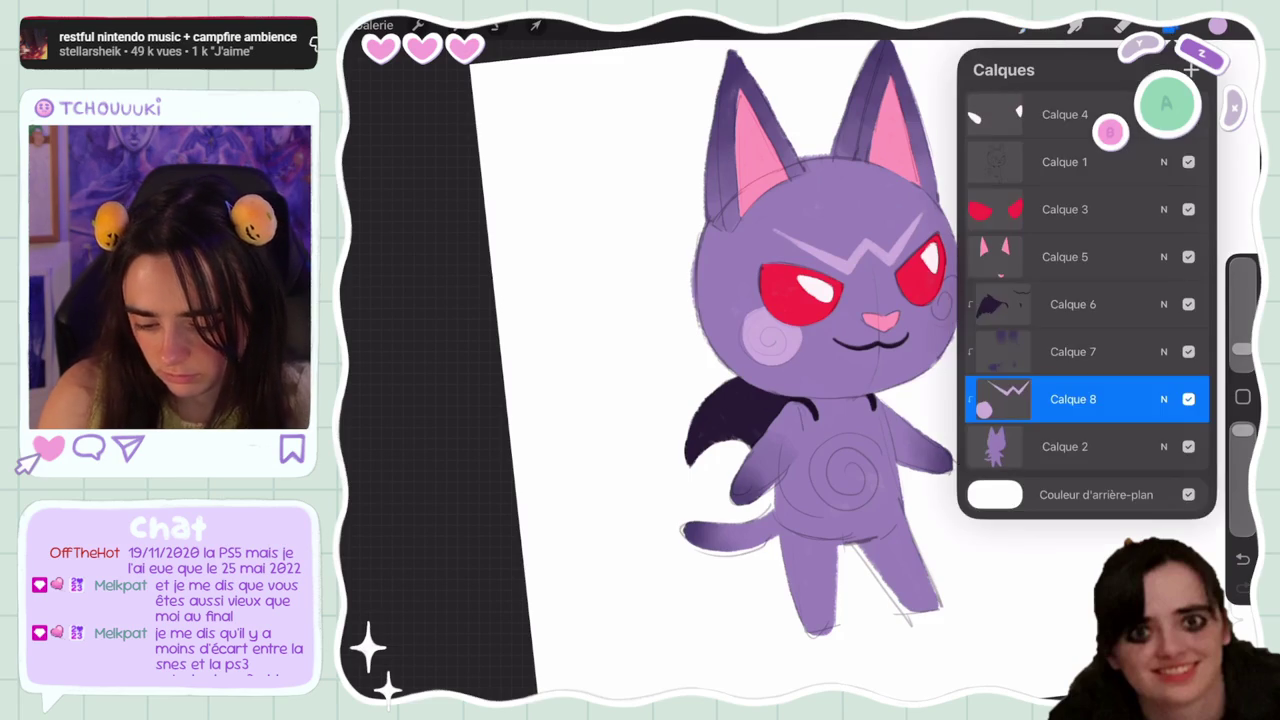
Fade the sketch layer Calque 1 to about 11% opacity
left_click(1188, 161)
key("ctrl+z")
key("ctrl+shift+z")
key("ctrl+z")
key("ctrl+z")
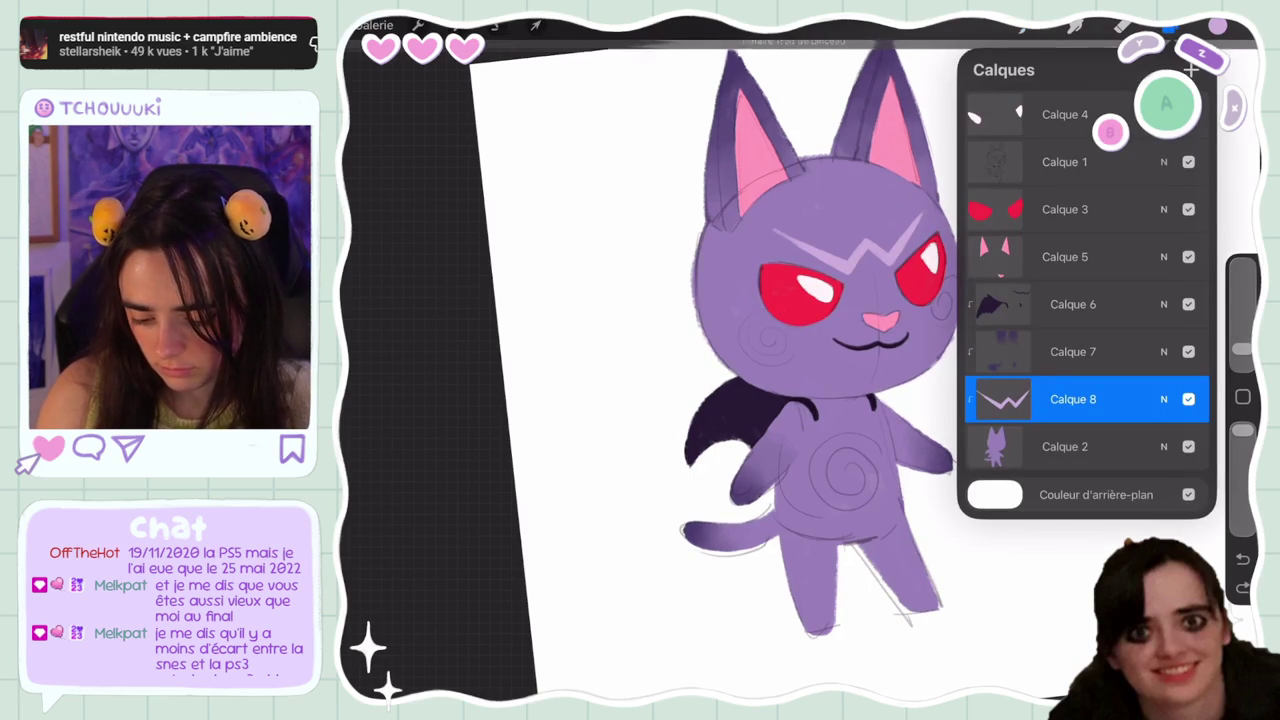
left_click(1163, 161)
left_click_drag(1061, 219, 1000, 219)
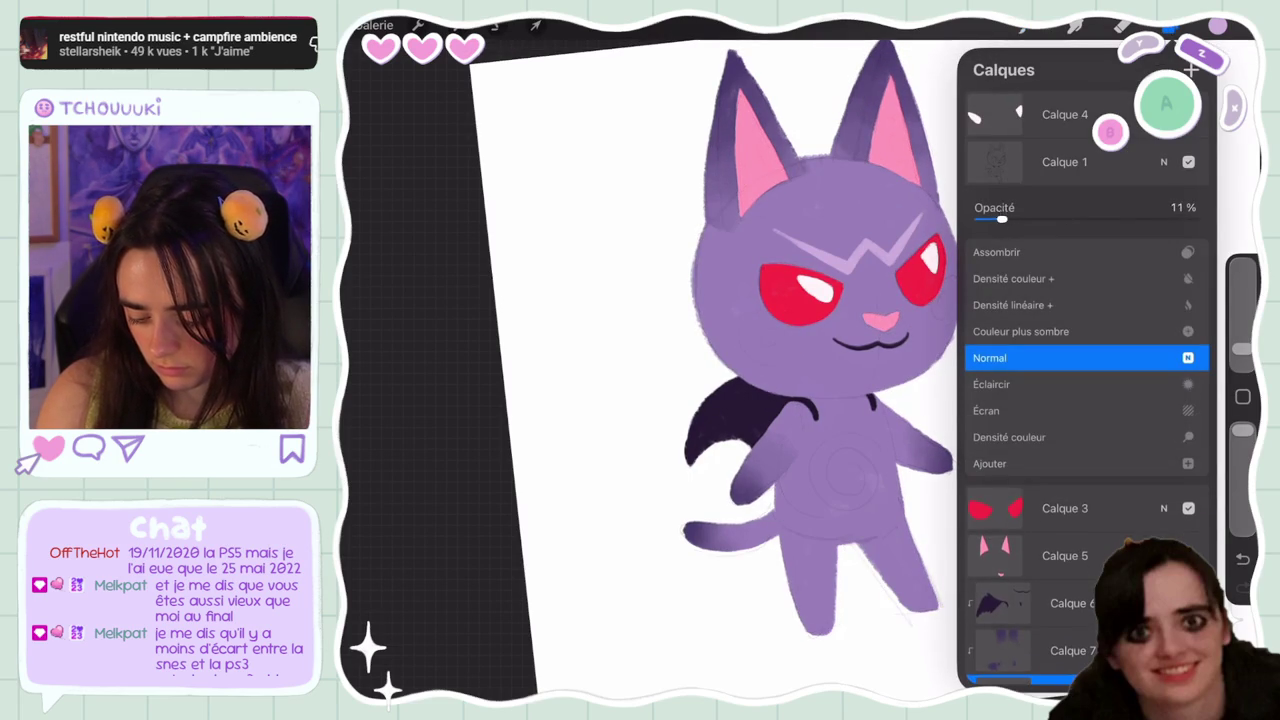
left_click(1163, 161)
left_click(1170, 27)
Draw spiral blushes on both cheeks, then undo the right-cheek spiral
mouse_move(772, 340)
left_mouse_down()
mouse_move(790, 330)
mouse_move(752, 325)
left_mouse_up()
left_click_drag(935, 300, 948, 322)
key("ctrl+z")
key("ctrl+z")
key("ctrl+z")
key("ctrl+z")
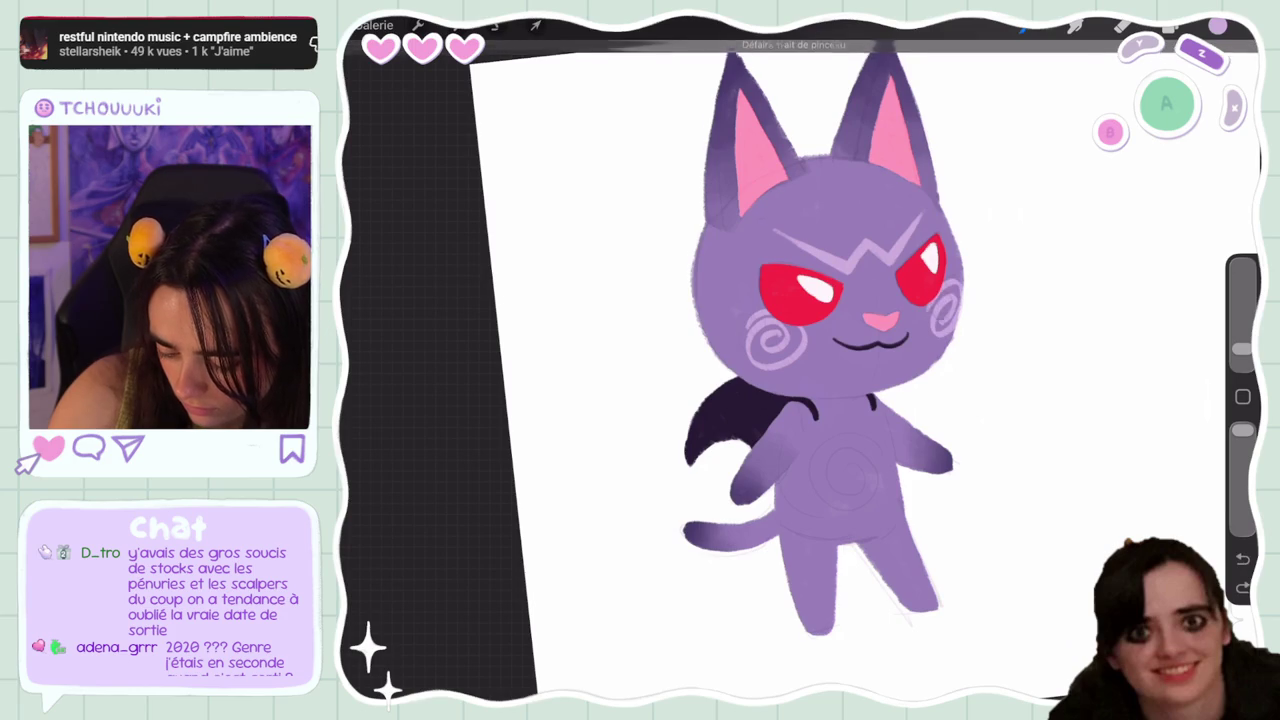
key("ctrl+z")
Redraw the lavender spiral blush on the right cheek
key("ctrl+shift+z")
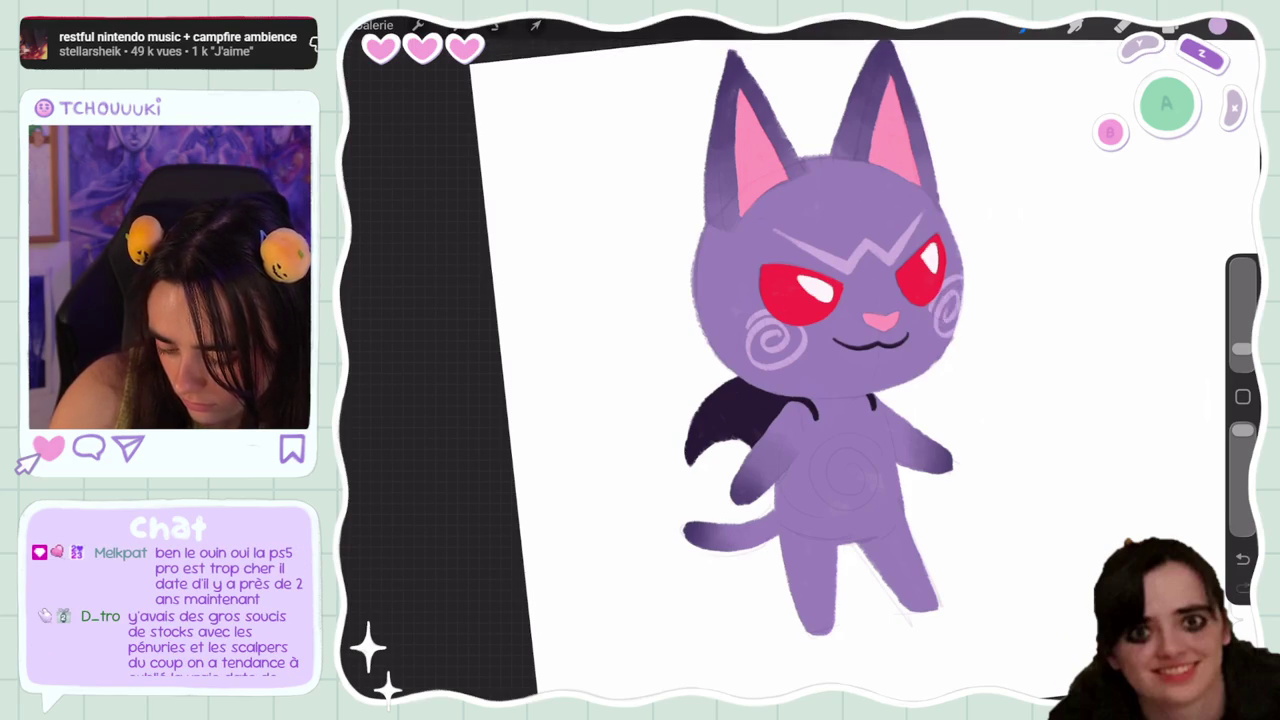
key("ctrl+z")
left_click_drag(935, 300, 948, 322)
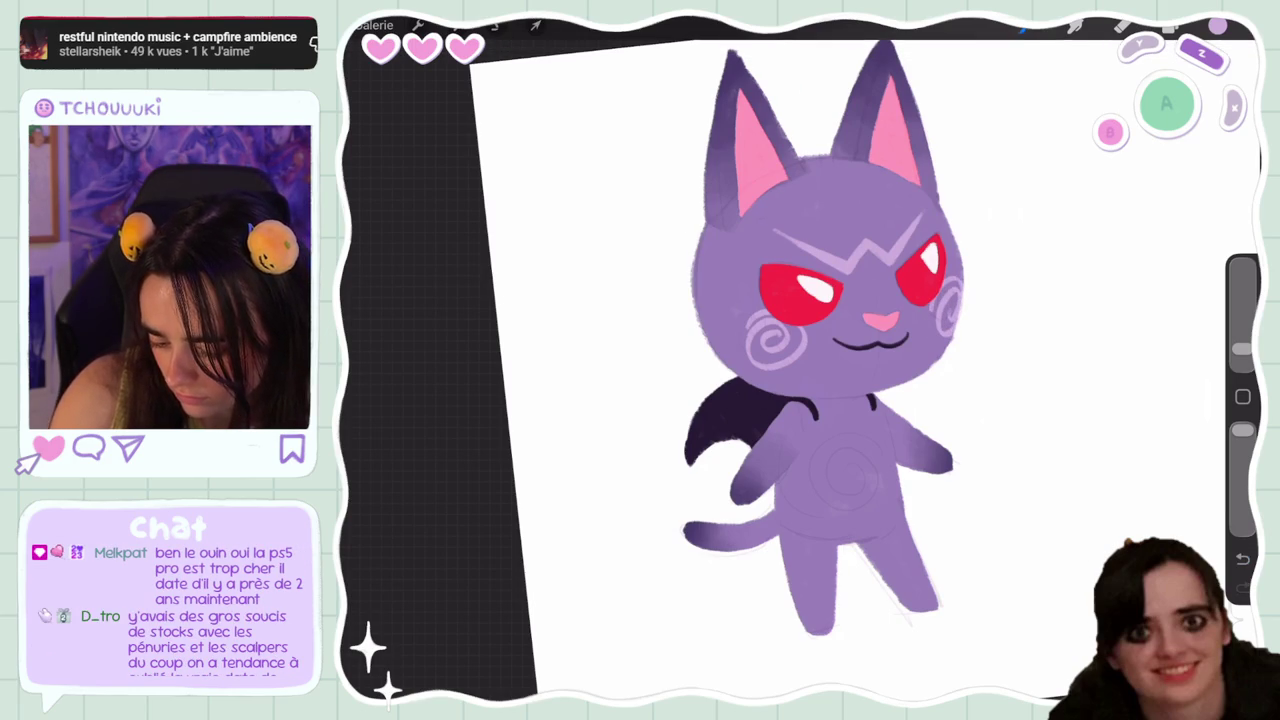
key("ctrl+z")
left_click_drag(935, 300, 948, 322)
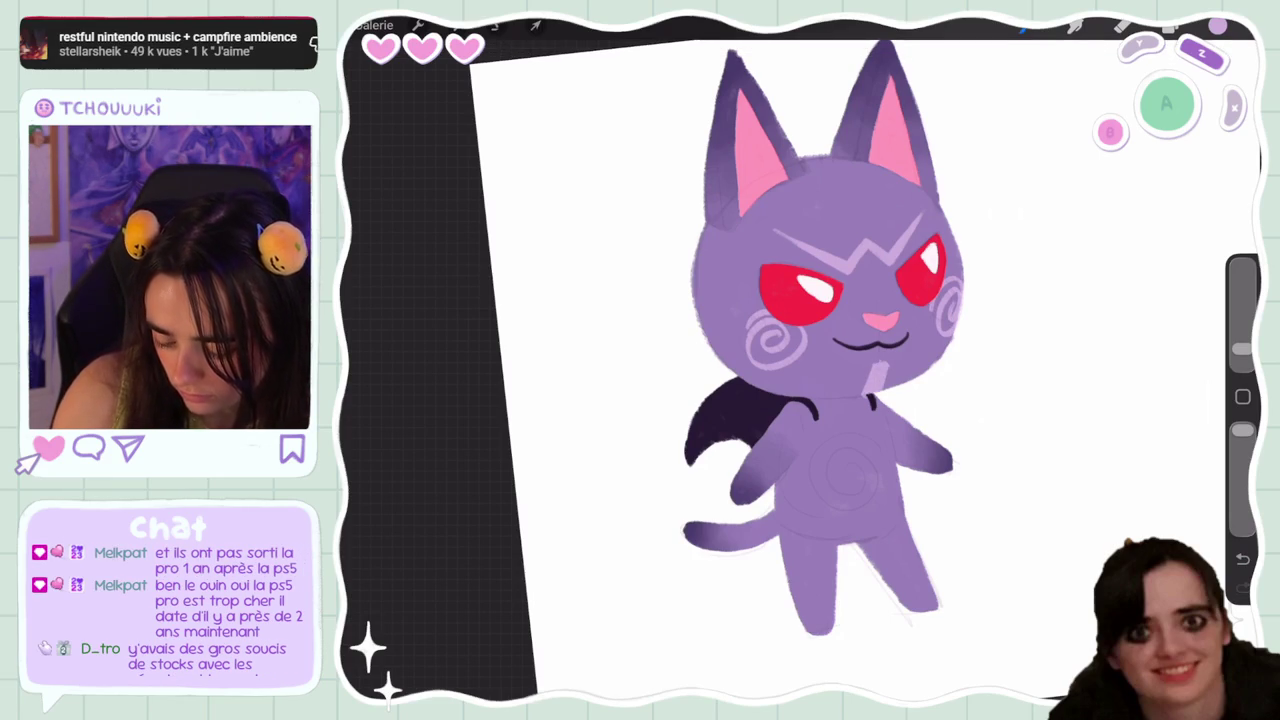
Undo six stray face strokes and add a small light stroke below-left of the nose
key("ctrl+z")
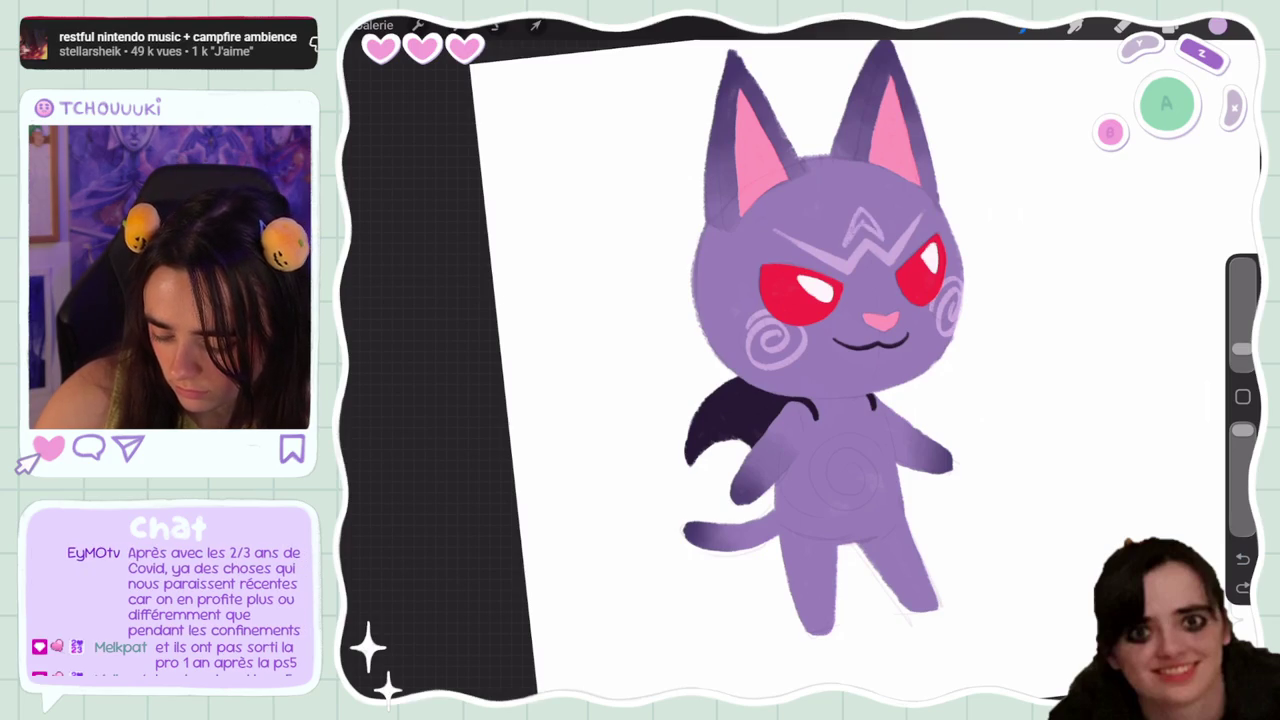
key("ctrl+z")
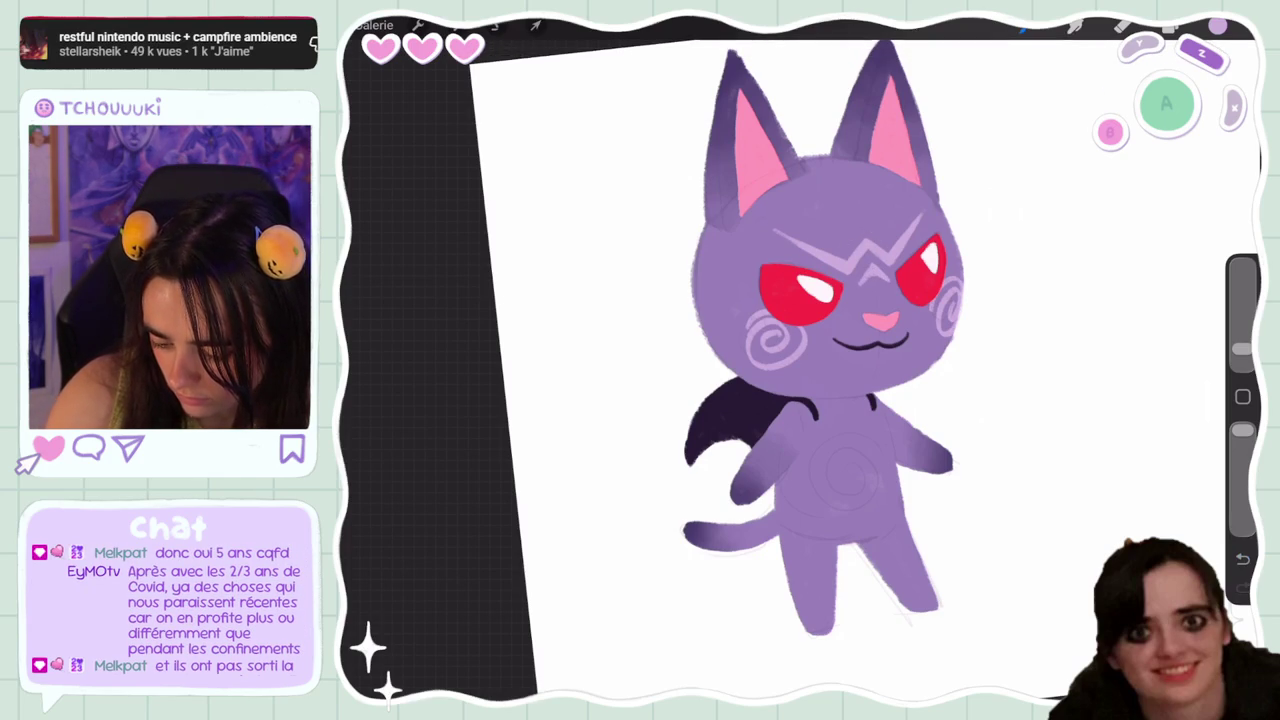
key("ctrl+z")
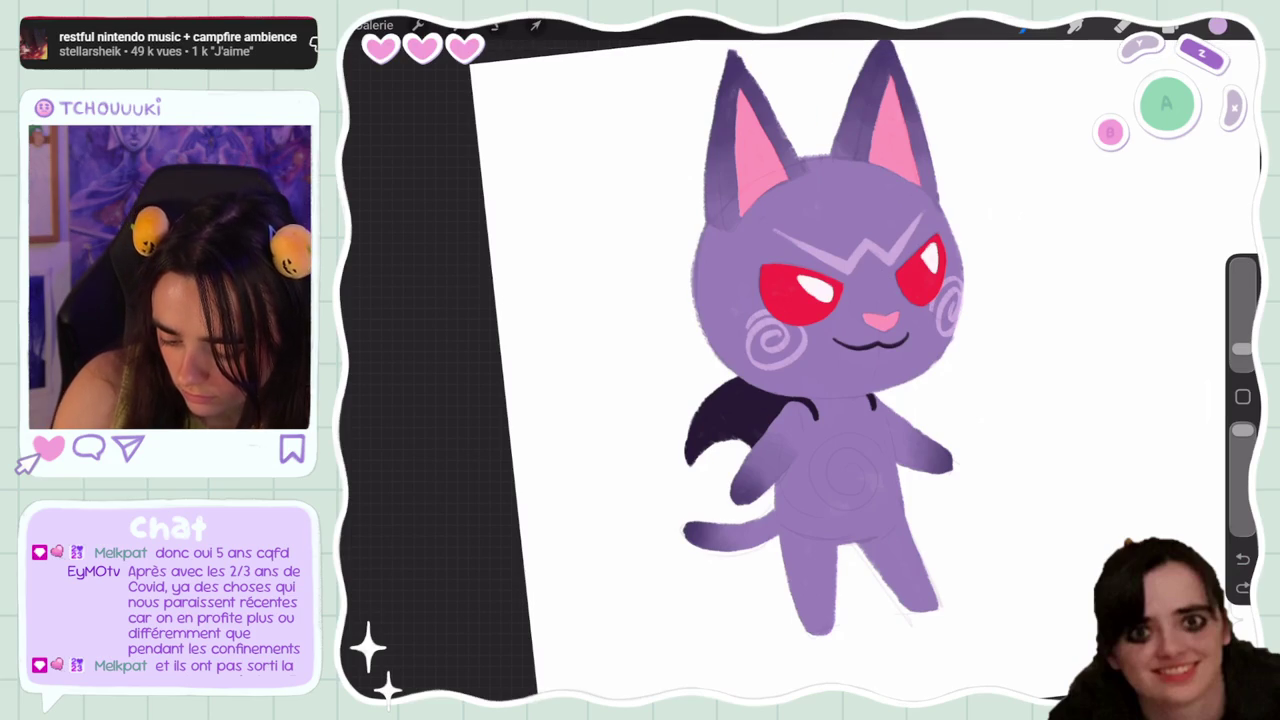
key("ctrl+z")
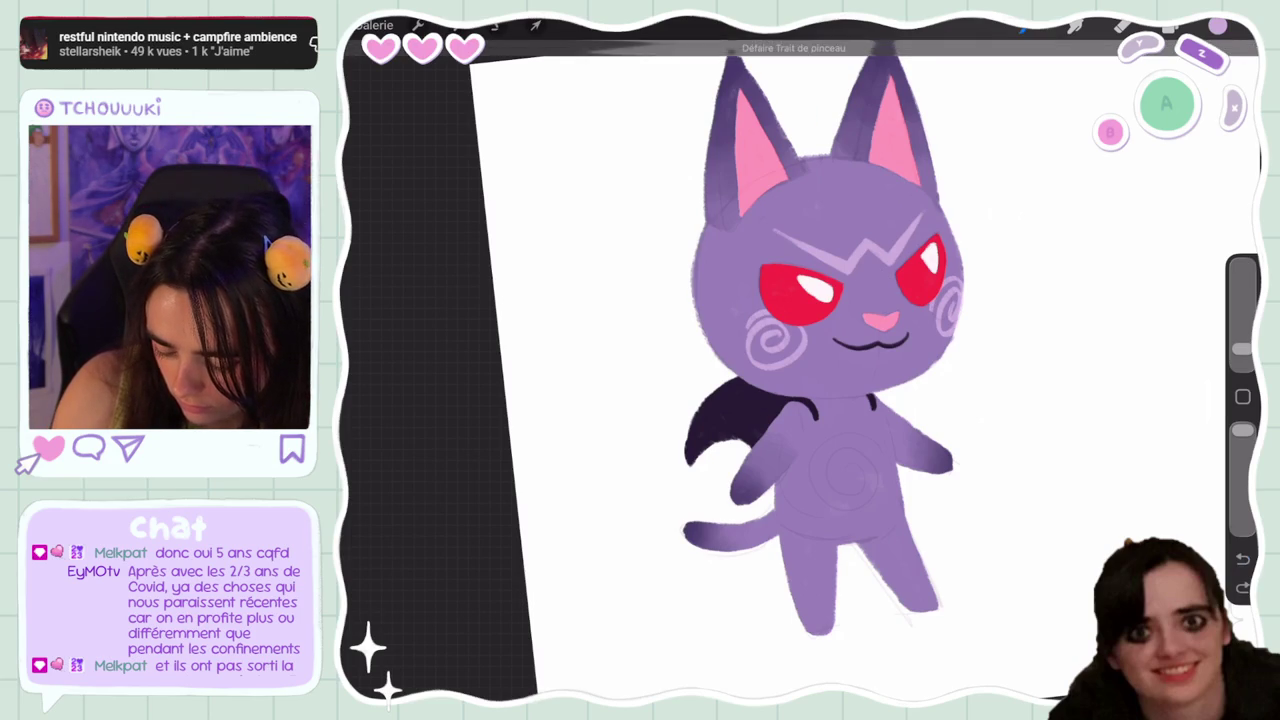
key("ctrl+z")
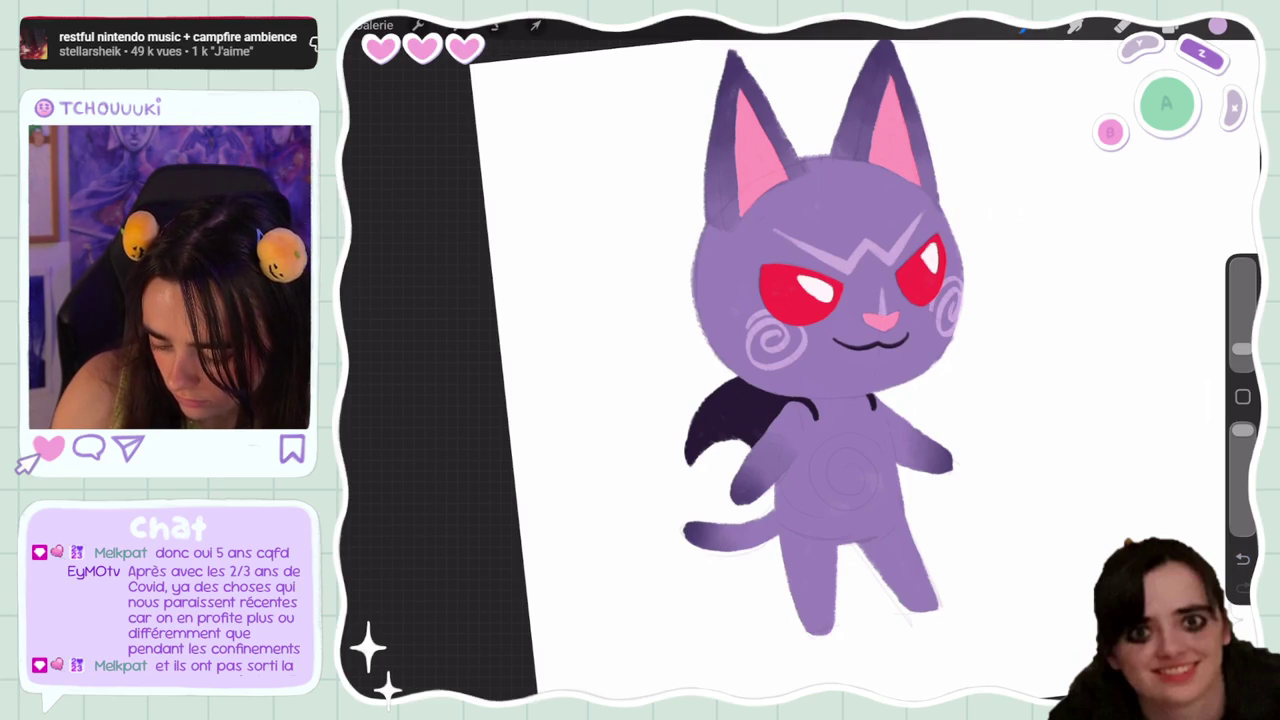
key("ctrl+z")
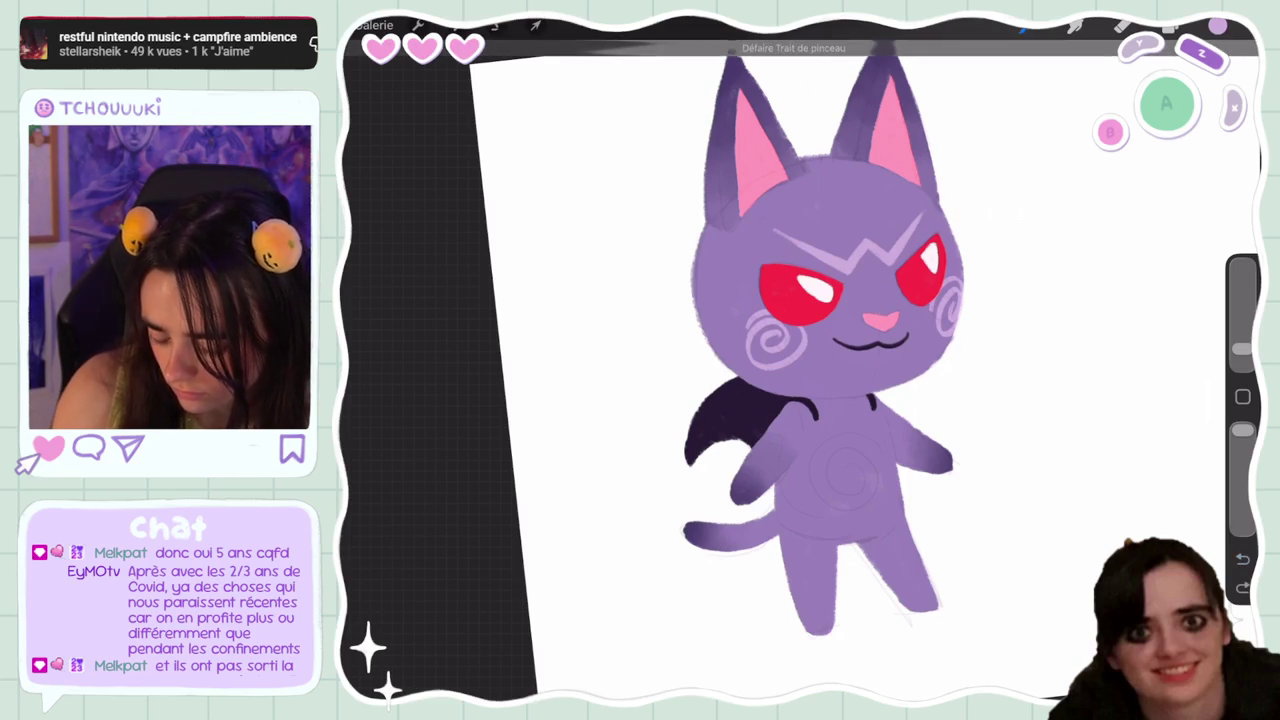
left_click_drag(846, 330, 872, 340)
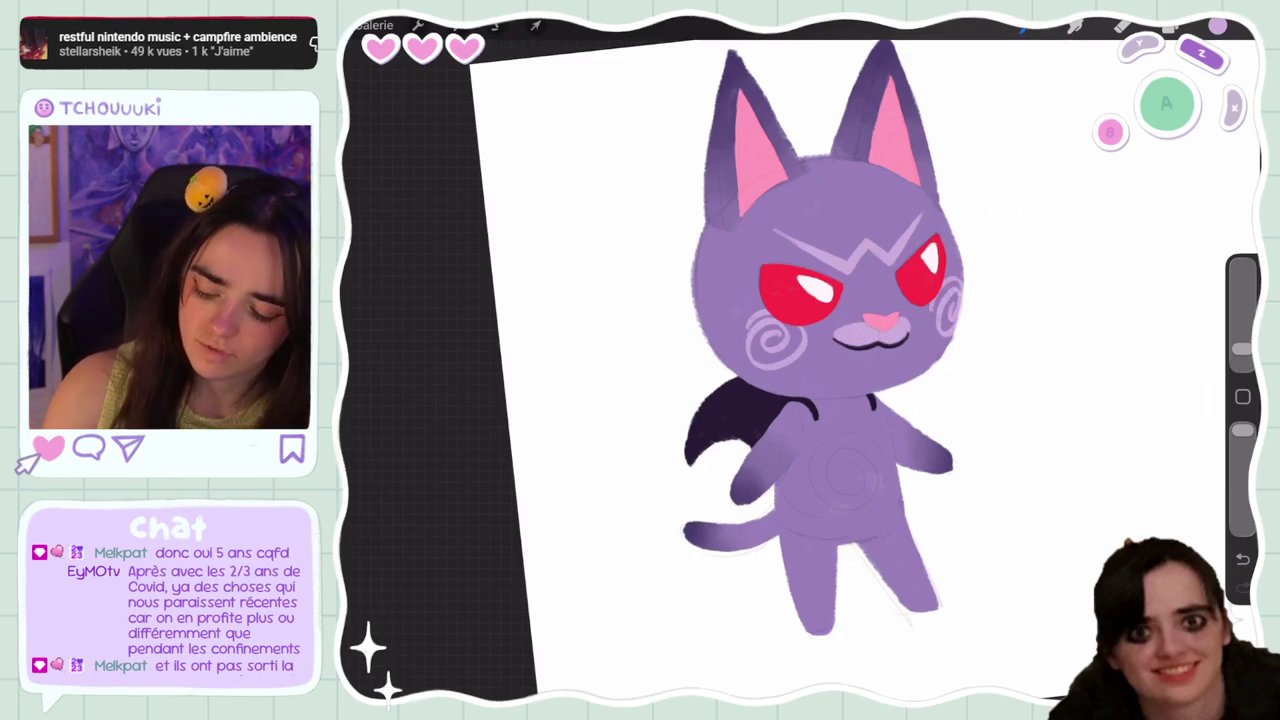
scroll(870, 335, "down", 5)
Undo the first light patch on the left foot and enlarge the brush slightly
scroll(870, 335, "up", 5)
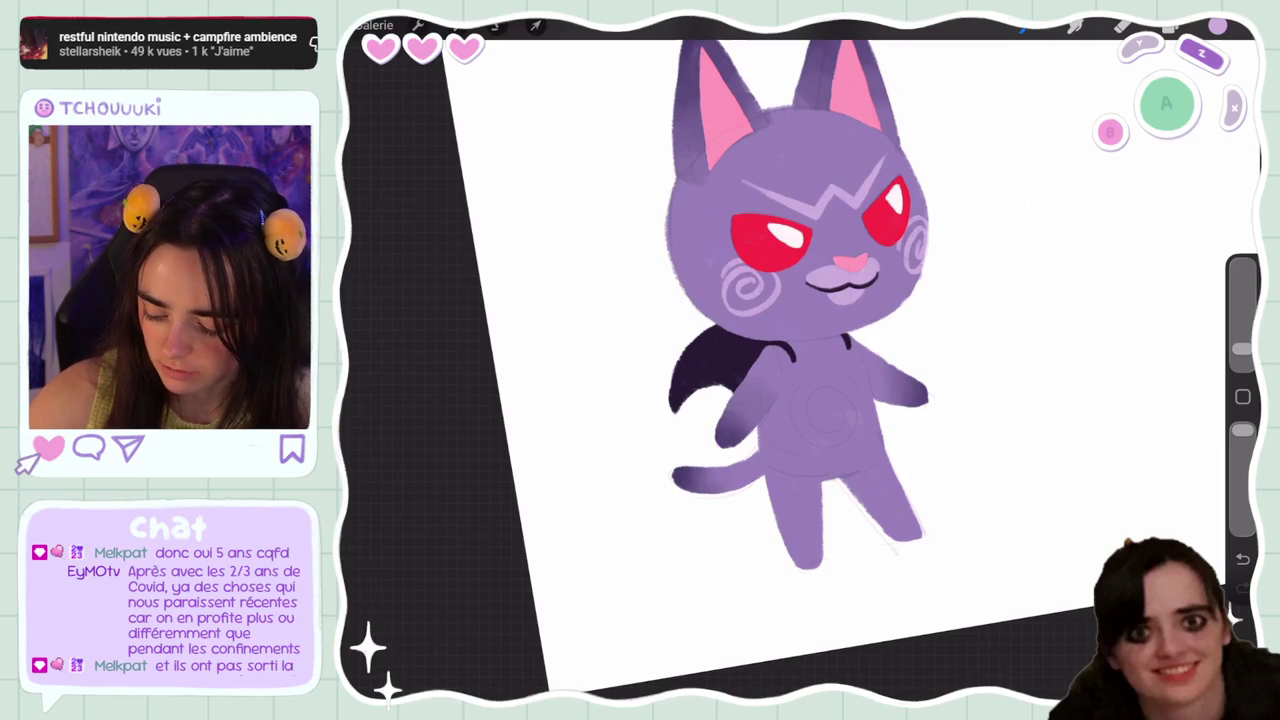
scroll(800, 350, "down", 5)
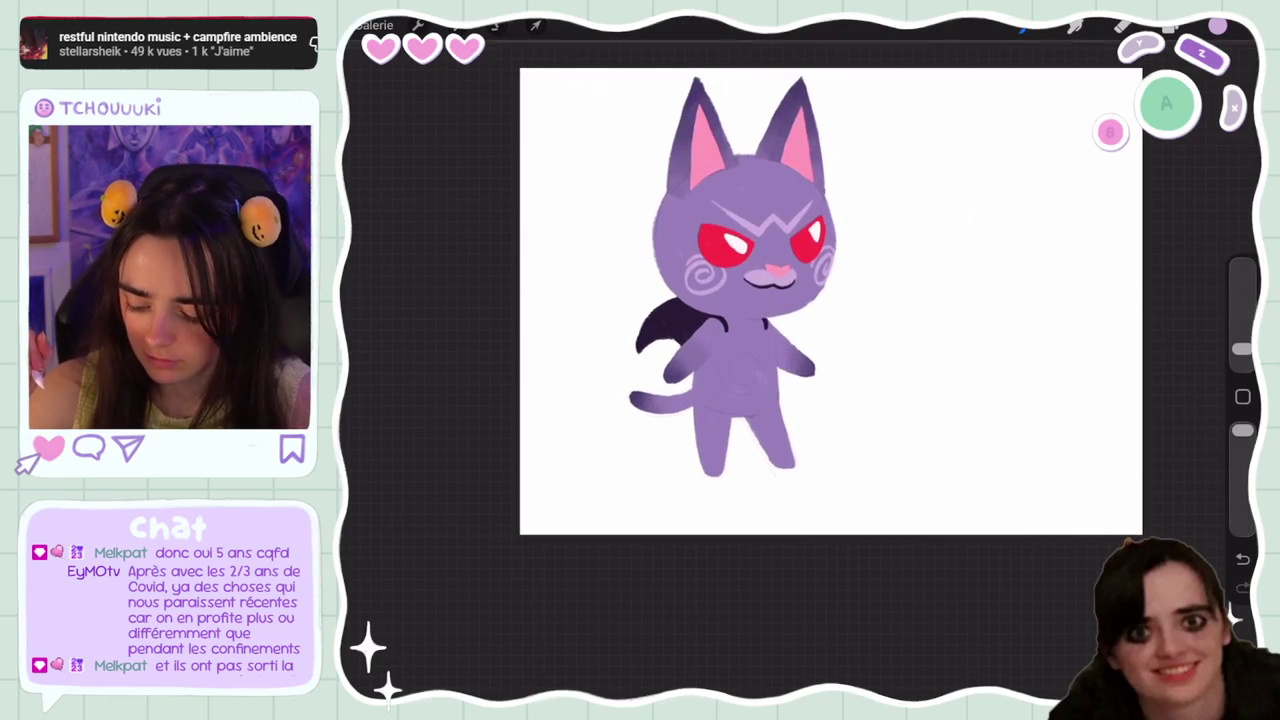
scroll(800, 330, "up", 3)
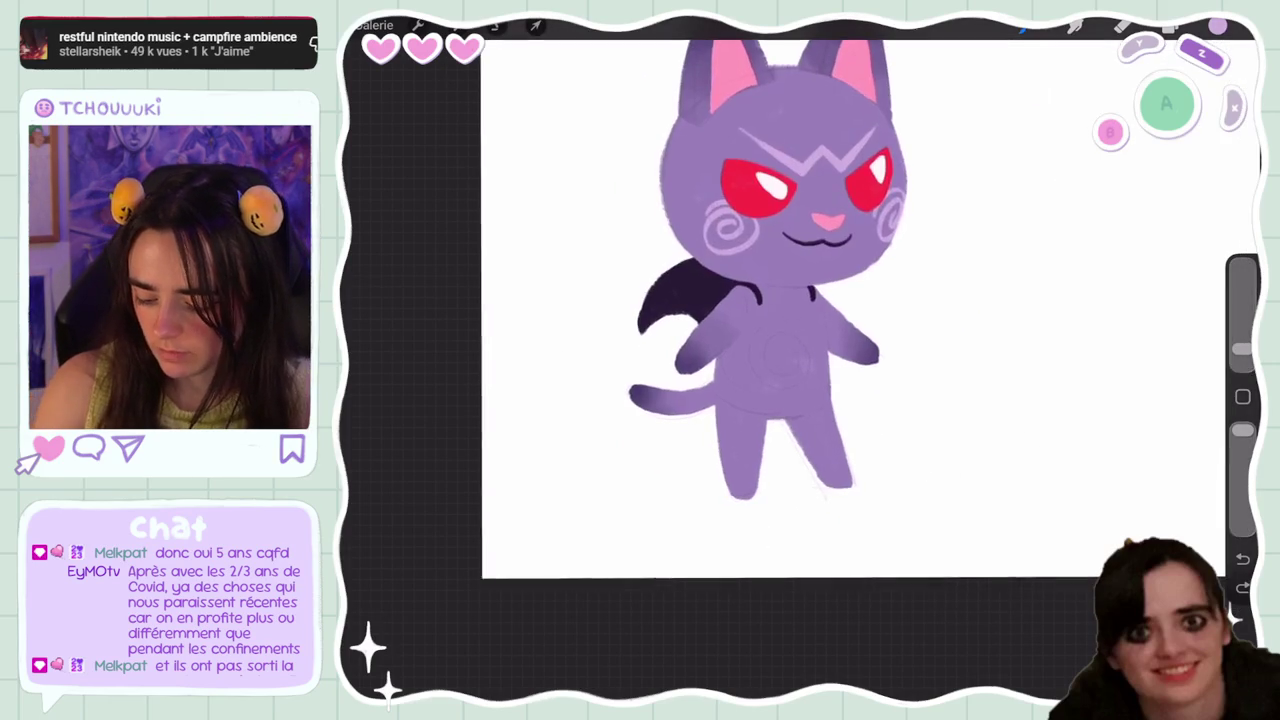
scroll(800, 330, "down", 3)
scroll(800, 330, "up", 3)
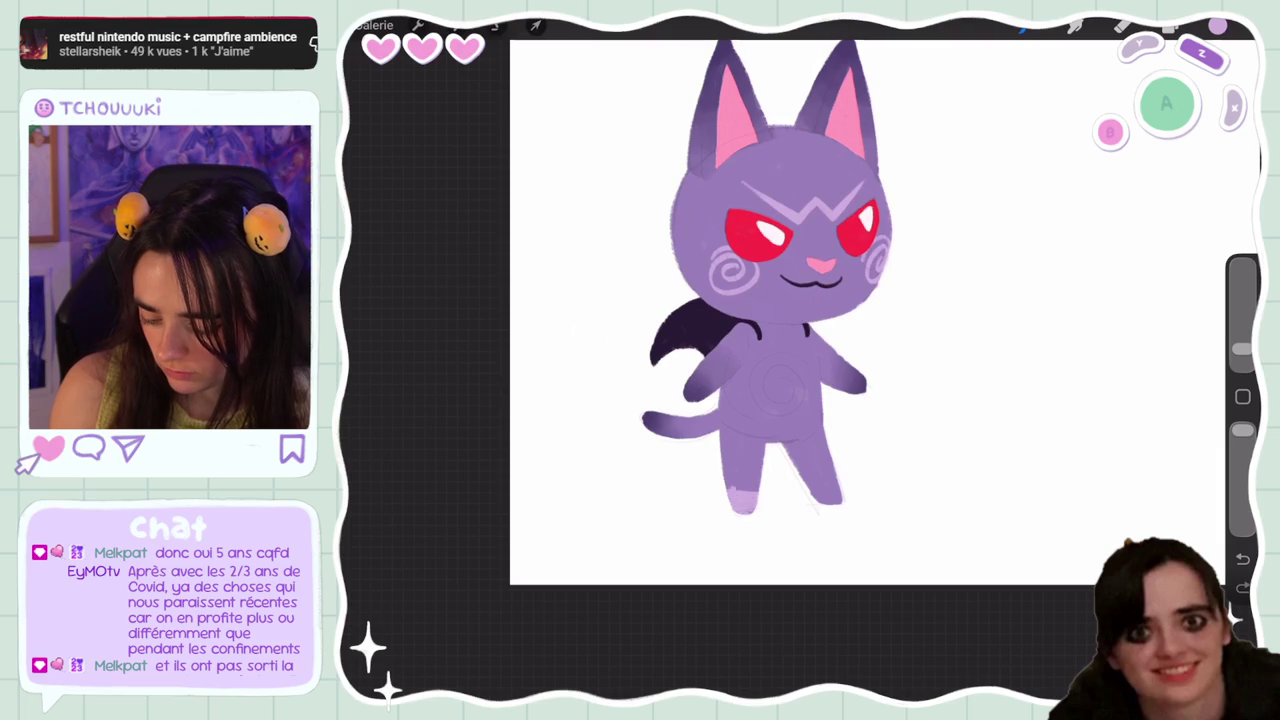
key("ctrl+z")
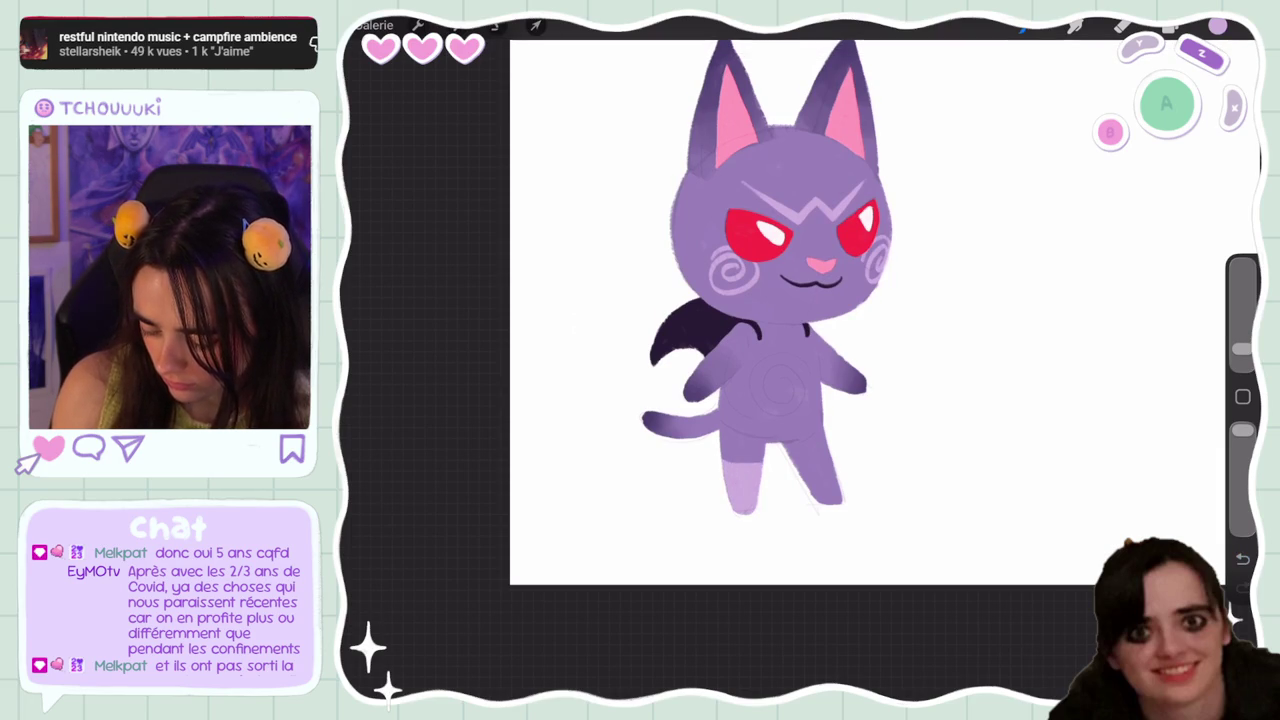
left_click_drag(1241, 349, 1241, 342)
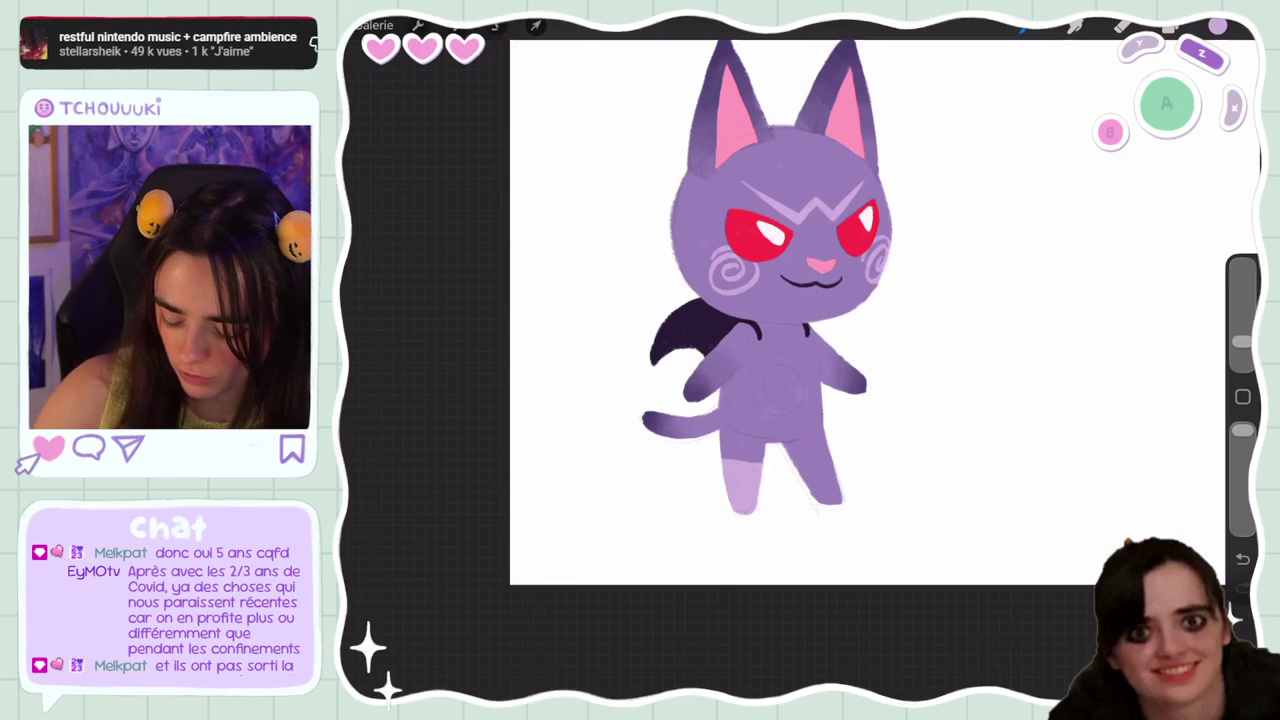
scroll(790, 300, "up", 3)
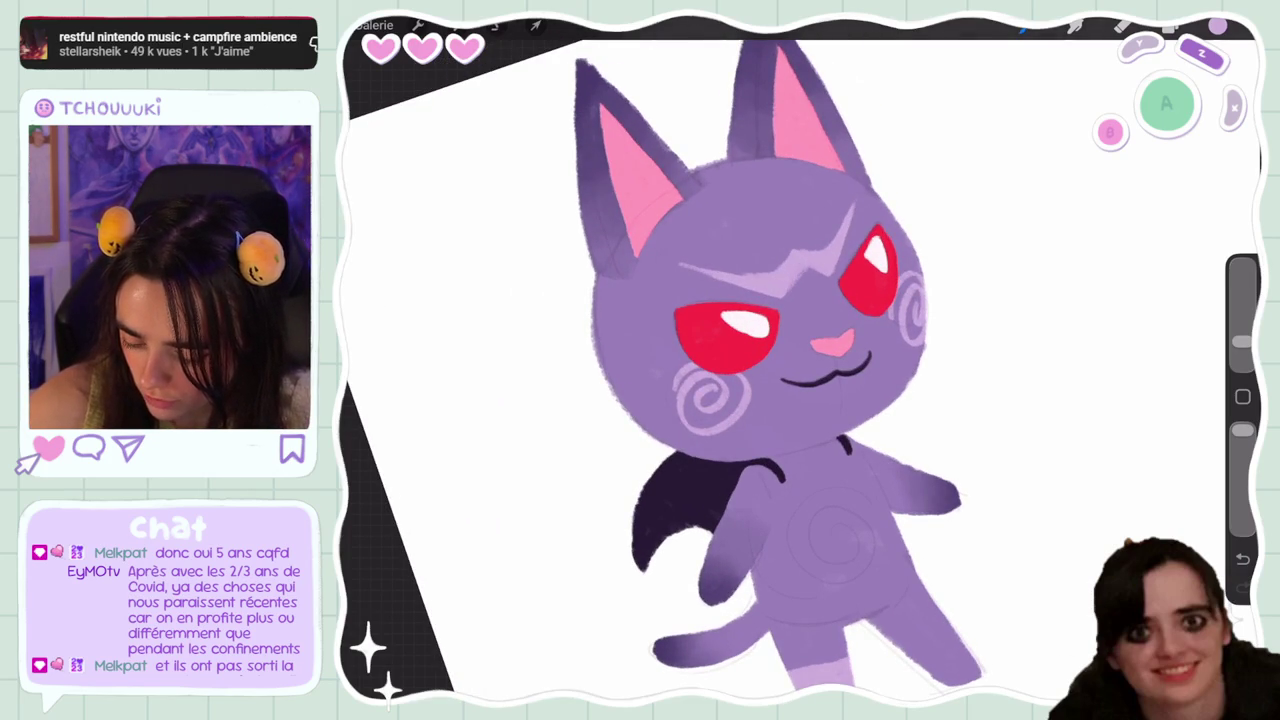
scroll(800, 360, "down", 5)
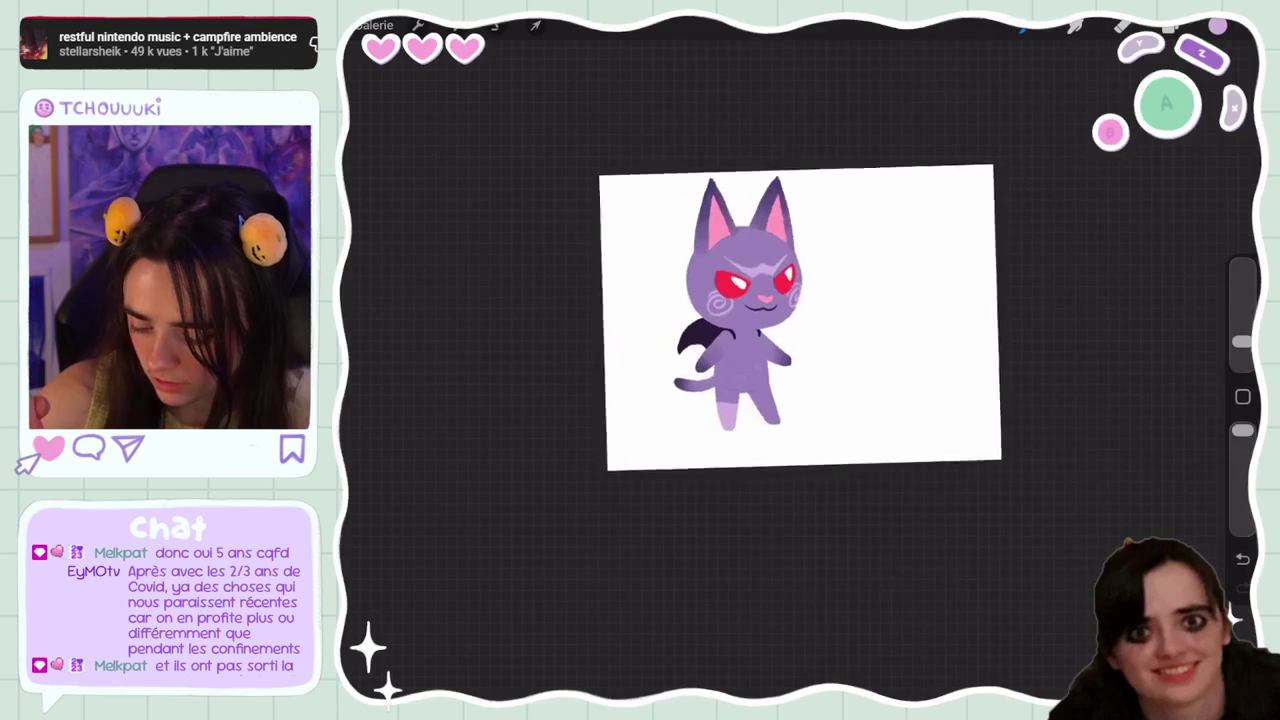
Zoom onto the head and paint the forehead highlight and ear shading, undoing one slip
scroll(790, 340, "up", 5)
scroll(760, 280, "up", 5)
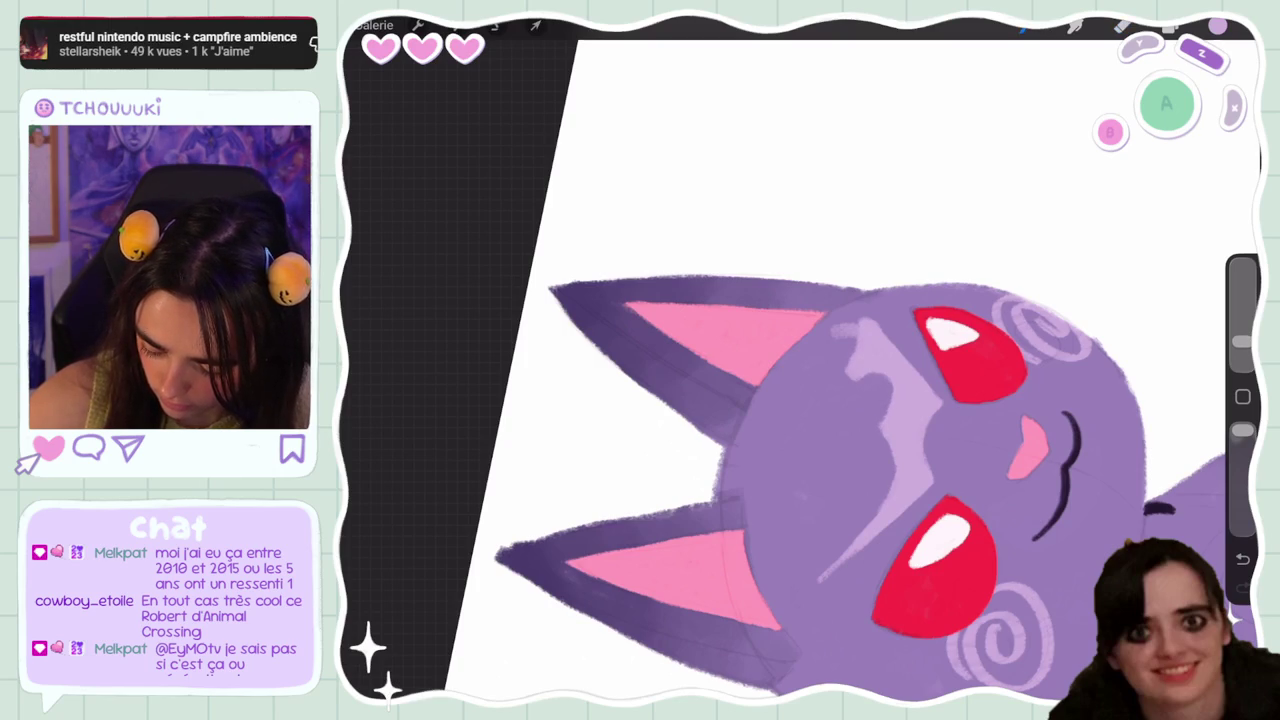
key("ctrl+z")
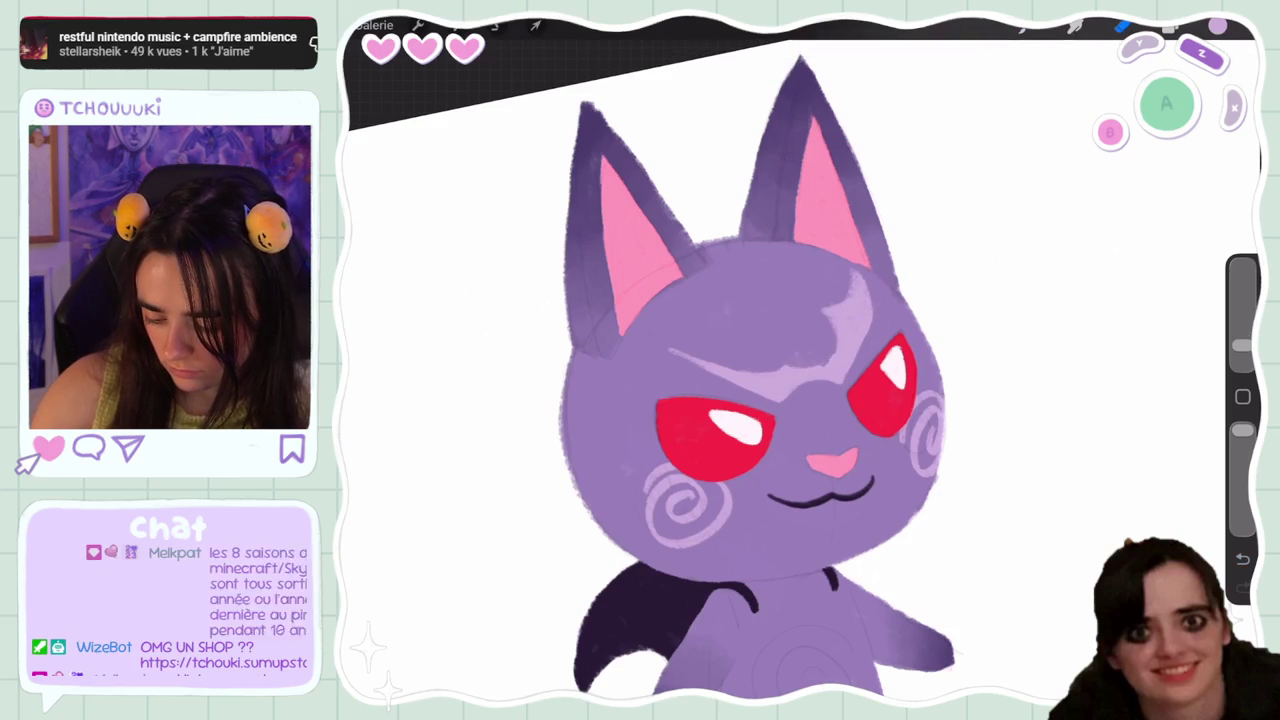
scroll(800, 360, "down", 5)
Undo two head strokes with the canvas rotated, then lighten the right foot
key("ctrl+z")
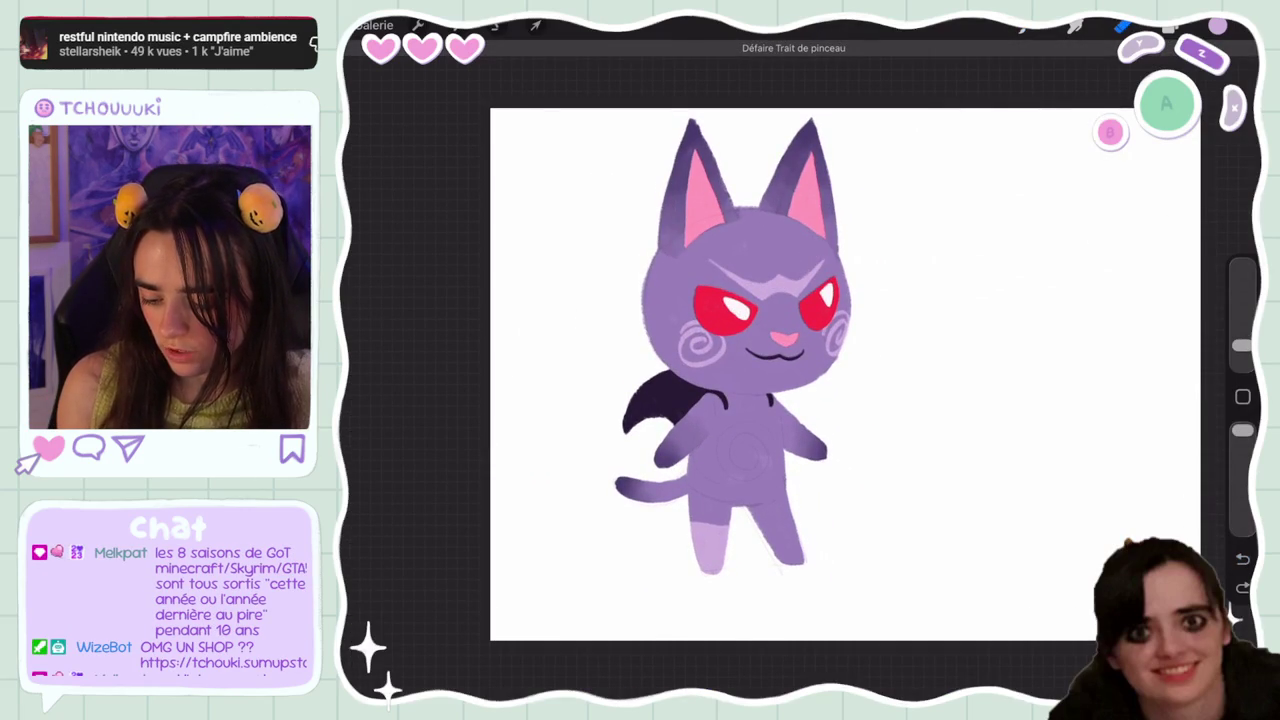
left_click_drag(800, 360, 760, 420)
scroll(800, 360, "up", 5)
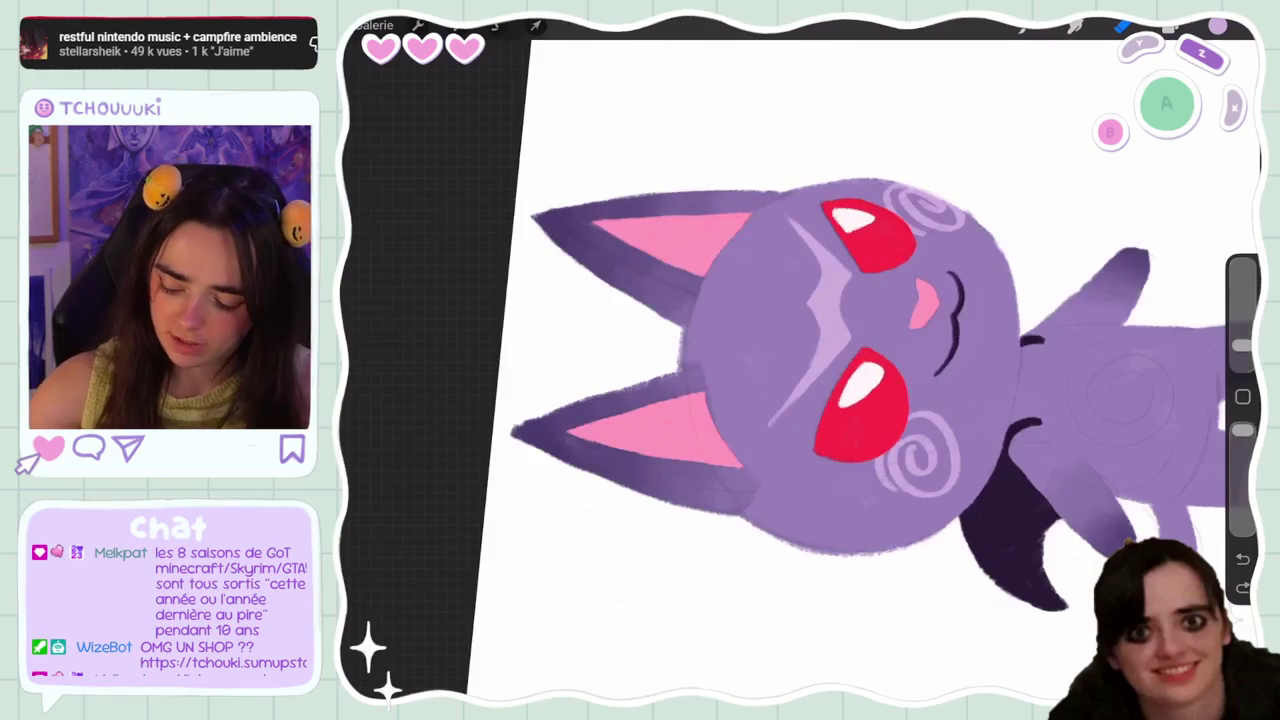
key("ctrl+z")
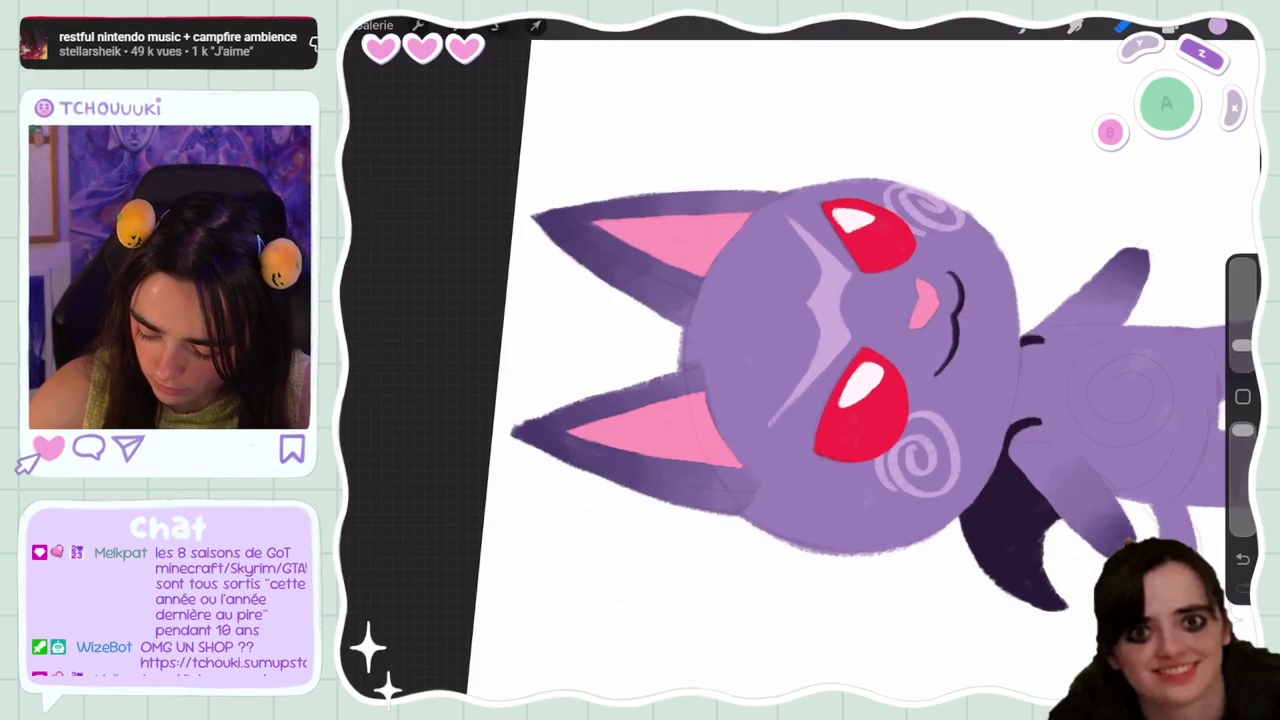
scroll(800, 360, "down", 5)
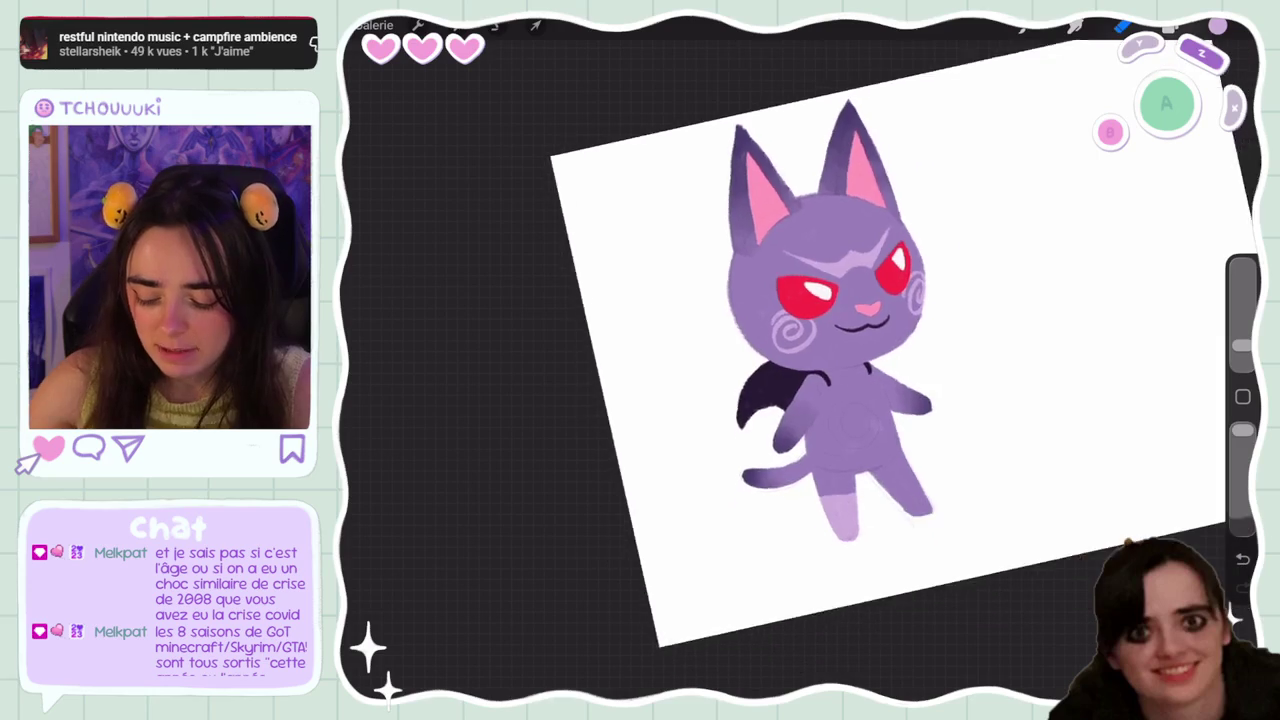
left_click_drag(892, 432, 942, 472)
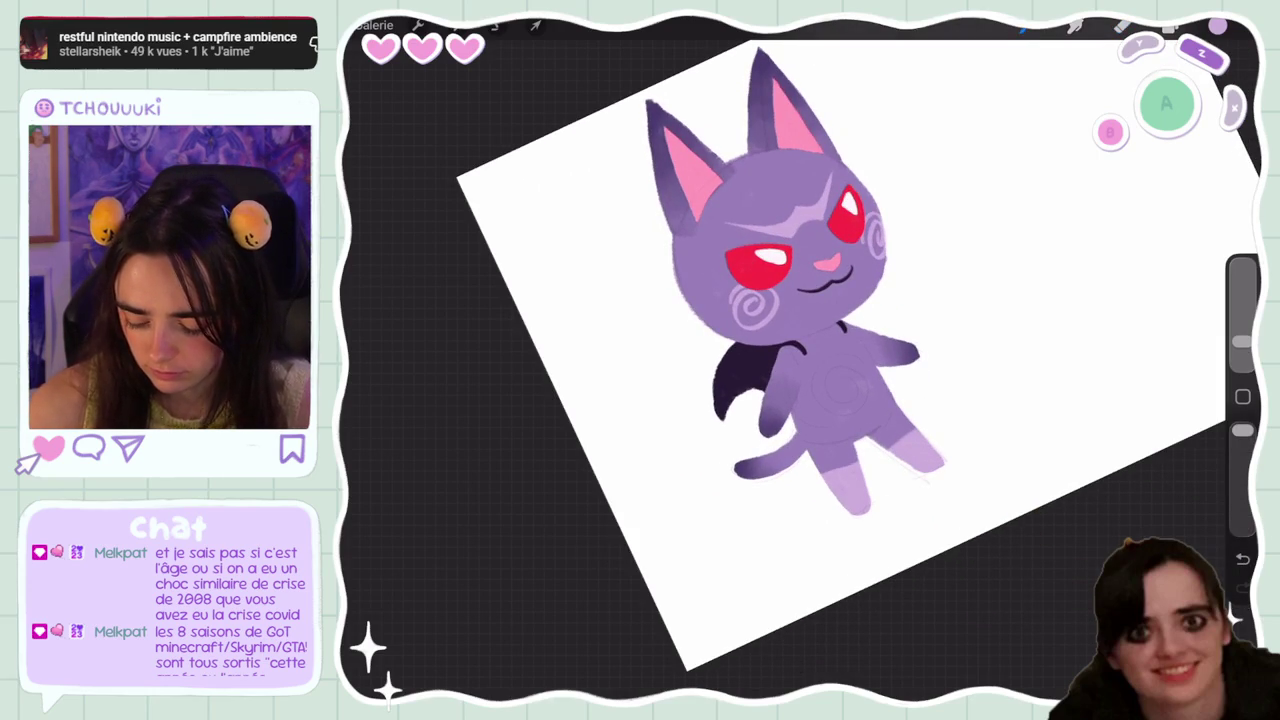
Add lighter shading to the right foot, undoing several recent strokes and erases
left_click_drag(890, 434, 906, 446)
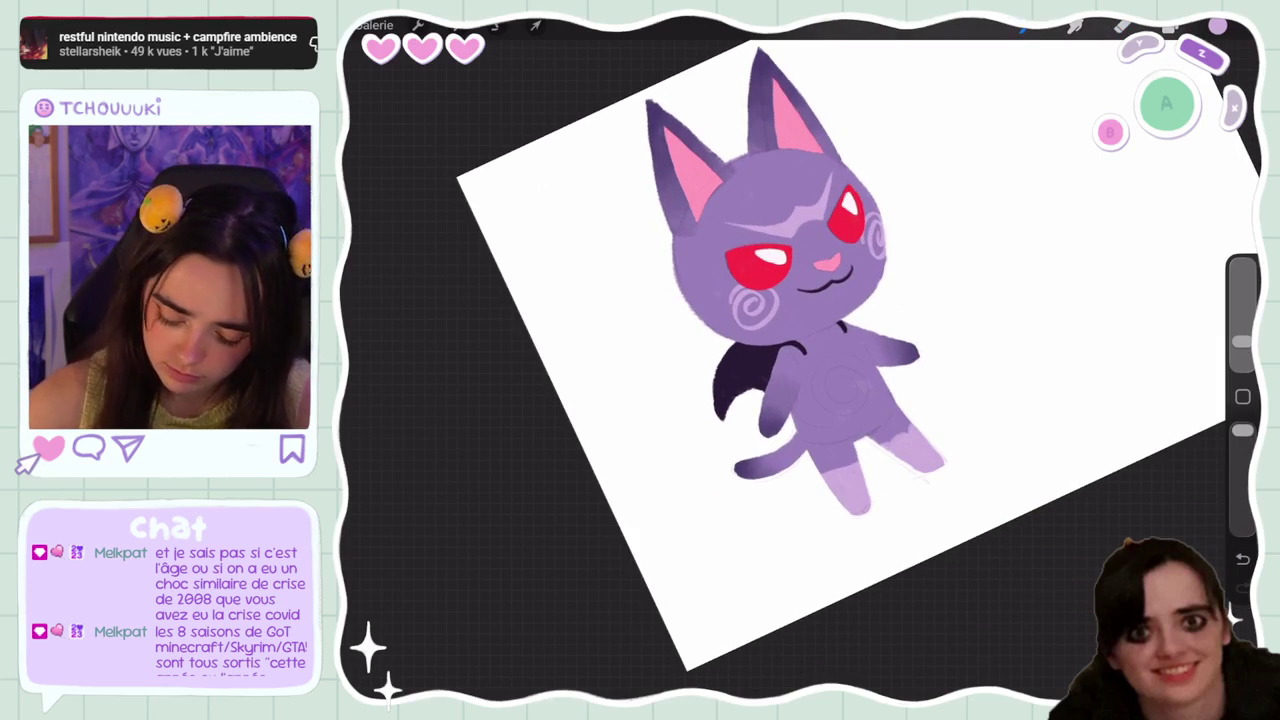
key("ctrl+z")
key("ctrl+z")
key("ctrl+shift+z")
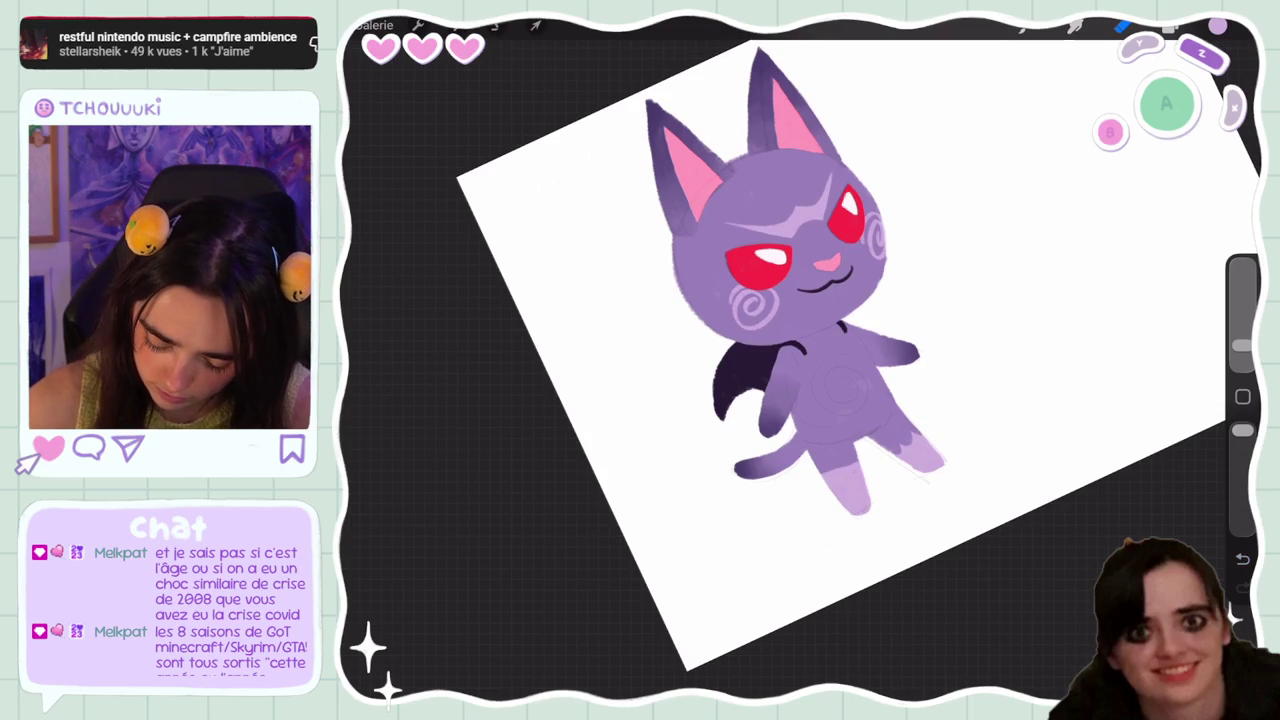
key("ctrl+z")
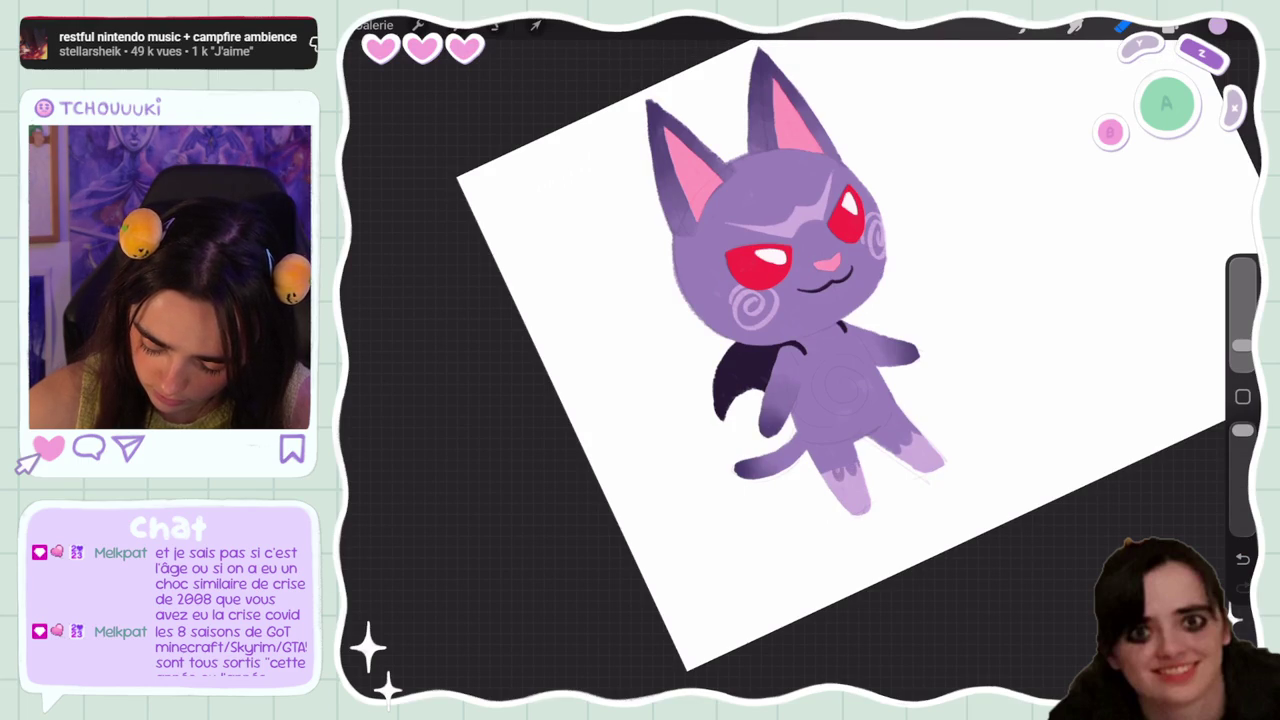
key("ctrl+z")
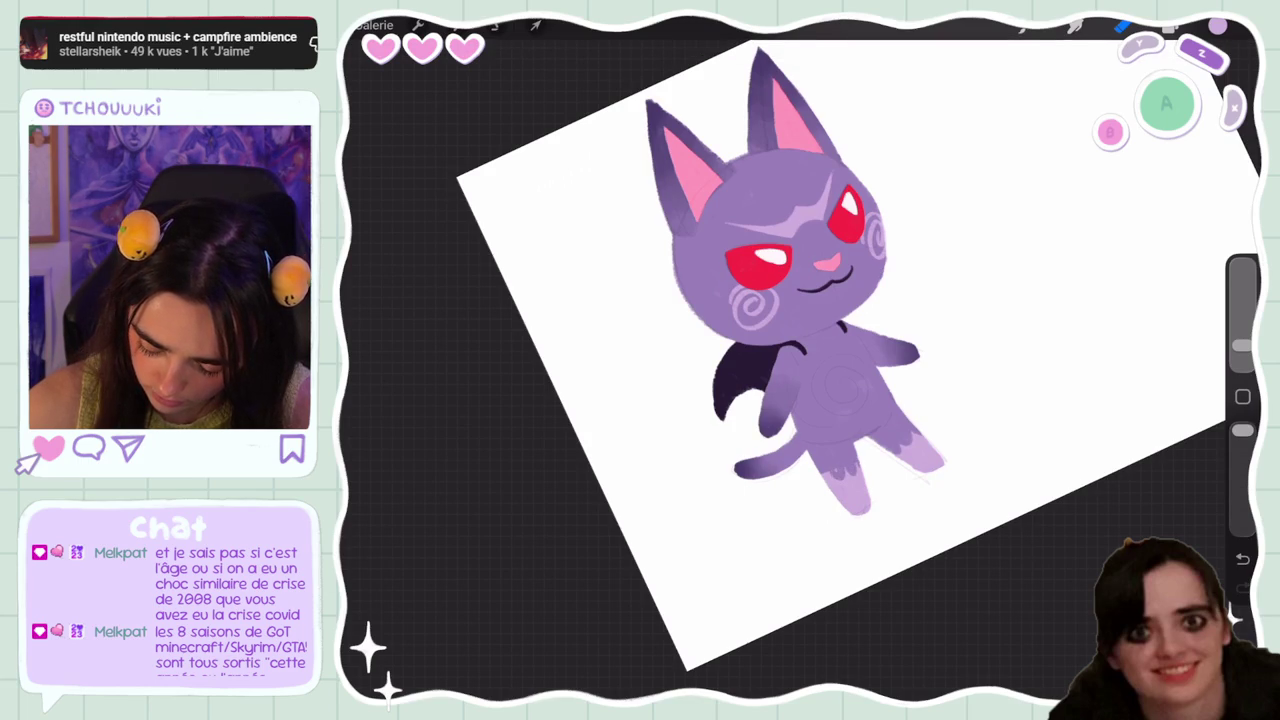
key("ctrl+z")
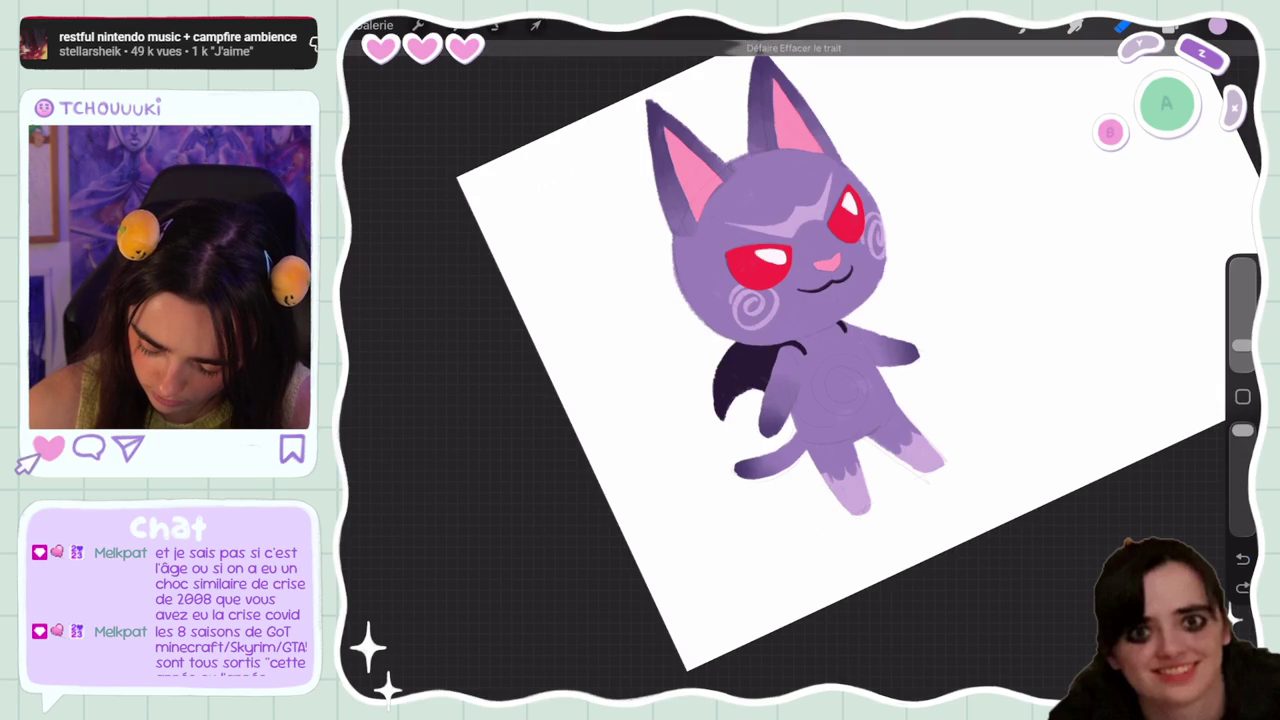
key("ctrl+z")
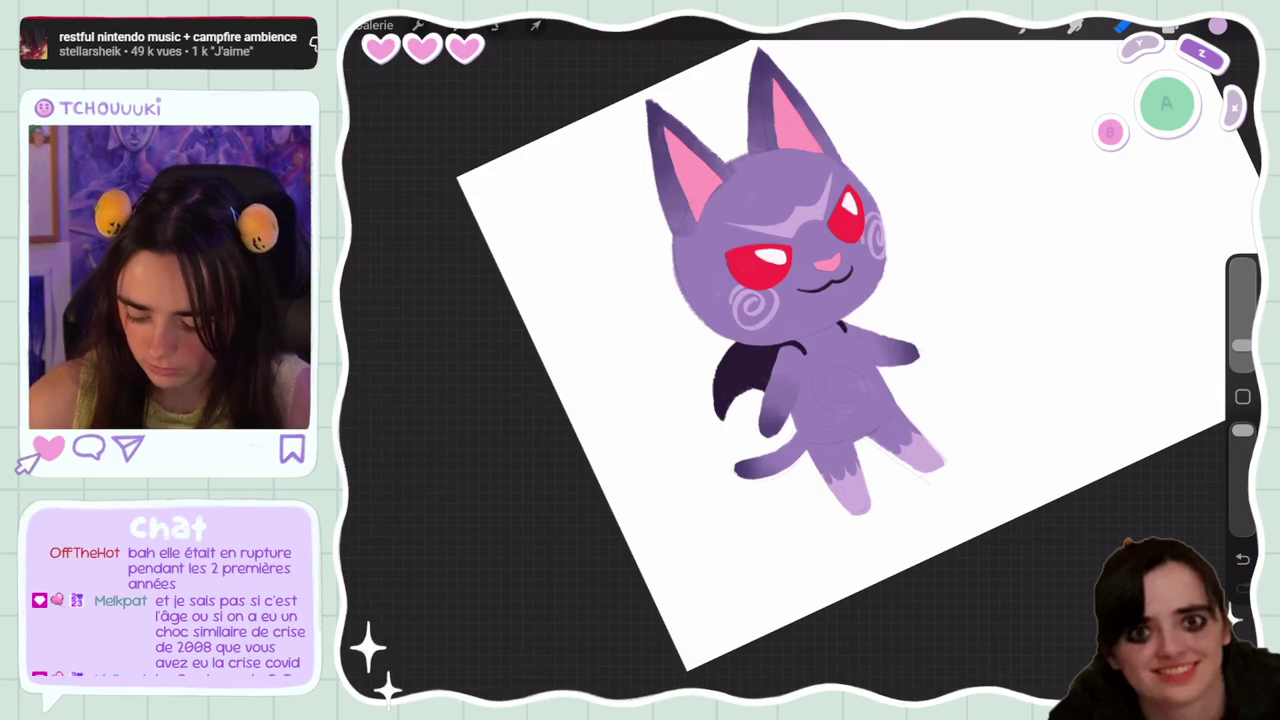
Set the canvas upright and fit the whole cat in view
key("ctrl+0")
scroll(860, 330, "up", 5)
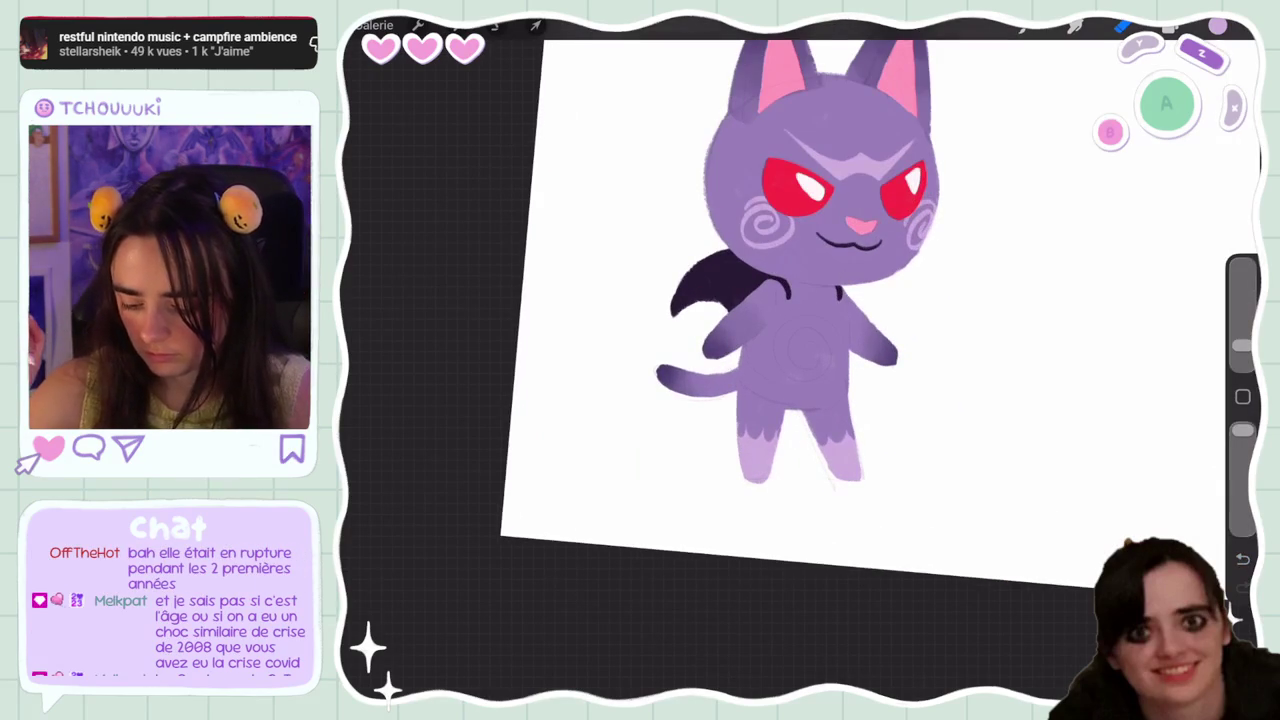
mouse_move(800, 300)
left_mouse_down()
mouse_move(770, 290)
mouse_move(810, 355)
mouse_move(785, 390)
mouse_move(762, 330)
left_mouse_up()
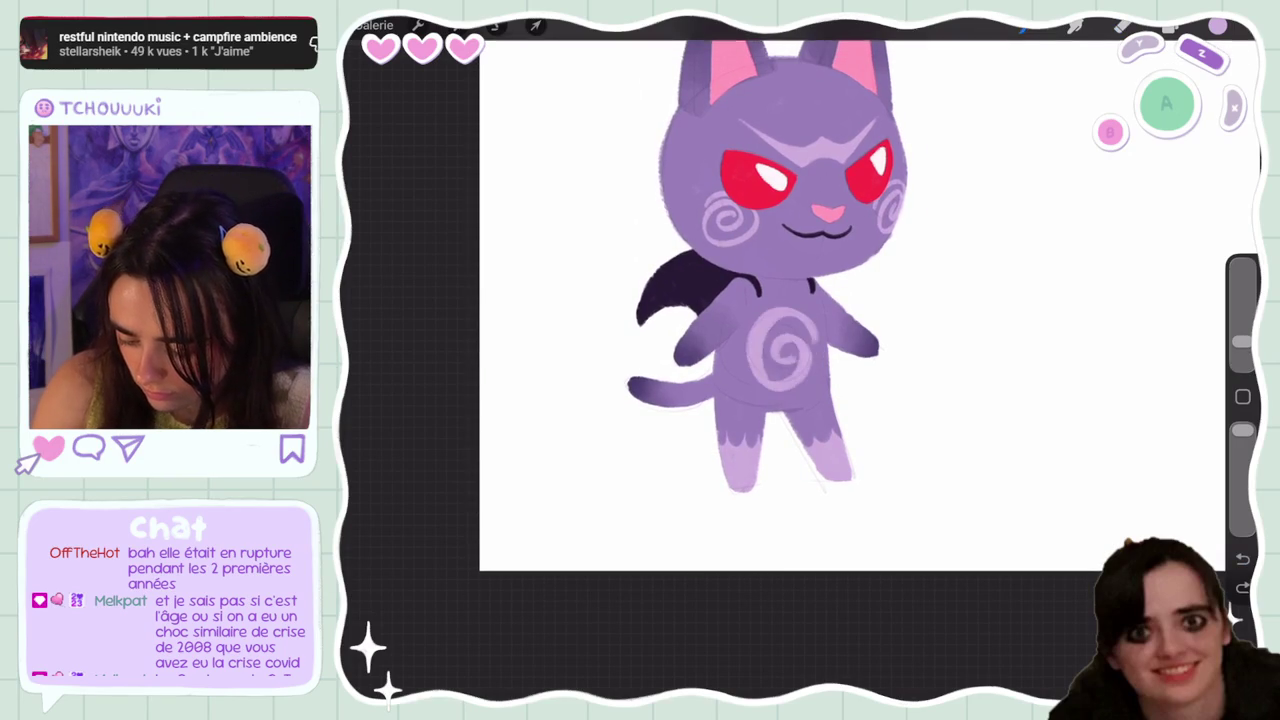
Hide the sketch layer Calque 1 and select Calque 8
key("ctrl+z")
left_click(1188, 25)
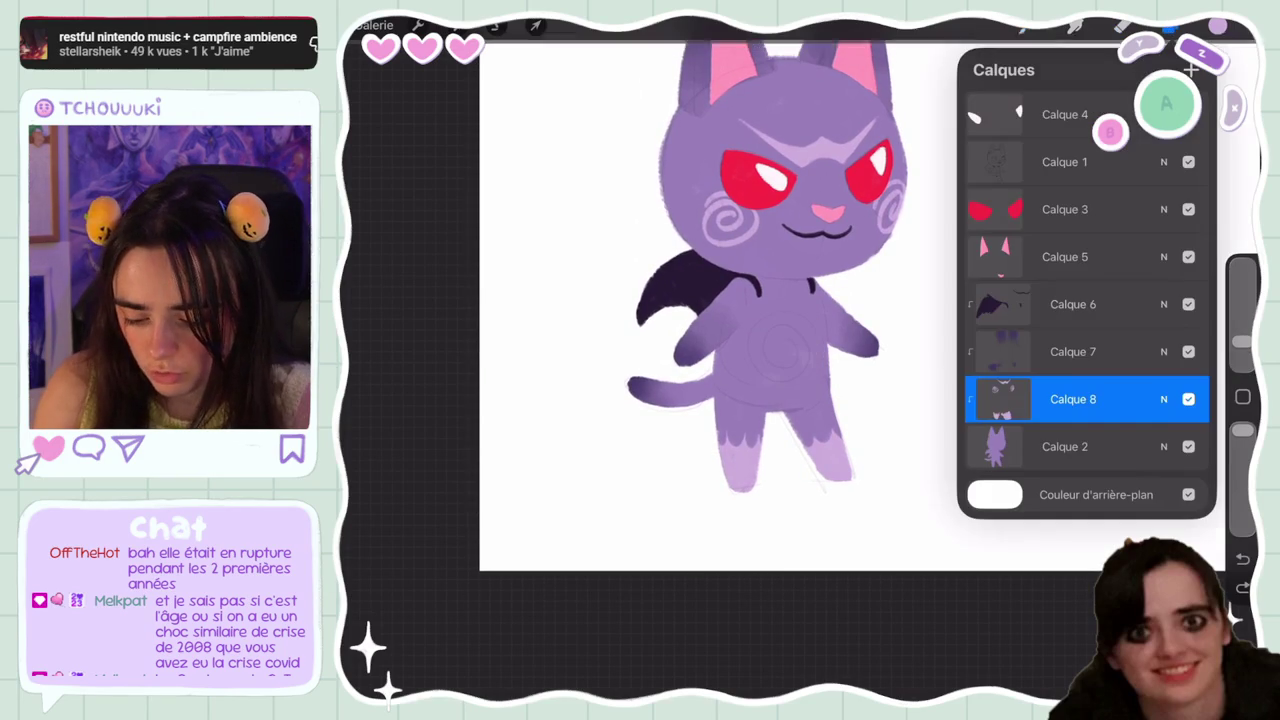
left_click(1188, 161)
left_click(1170, 25)
Brush a light-purple oval belly patch onto the cat's chest
mouse_move(785, 315)
left_mouse_down()
mouse_move(770, 385)
mouse_move(795, 368)
mouse_move(776, 370)
left_mouse_up()
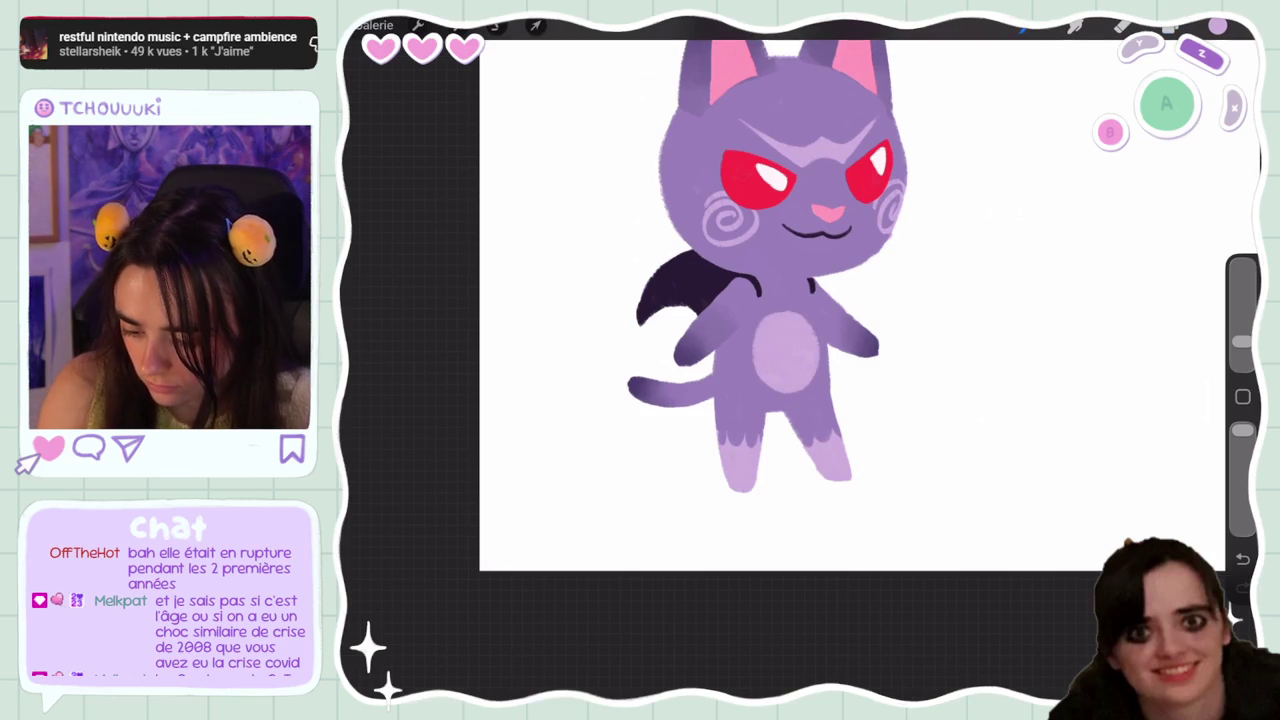
scroll(760, 300, "down", 5)
scroll(760, 300, "up", 5)
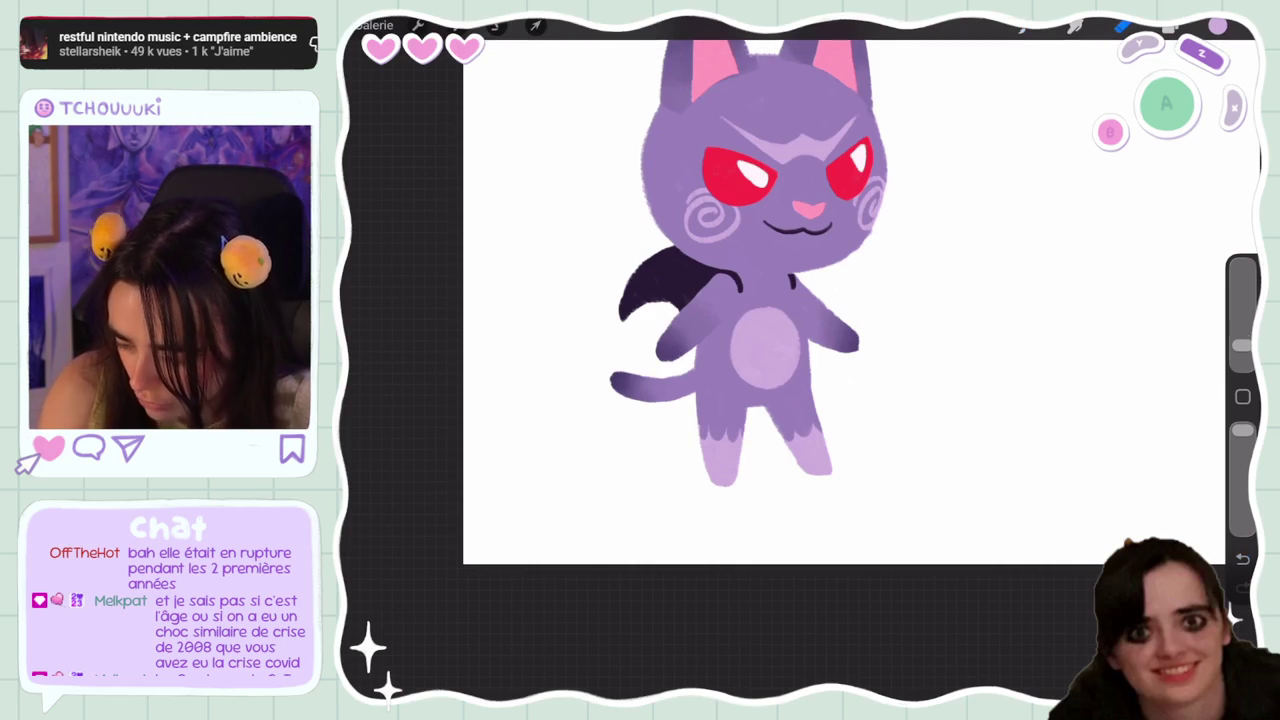
left_click(496, 25)
left_click_drag(666, 449, 870, 450)
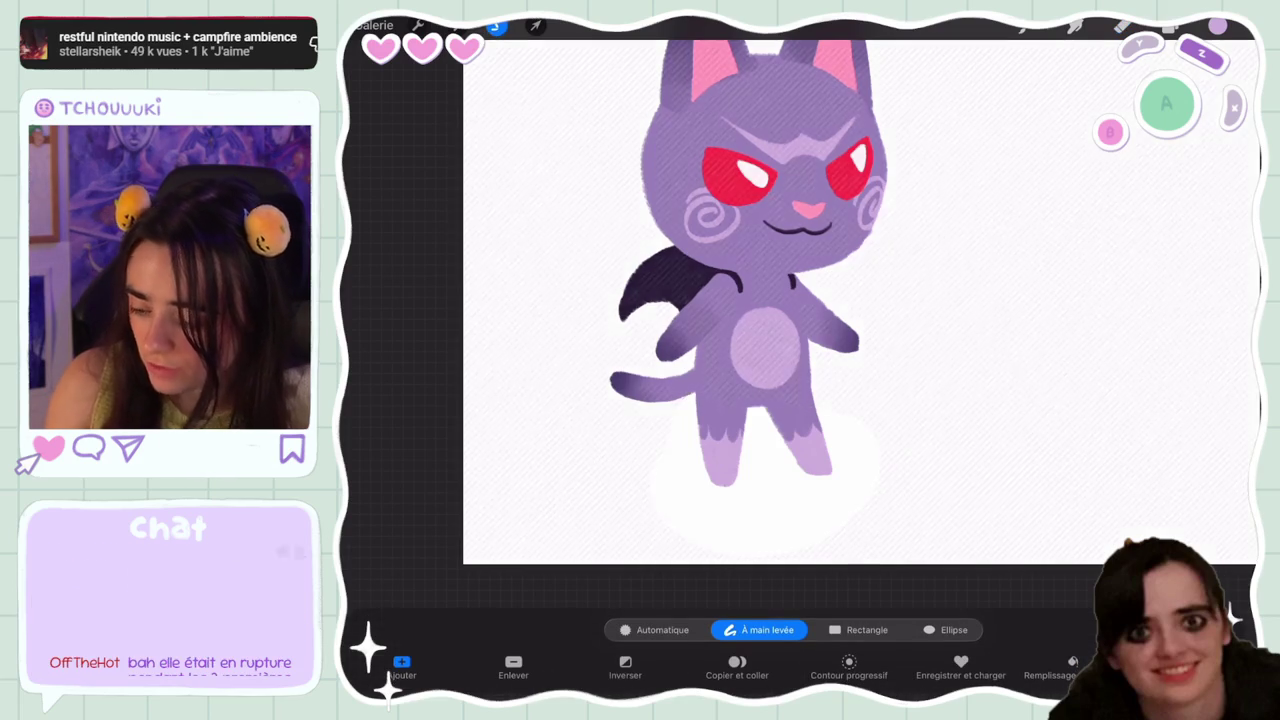
left_click(418, 25)
left_click(443, 100)
mouse_move(585, 670)
left_mouse_down()
mouse_move(672, 670)
mouse_move(494, 670)
mouse_move(530, 670)
left_mouse_up()
left_click_drag(793, 670, 885, 670)
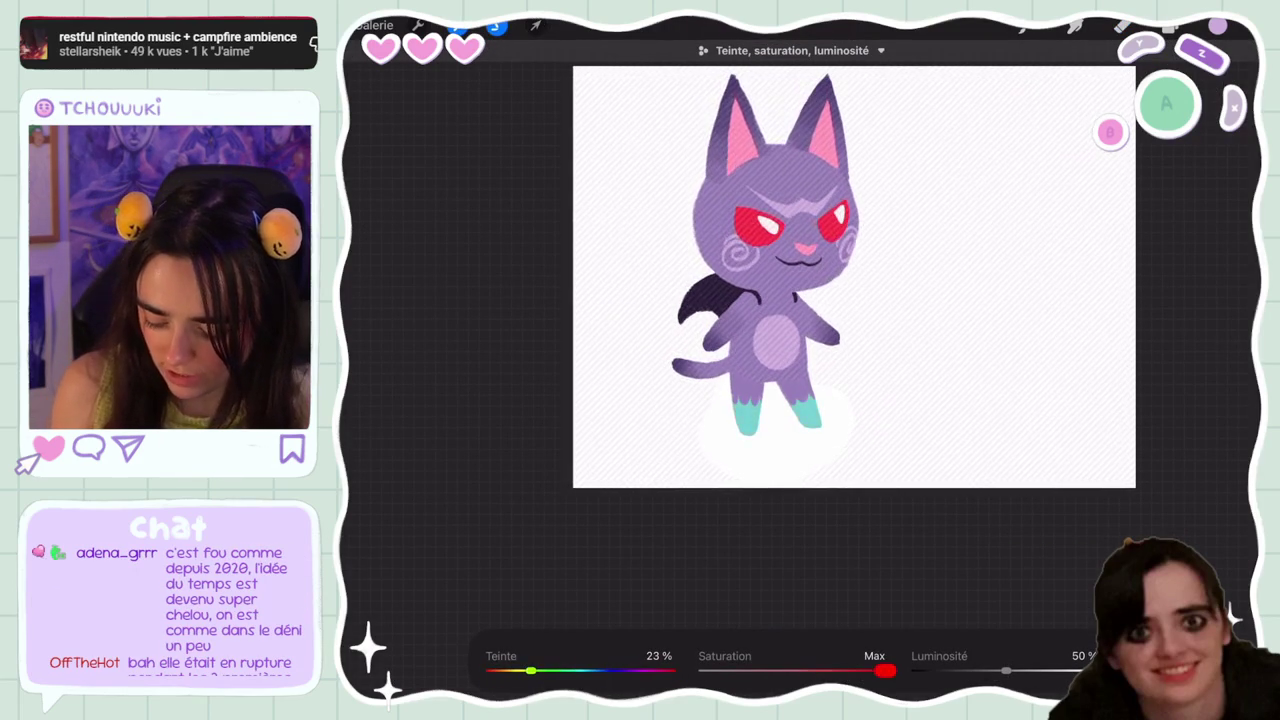
left_click_drag(1005, 670, 985, 670)
left_click_drag(530, 670, 622, 670)
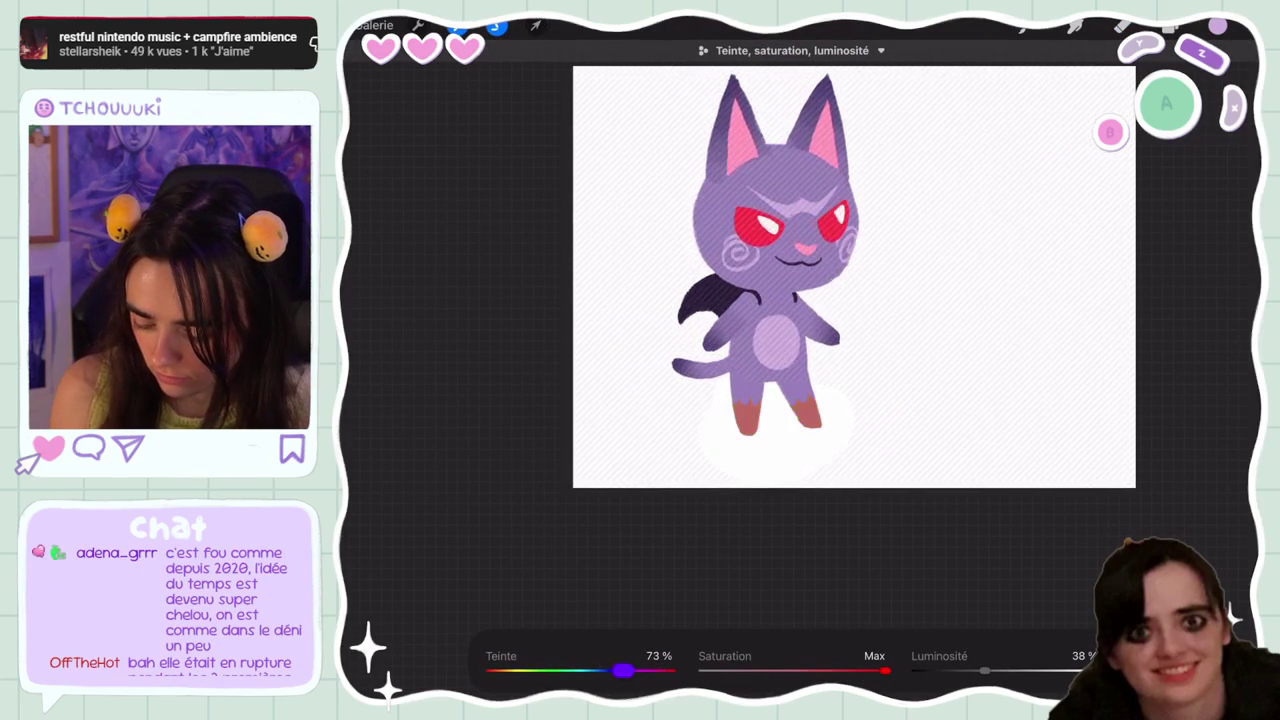
left_click_drag(985, 670, 995, 670)
left_click(418, 25)
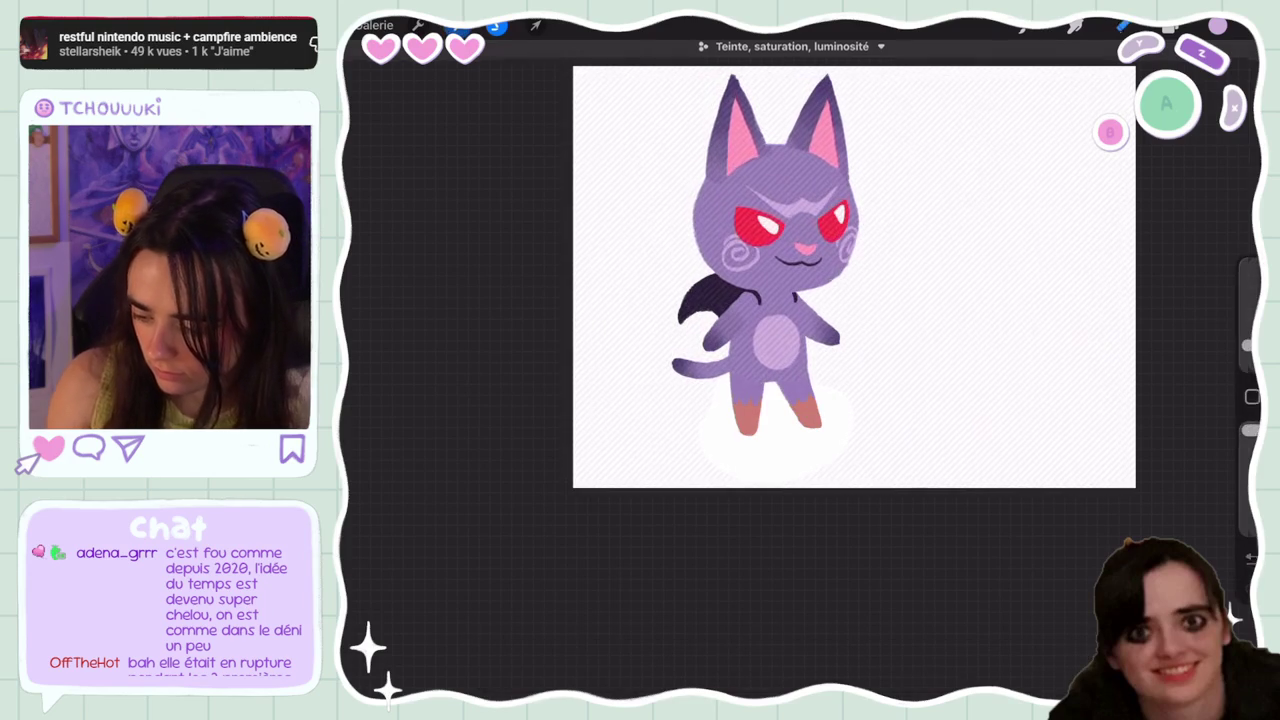
left_click(435, 103)
mouse_move(624, 670)
left_mouse_down()
mouse_move(553, 670)
mouse_move(567, 670)
left_mouse_up()
left_click_drag(1005, 670, 980, 670)
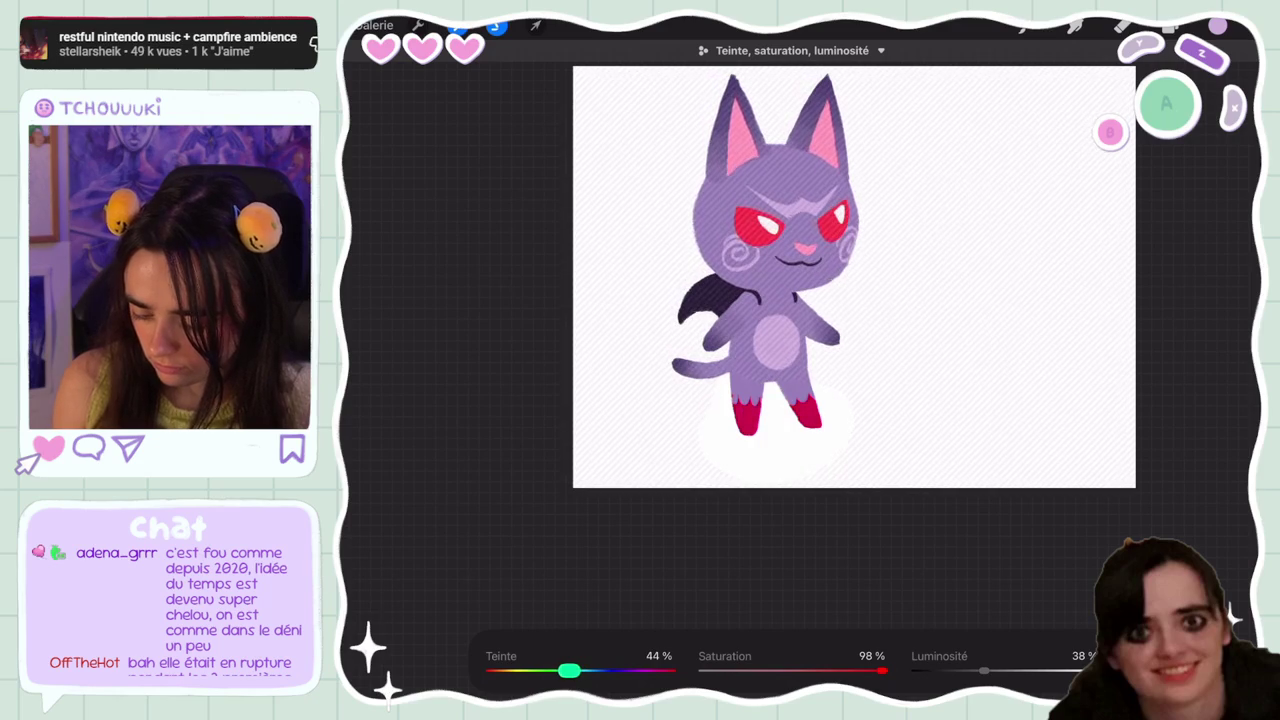
key("ctrl+z")
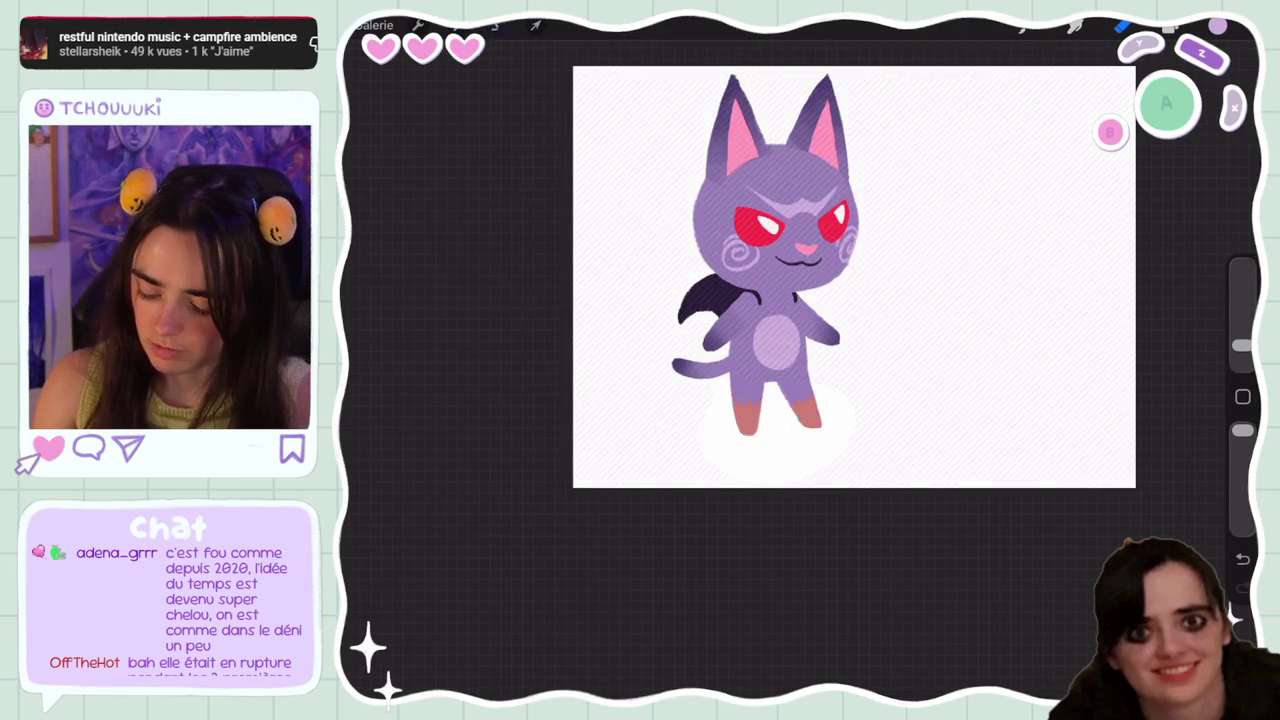
key("ctrl+z")
scroll(854, 277, "up", 2)
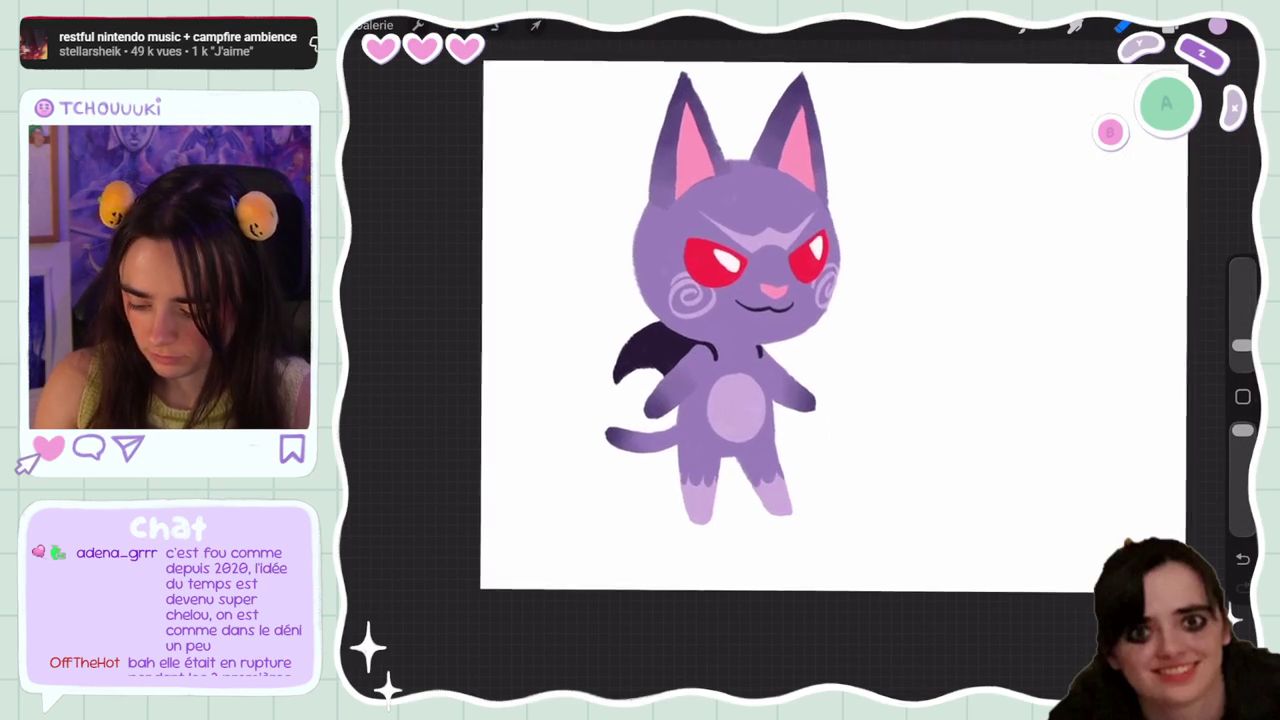
Add a new layer above the red eyes layer Calque 3 and clip it to the eyes
left_click(1122, 25)
left_click(1065, 209)
left_click(1191, 69)
left_click(998, 209)
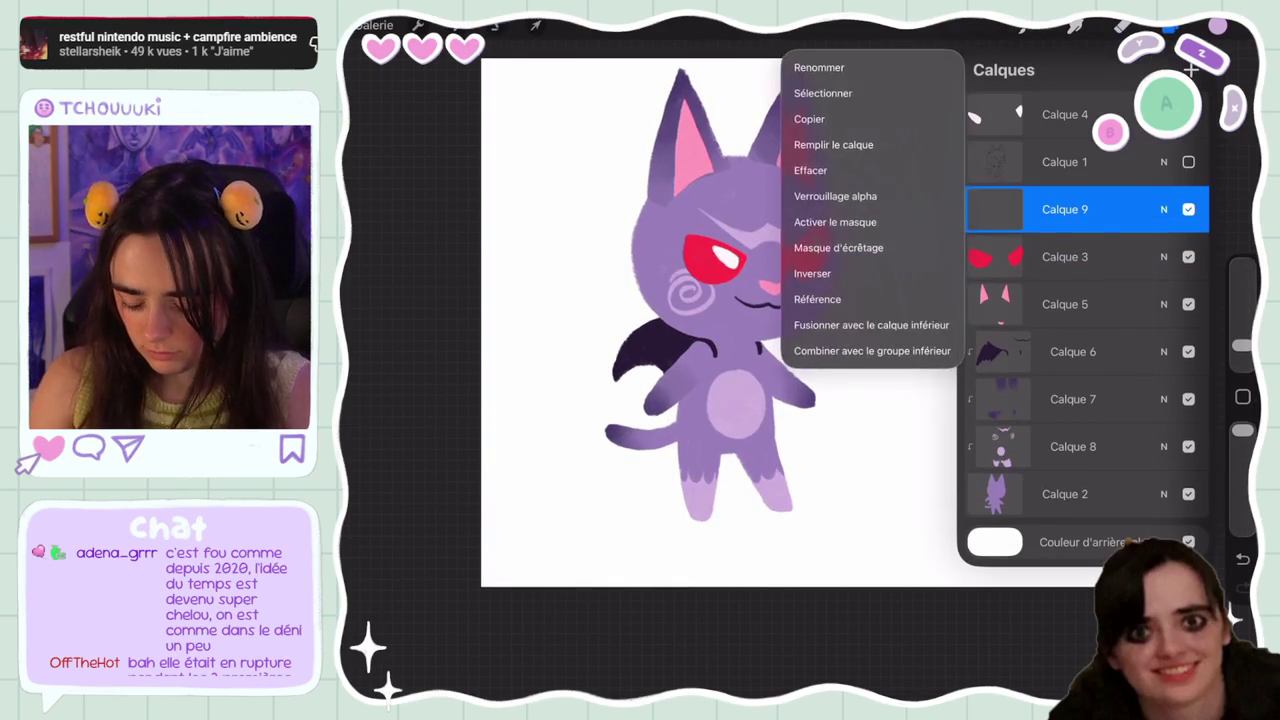
left_click(843, 206)
Choose a soft shading brush and a pink-magenta colour
left_click(1023, 25)
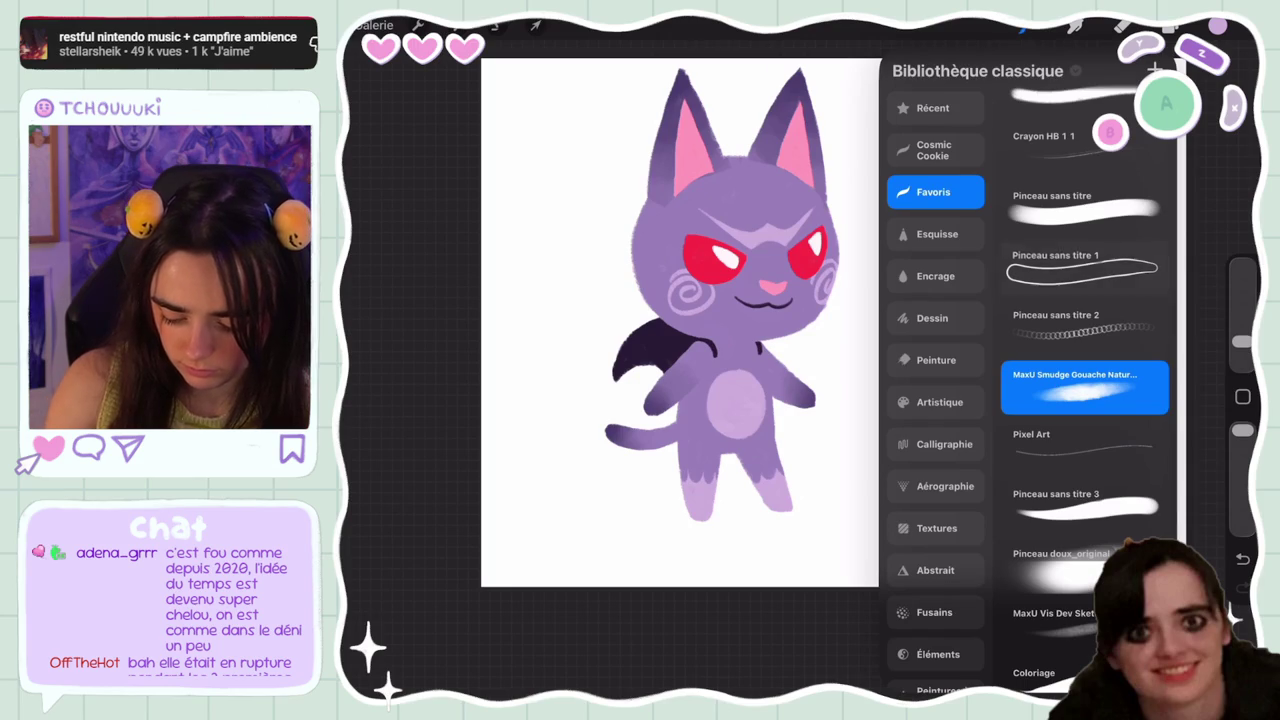
left_click(1023, 25)
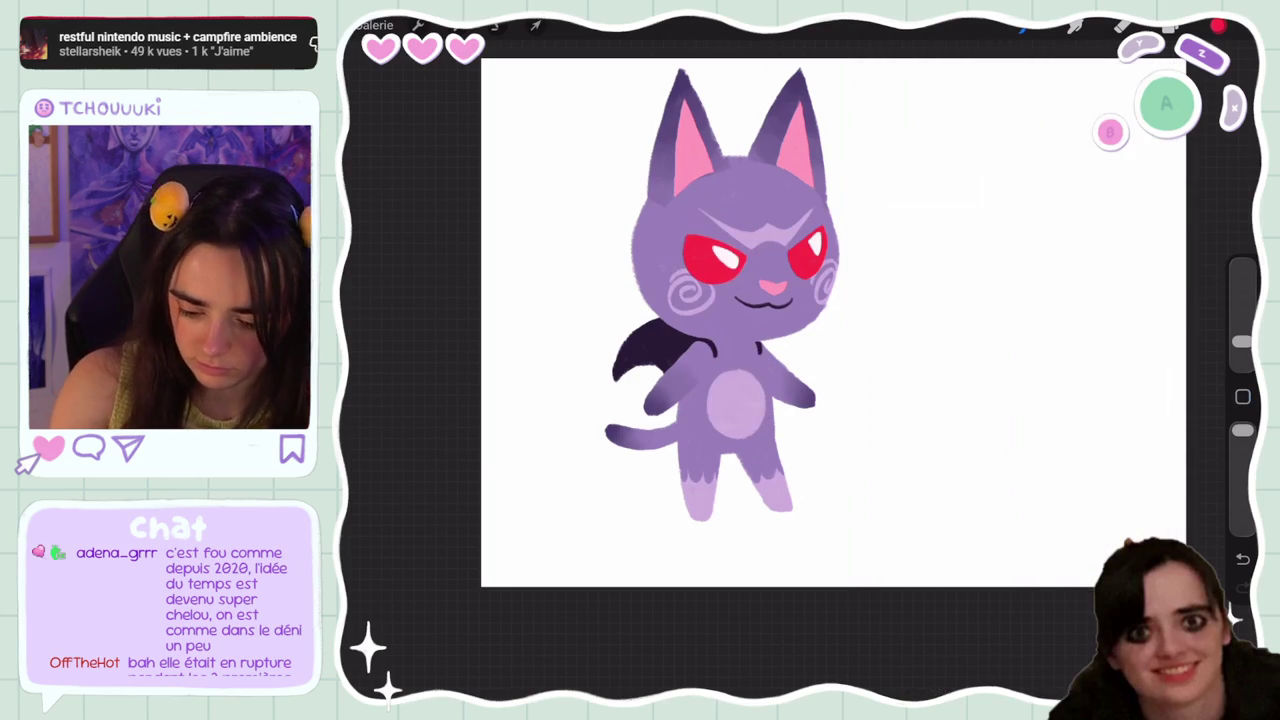
left_click(1218, 25)
left_click_drag(1133, 117, 1127, 97)
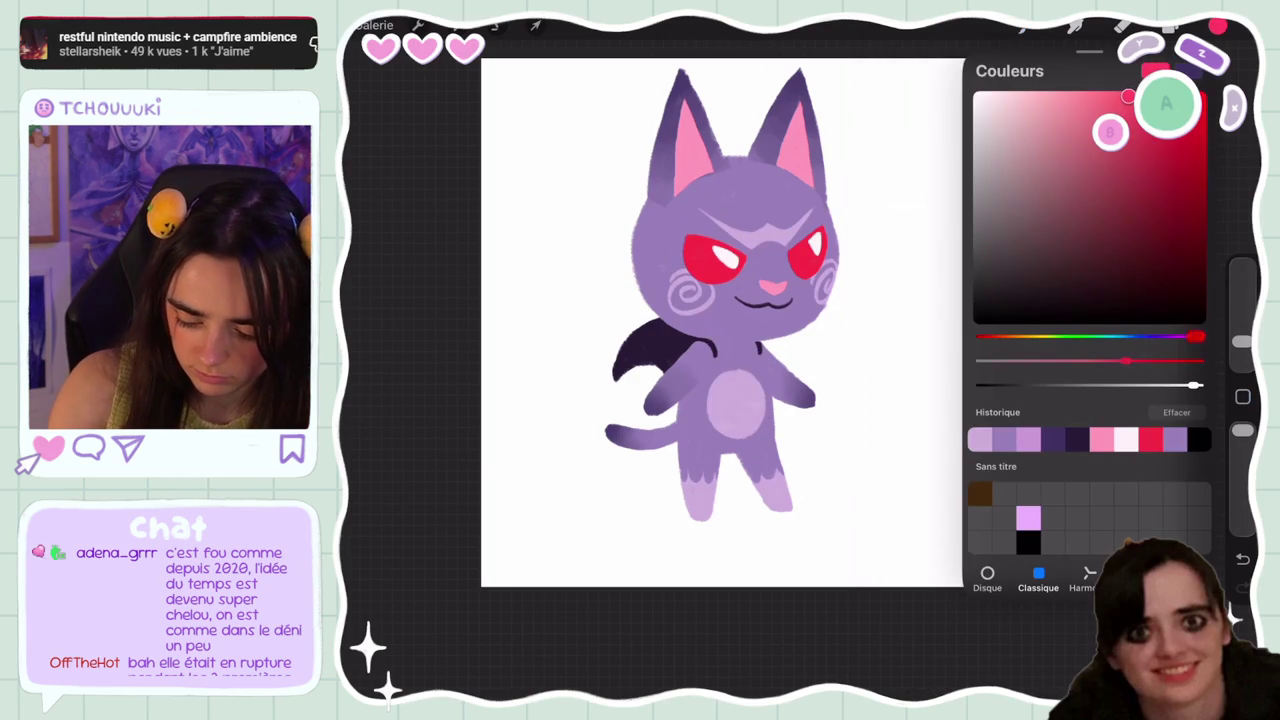
left_click_drag(1197, 337, 1190, 337)
left_click(1218, 26)
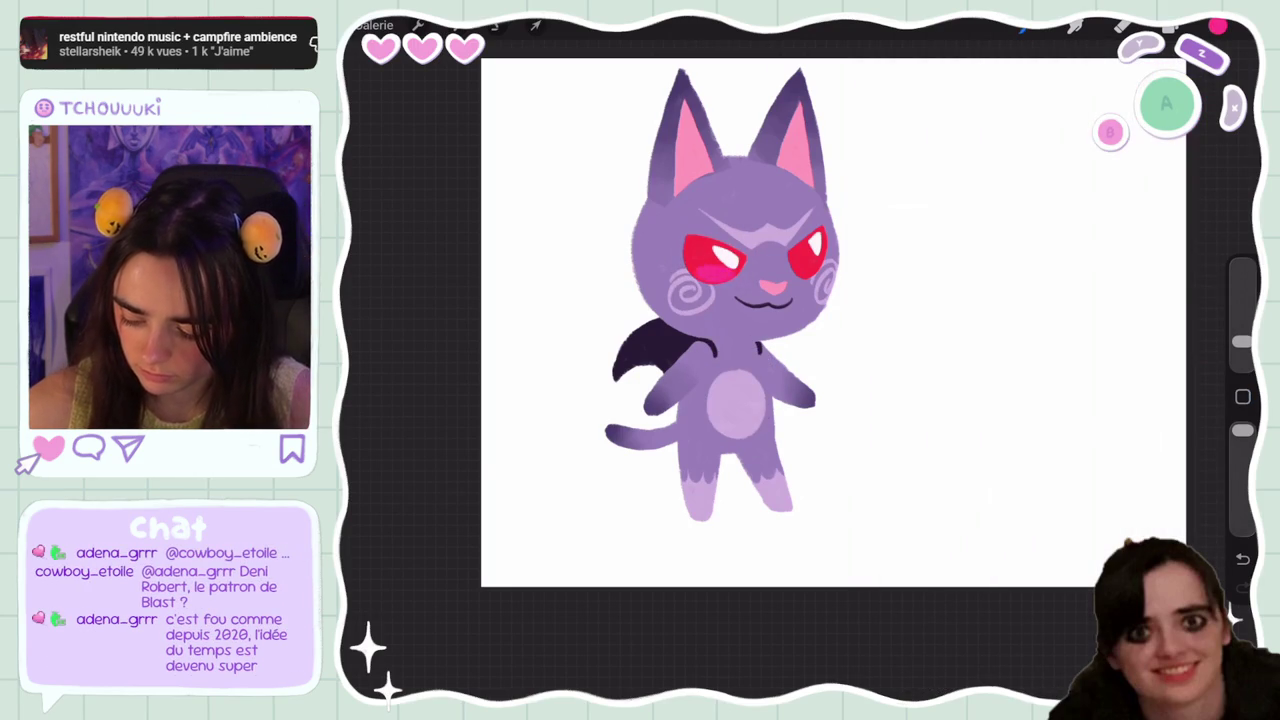
Undo the stray pink strokes over the left eye and adjust the brush size
key("ctrl+z")
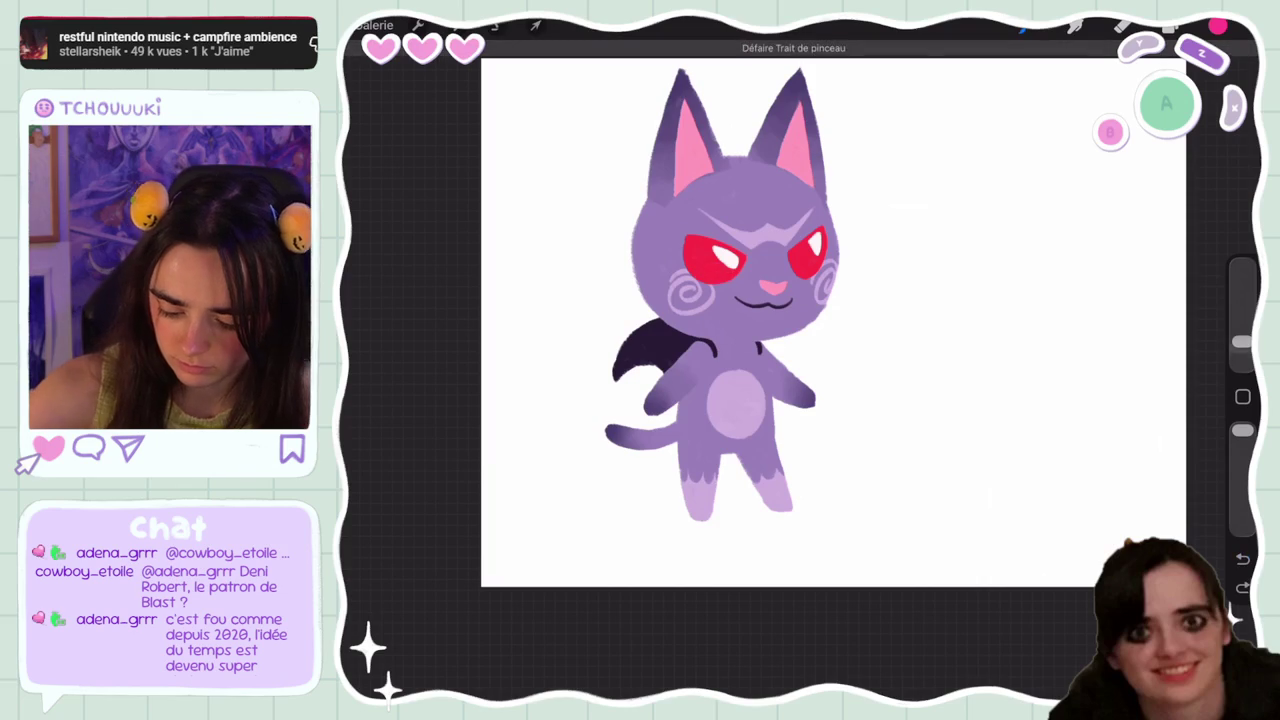
left_click(1242, 341)
left_click(1218, 26)
left_click(1218, 26)
key("ctrl+z")
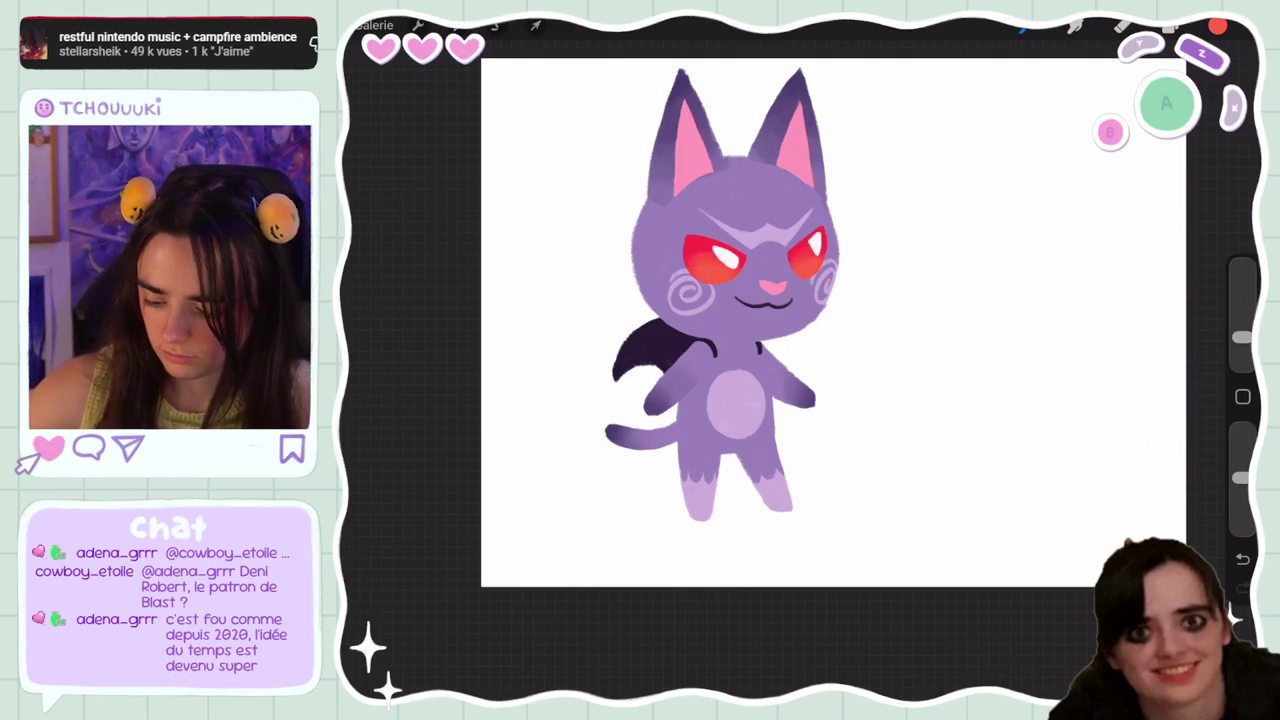
left_click(1170, 25)
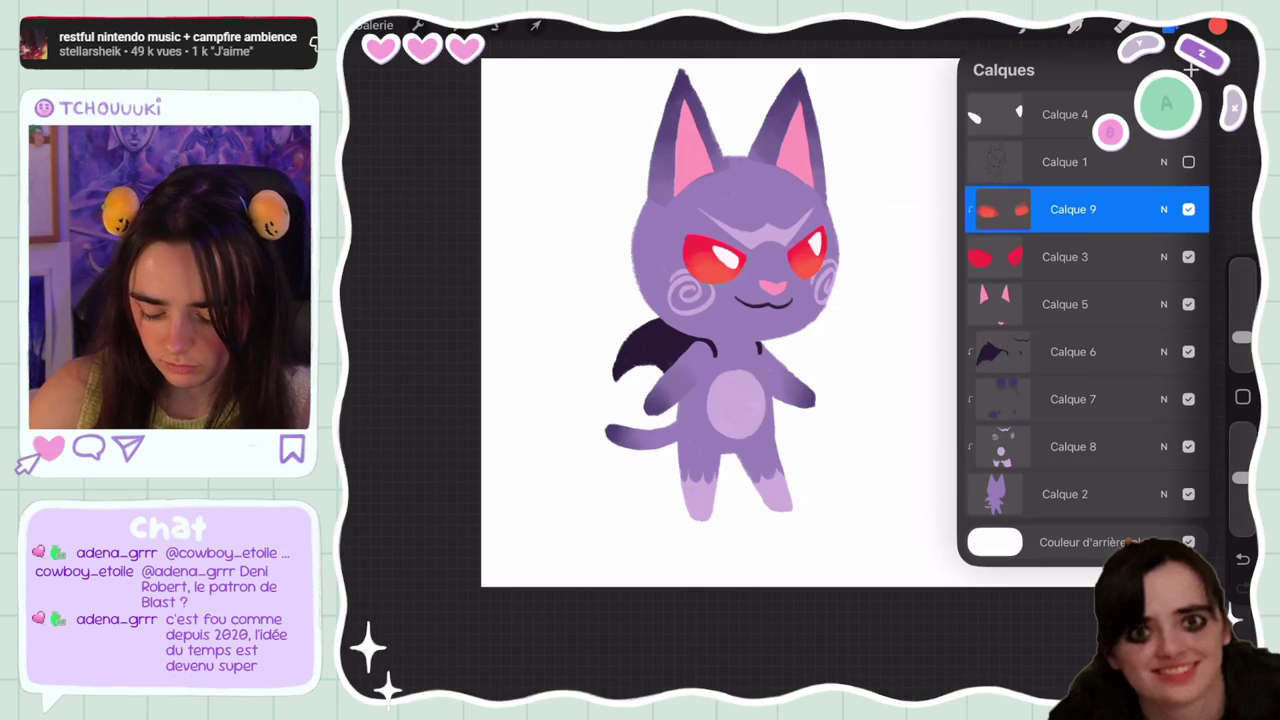
Add Calque 10 clipped to the eyes and pick a light pink colour
left_click(1192, 68)
left_click(995, 209)
left_click(838, 247)
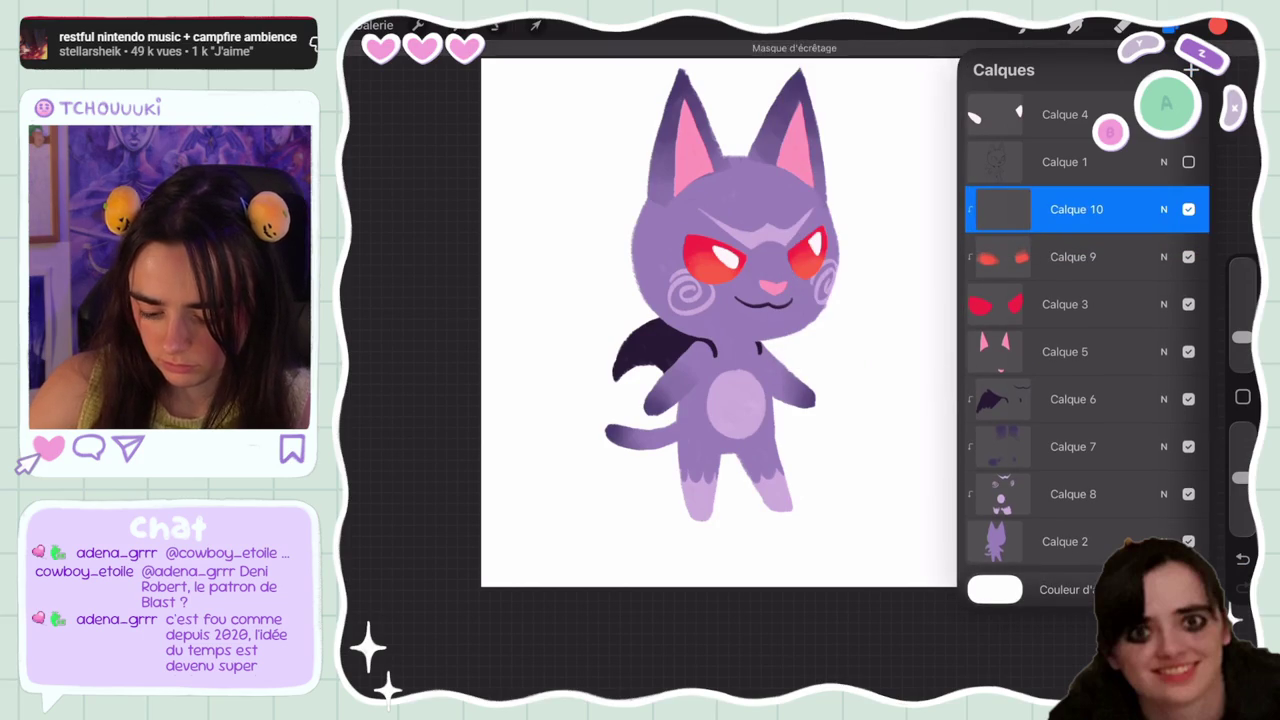
left_click(1170, 25)
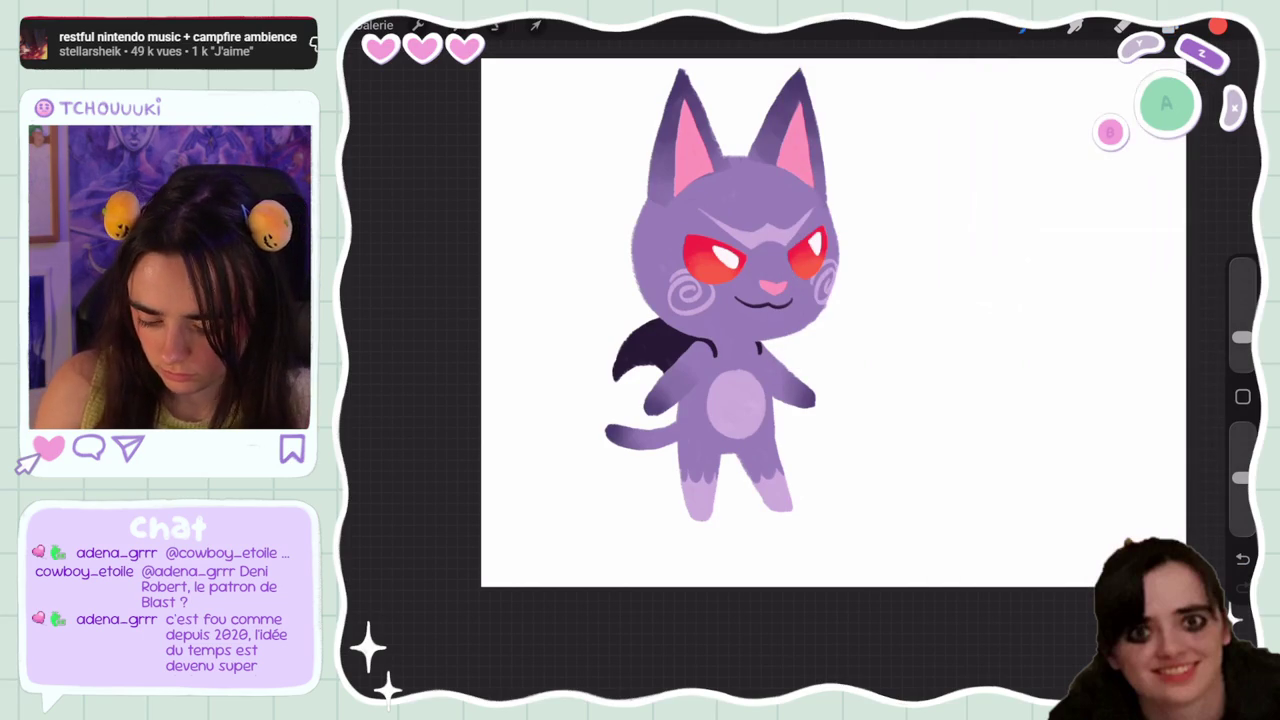
left_click(1217, 25)
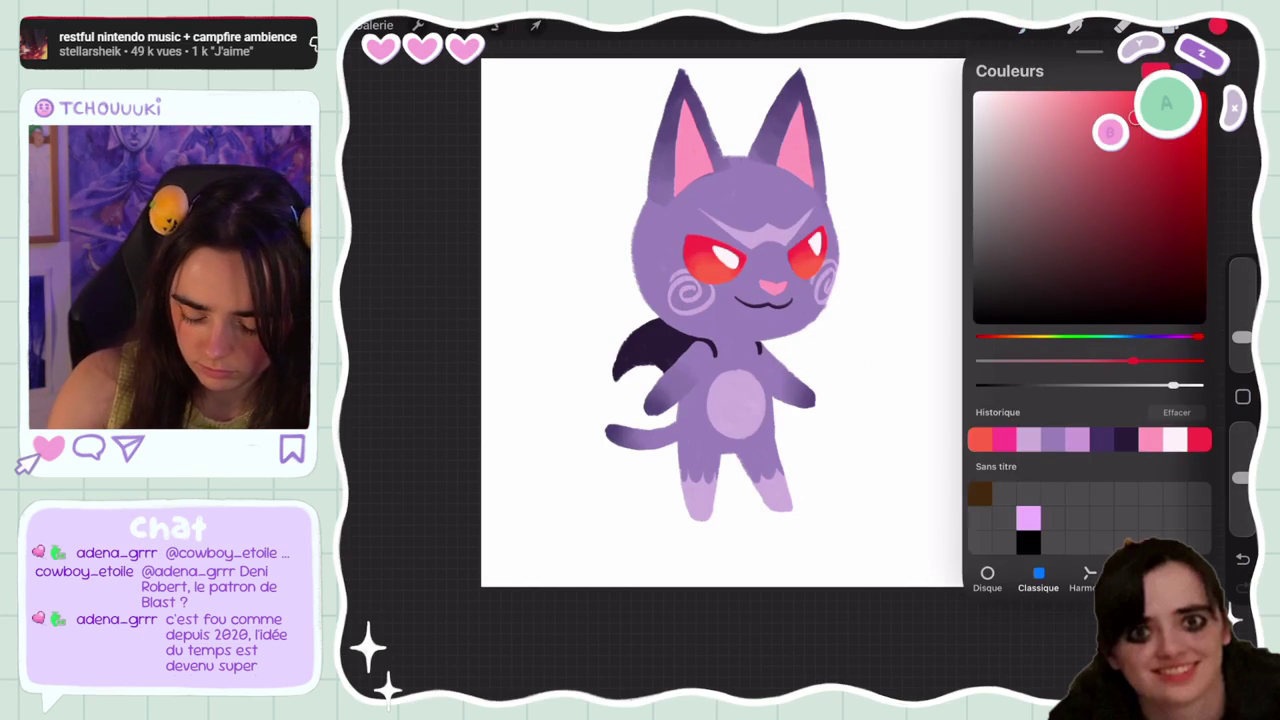
left_click(1028, 517)
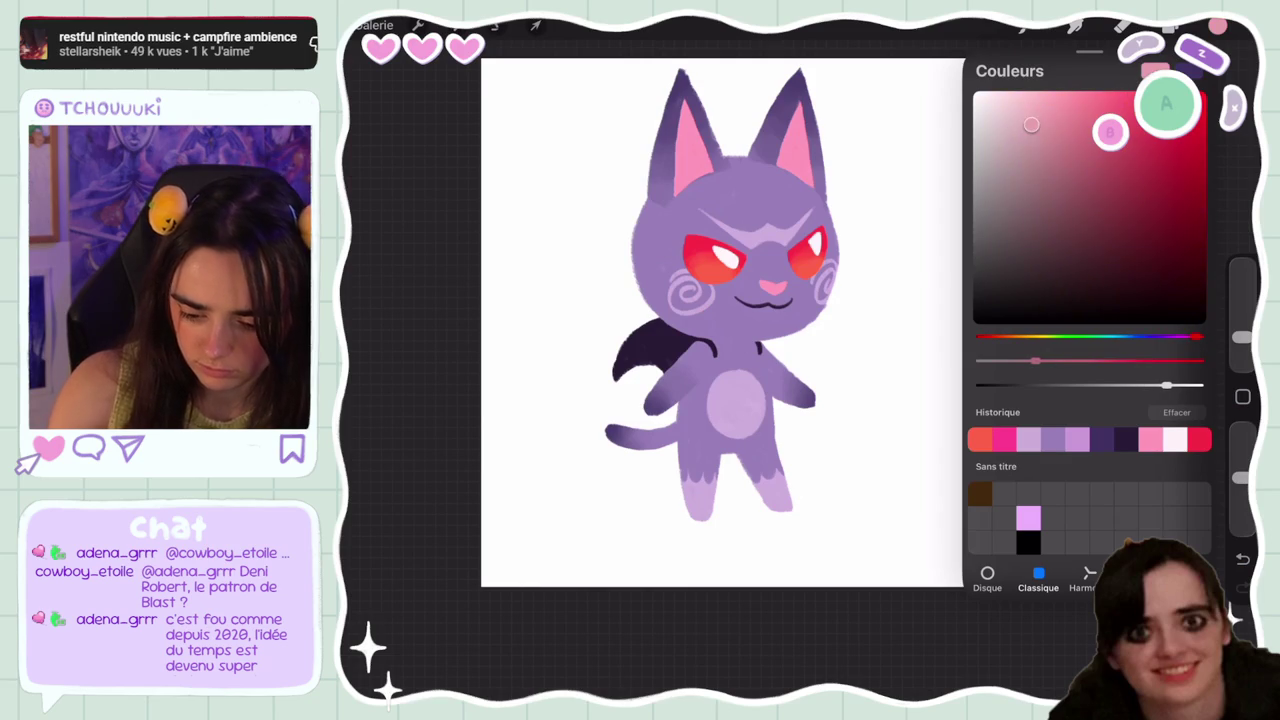
Set Calque 10's blend mode to Multiply
left_click(1170, 25)
left_click(1163, 209)
left_click(1043, 397)
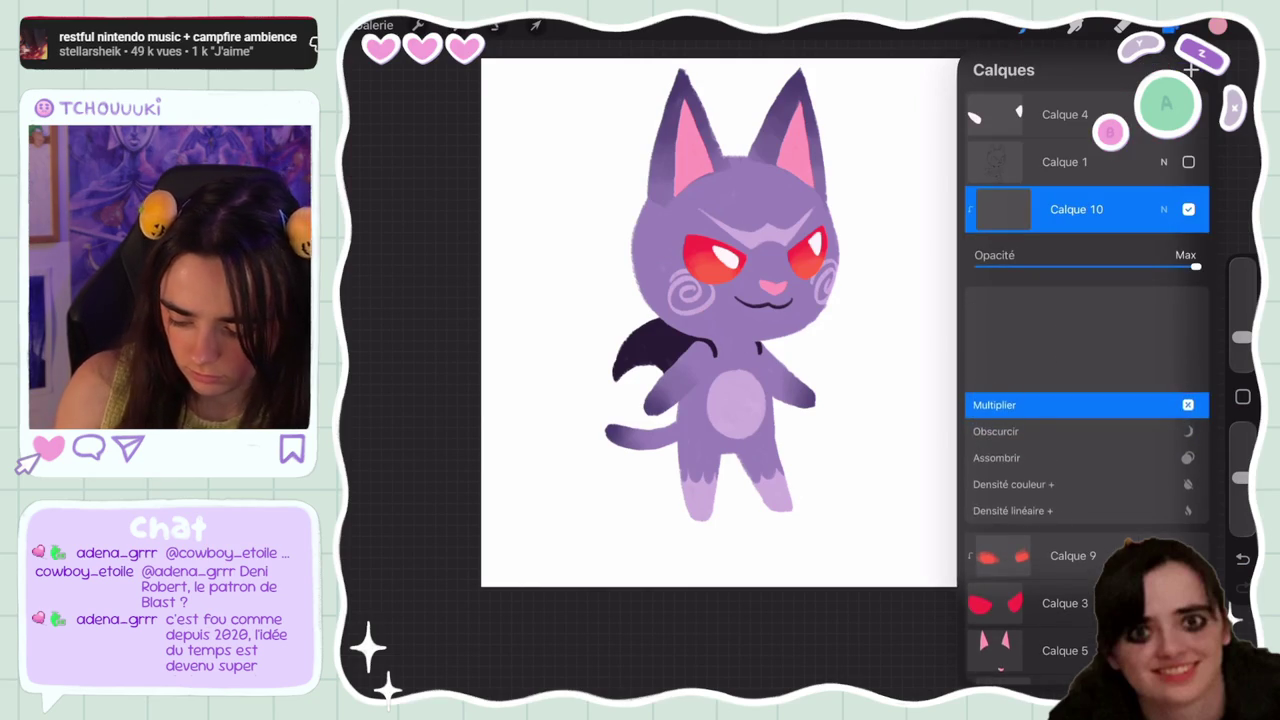
left_click(1163, 209)
left_click(1170, 25)
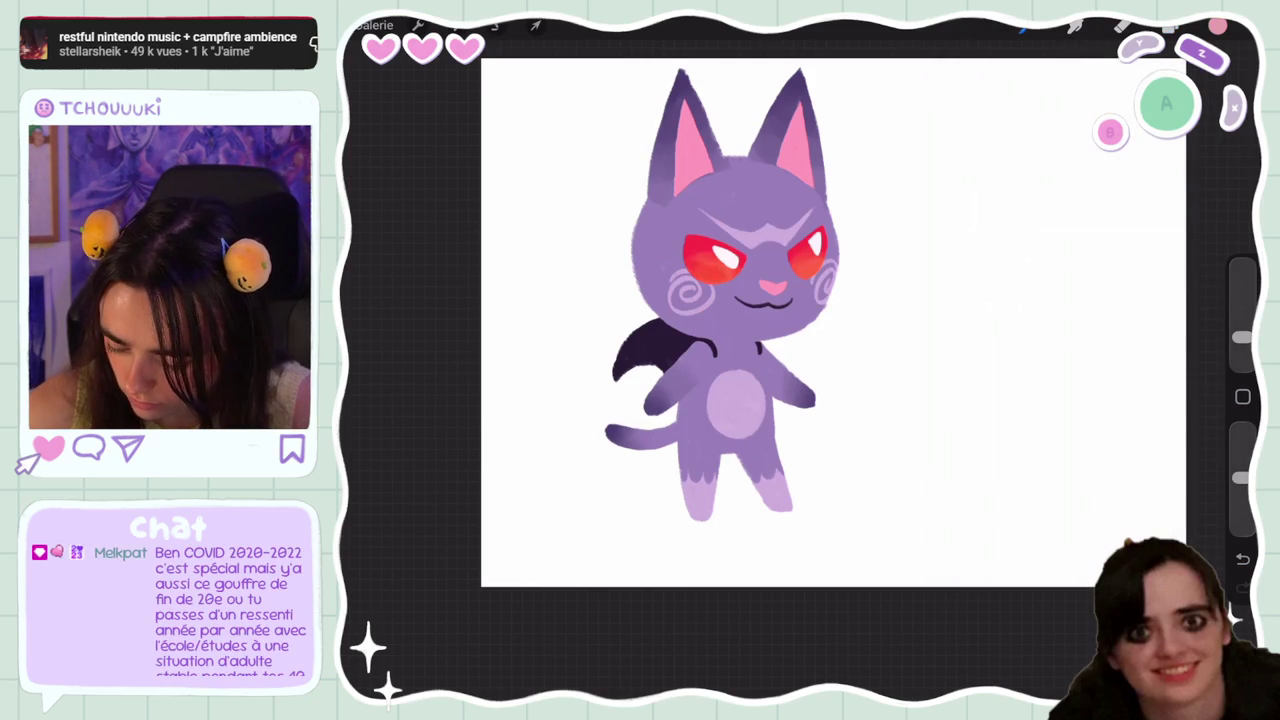
Raise brush size and opacity and paint darker red shading into the lower eye
left_click(1217, 27)
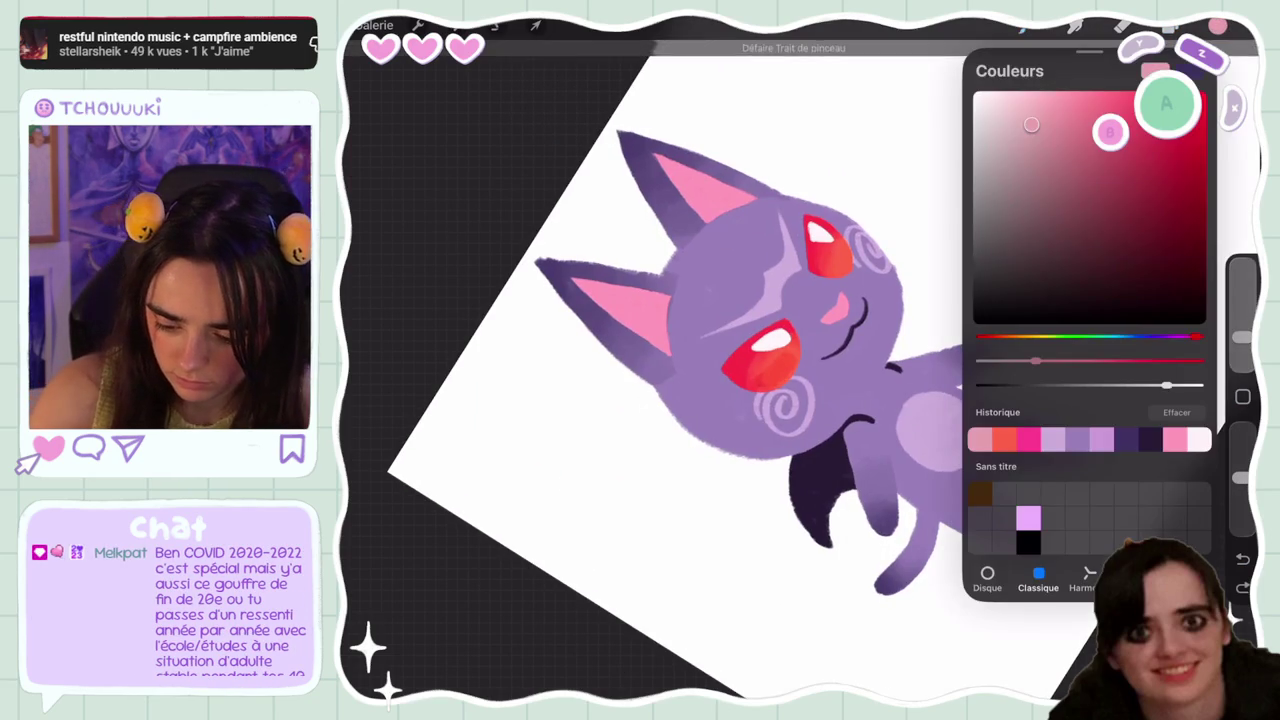
left_click(1217, 27)
key("ctrl+z")
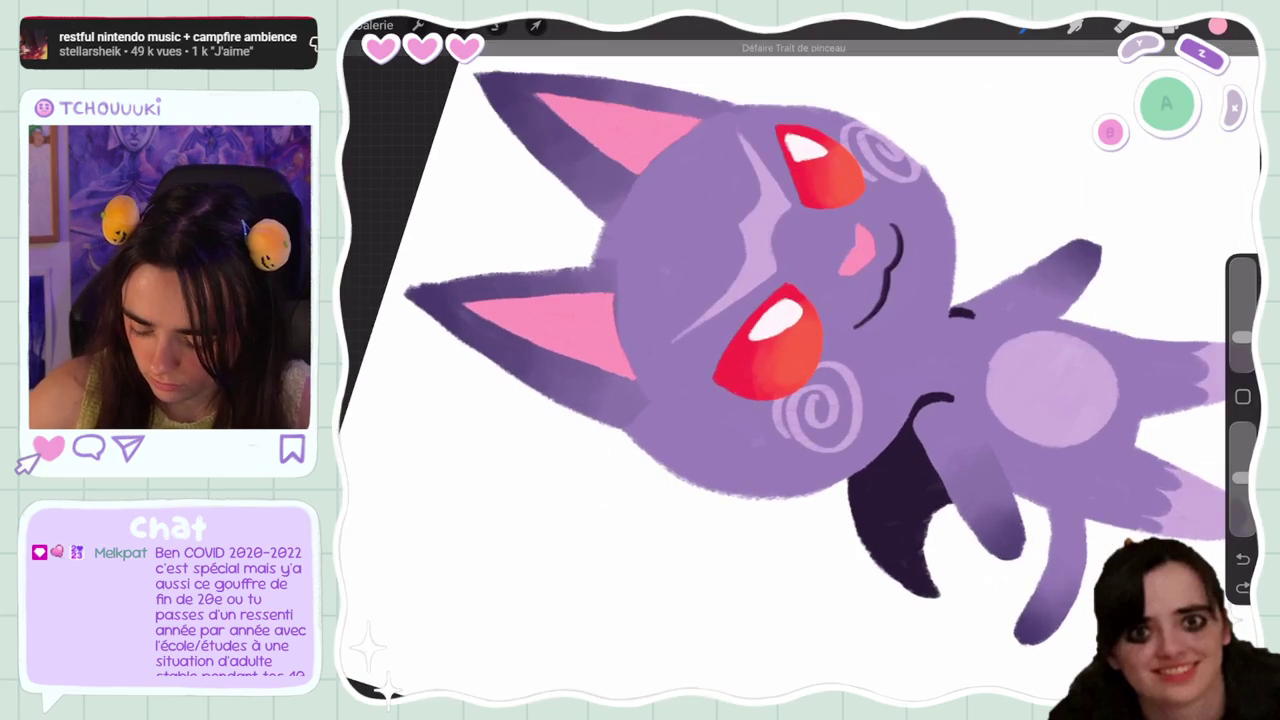
left_click_drag(1243, 337, 1243, 343)
left_click_drag(1243, 478, 1243, 430)
mouse_move(775, 375)
left_mouse_down()
mouse_move(808, 350)
mouse_move(765, 383)
left_mouse_up()
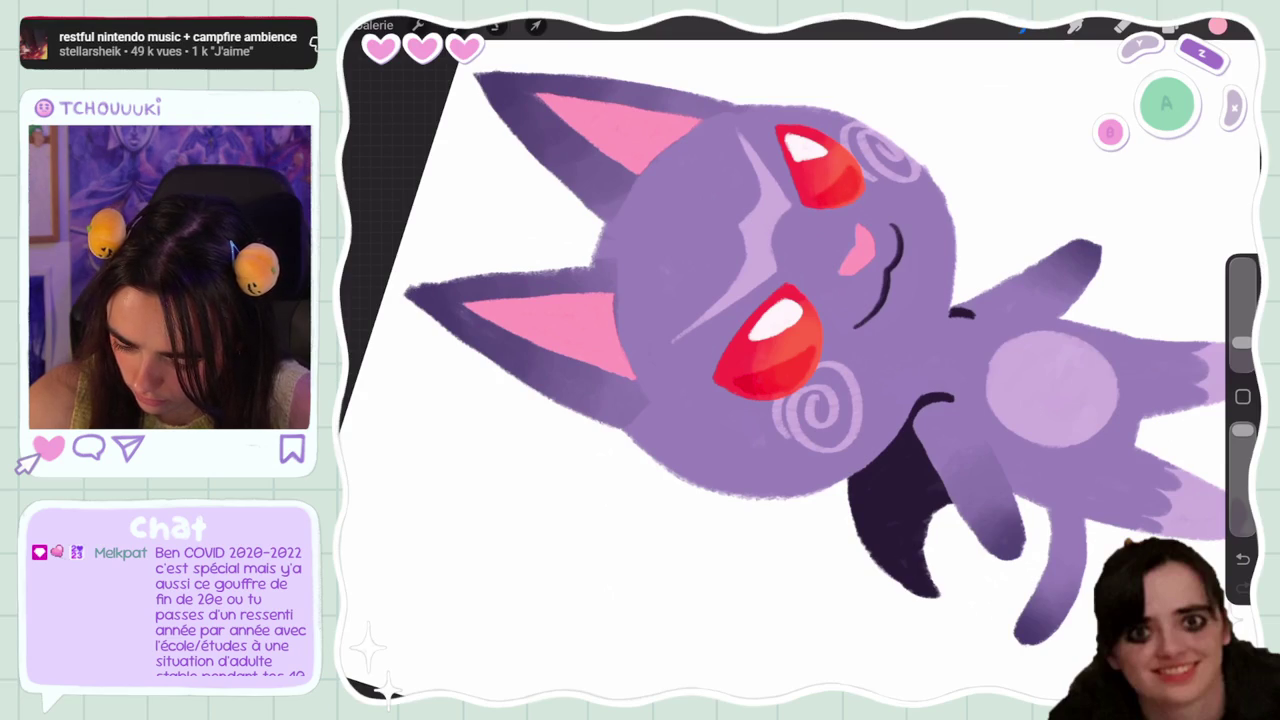
key("e")
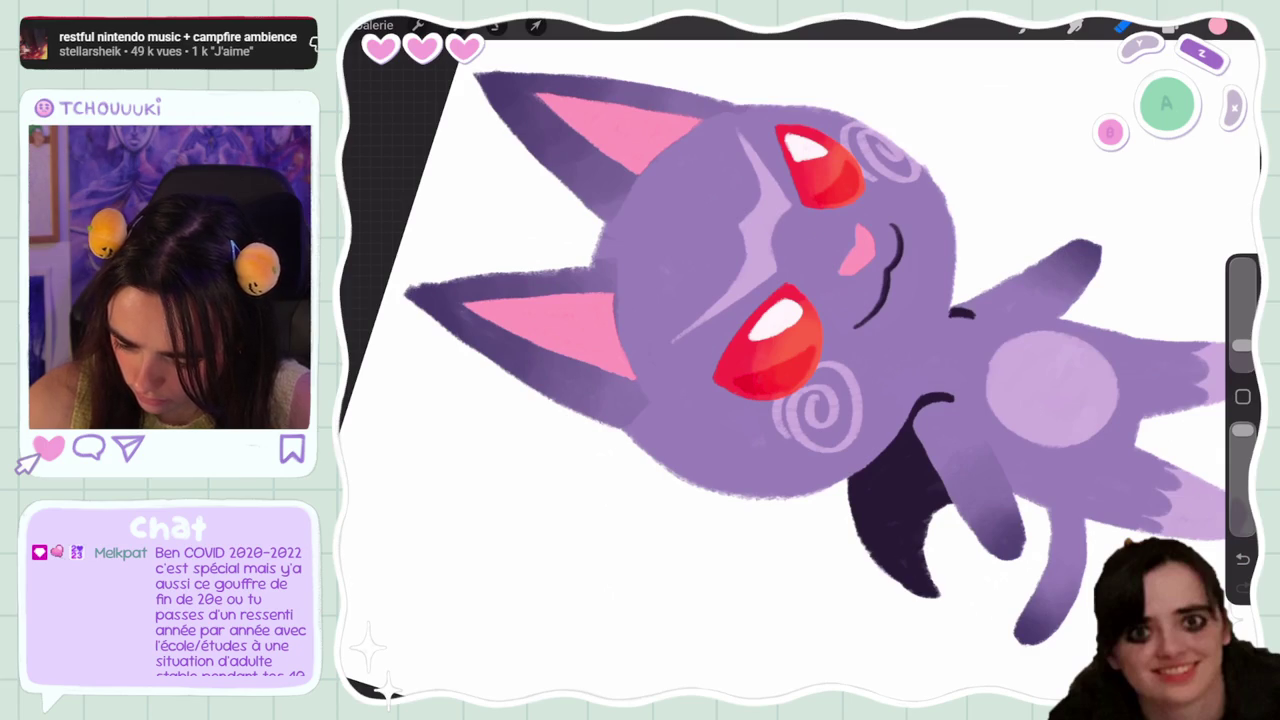
Apply a Hue, Saturation, Brightness adjustment with hue 39% and saturation 70%
scroll(800, 360, "down", 5)
scroll(800, 360, "up", 5)
left_click(455, 25)
left_click(457, 183)
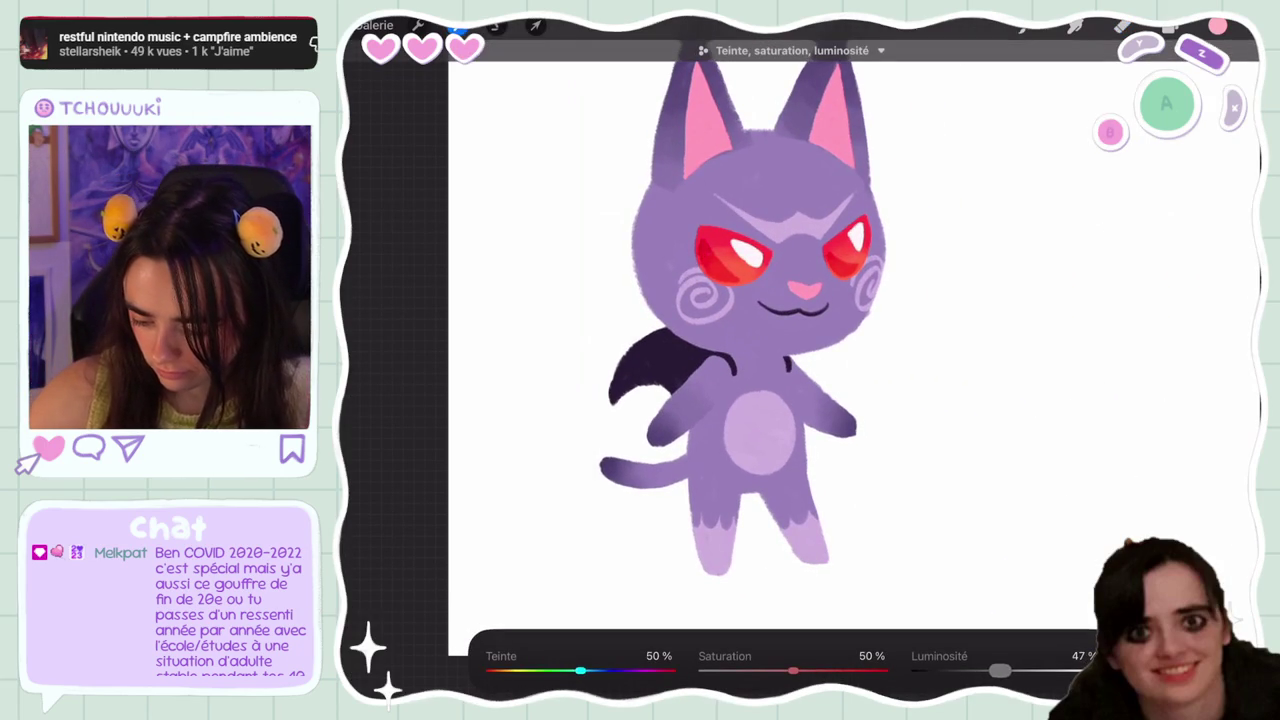
left_click_drag(580, 670, 559, 670)
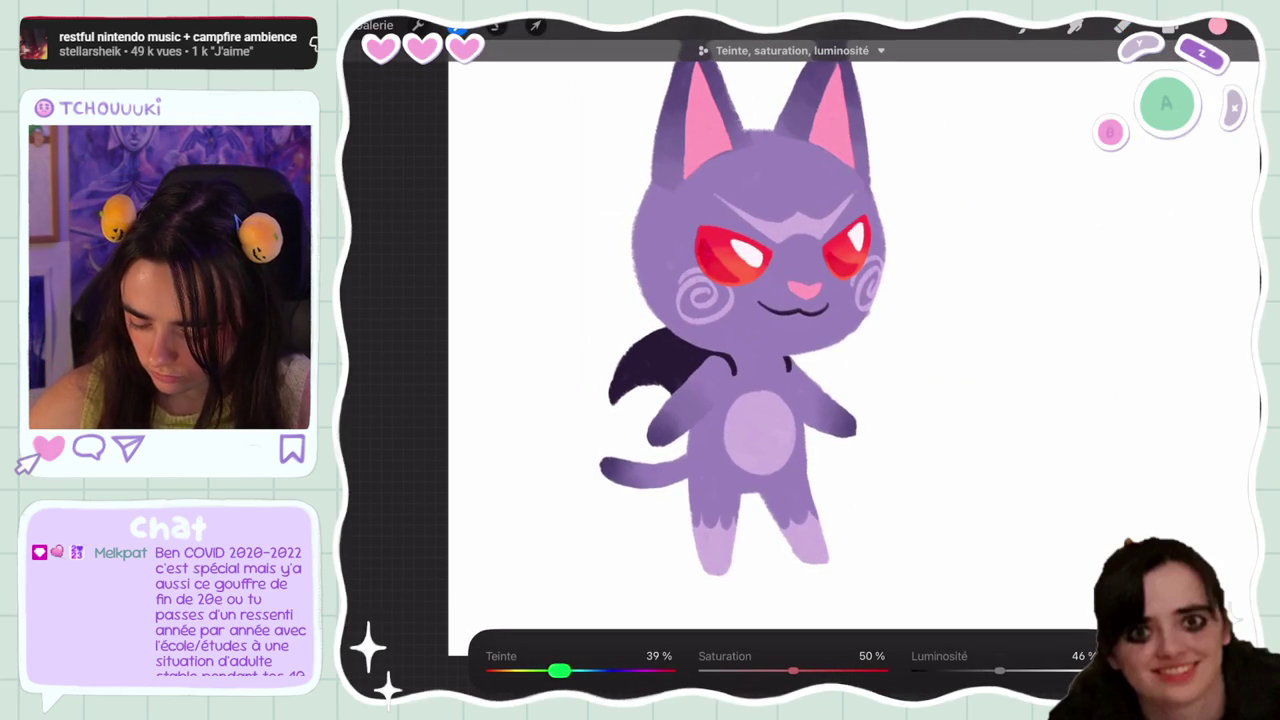
left_click_drag(793, 670, 832, 670)
Nudge the hue to 36% and apply the adjustment
left_click_drag(559, 670, 554, 670)
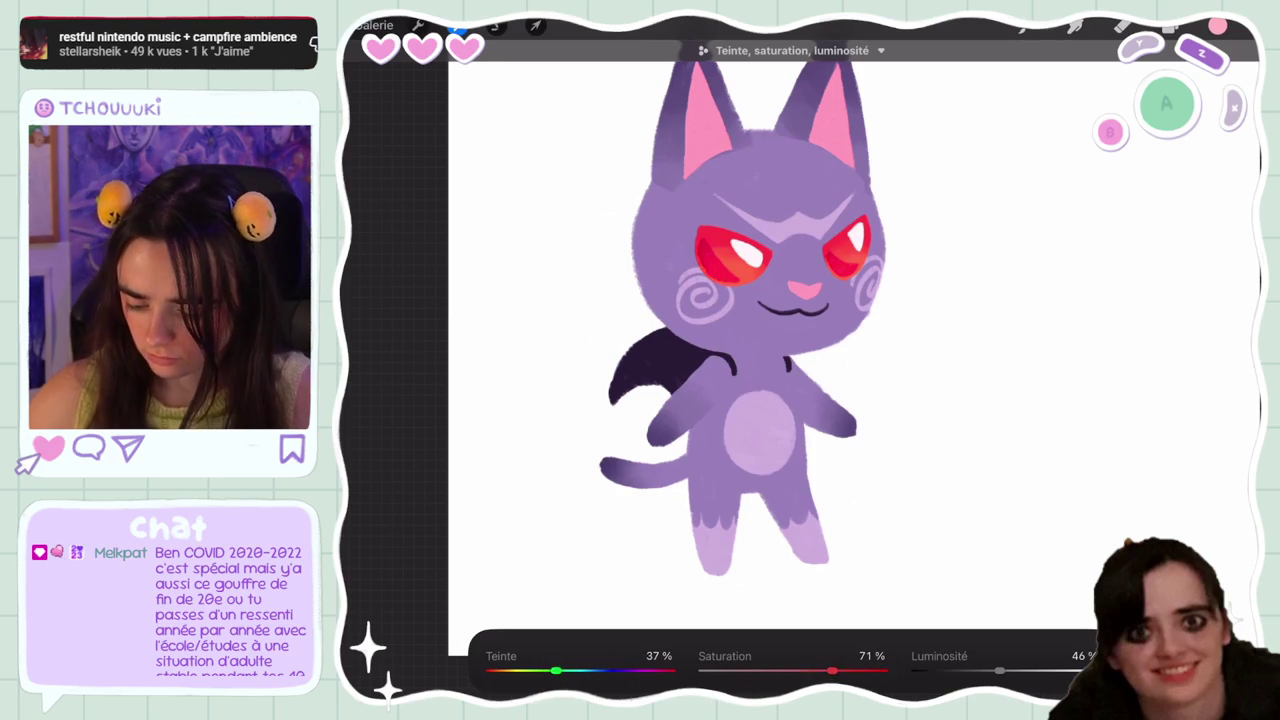
left_click(1170, 27)
scroll(757, 300, "down", 3)
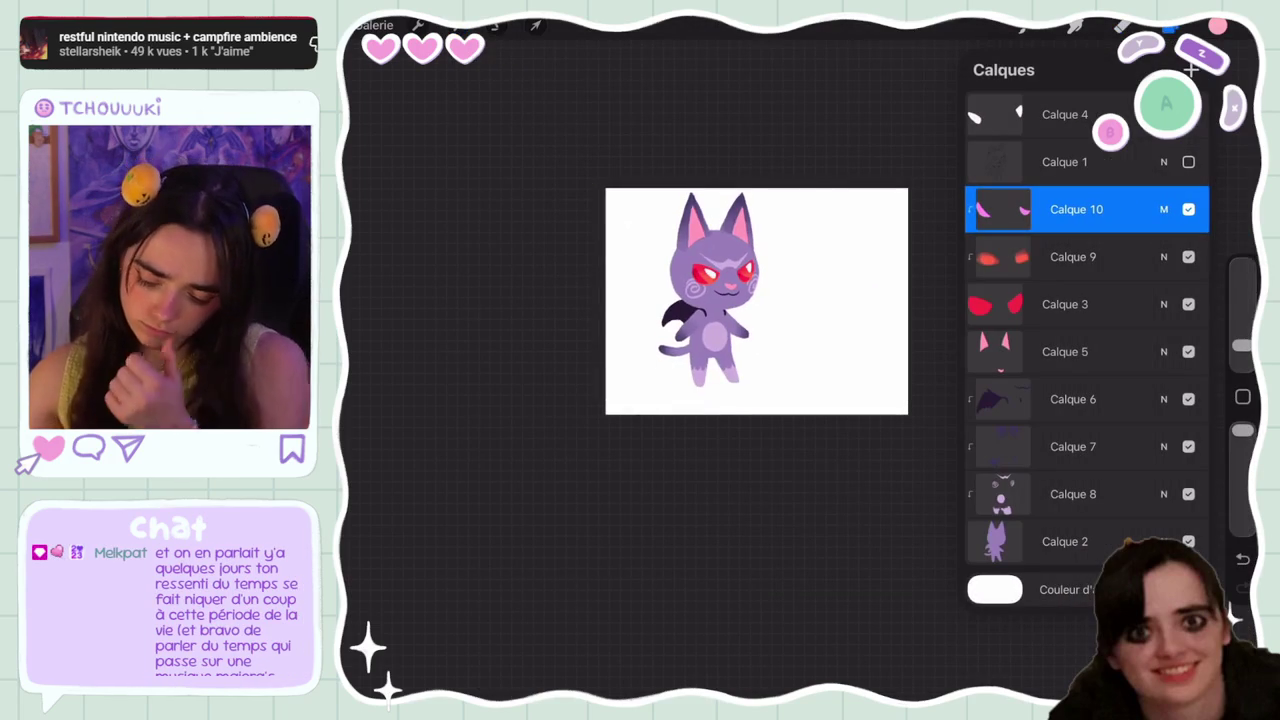
scroll(757, 300, "up", 5)
mouse_move(1150, 209)
left_mouse_down()
mouse_move(1050, 209)
mouse_move(1150, 209)
left_mouse_up()
Enter and exit Transform, then undo the latest stroke on the left eye
left_click(536, 25)
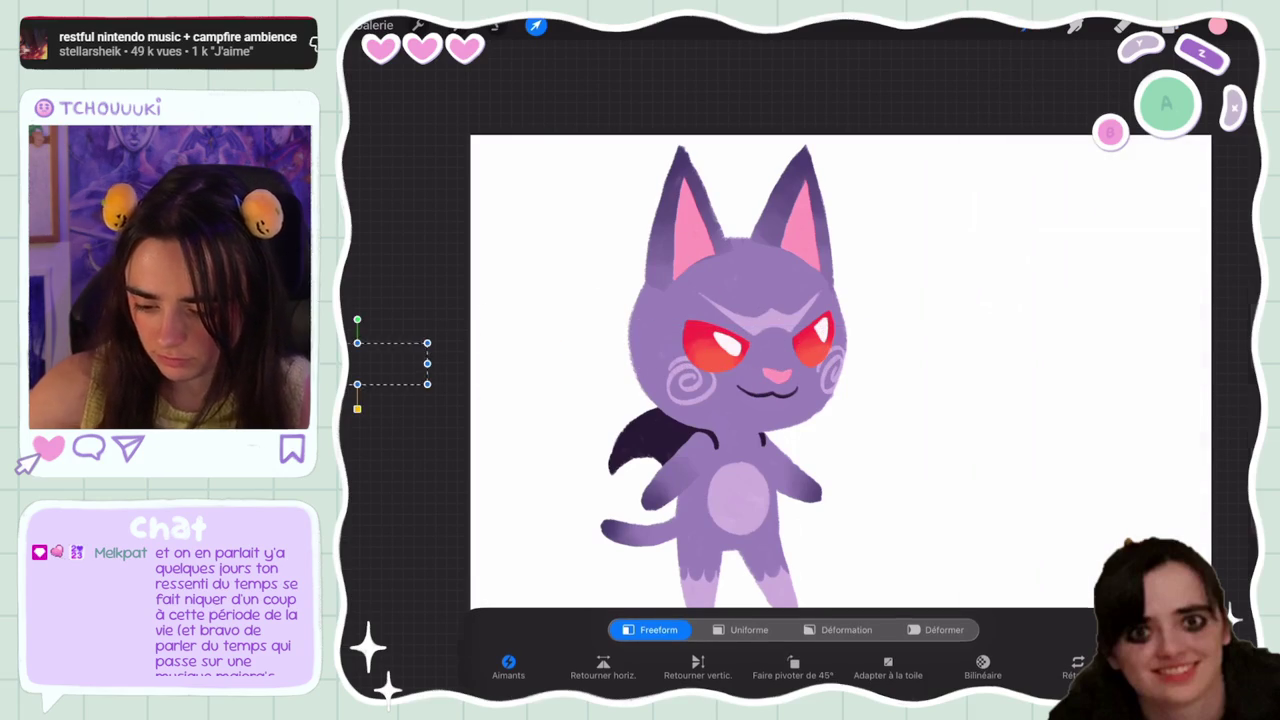
left_click(536, 25)
scroll(760, 370, "up", 5)
key("ctrl+z")
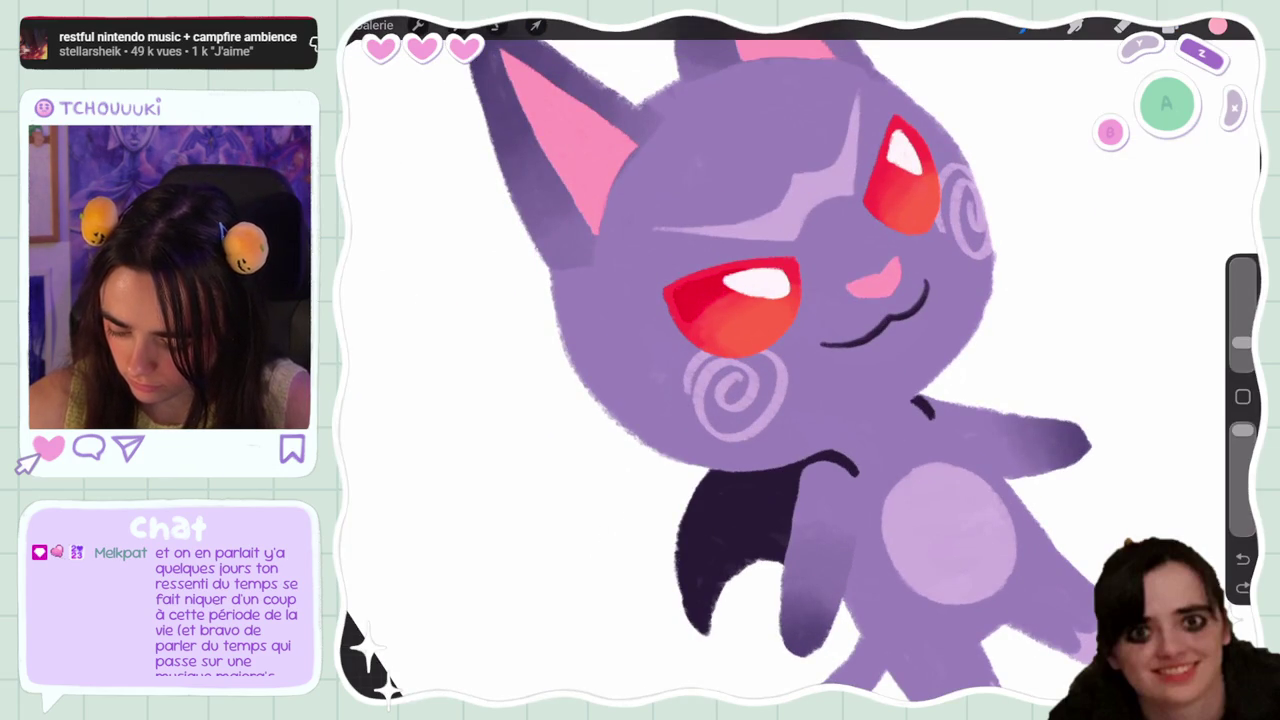
Remove the old shading, shrink the brush, and paint darker red along the eye's right and lower edges
key("ctrl+z")
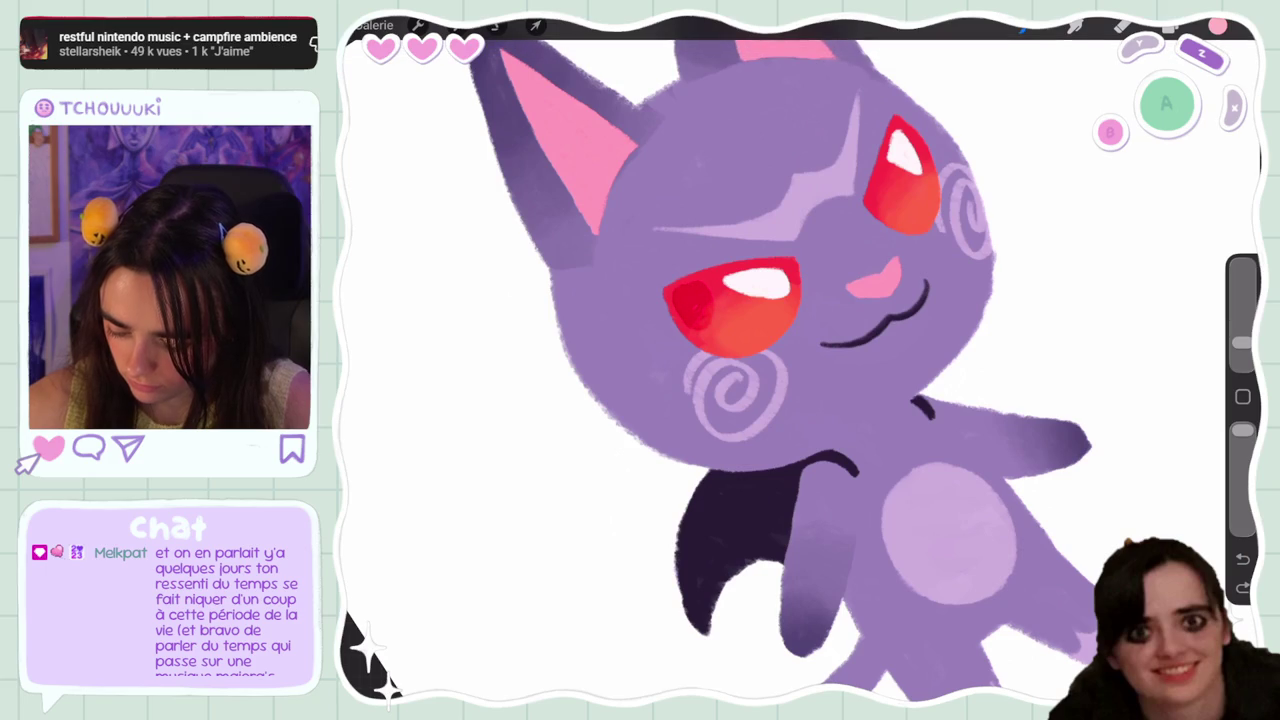
key("ctrl+z")
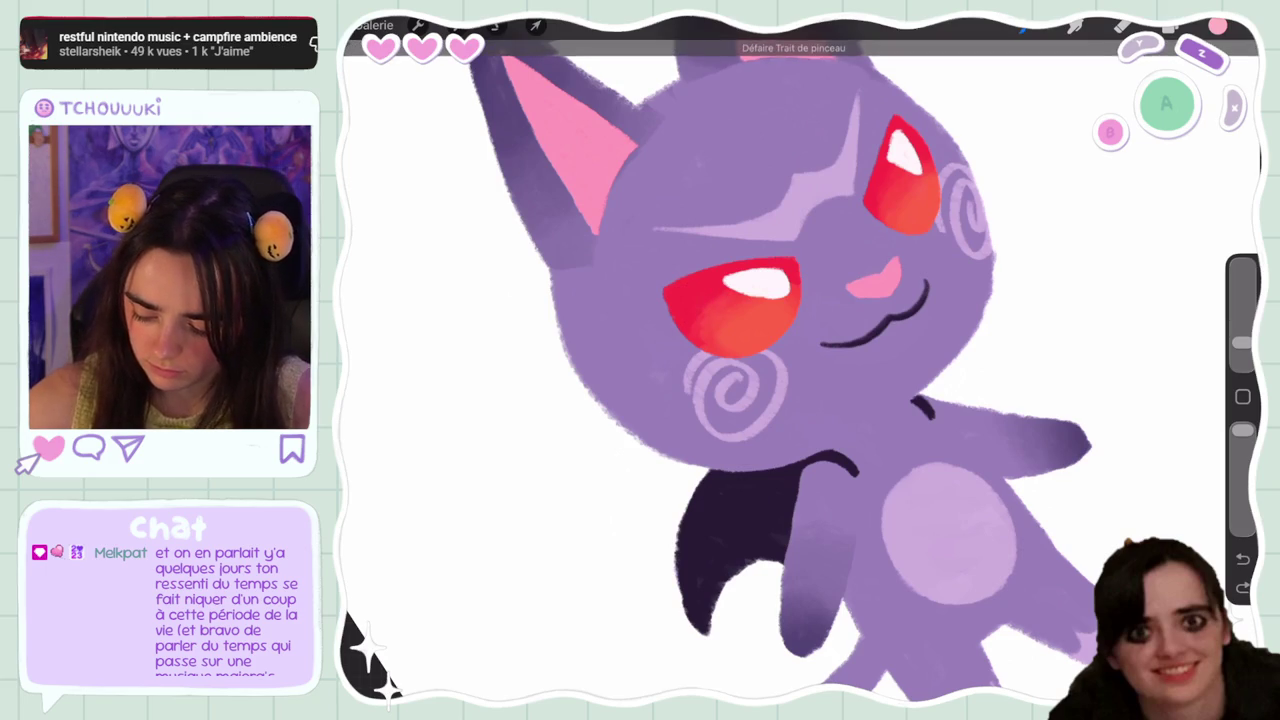
left_click_drag(1242, 343, 1242, 348)
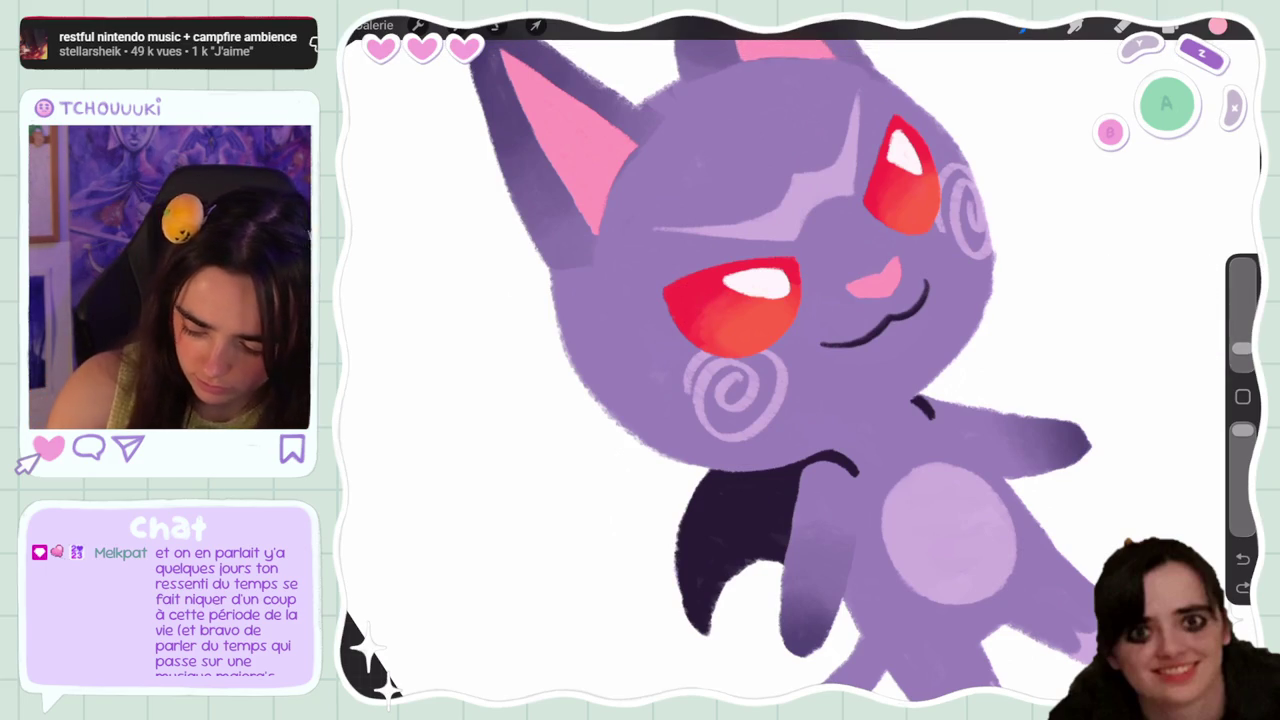
left_click_drag(790, 274, 779, 332)
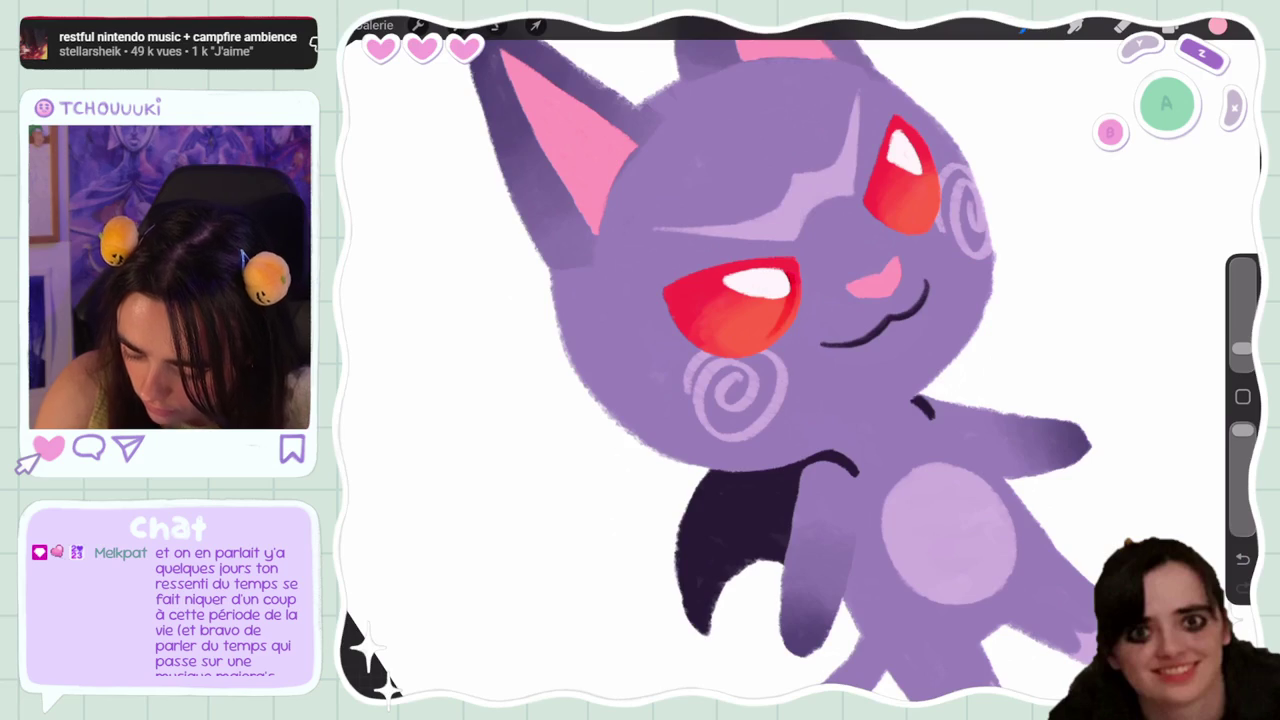
scroll(800, 360, "up", 3)
scroll(800, 360, "up", 2)
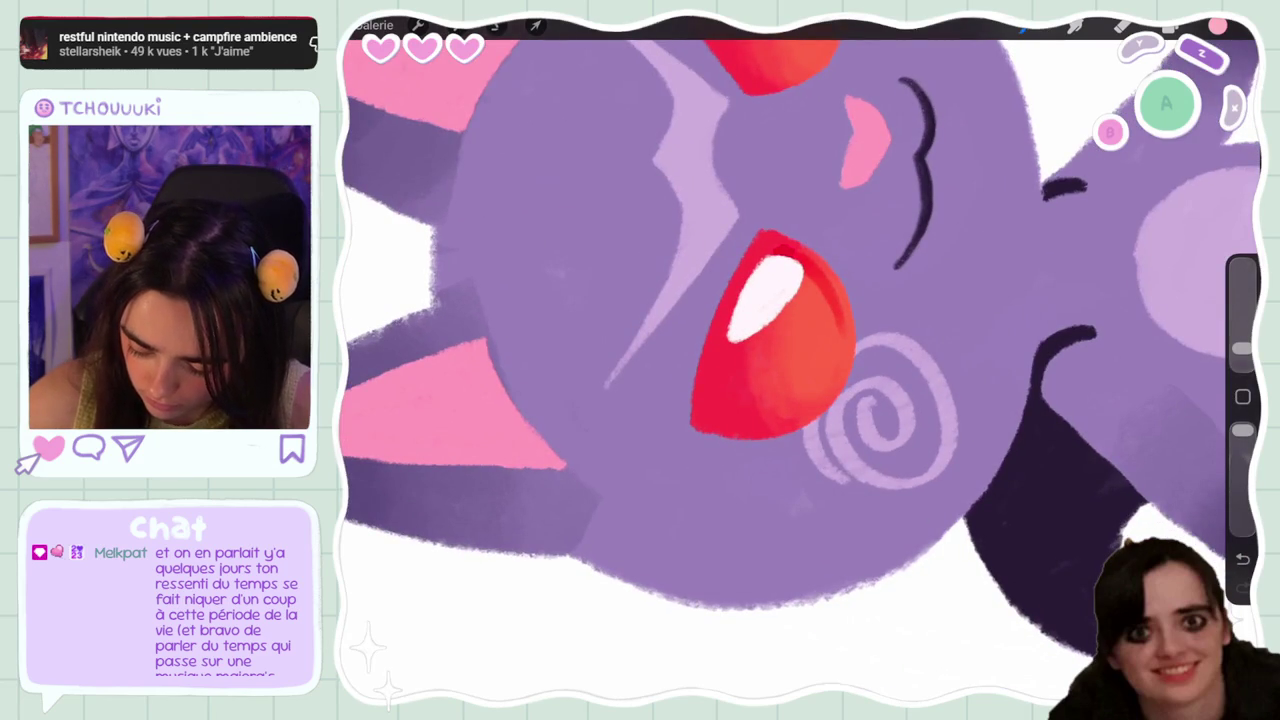
mouse_move(836, 380)
left_mouse_down()
mouse_move(800, 416)
mouse_move(752, 414)
left_mouse_up()
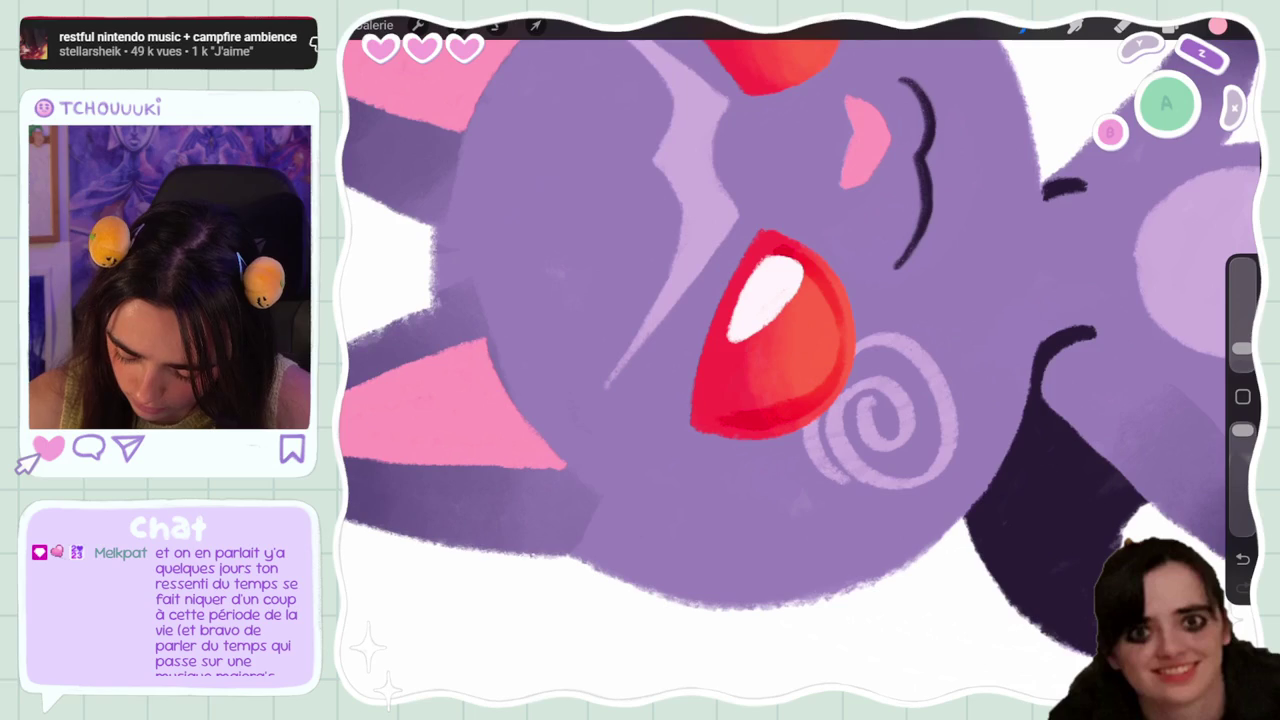
Undo the last erase and the small stroke on the eye edge
scroll(800, 360, "down", 5)
scroll(850, 300, "up", 3)
scroll(800, 330, "up", 5)
scroll(780, 330, "up", 3)
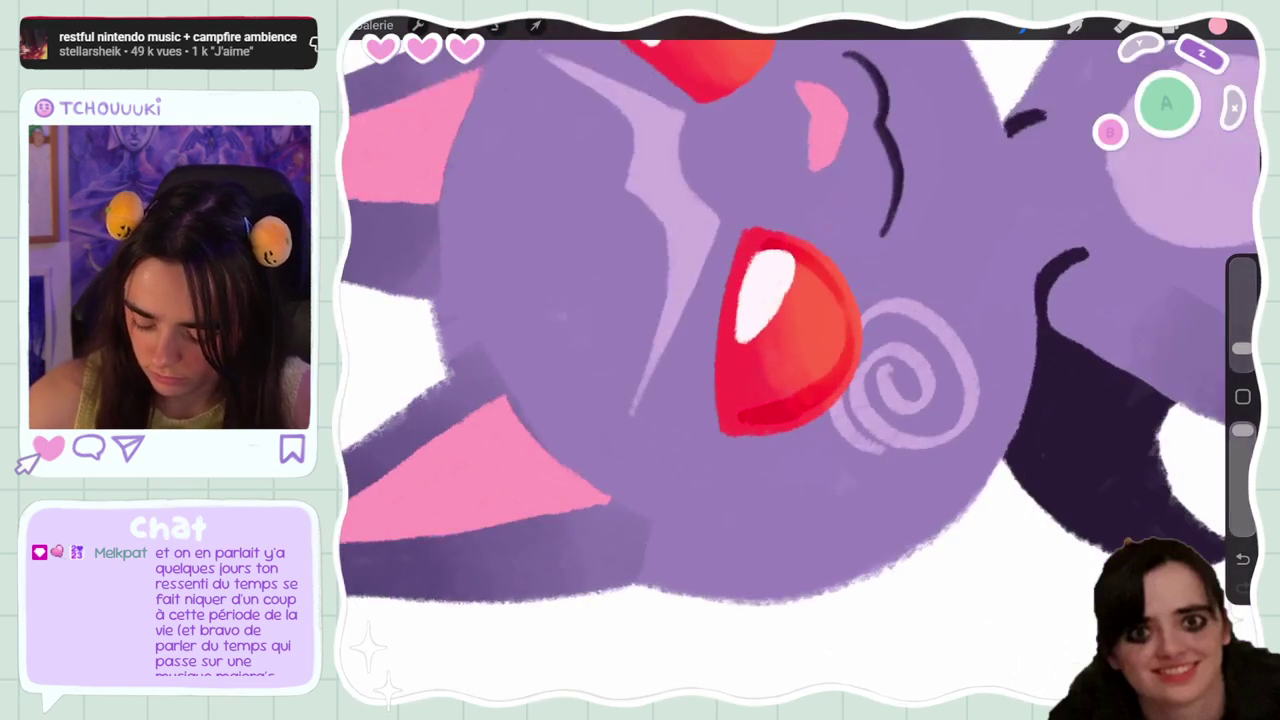
scroll(780, 330, "up", 2)
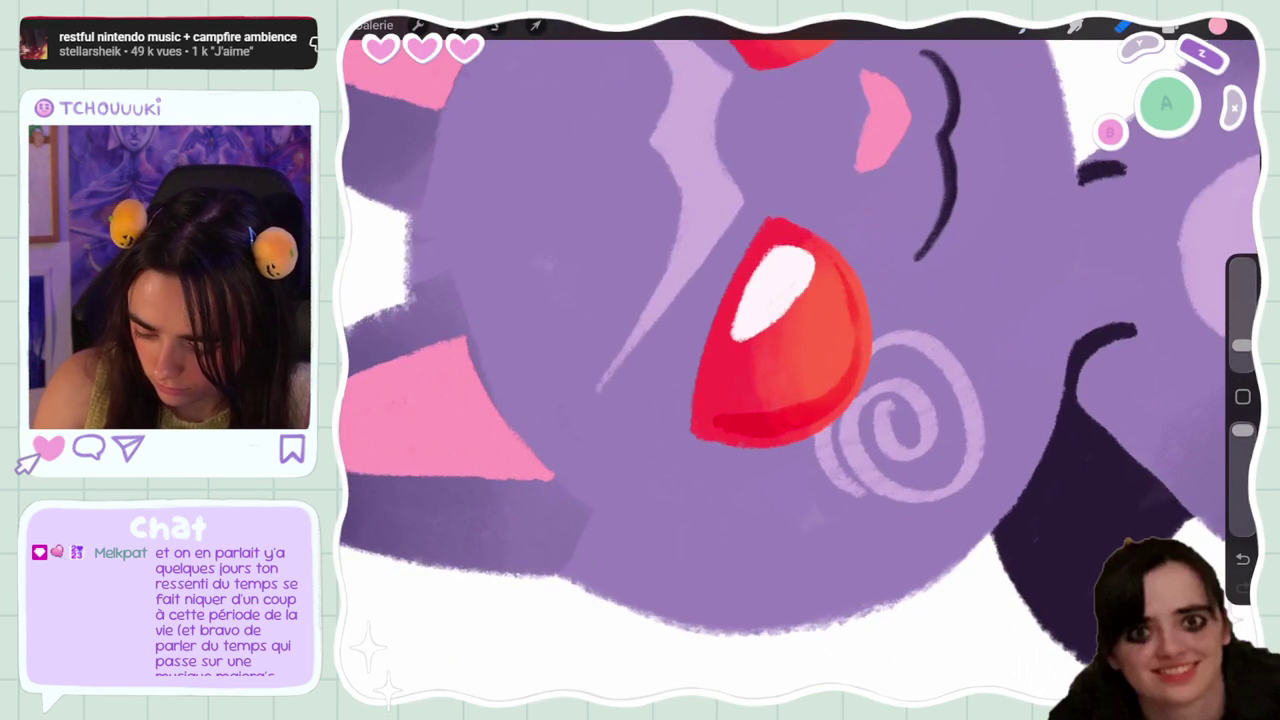
key("ctrl+z")
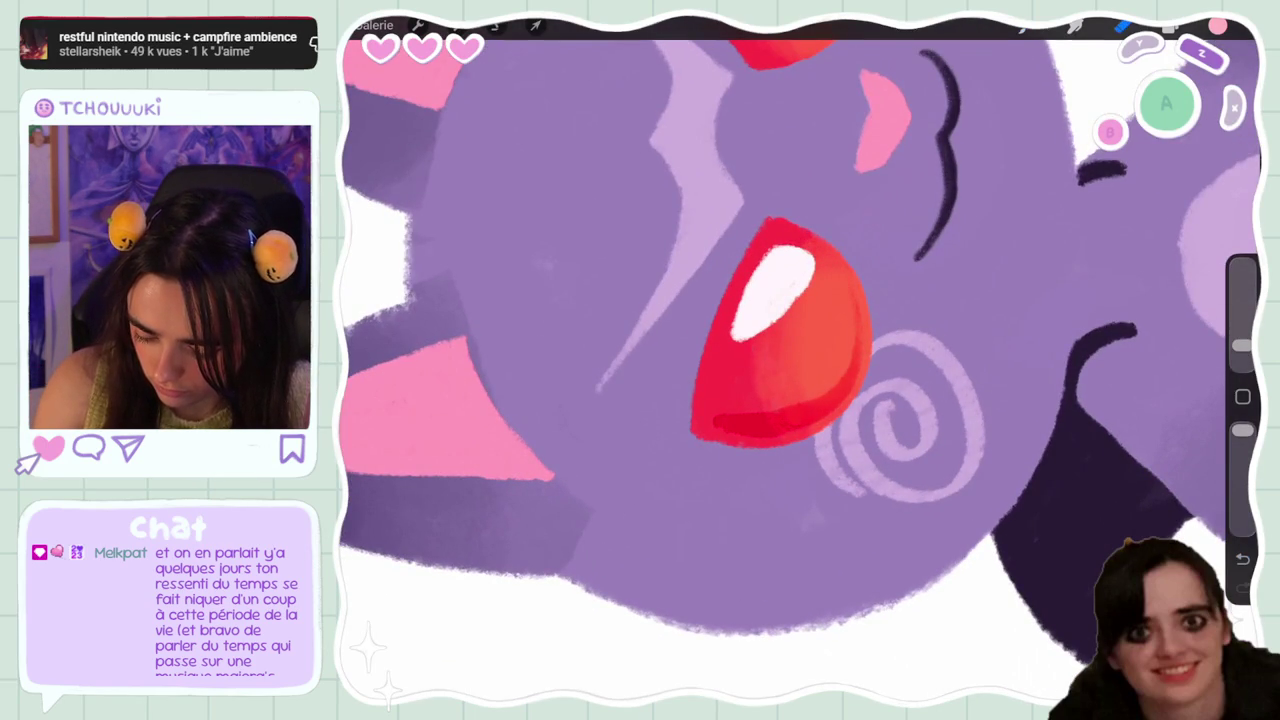
key("ctrl+z")
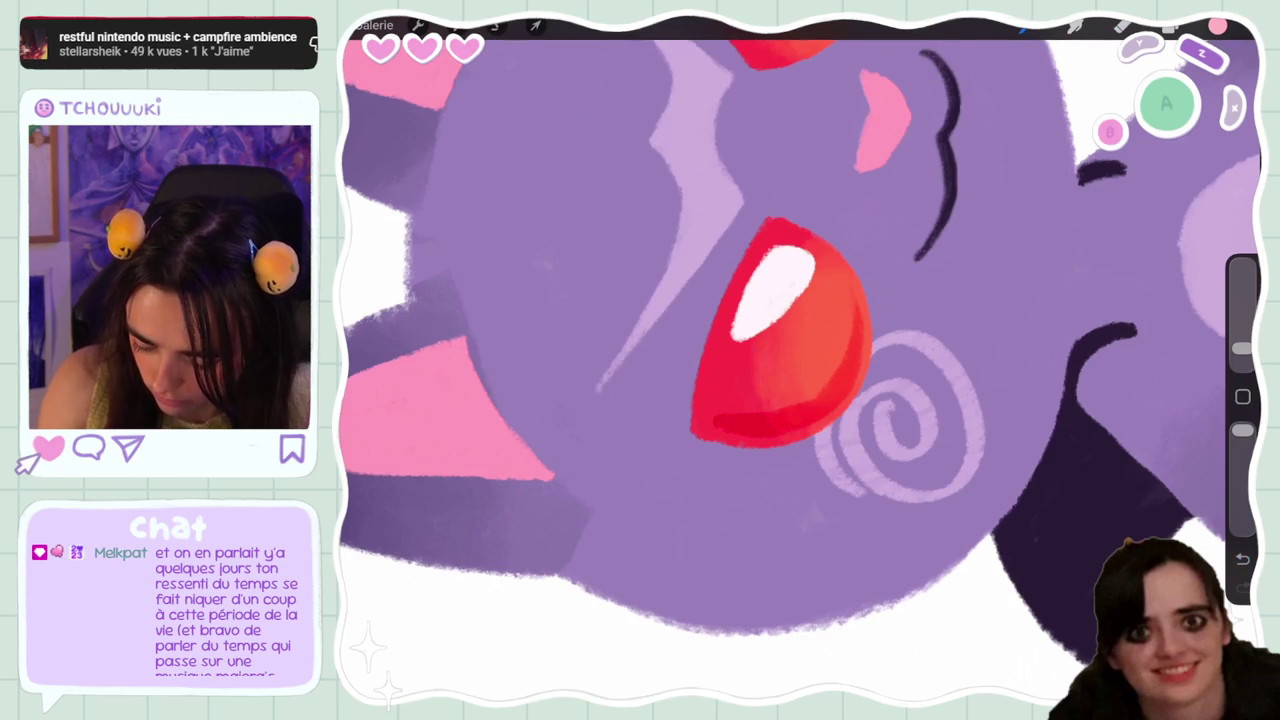
Repaint darker red shading along the other eye's top and right edge
scroll(799, 360, "up", 2)
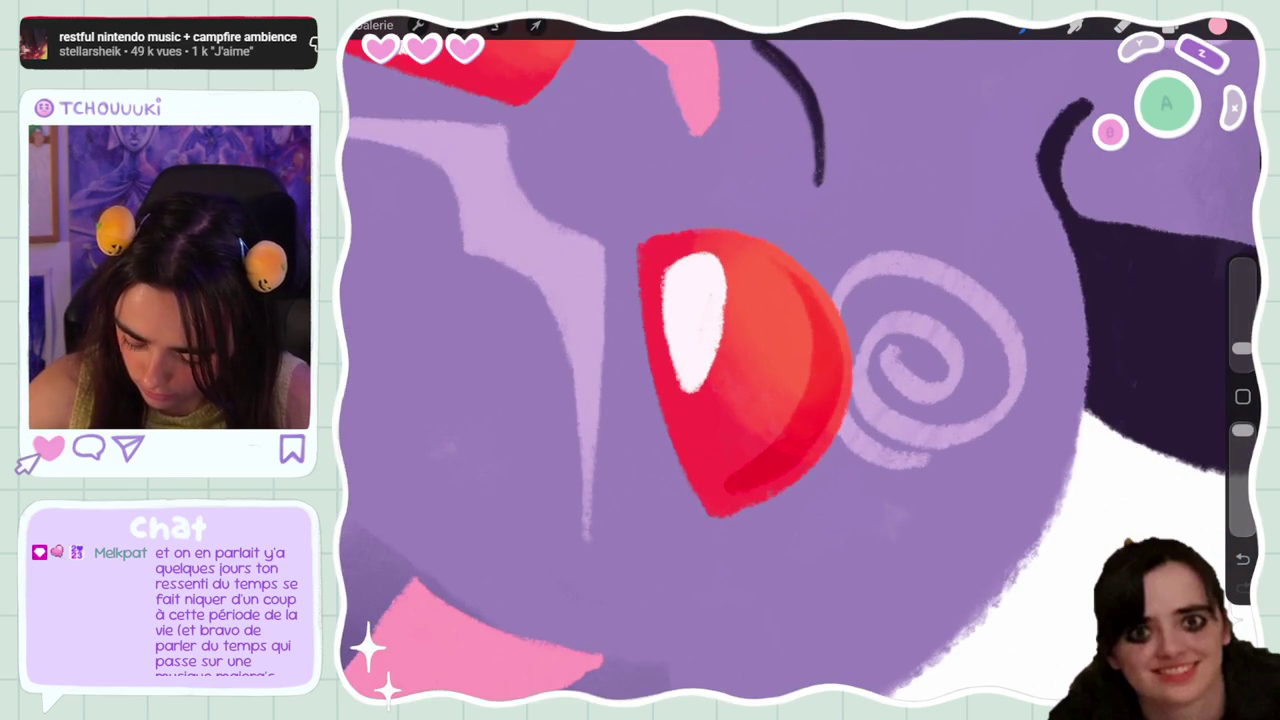
scroll(799, 360, "down", 3)
mouse_move(620, 252)
left_mouse_down()
mouse_move(585, 232)
mouse_move(612, 295)
mouse_move(600, 335)
left_mouse_up()
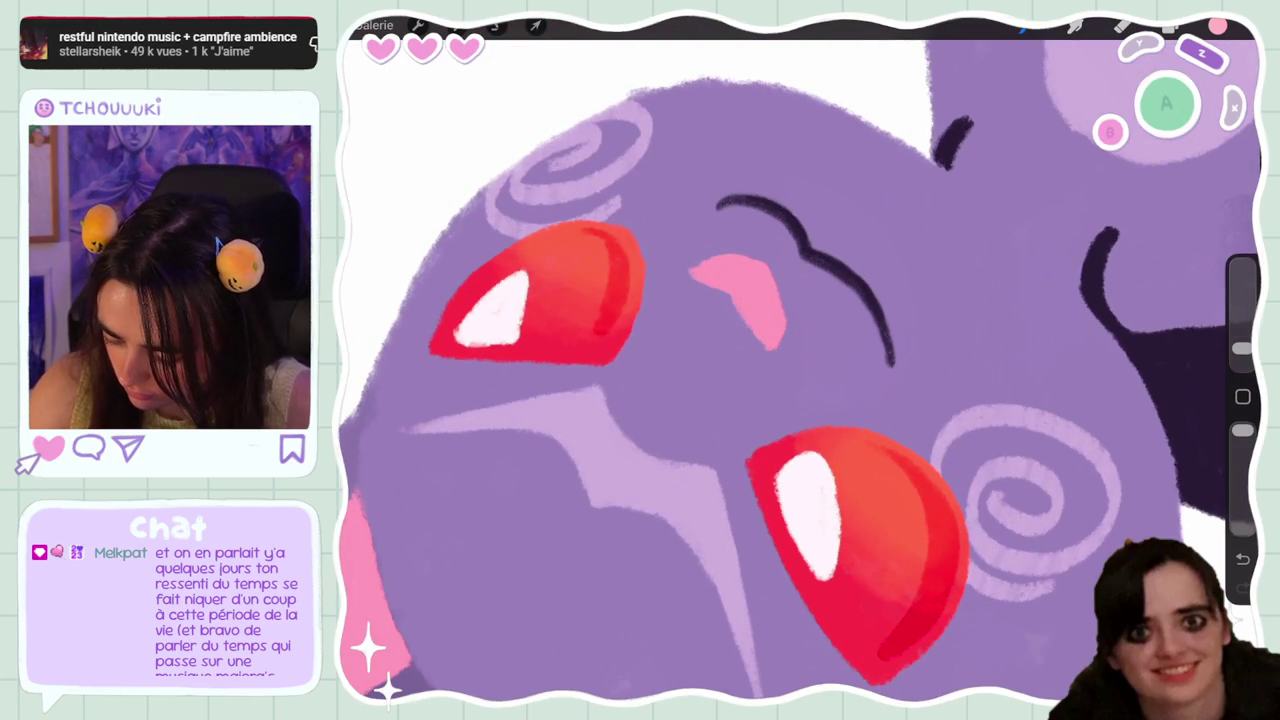
key("ctrl+z")
left_click_drag(618, 244, 602, 336)
left_click_drag(630, 262, 608, 345)
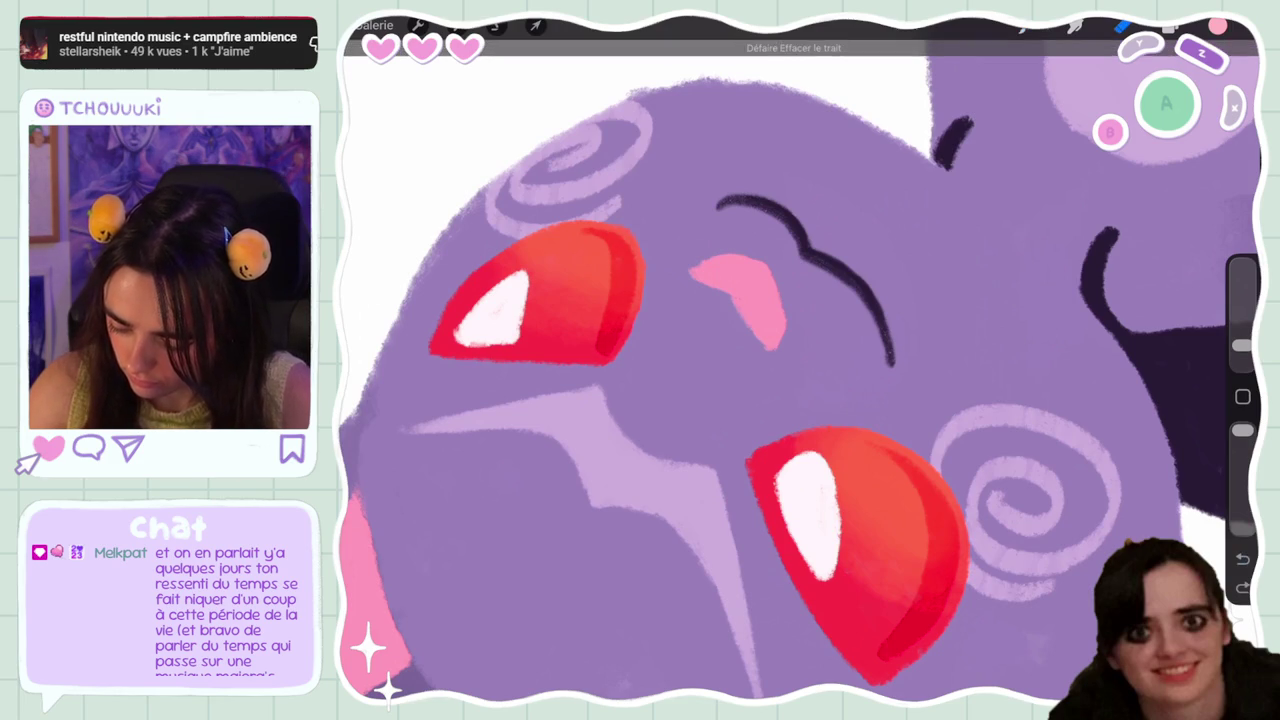
scroll(800, 360, "down", 5)
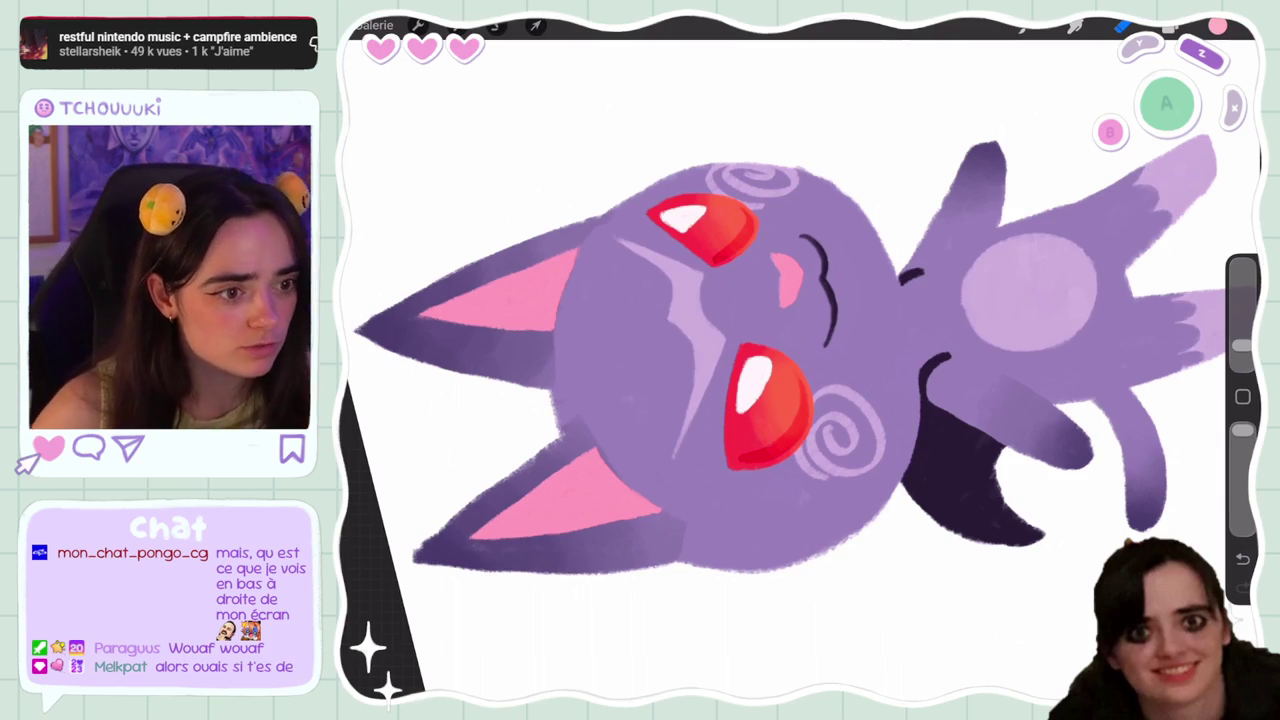
scroll(782, 359, "down", 3)
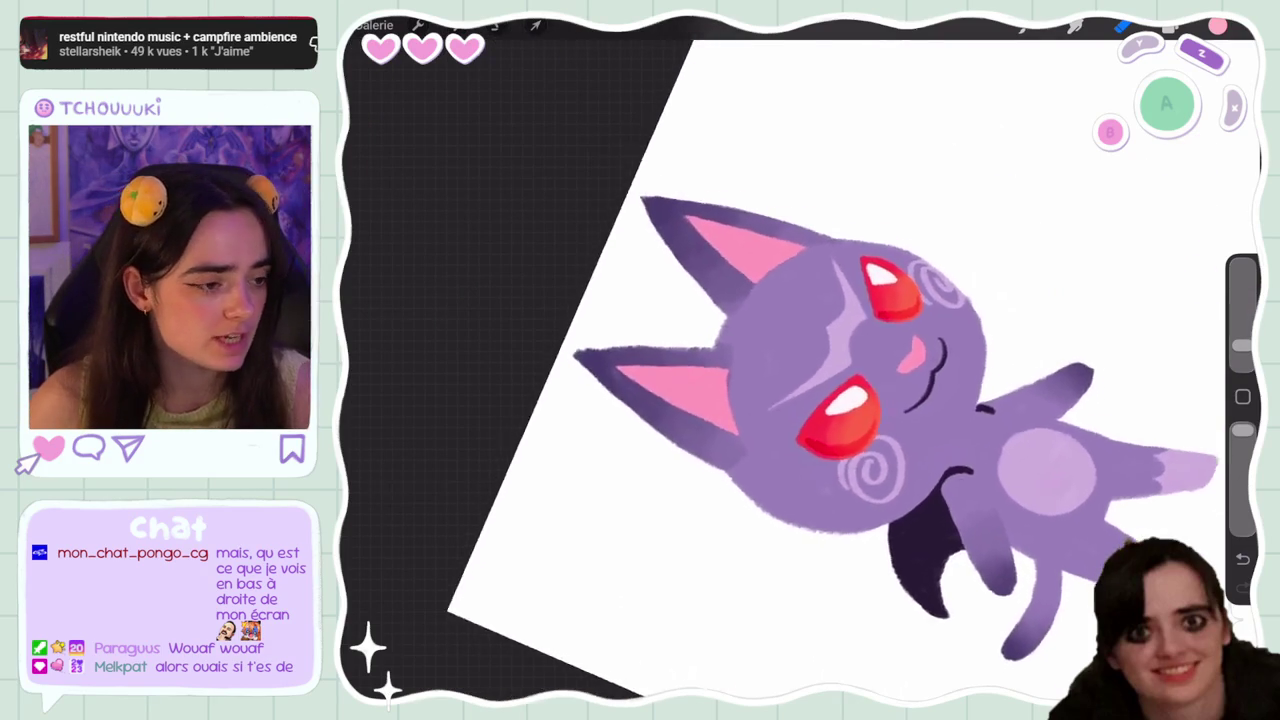
mouse_move(700, 420)
left_mouse_down()
mouse_move(740, 300)
mouse_move(790, 260)
mouse_move(840, 250)
left_mouse_up()
scroll(800, 360, "up", 3)
scroll(800, 360, "up", 2)
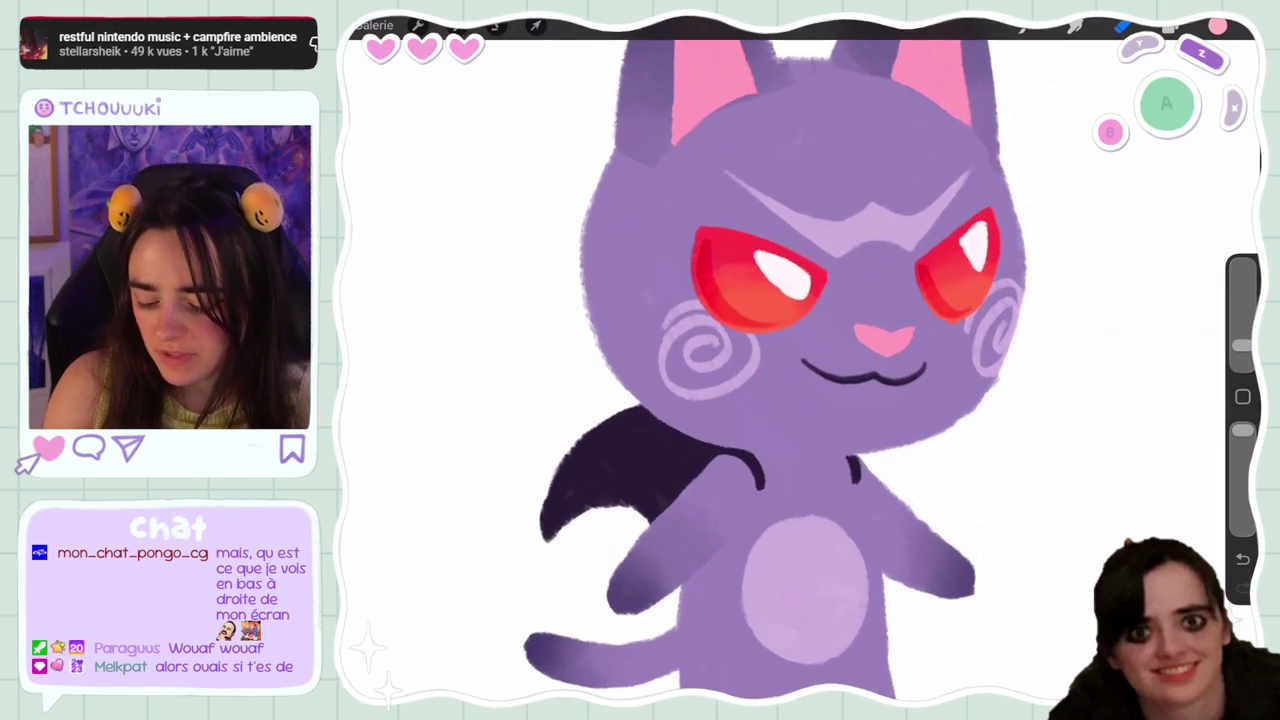
scroll(800, 360, "down", 1)
scroll(800, 360, "up", 3)
scroll(800, 360, "up", 3)
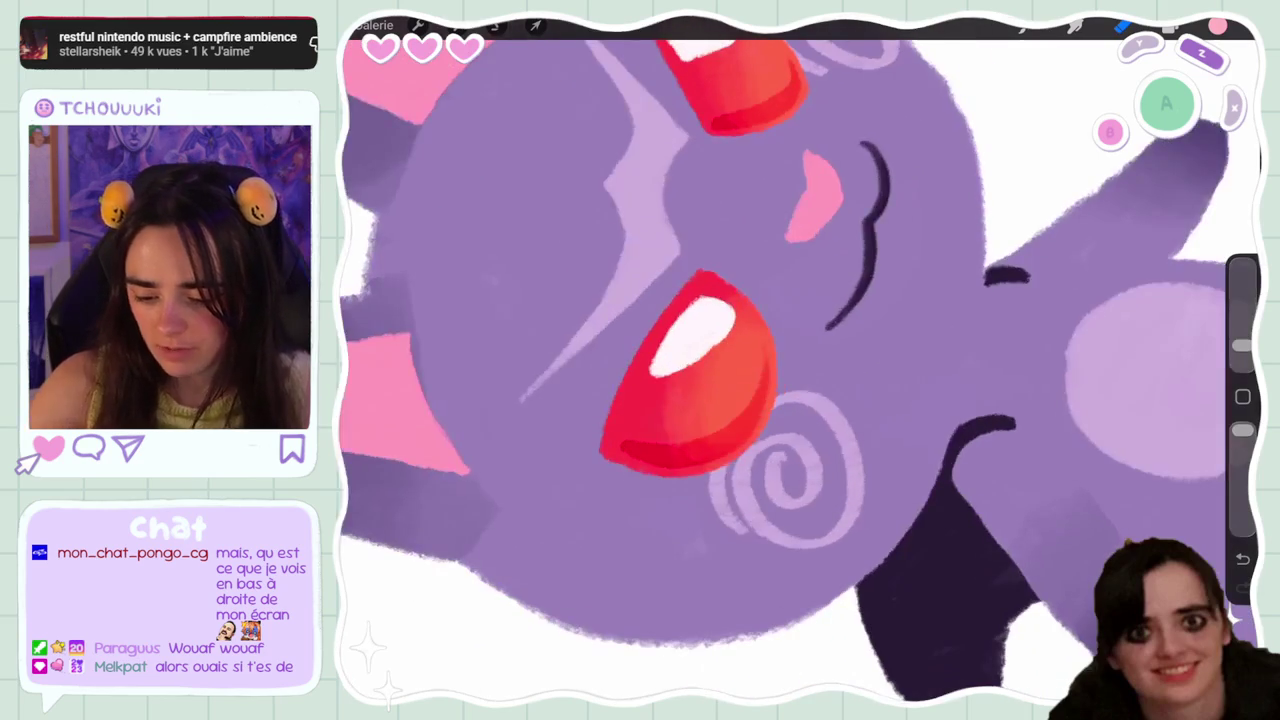
left_click_drag(1241, 340, 1241, 349)
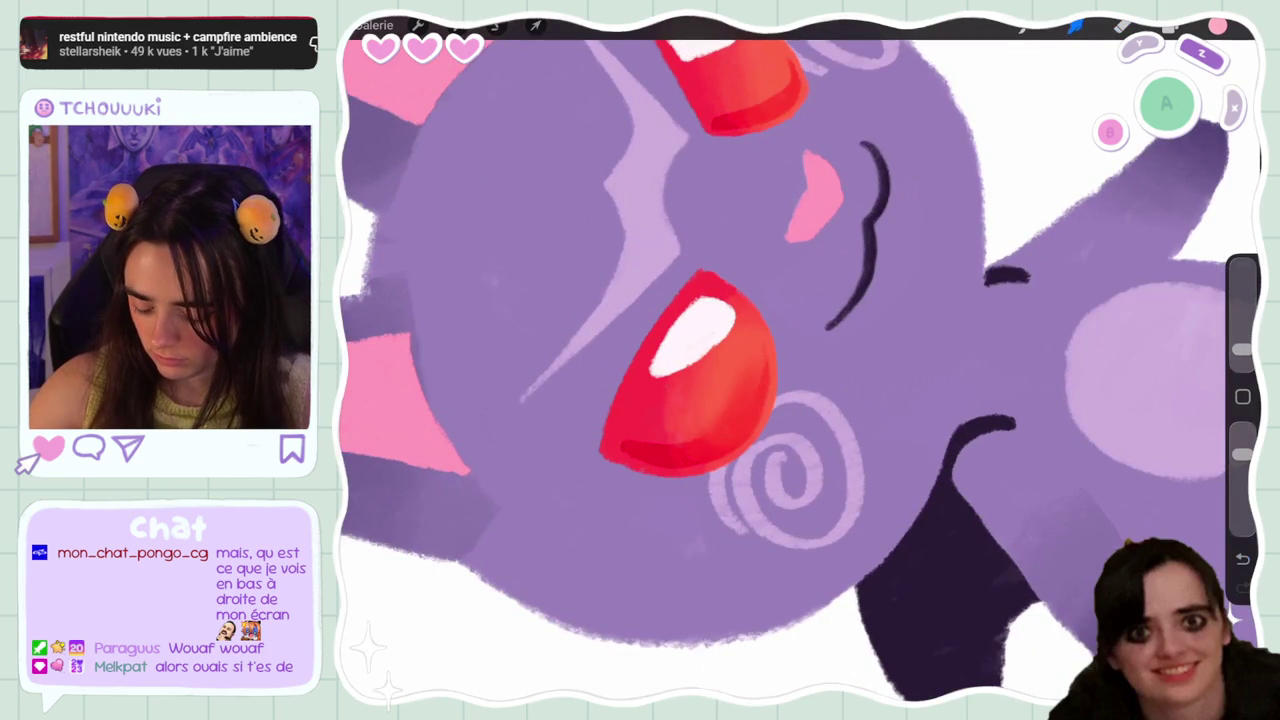
left_click_drag(698, 410, 660, 440)
scroll(800, 360, "down", 5)
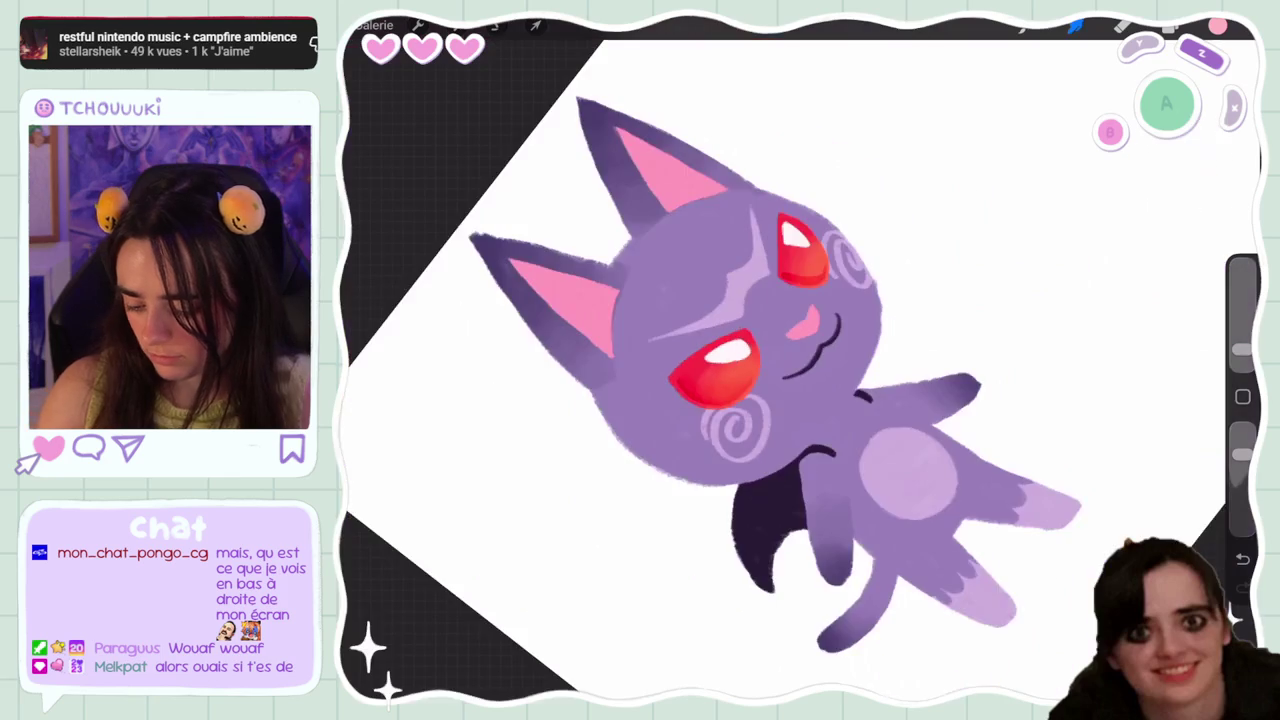
key("ctrl+z")
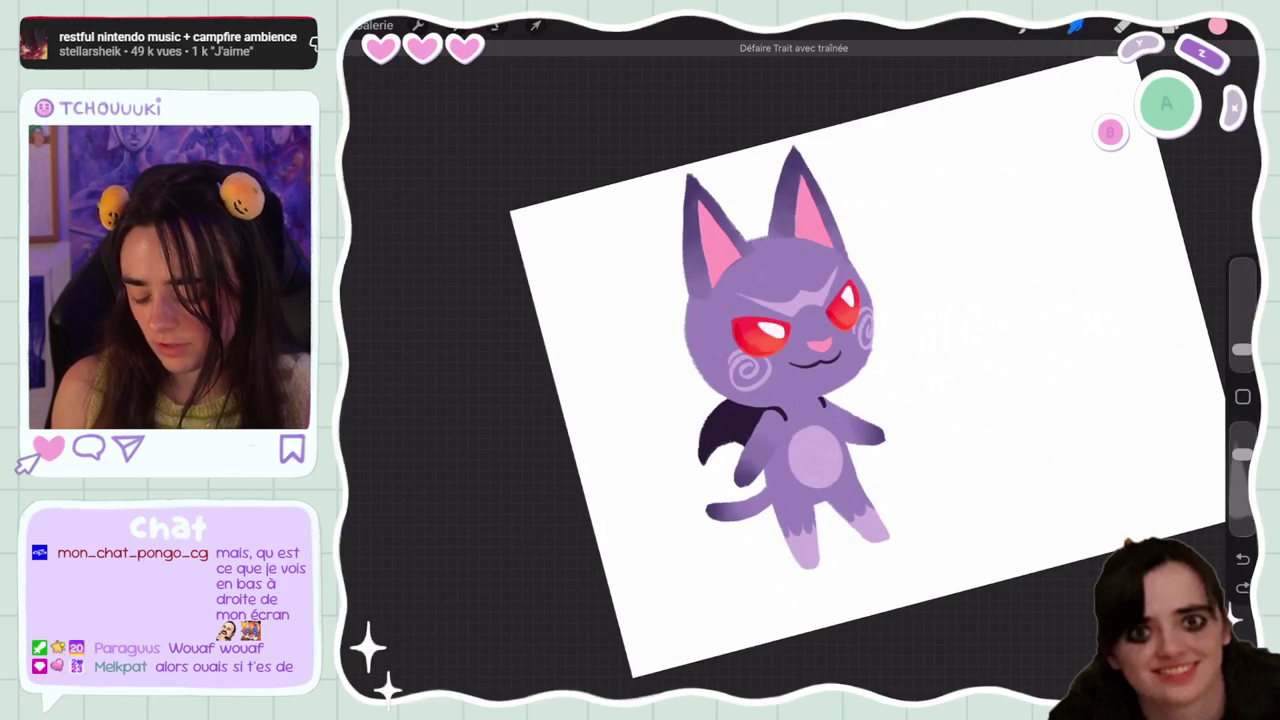
scroll(800, 360, "up", 5)
Add Calque 11 above the selected layer and set it as a clipping mask
left_click(1172, 27)
left_click(1073, 257)
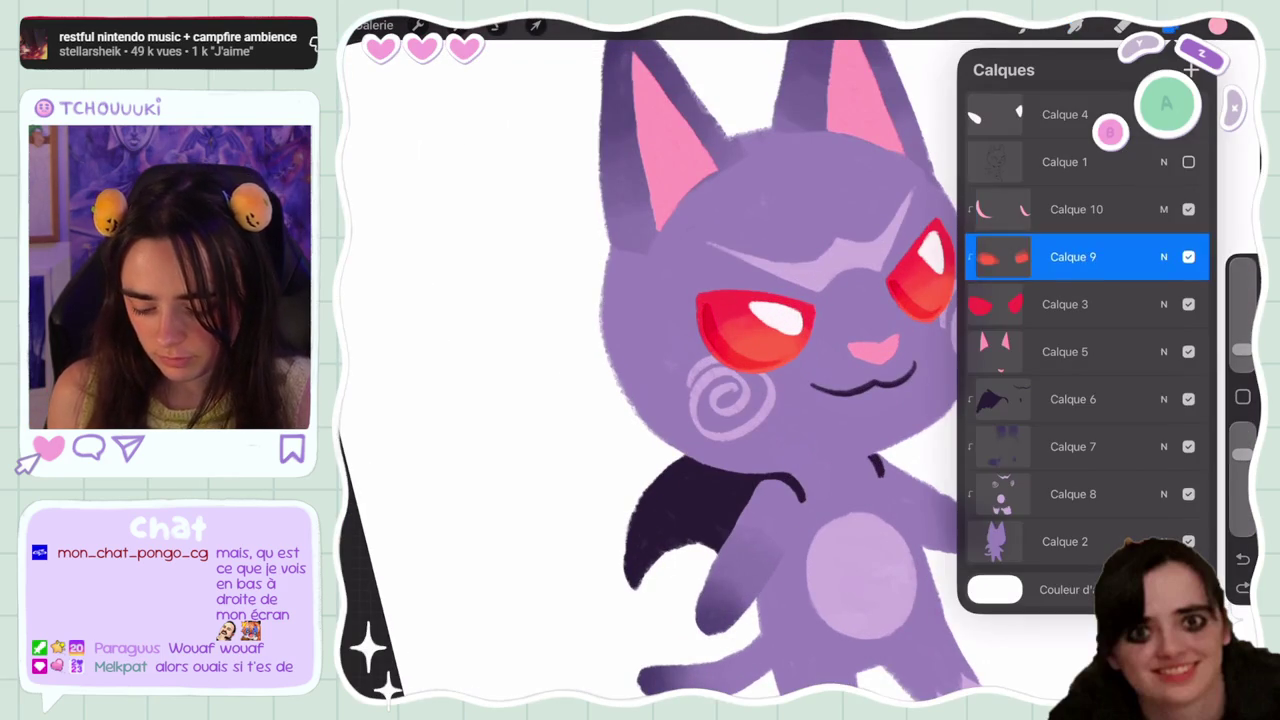
left_click(1191, 69)
left_click(1000, 257)
left_click(820, 294)
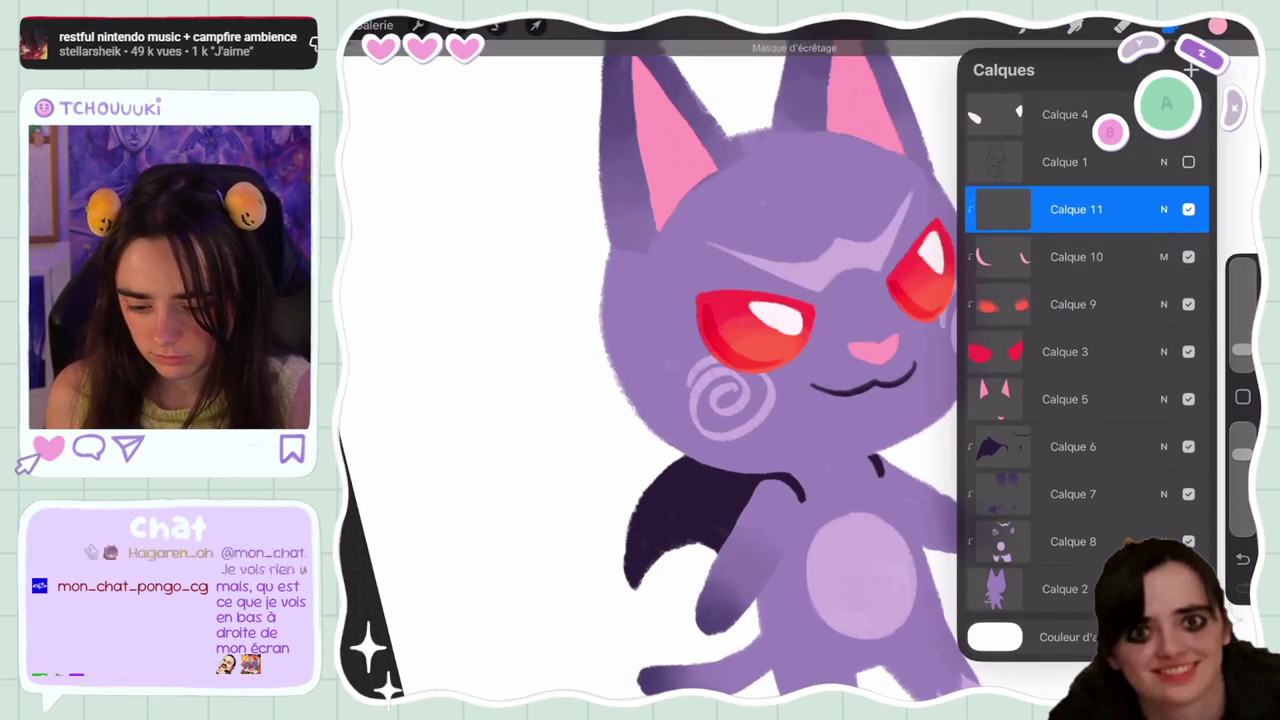
Choose a lighter pink colour to paint with
left_click(1217, 27)
left_click(1217, 27)
left_click_drag(1037, 97, 1002, 92)
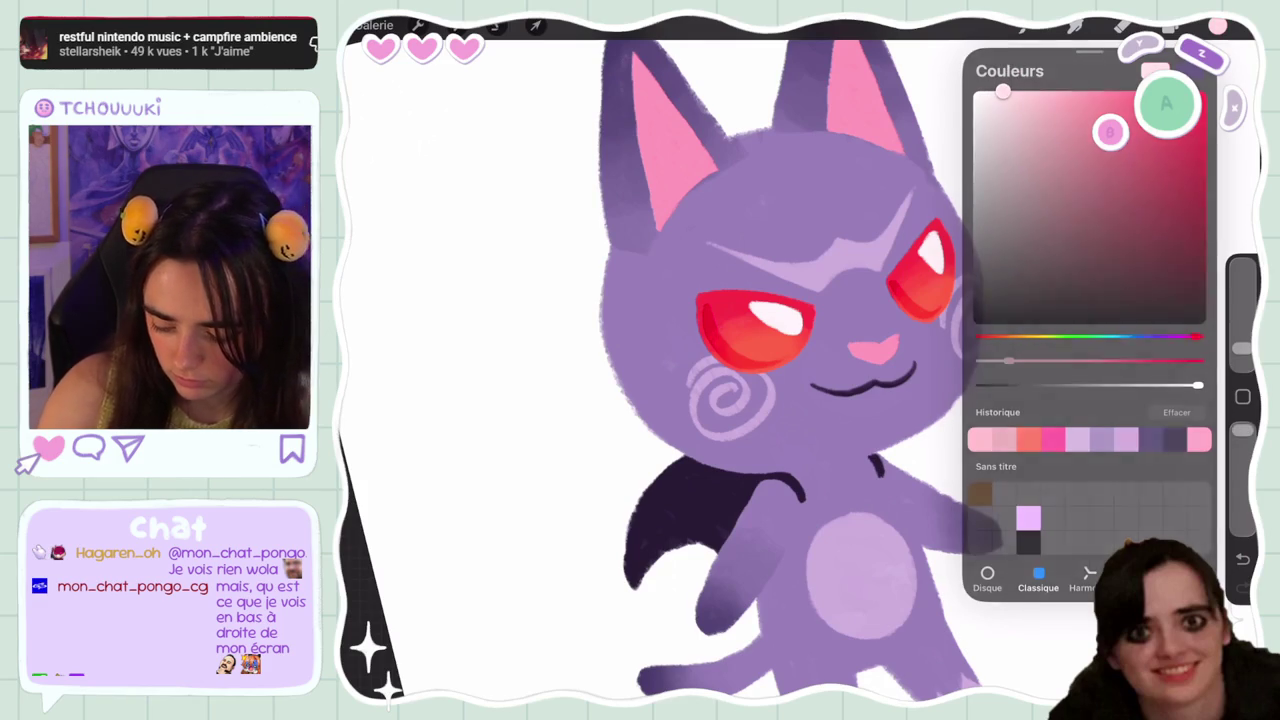
scroll(800, 360, "up", 5)
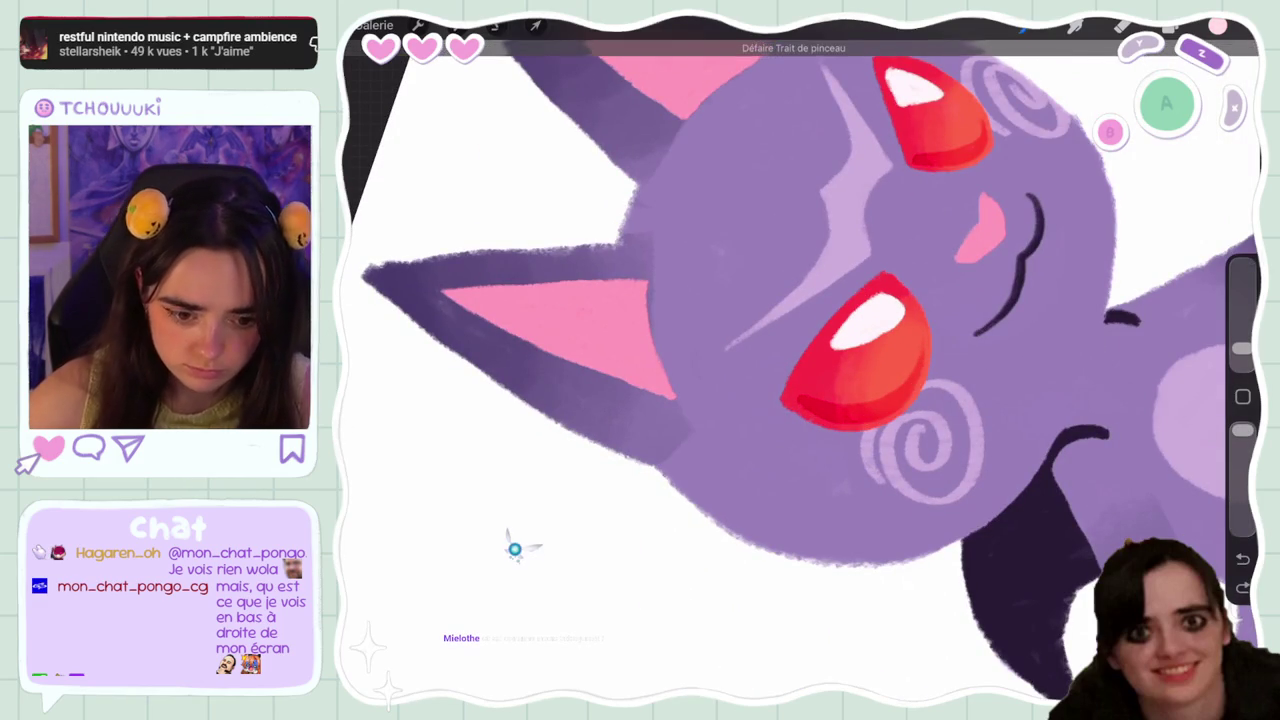
scroll(800, 360, "up", 2)
scroll(800, 360, "up", 3)
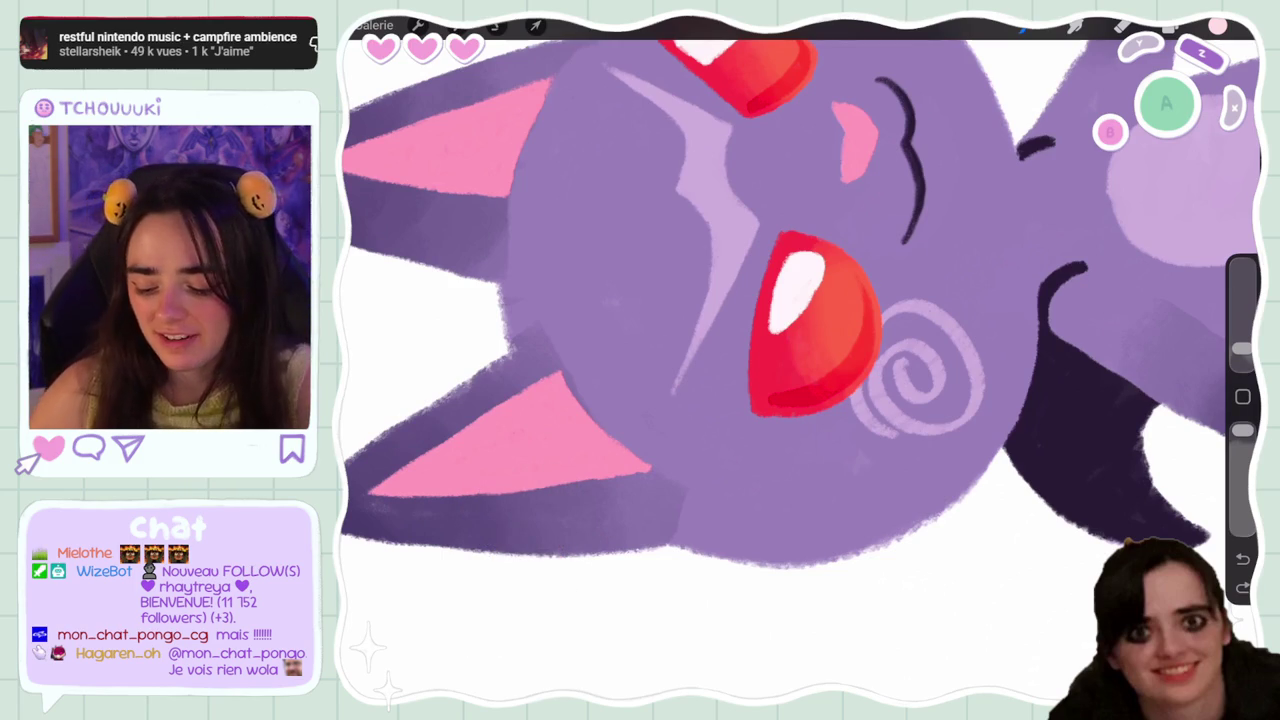
scroll(800, 360, "down", 5)
scroll(800, 330, "down", 2)
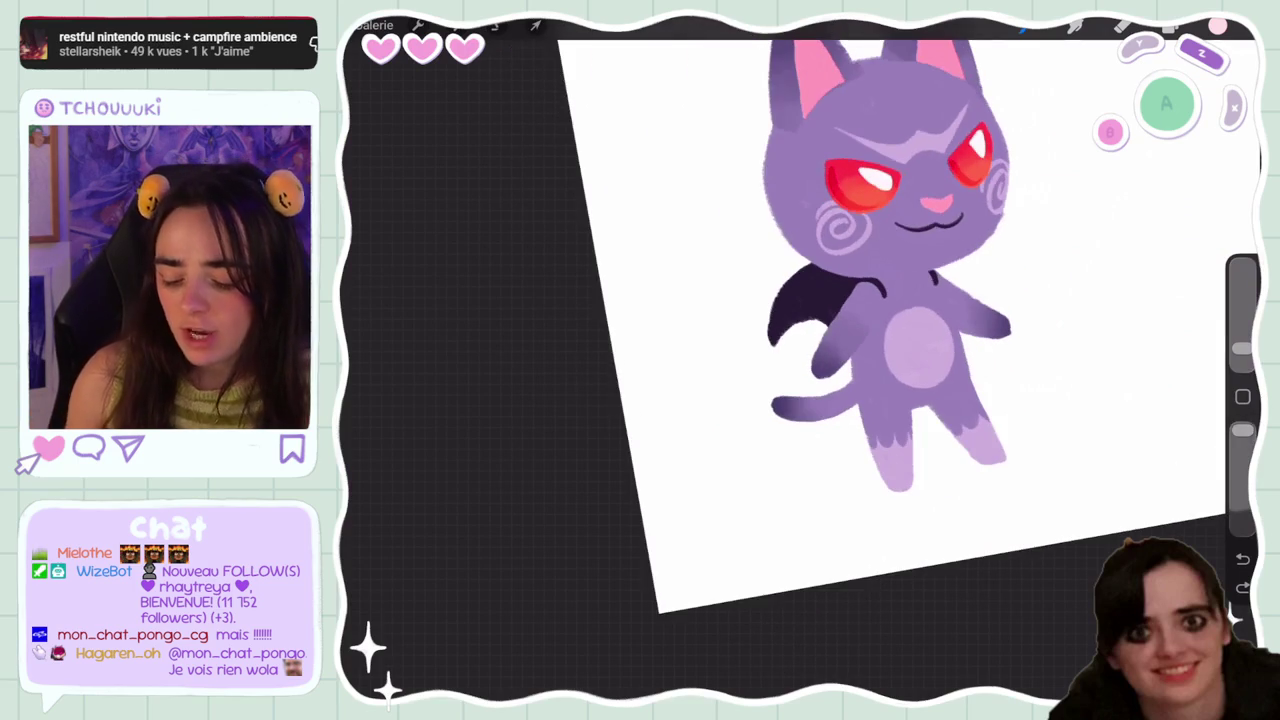
scroll(800, 330, "down", 2)
scroll(850, 360, "up", 2)
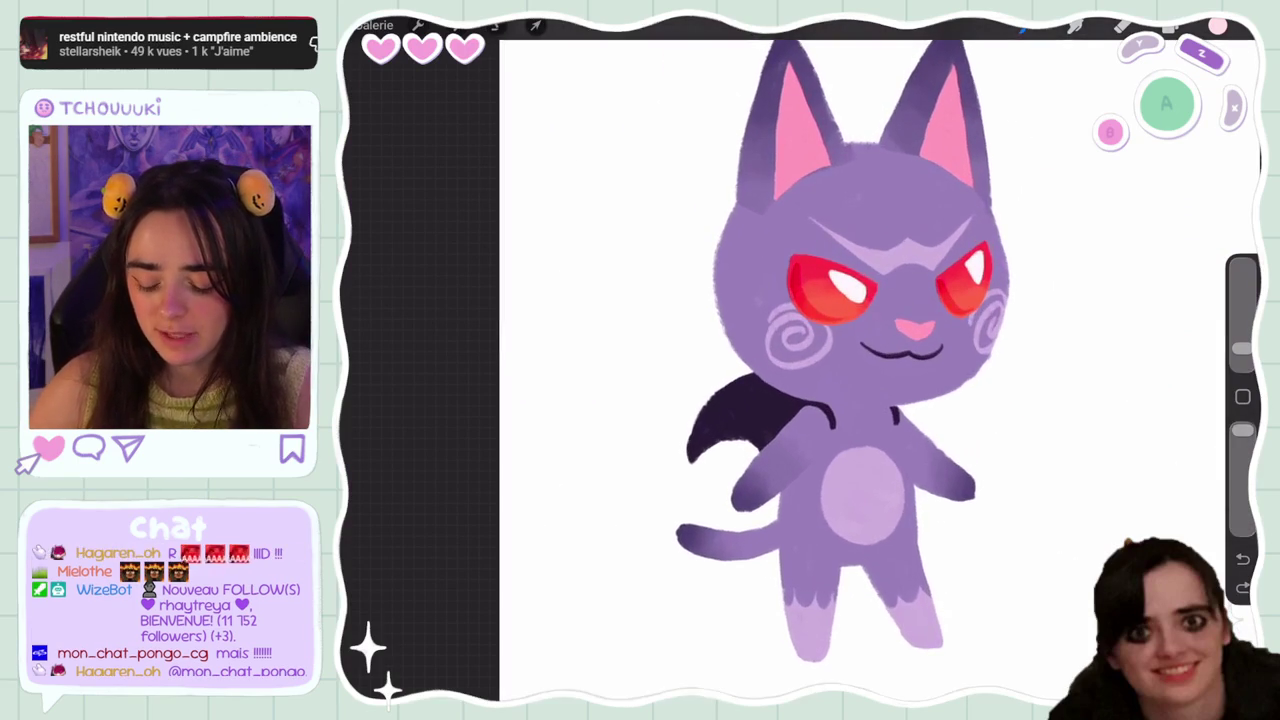
scroll(800, 360, "down", 2)
left_click(1170, 28)
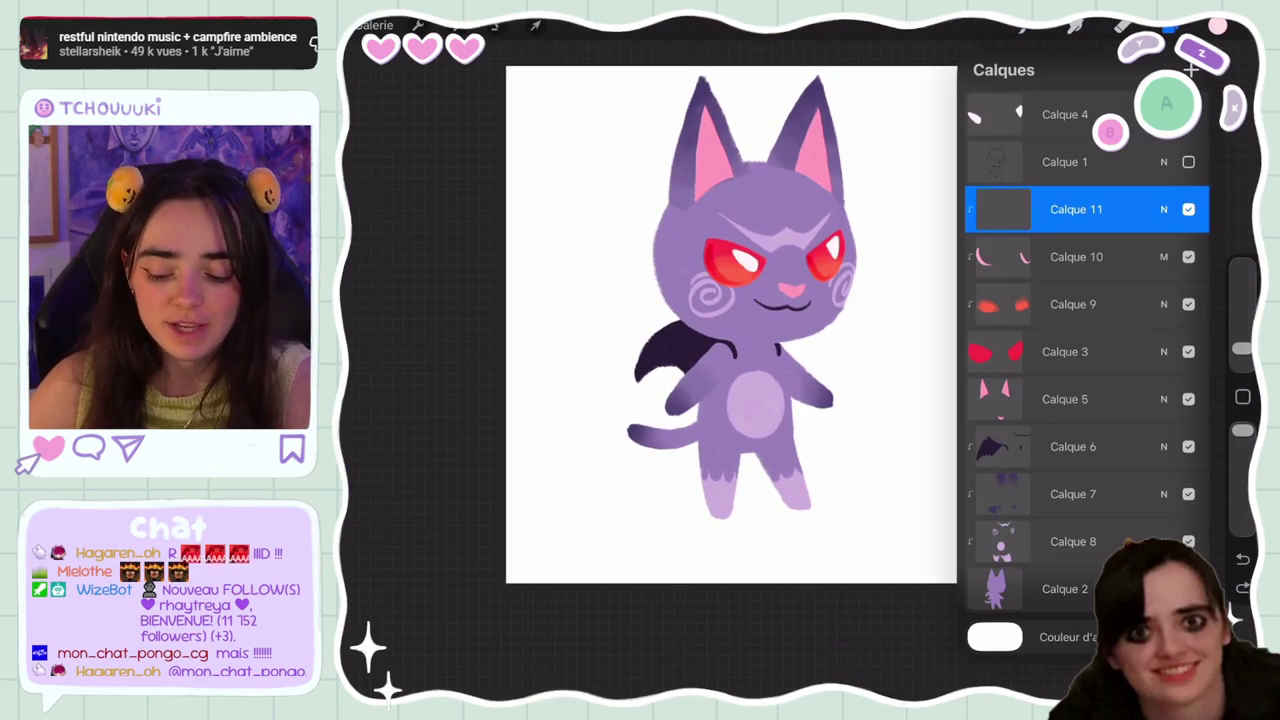
scroll(730, 320, "down", 1)
scroll(690, 360, "up", 1)
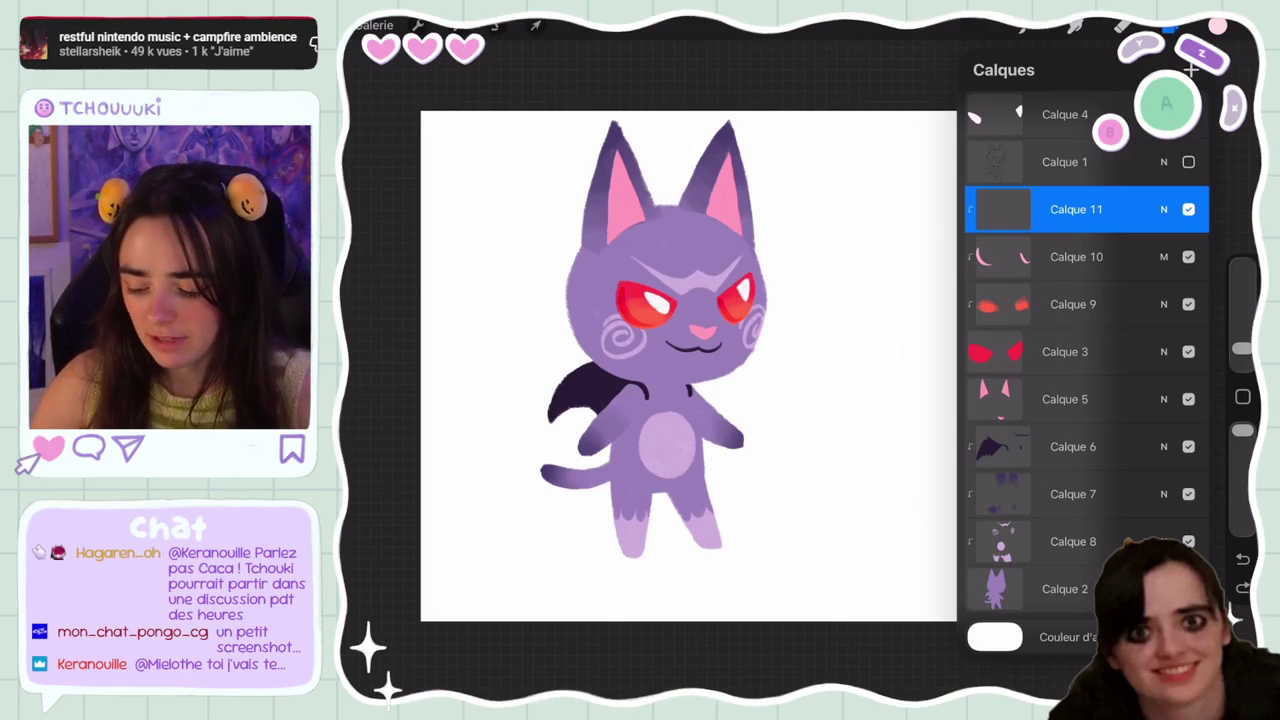
Make Calque 11 visible again and choose a soft brush
scroll(688, 365, "up", 1)
left_click(1188, 209)
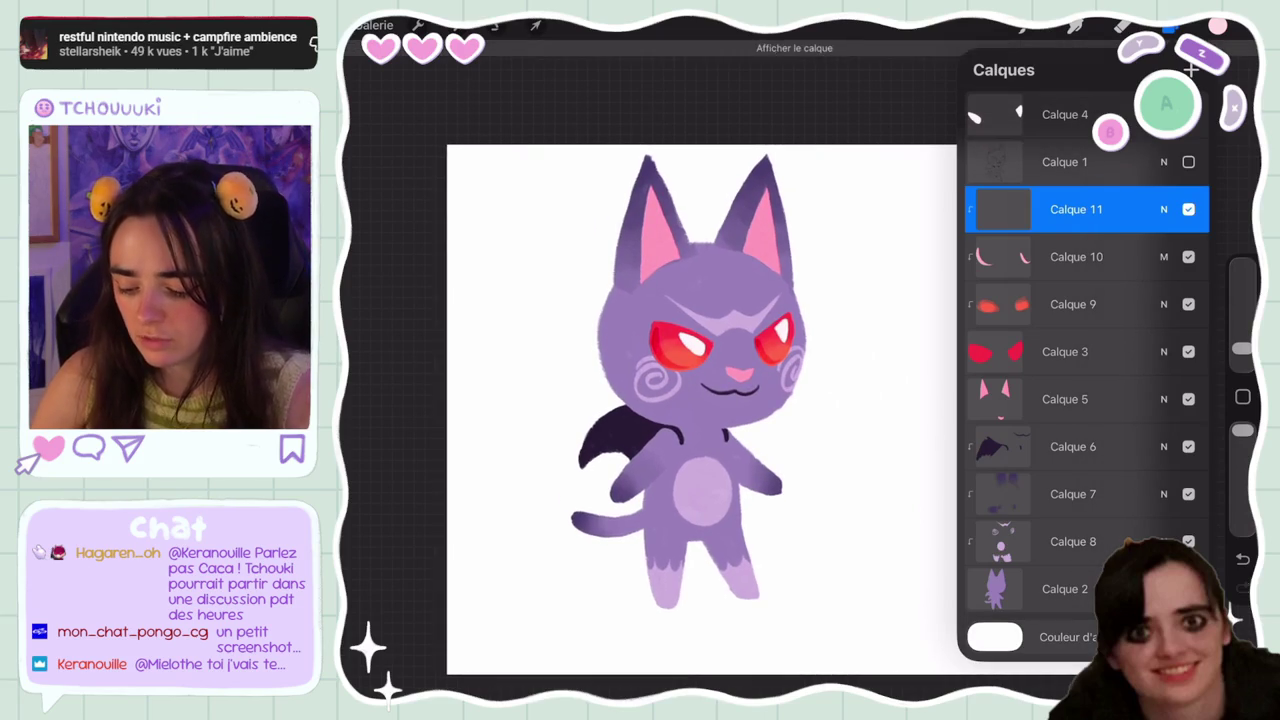
scroll(765, 340, "up", 3)
scroll(765, 340, "up", 3)
scroll(765, 340, "up", 3)
scroll(765, 340, "up", 2)
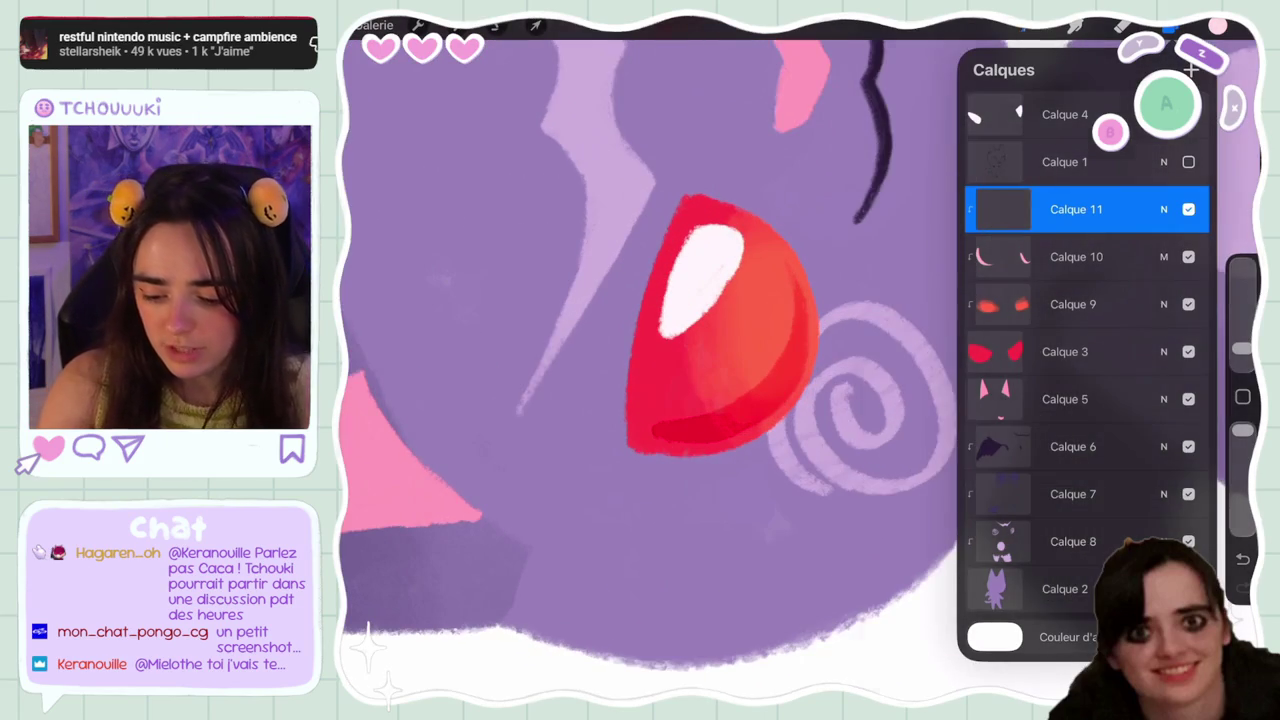
left_click(1025, 25)
scroll(1085, 400, "down", 3)
scroll(1085, 400, "down", 3)
scroll(700, 350, "up", 2)
scroll(700, 350, "up", 2)
Try white highlights along the eye's lower edge, then undo them
left_click_drag(832, 376, 766, 458)
key("ctrl+z")
left_click_drag(840, 340, 726, 468)
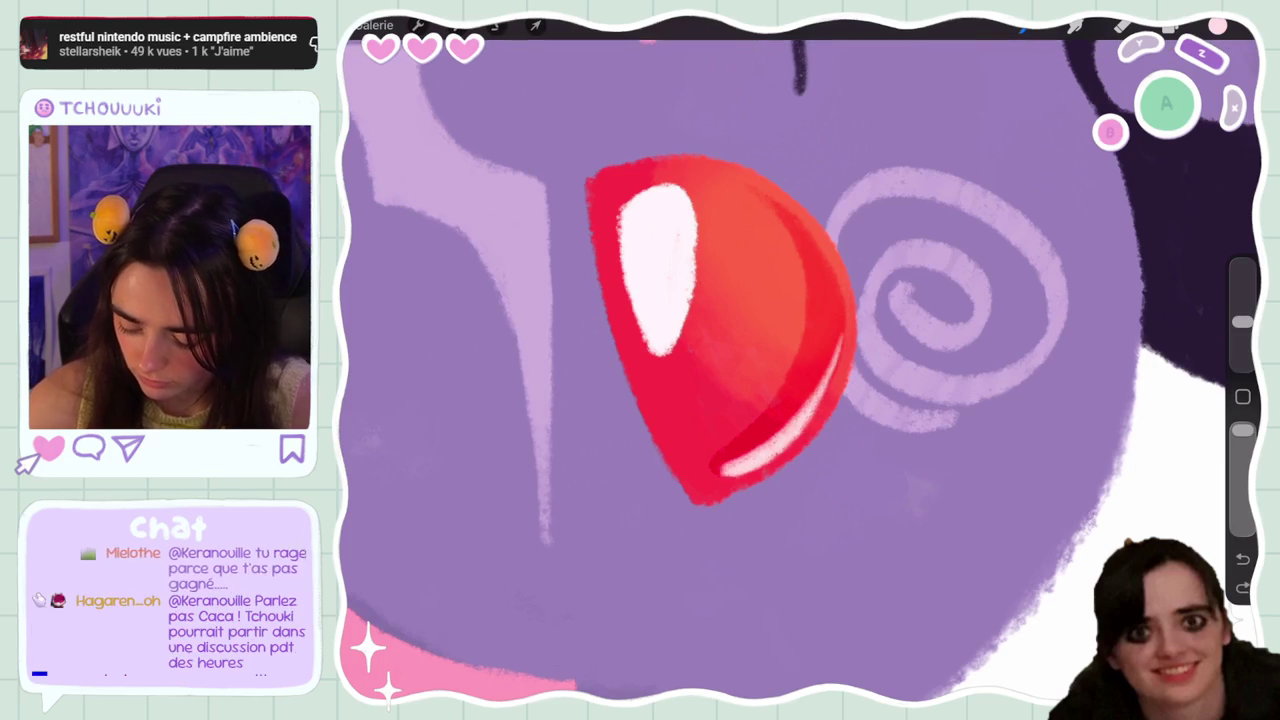
left_click_drag(836, 372, 710, 474)
scroll(760, 330, "down", 2)
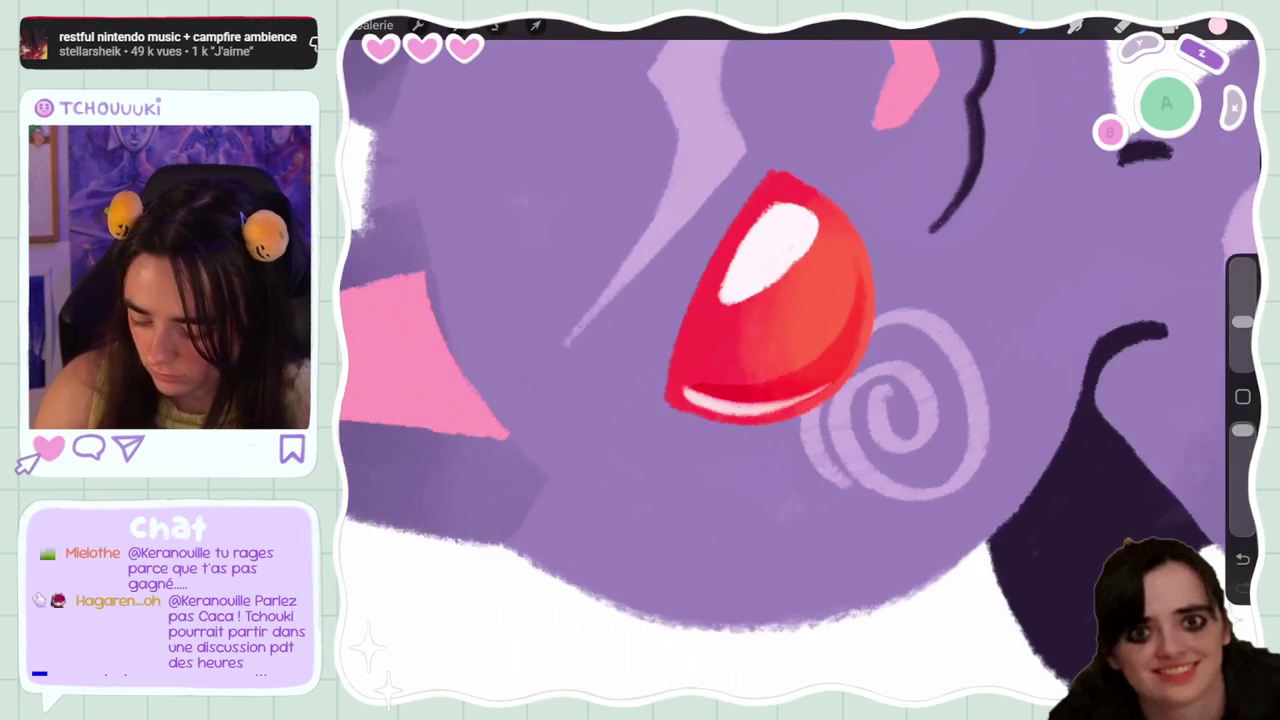
key("ctrl+z")
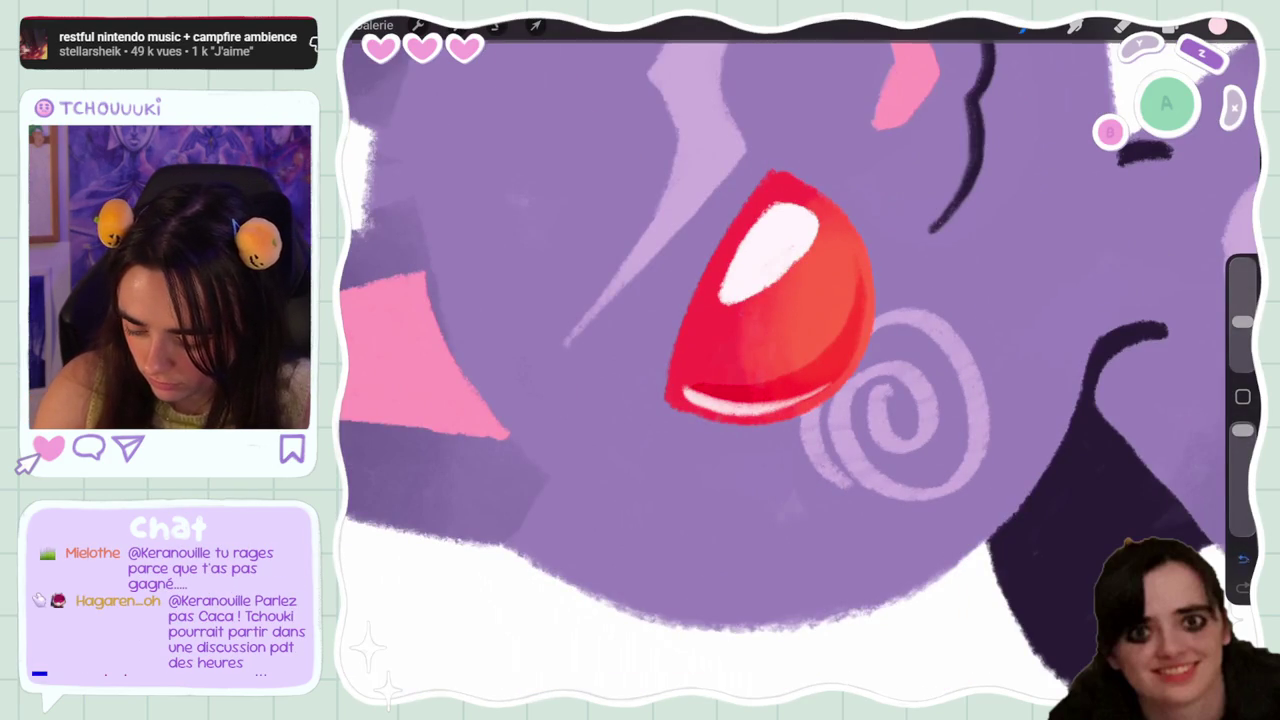
scroll(800, 360, "down", 3)
scroll(800, 360, "up", 3)
key("ctrl+z")
scroll(760, 330, "up", 3)
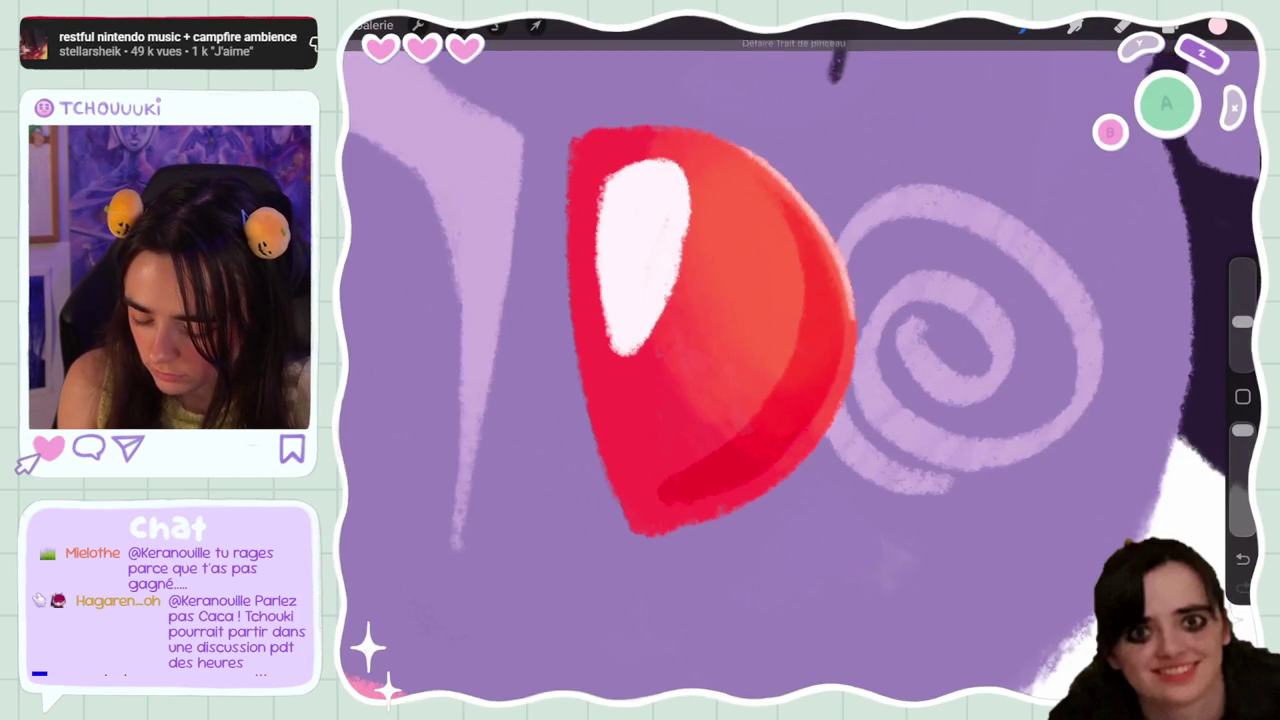
Paint a pale pink rim light along the first eye's edge and lower right
left_click_drag(800, 360, 780, 300)
mouse_move(848, 270)
left_mouse_down()
mouse_move(852, 400)
mouse_move(786, 505)
left_mouse_up()
left_click_drag(830, 456, 798, 492)
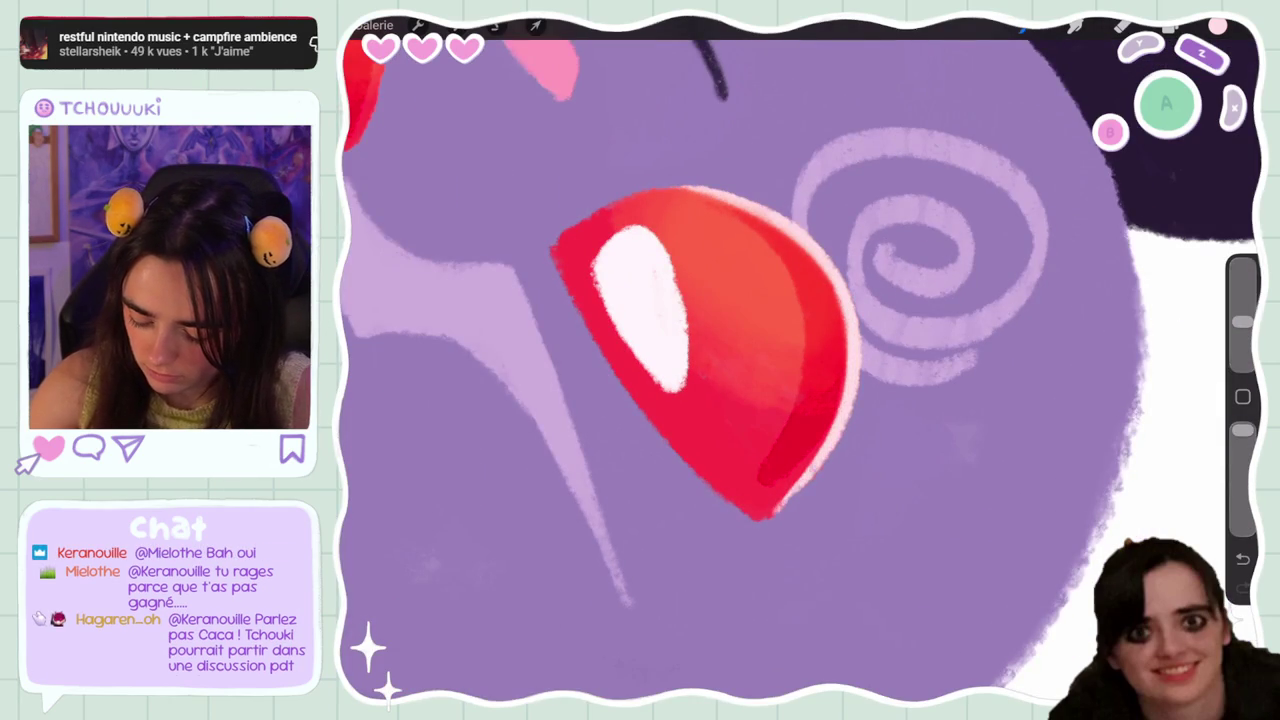
scroll(800, 360, "down", 5)
scroll(800, 360, "up", 4)
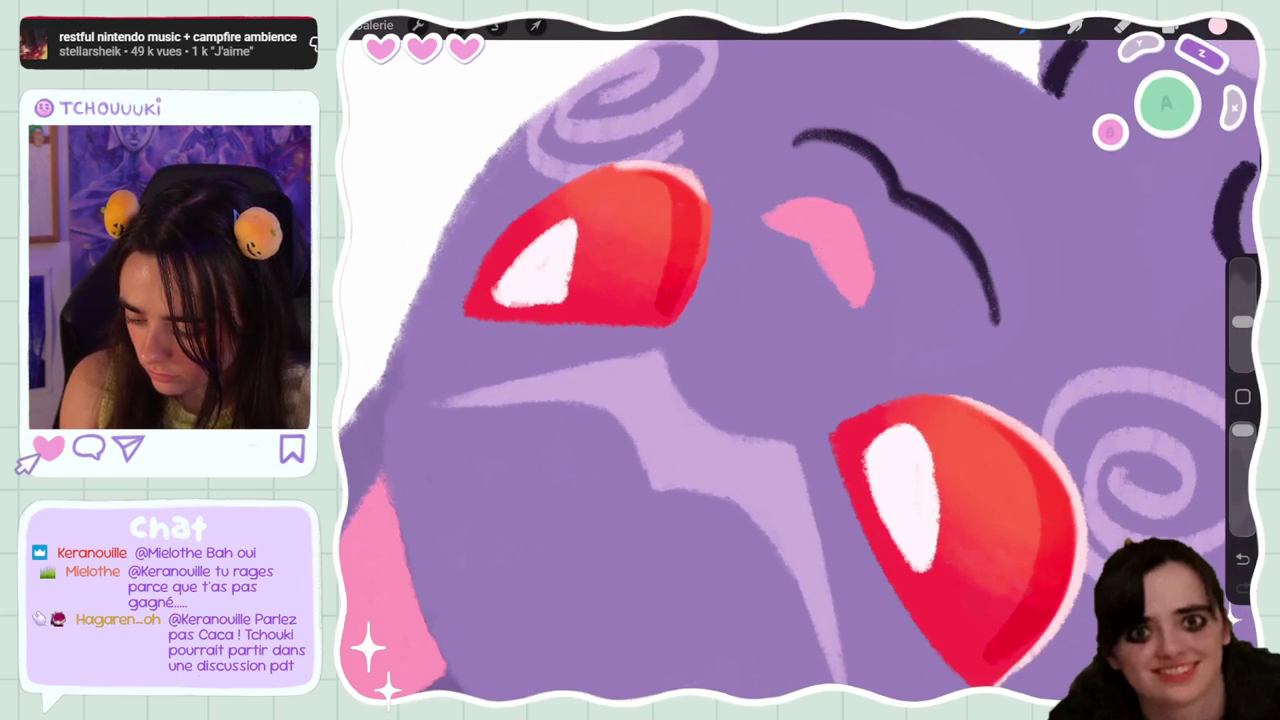
Add rim light along the other eye's top and right edges, undoing stray strokes
mouse_move(622, 172)
left_mouse_down()
mouse_move(702, 186)
mouse_move(700, 268)
left_mouse_up()
left_click_drag(706, 222, 664, 328)
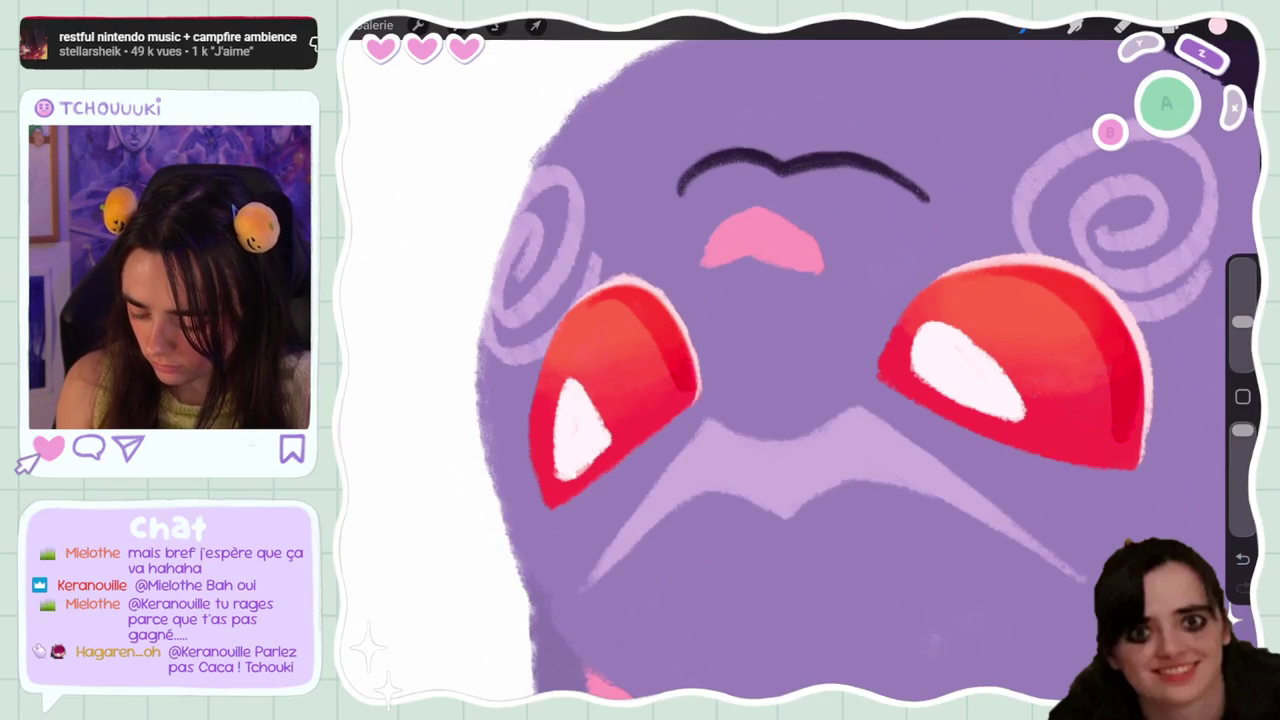
key("ctrl+z")
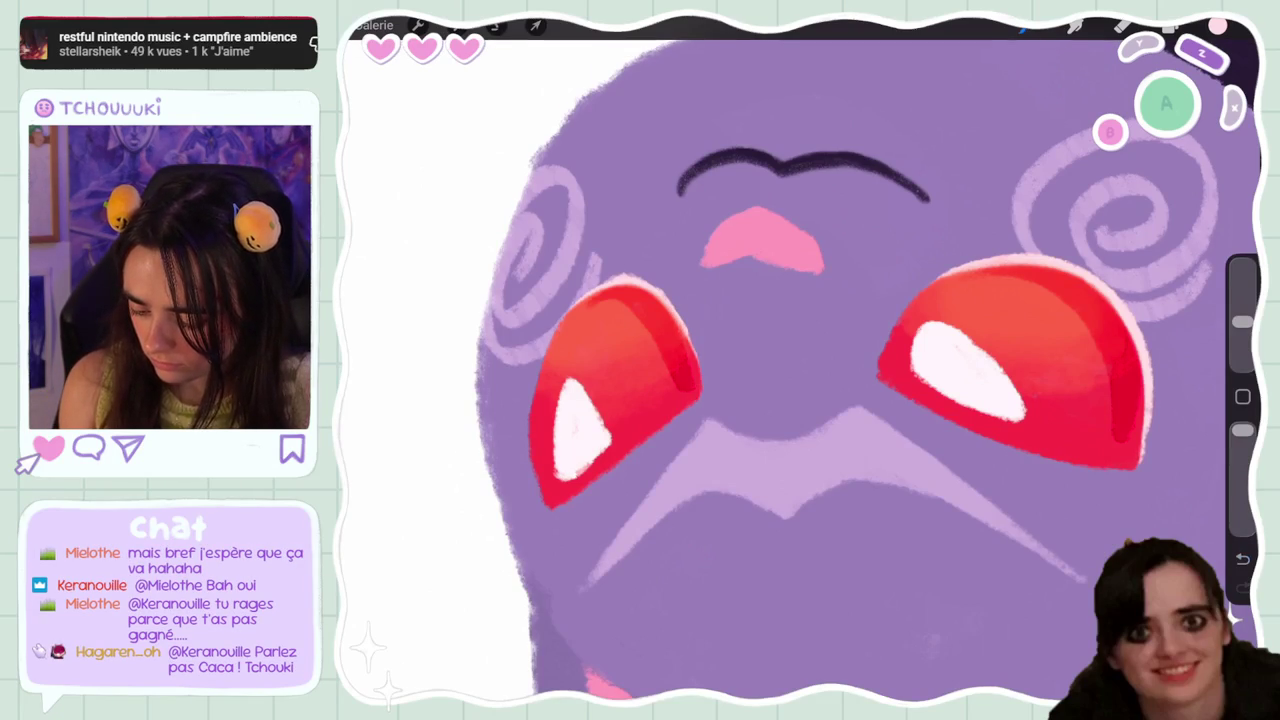
key("ctrl+z")
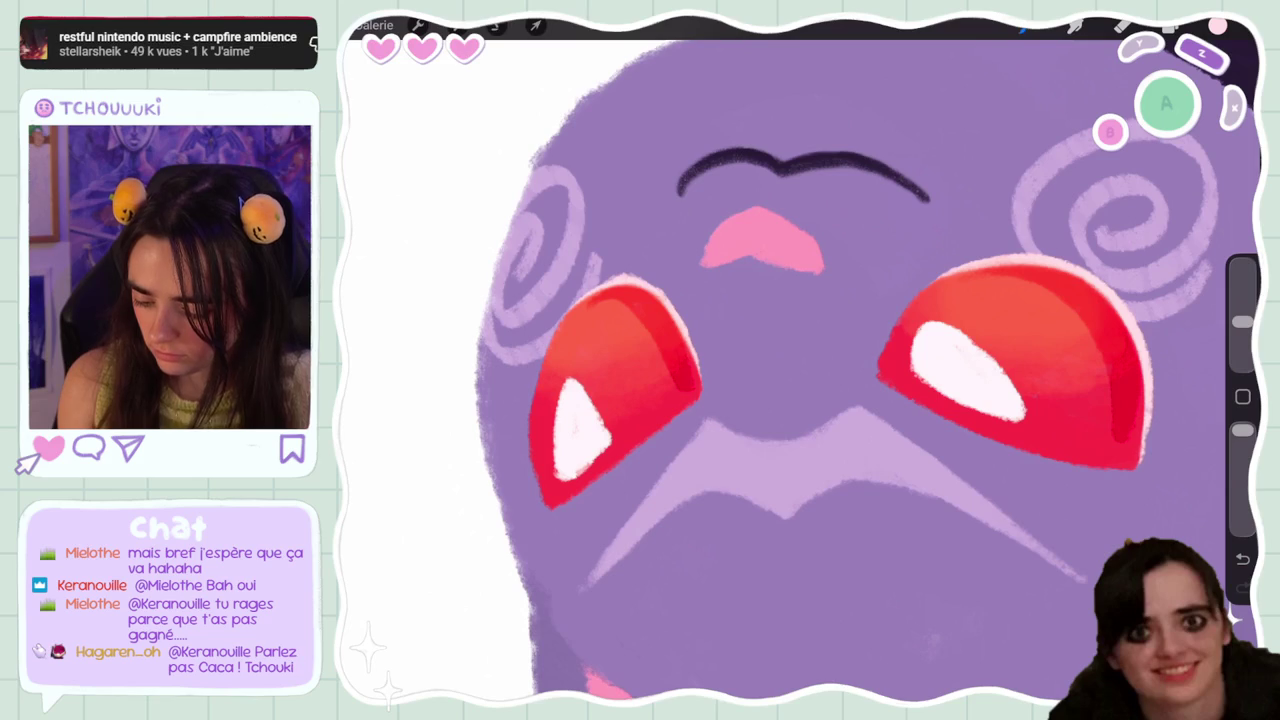
scroll(800, 360, "down", 5)
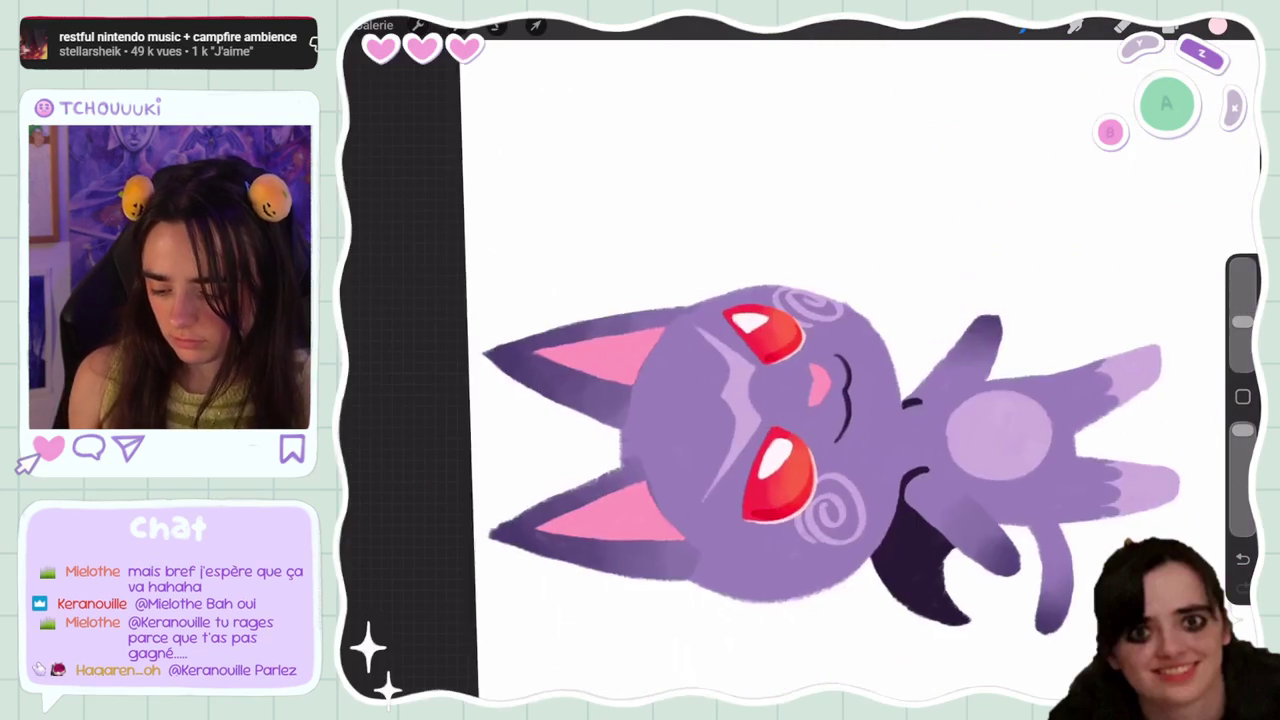
scroll(800, 360, "up", 5)
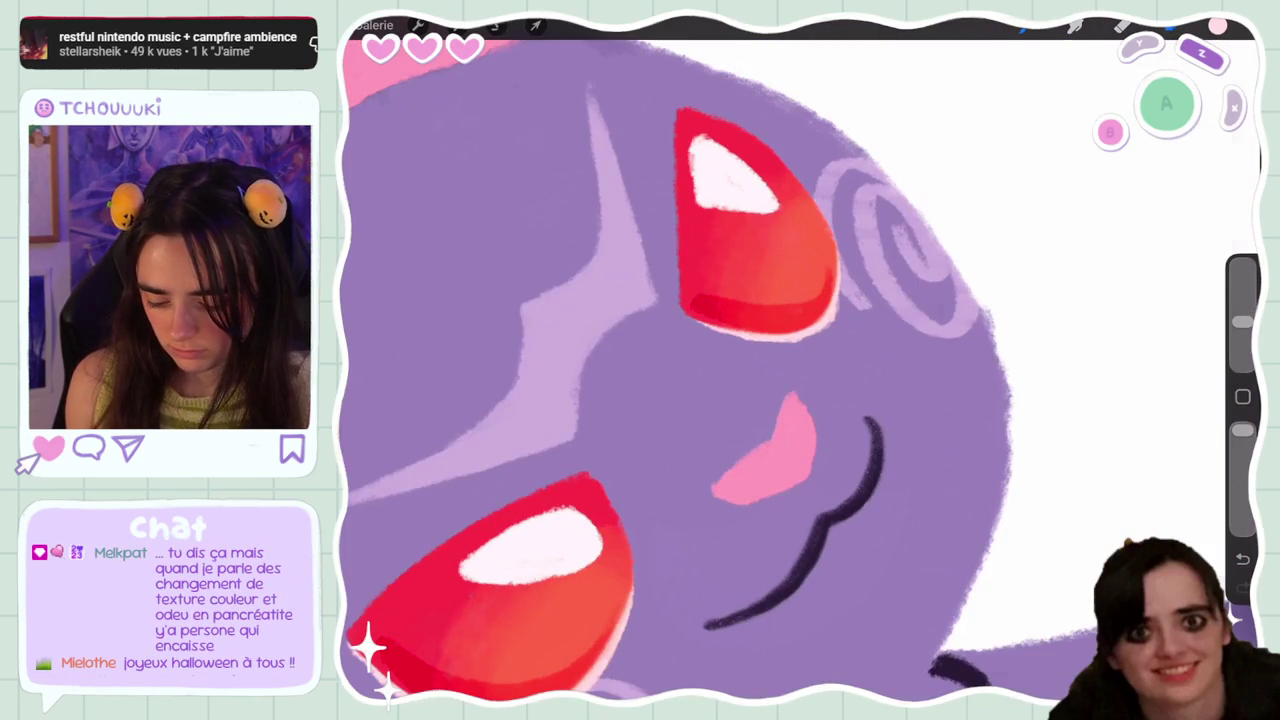
Switch to Calque 9, make the brush slightly smaller, and undo the last erase stroke
left_click(1168, 25)
left_click(1060, 352)
left_click(1168, 25)
scroll(760, 330, "up", 3)
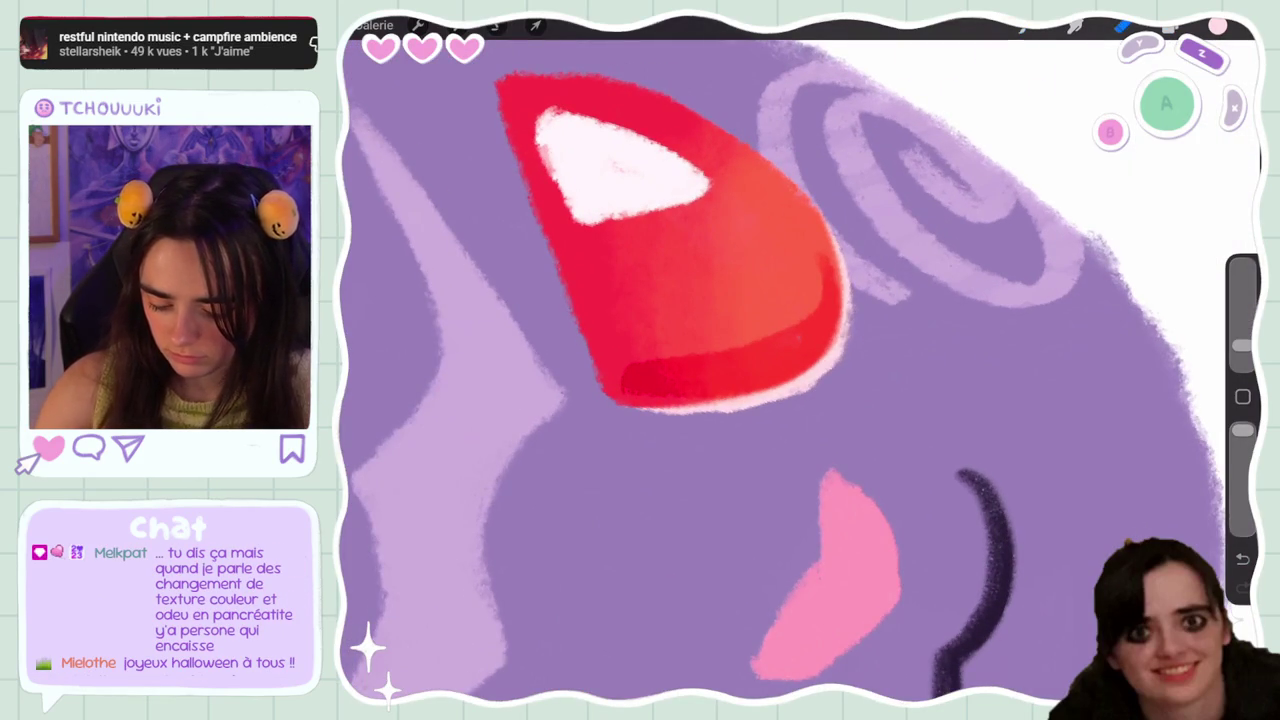
left_click_drag(1242, 345, 1242, 357)
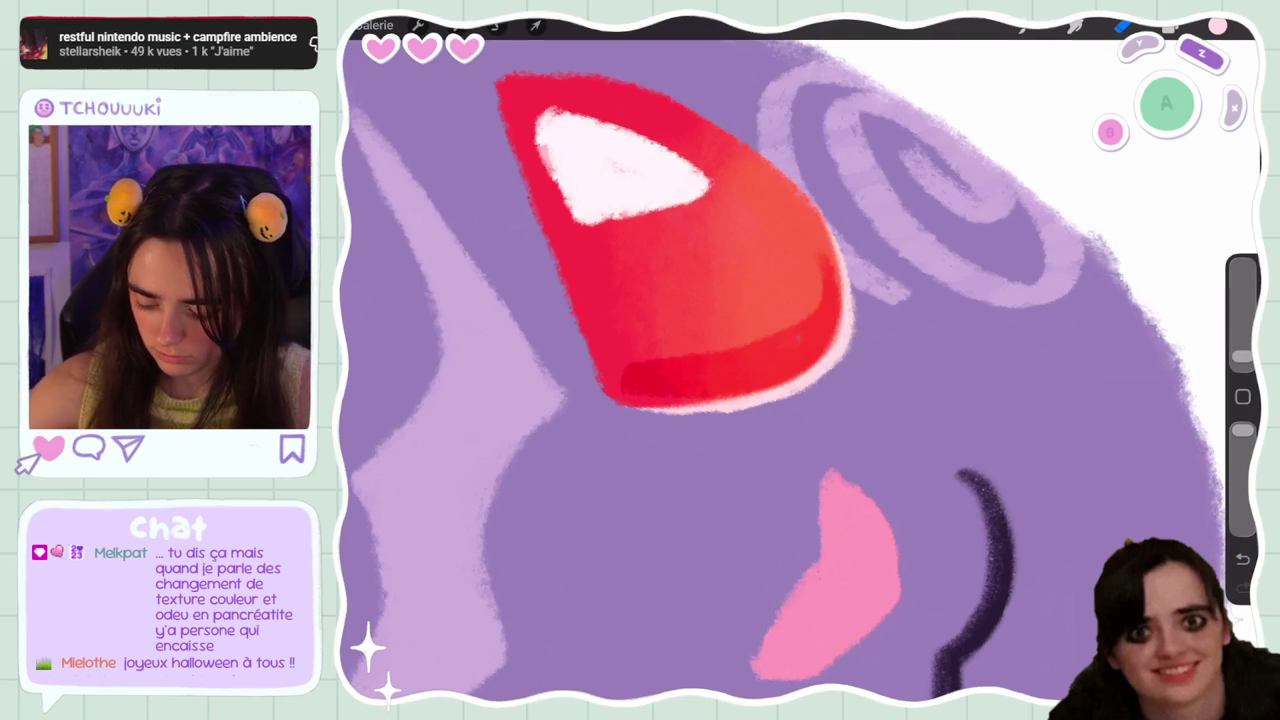
key("ctrl+z")
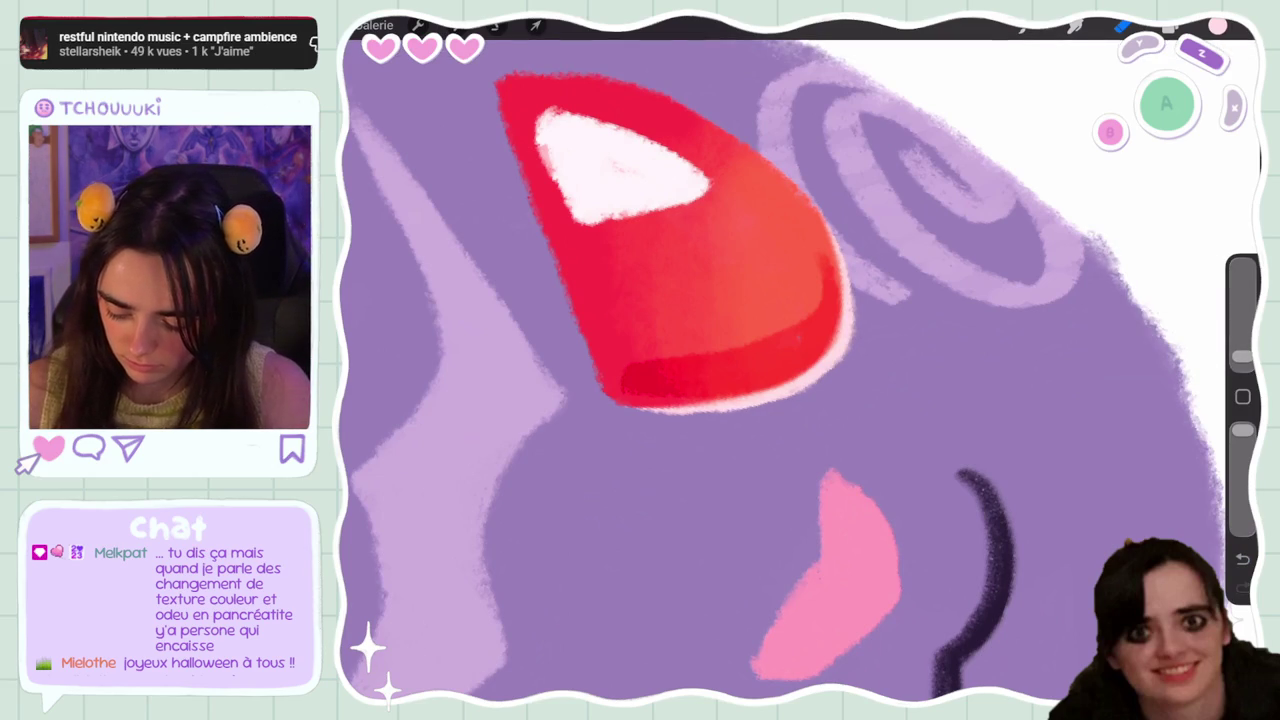
scroll(800, 360, "down", 3)
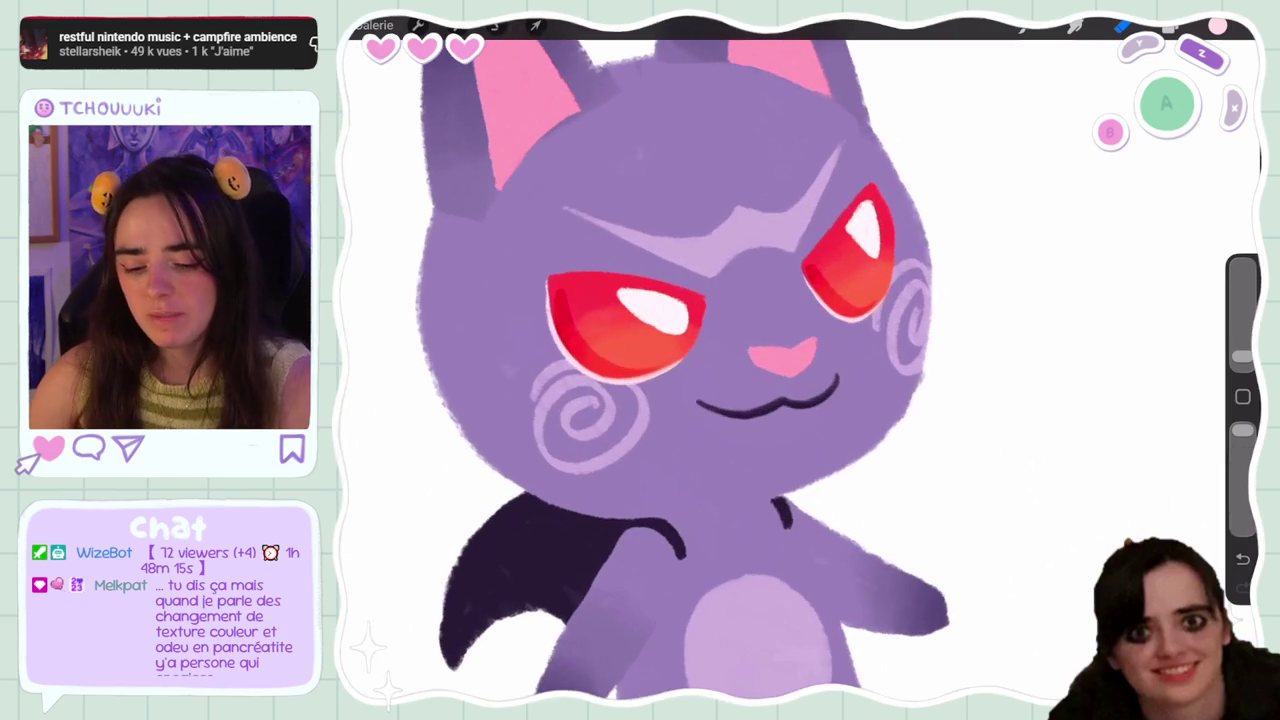
Set Calque 11's blend mode to Incrustation, after briefly trying Lumière tamisée
left_click(1170, 28)
left_click(1076, 256)
left_click(1170, 28)
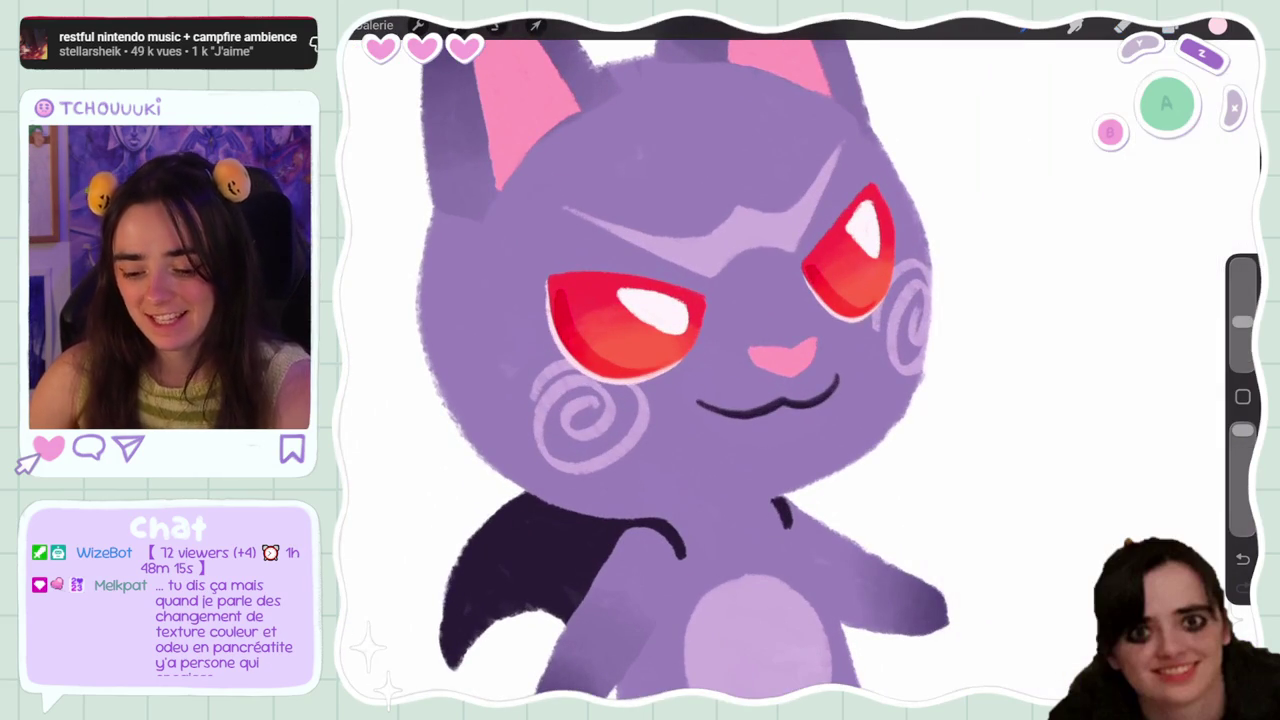
scroll(800, 360, "down", 5)
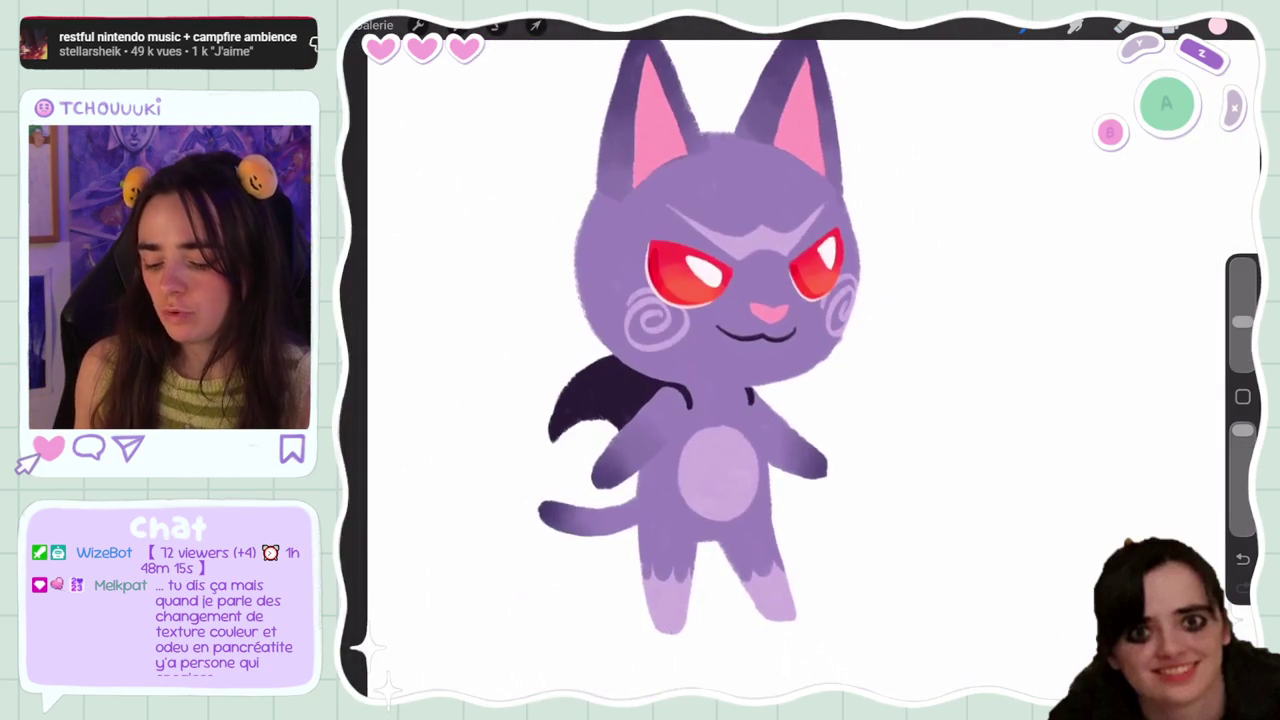
scroll(800, 360, "up", 5)
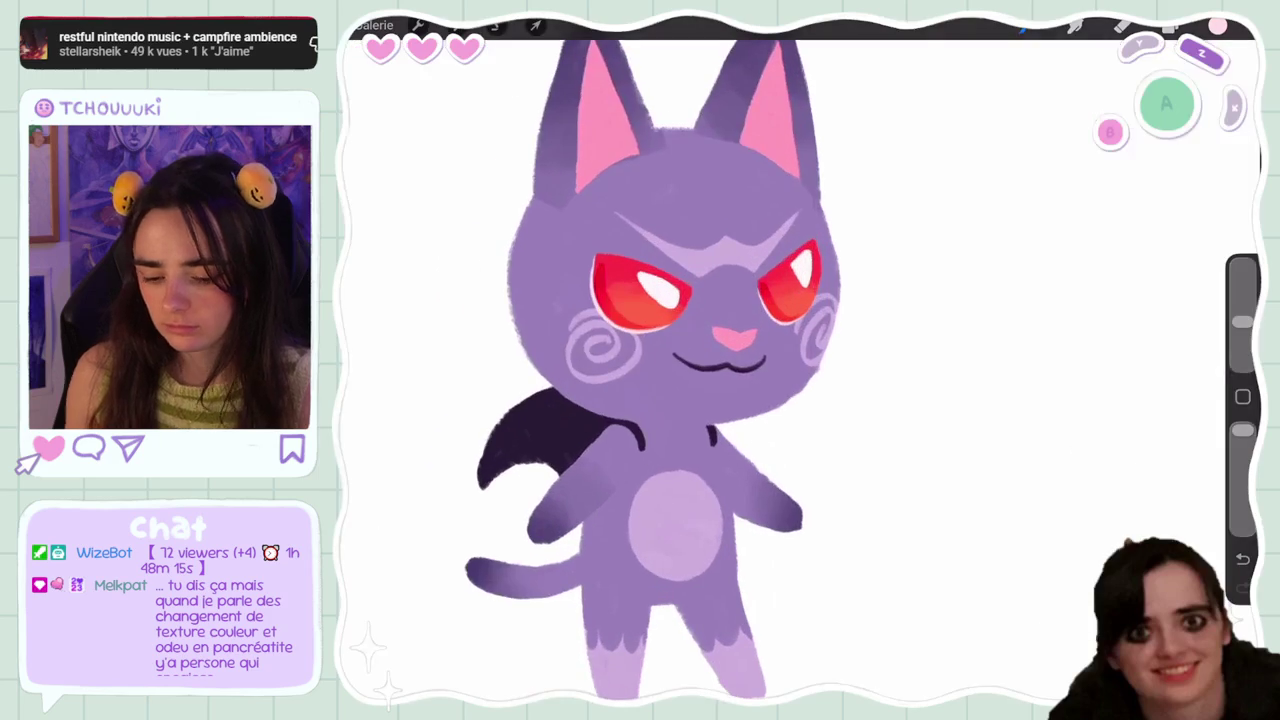
left_click(1170, 28)
left_click(1163, 209)
scroll(1085, 450, "down", 3)
left_click(1000, 393)
left_click(1011, 420)
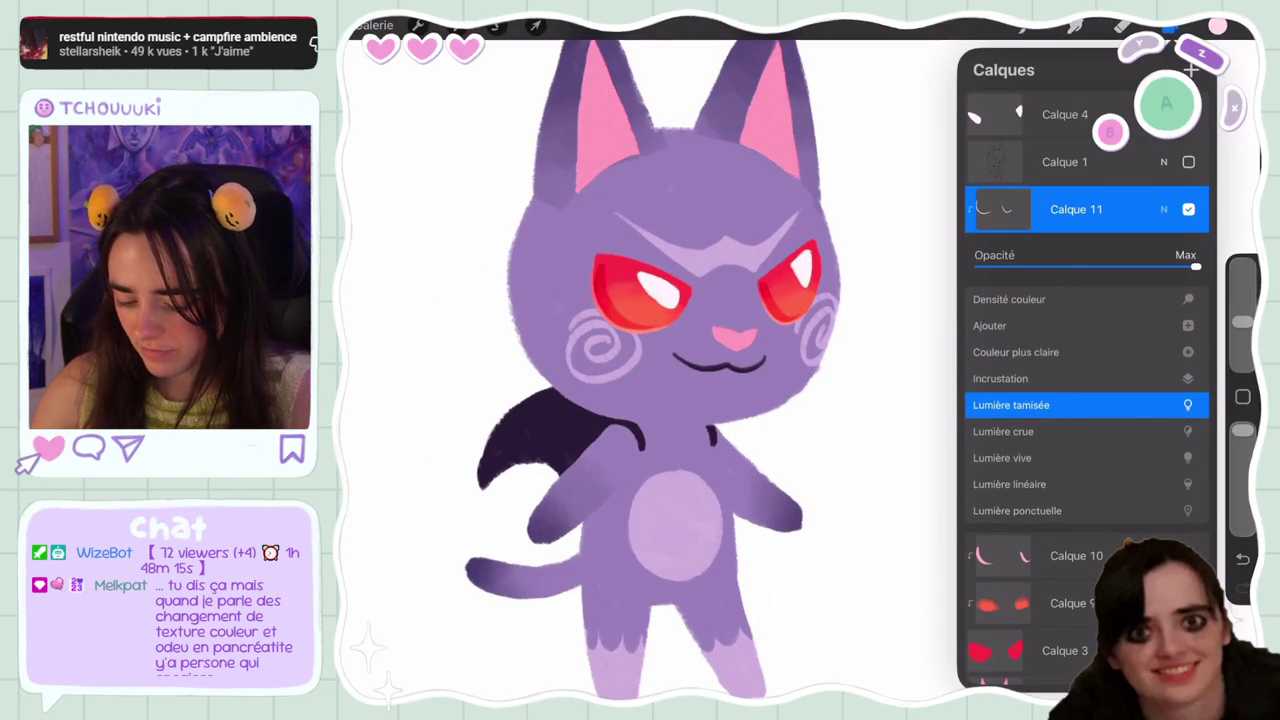
left_click(1000, 378)
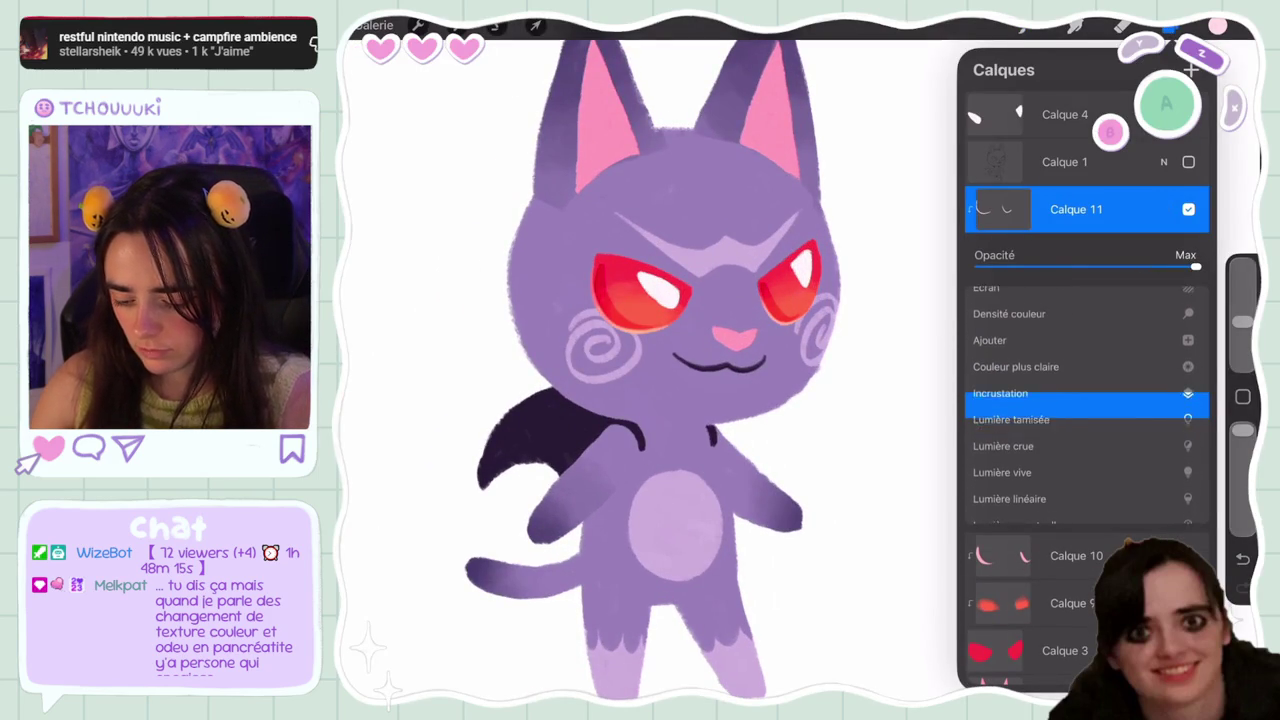
left_click(1163, 209)
Select Calque 8 and toggle its visibility to check what it holds
scroll(650, 360, "down", 3)
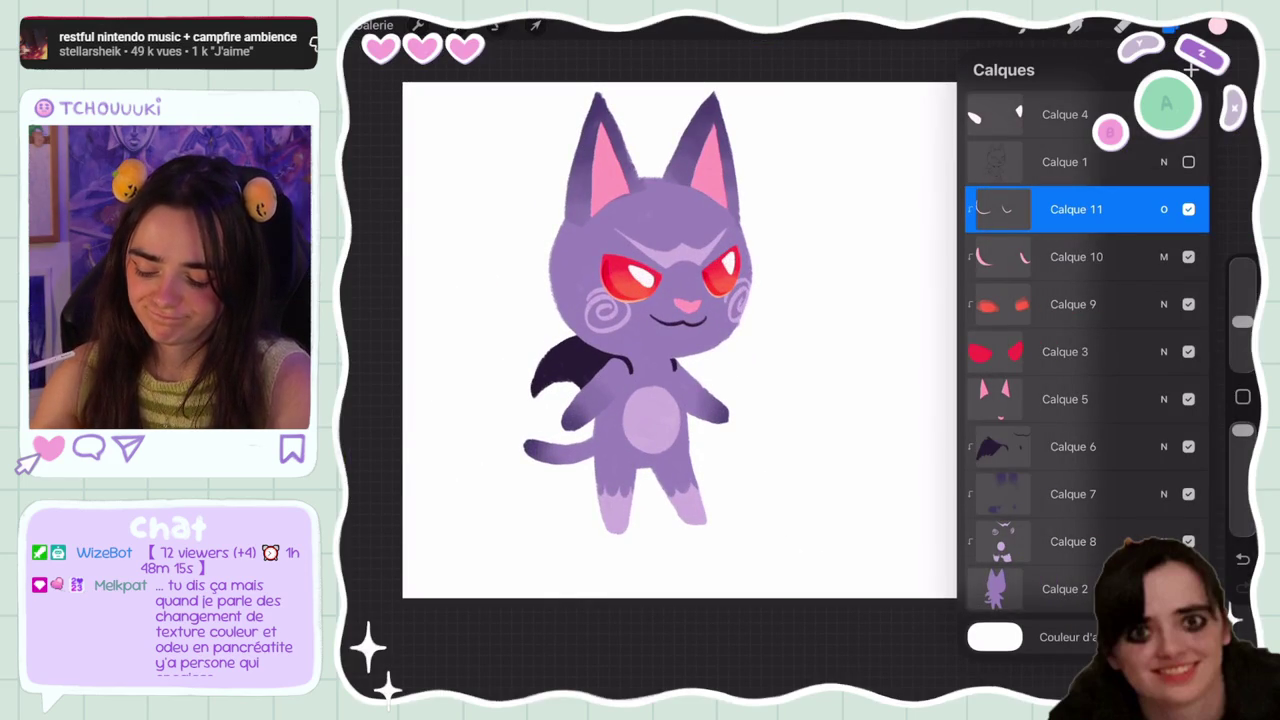
scroll(650, 340, "up", 2)
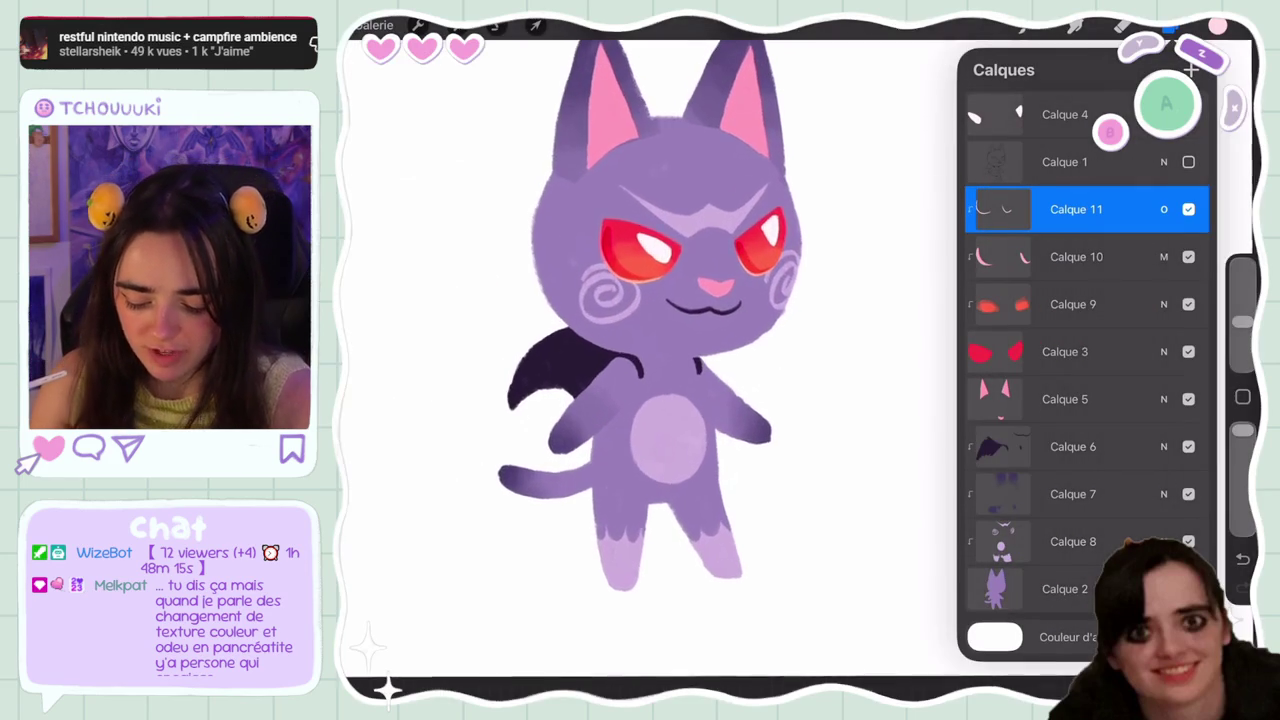
left_click(1073, 541)
left_click(1188, 541)
left_click(1170, 25)
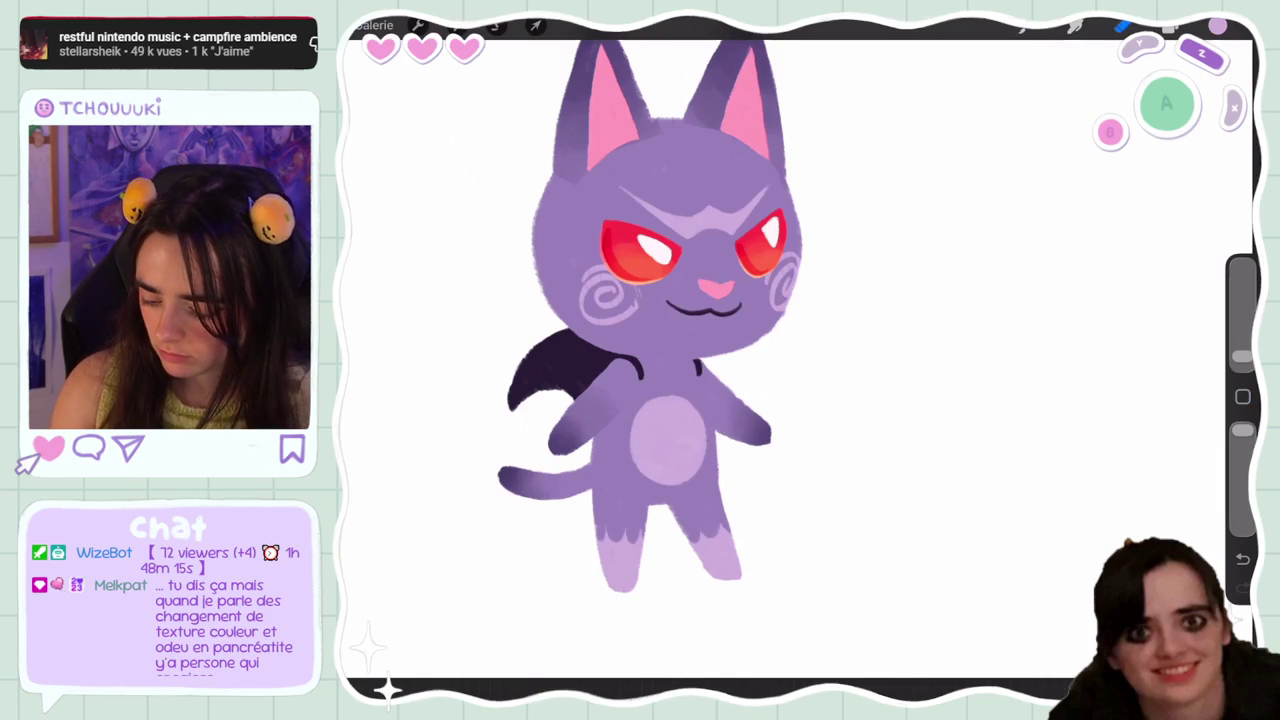
Lasso the area around the cat's head and drag the cheek swirls off the canvas
left_click(496, 25)
left_click_drag(551, 262, 632, 252)
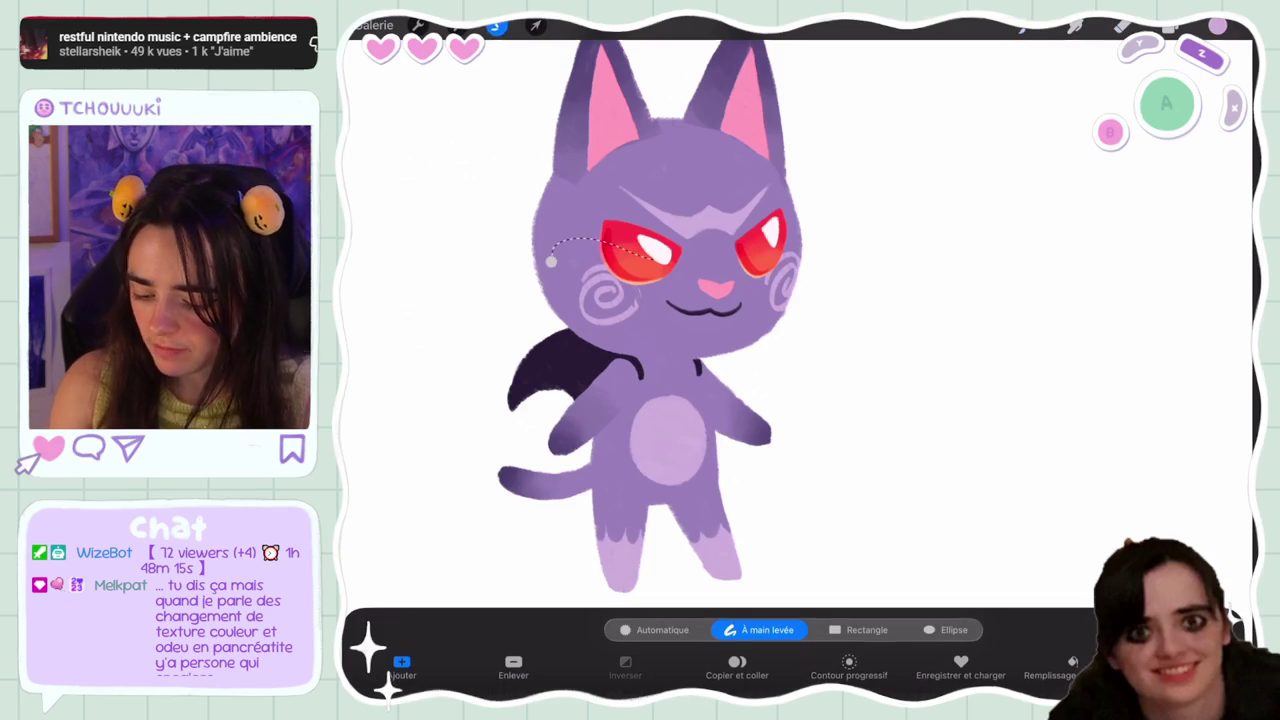
left_click_drag(815, 340, 600, 345)
left_click(551, 262)
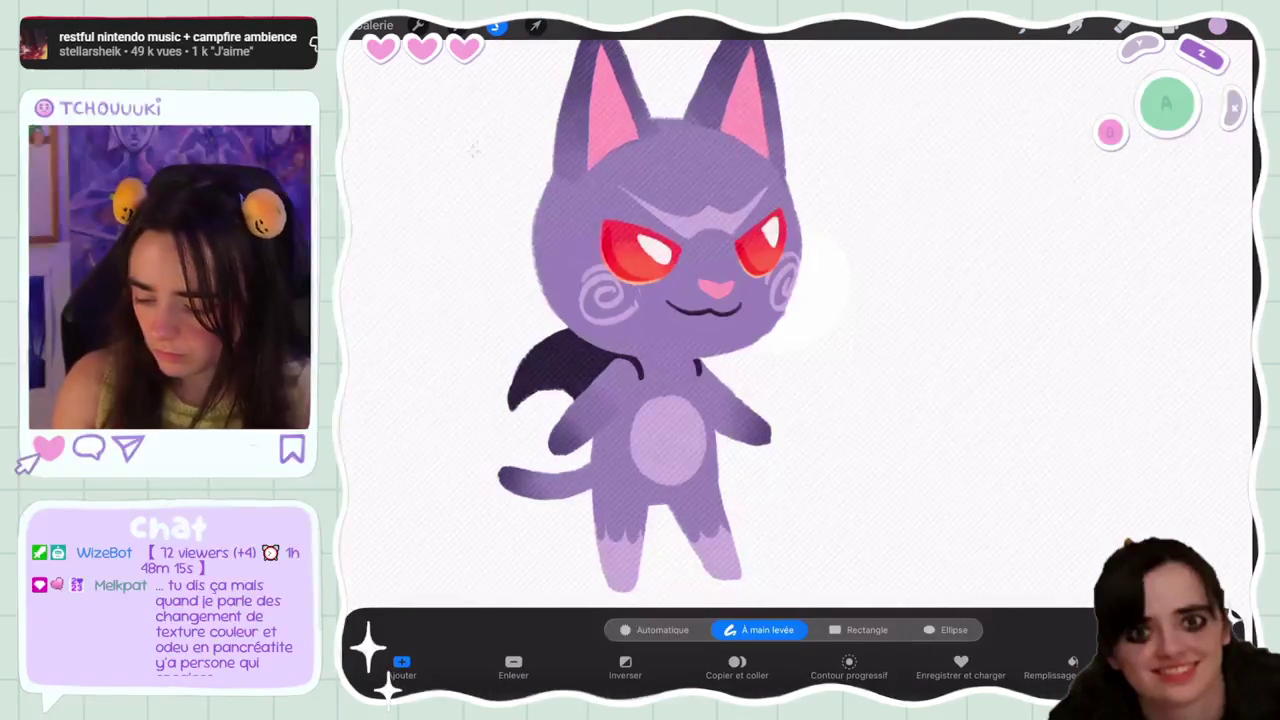
left_click_drag(680, 290, 1200, 345)
left_click(535, 25)
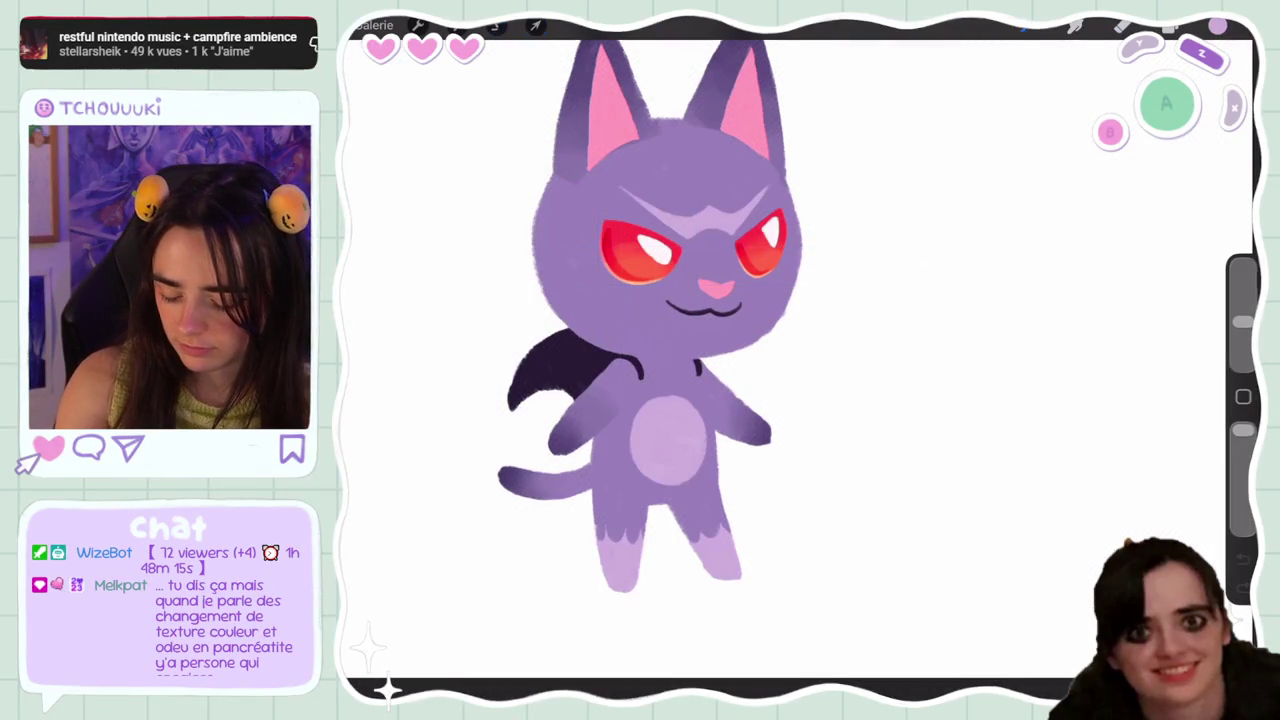
Choose a brush for the blush and lower its opacity
left_click(1022, 25)
left_click(1080, 430)
left_click_drag(1242, 430, 1242, 509)
scroll(600, 350, "up", 5)
scroll(600, 350, "down", 3)
Flip the canvas horizontally
left_click(418, 25)
left_click(422, 376)
left_click(900, 400)
scroll(800, 370, "up", 3)
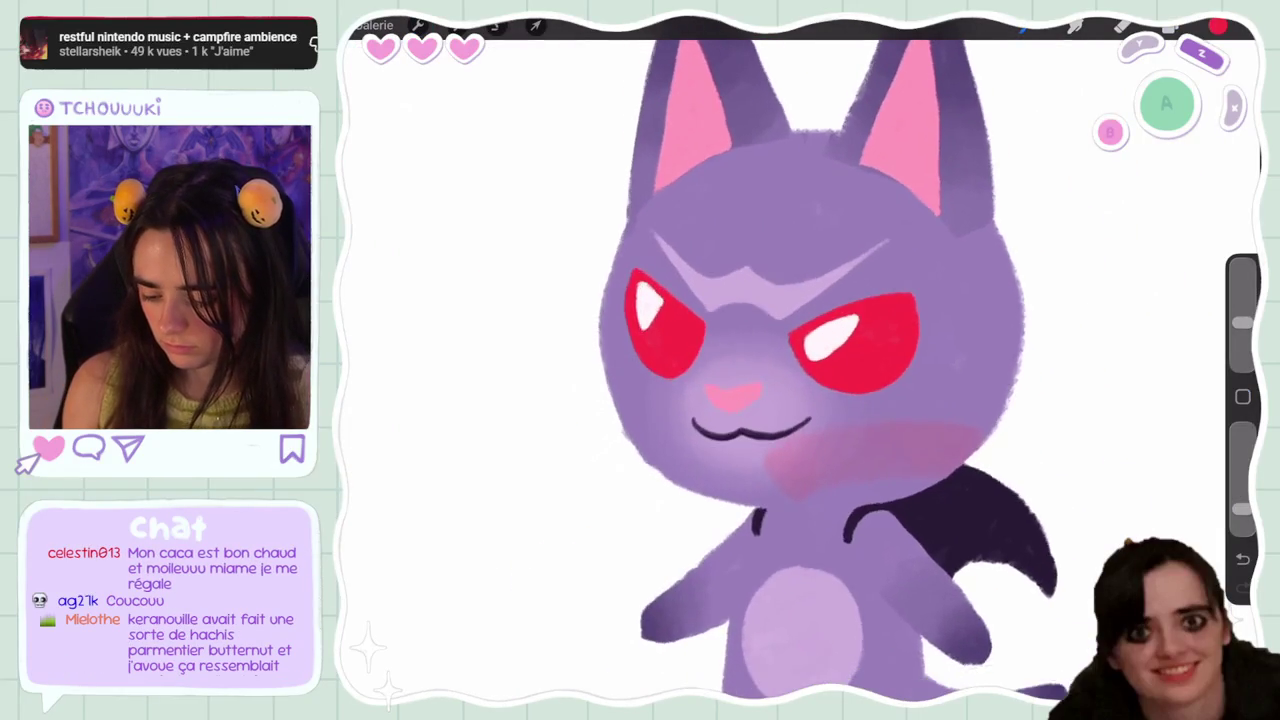
Undo the cheek blush, set the brush to full opacity and a smaller size, and undo another stroke
key("ctrl+z")
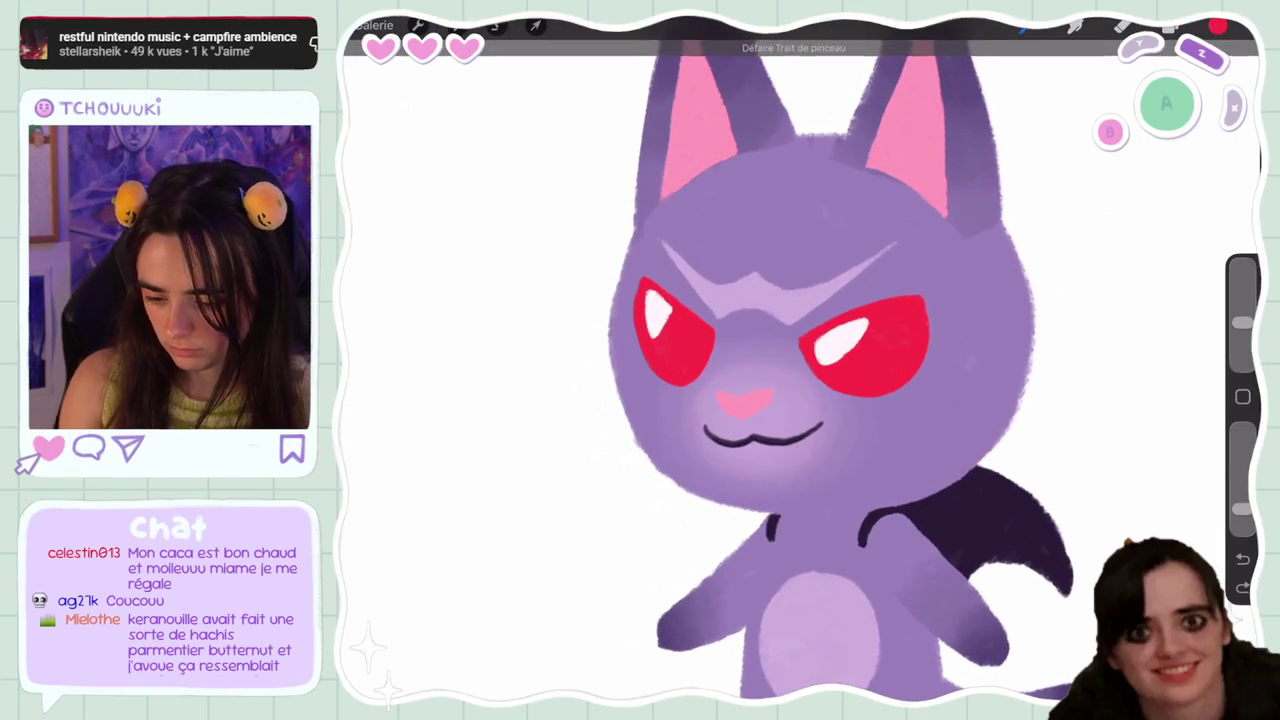
left_click(1022, 27)
left_click_drag(1242, 508, 1242, 430)
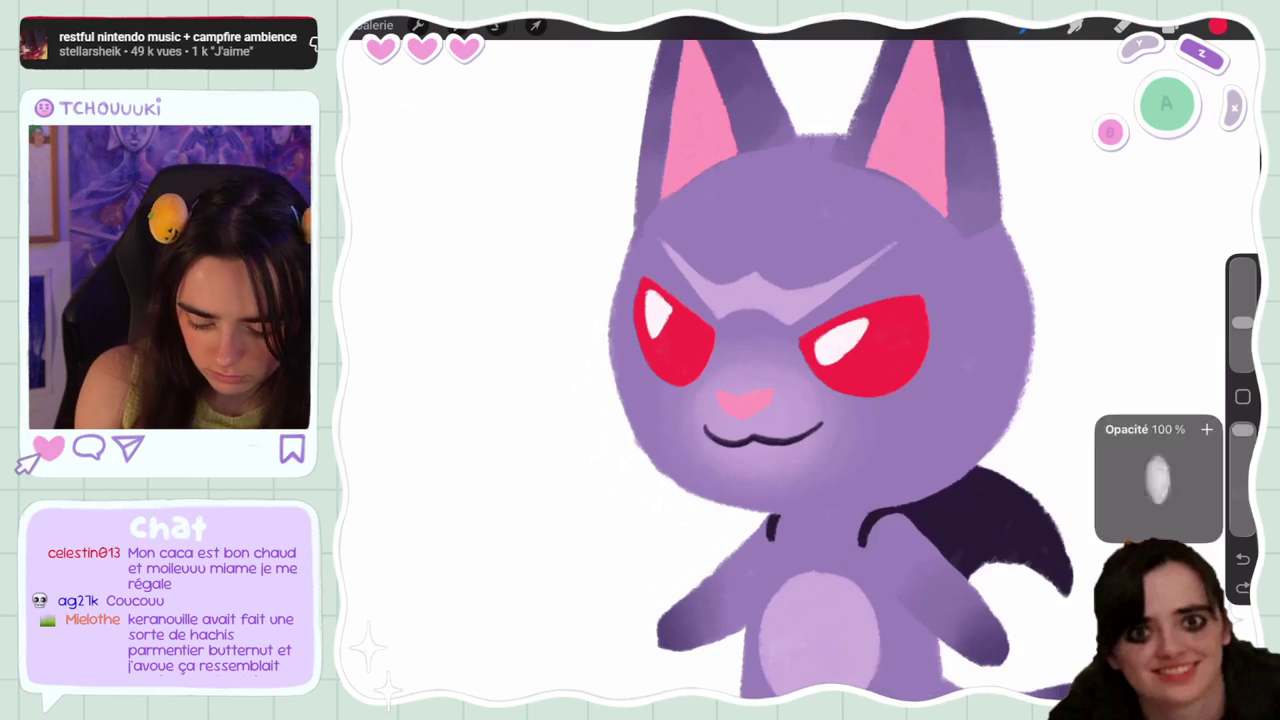
left_click_drag(1242, 322, 1242, 352)
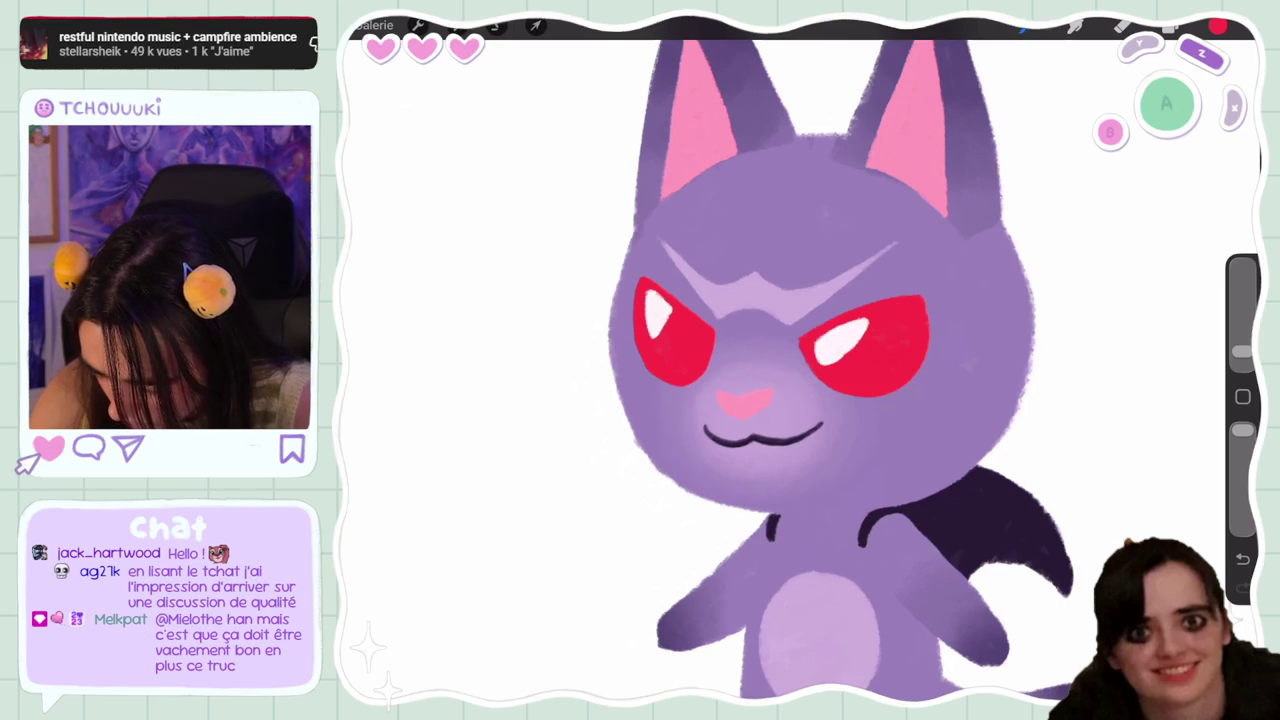
key("ctrl+z")
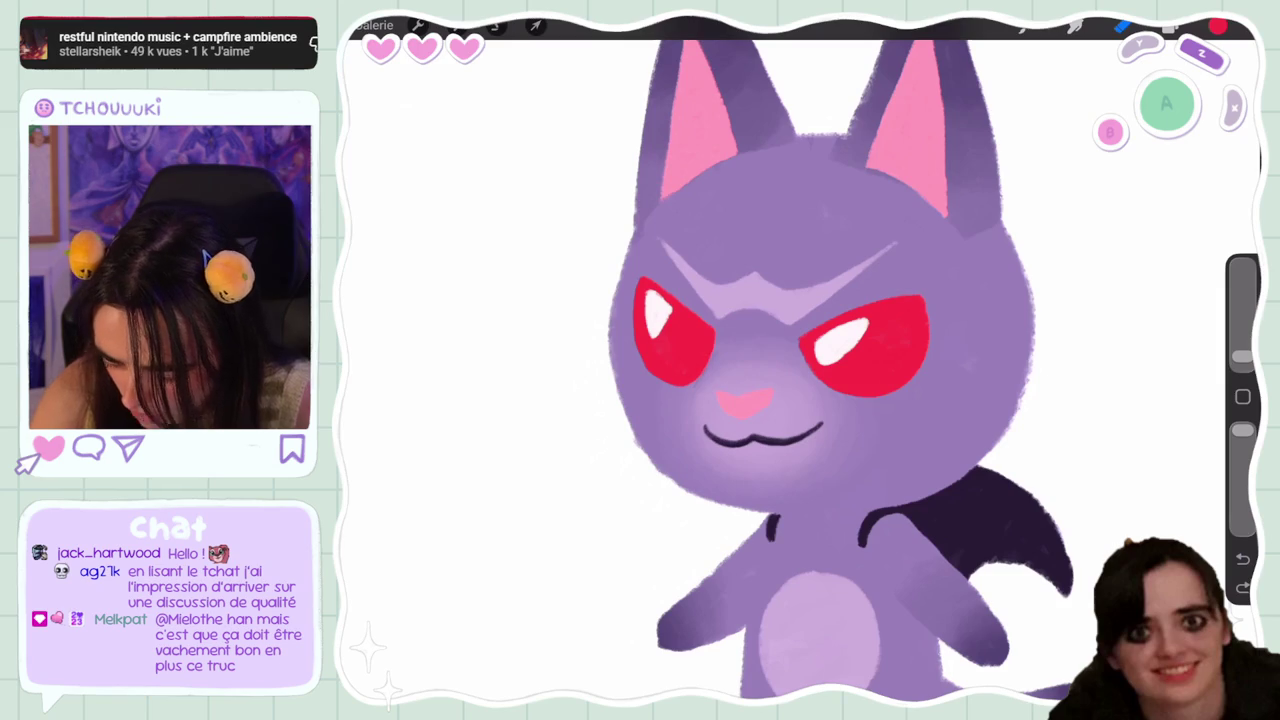
left_click(1170, 26)
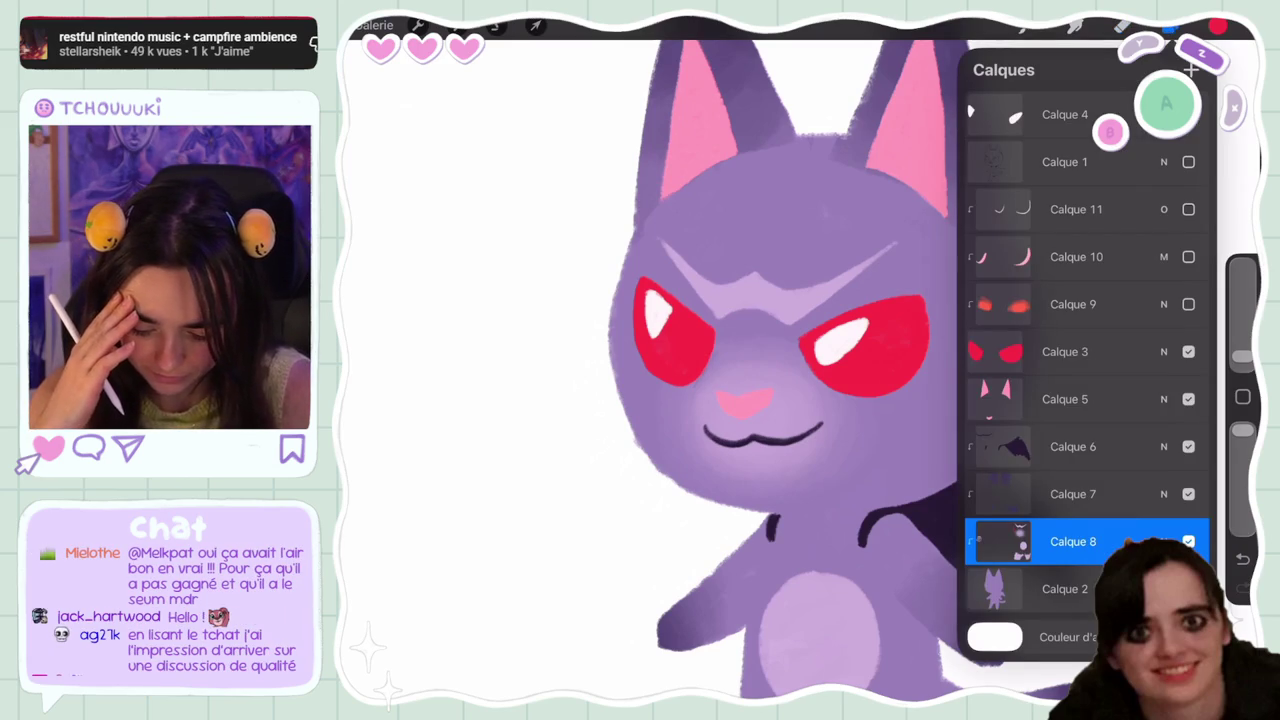
Undo the previous stroke and make the red eye layer Calque 3 active
key("ctrl+z")
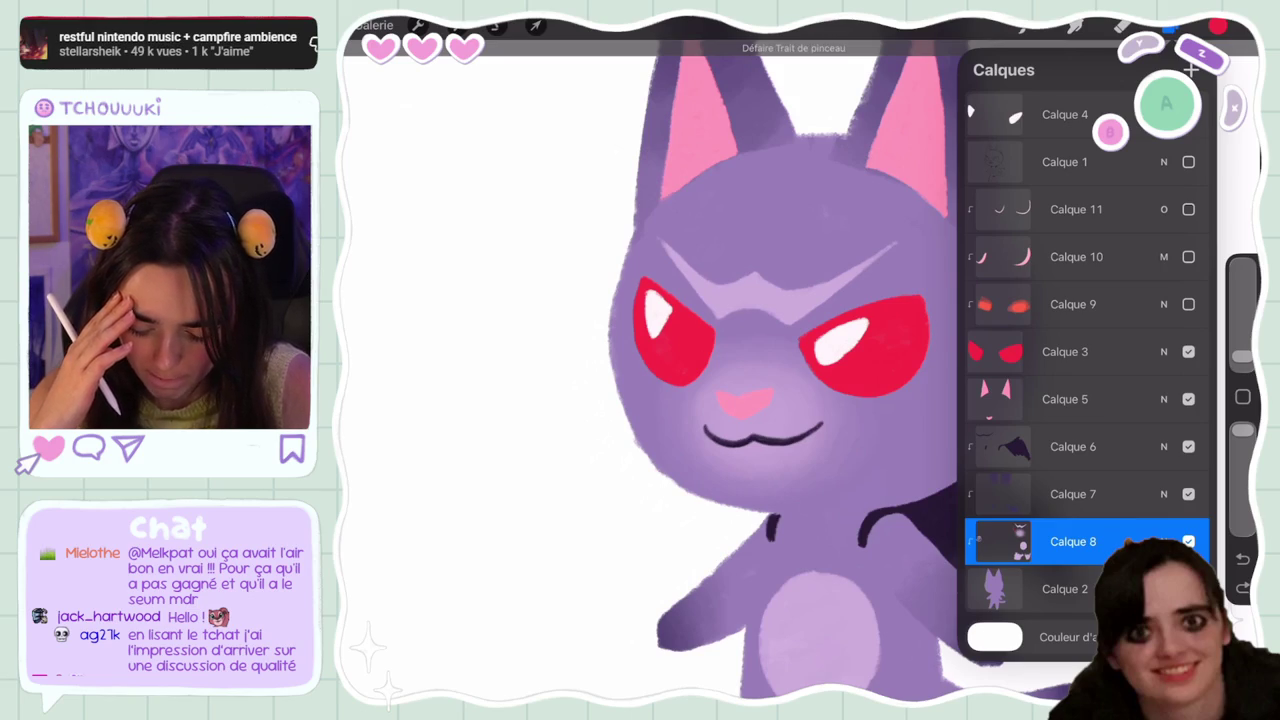
left_click(1170, 27)
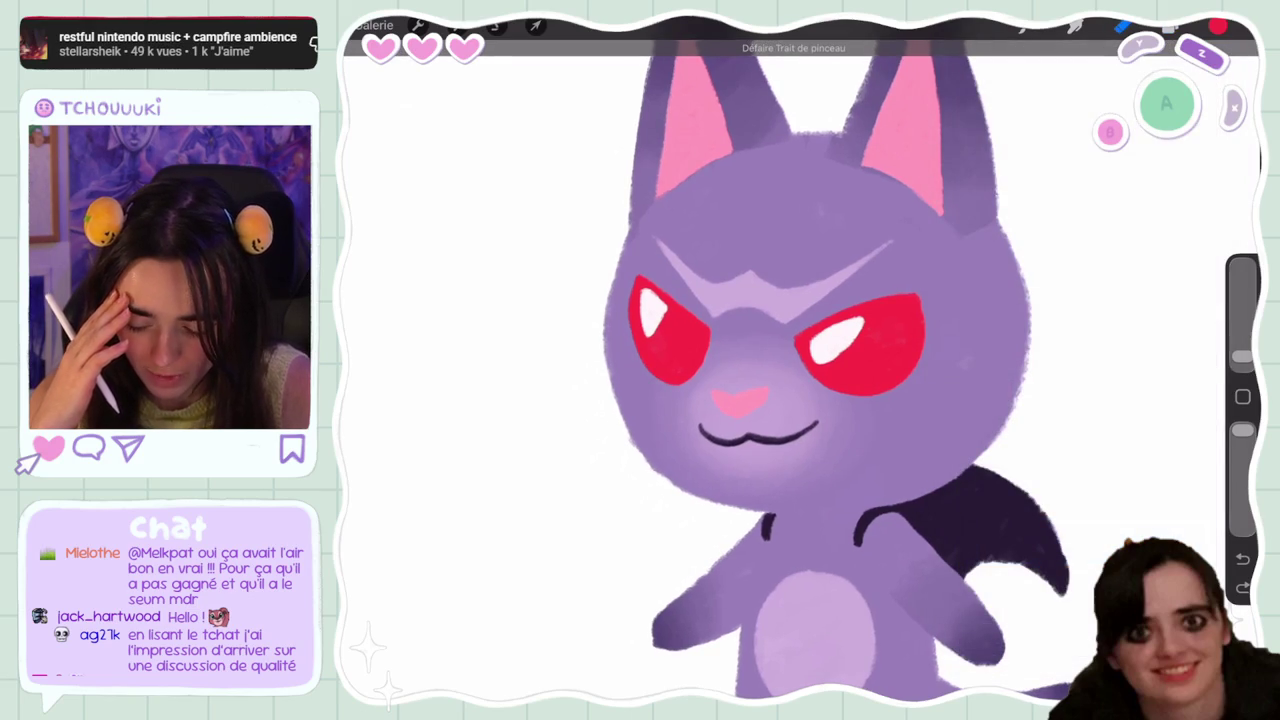
left_click_drag(800, 360, 530, 380)
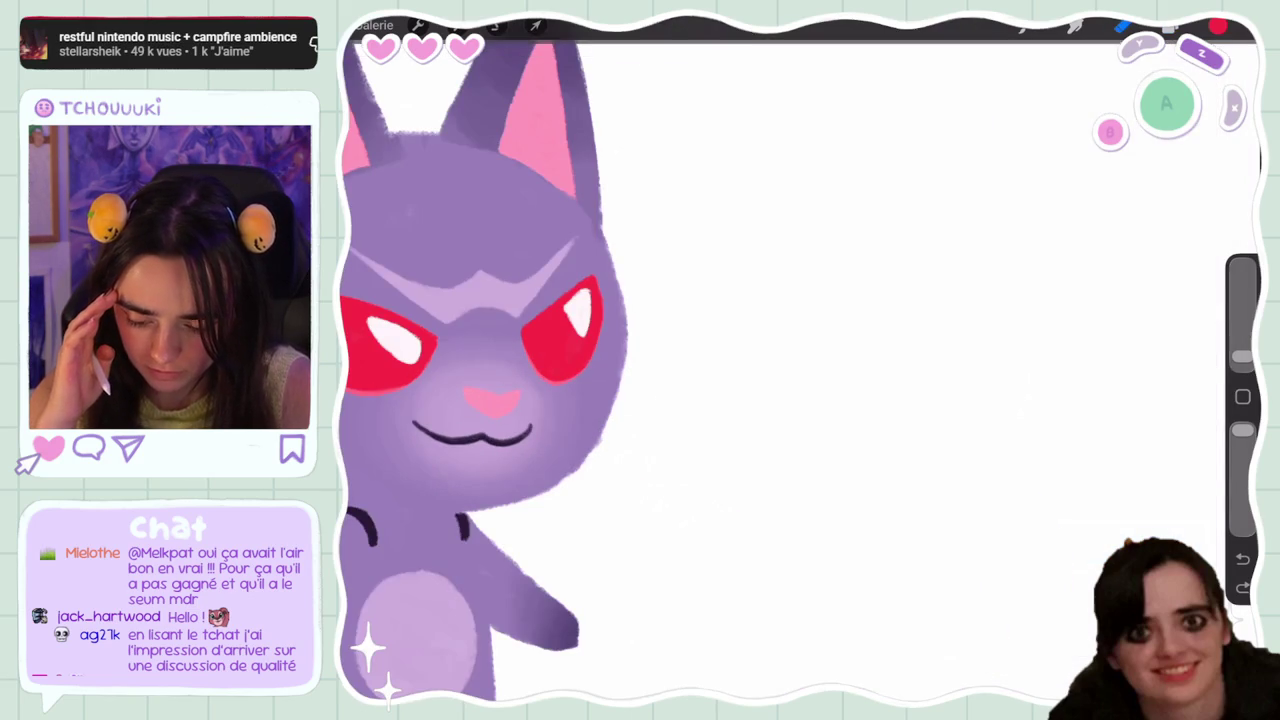
left_click(1170, 27)
left_click(1242, 588)
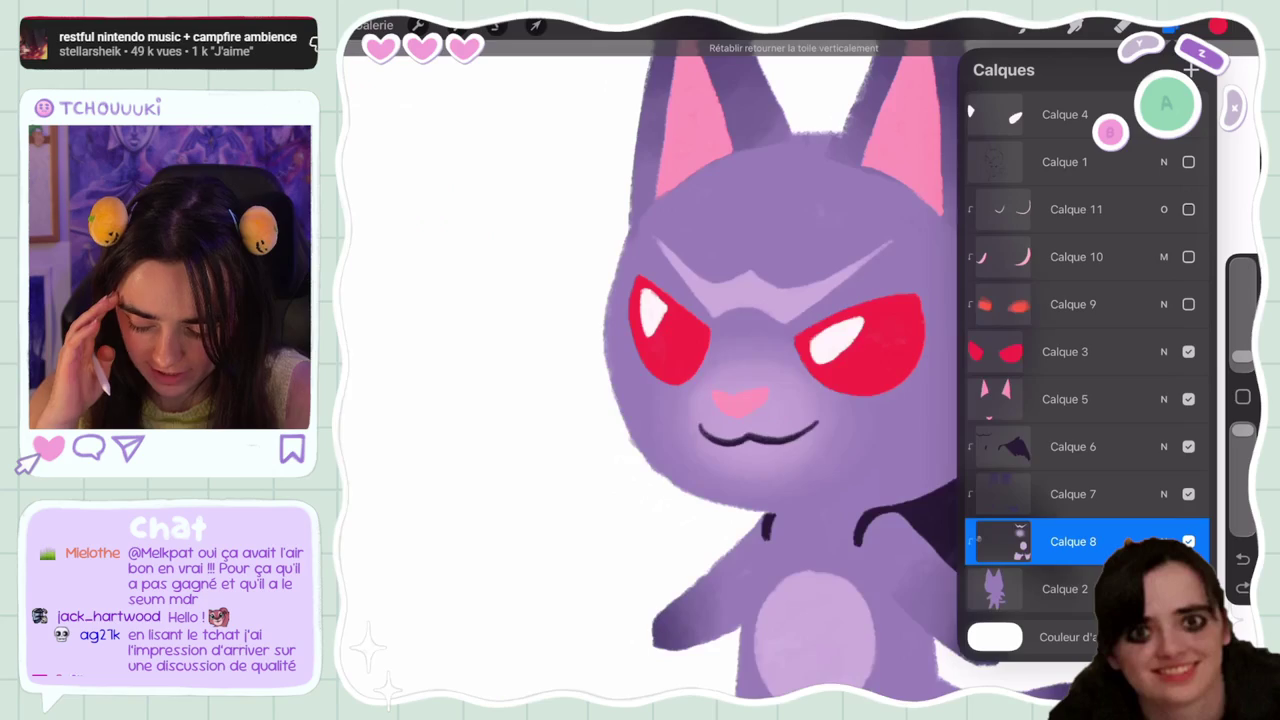
left_click(1073, 351)
left_click(1170, 27)
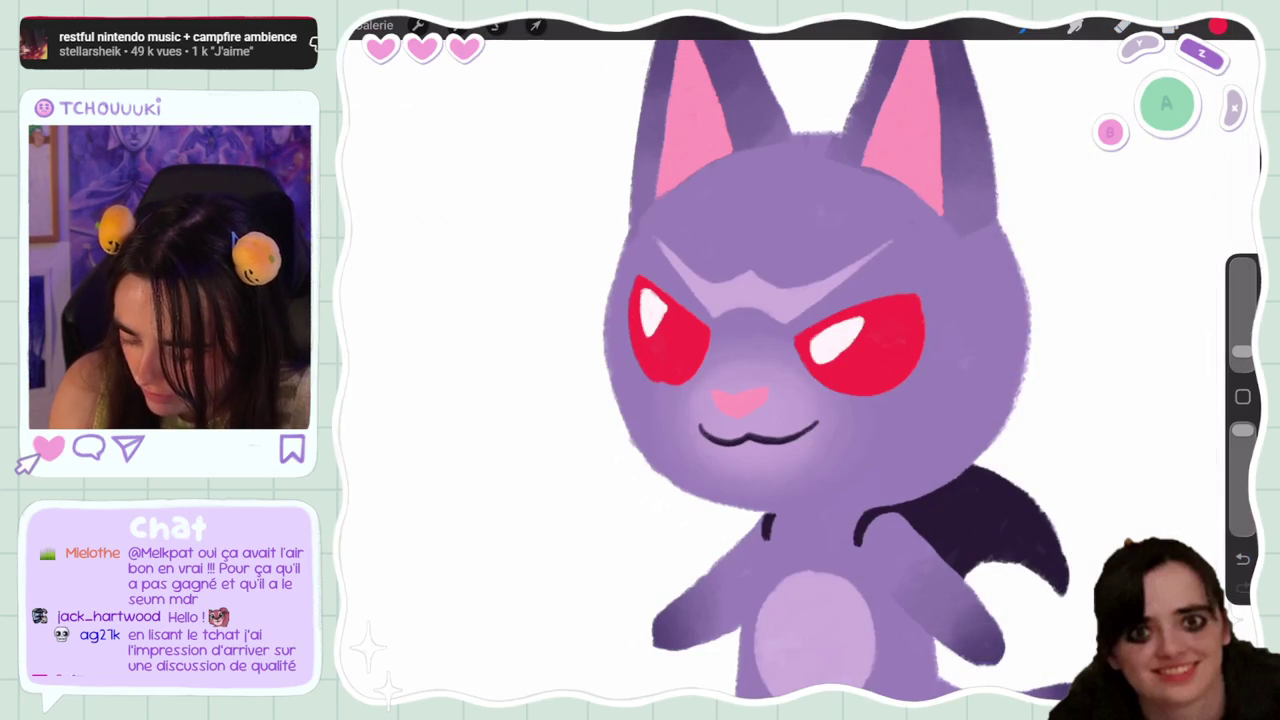
Adjust the zoom on the cat's face, then bring the layer list back up
scroll(800, 400, "up", 3)
scroll(800, 400, "up", 3)
scroll(800, 400, "up", 1)
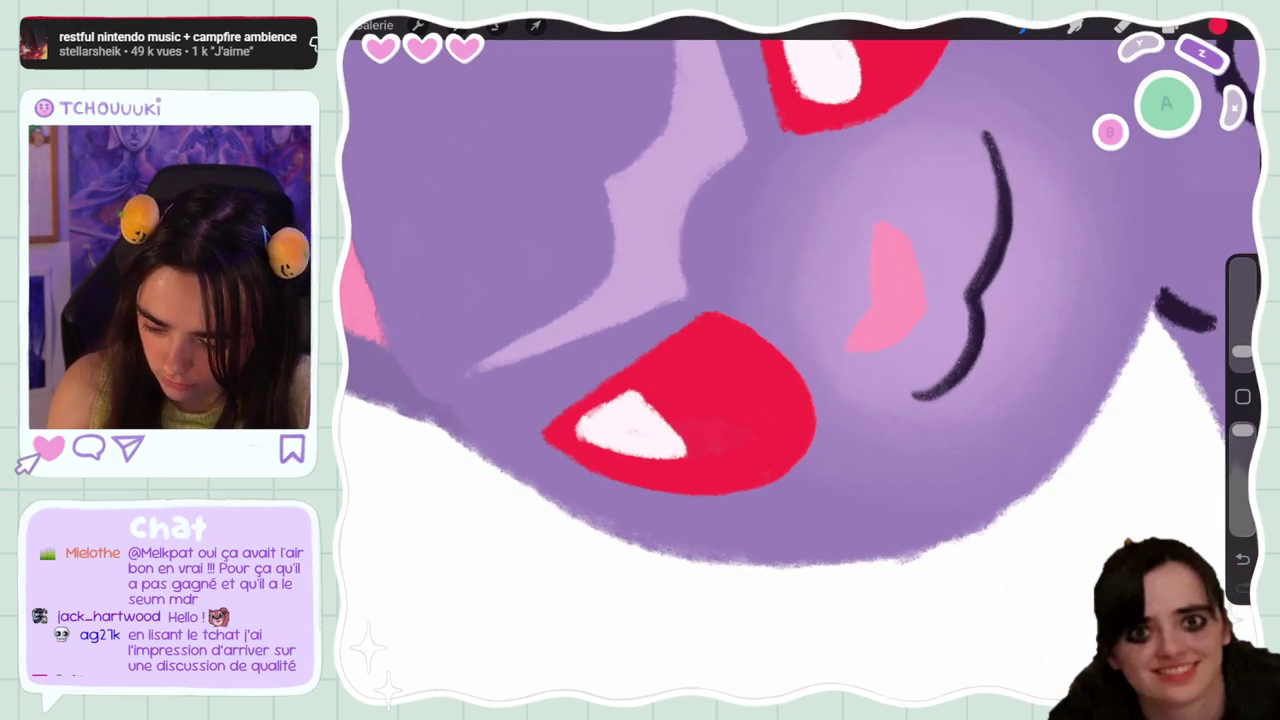
scroll(800, 360, "down", 5)
scroll(800, 360, "up", 3)
scroll(800, 360, "up", 2)
scroll(800, 360, "down", 3)
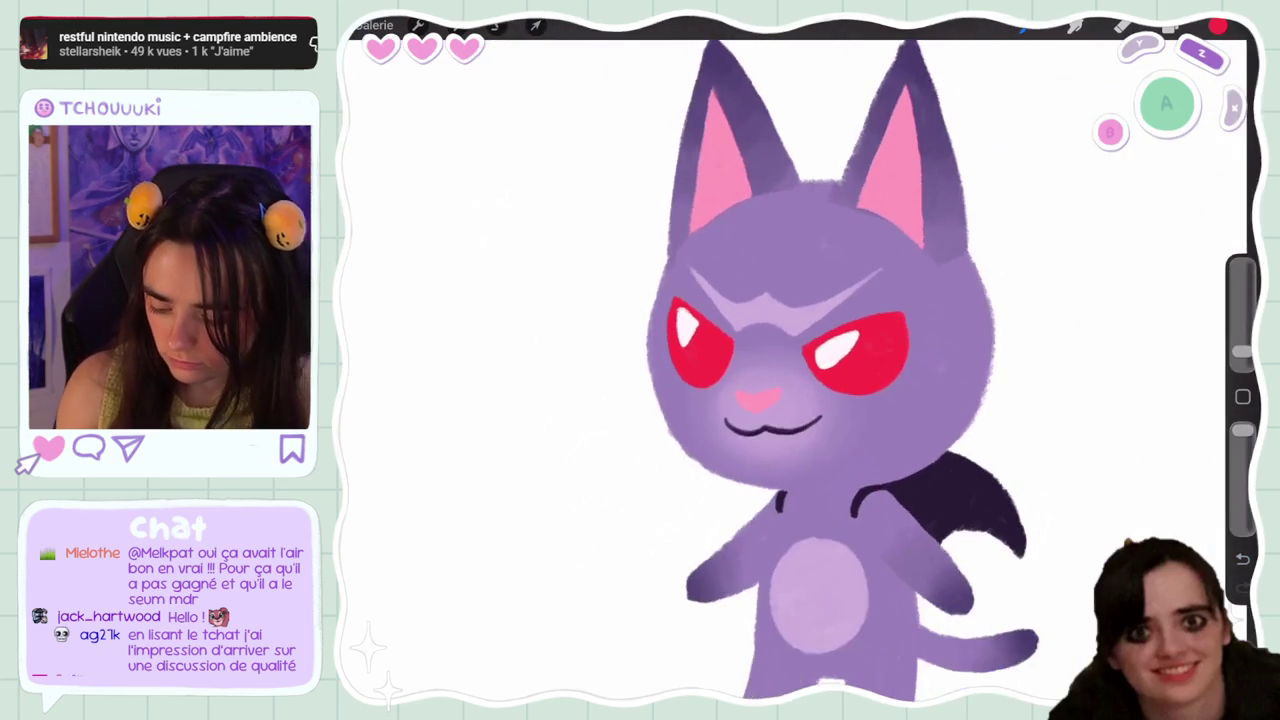
left_click(1170, 26)
Show Calque 11 and try Liquify on it with a brush size of 30%, then 22%
left_click(1188, 209)
left_click(1076, 257)
left_click(1076, 209)
left_click(536, 25)
left_click(457, 25)
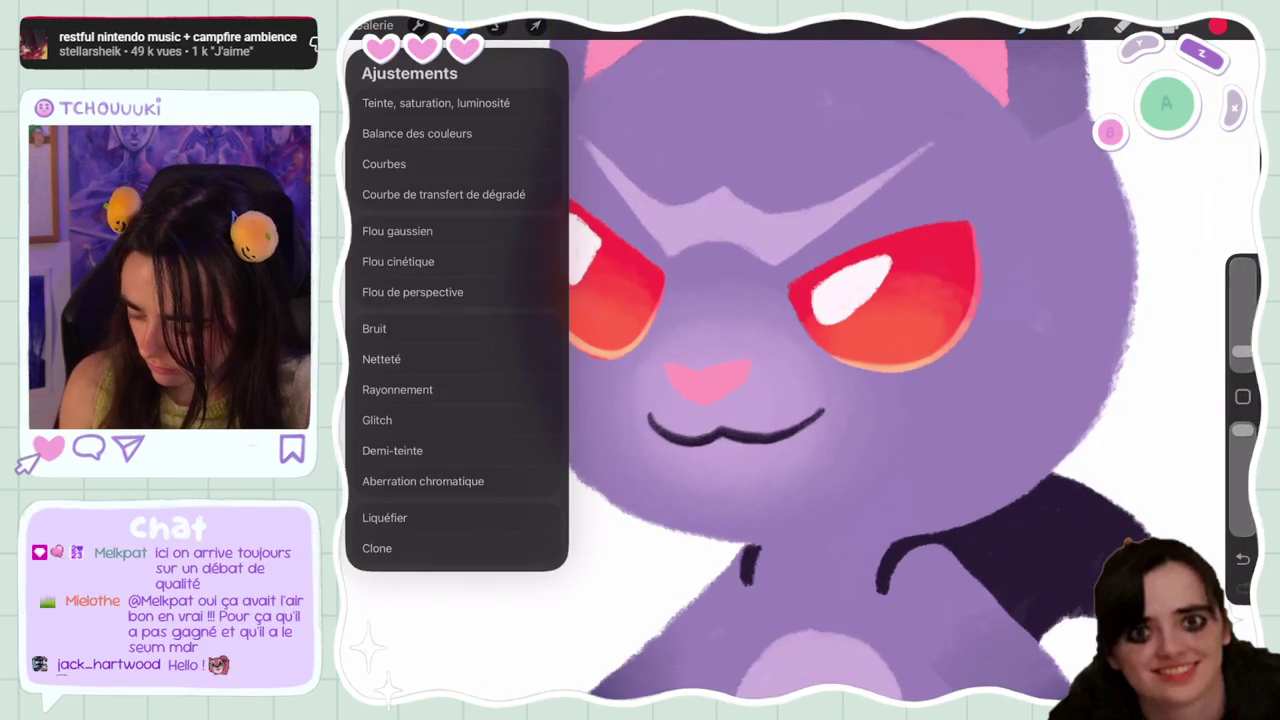
left_click(384, 517)
left_click_drag(470, 670, 440, 670)
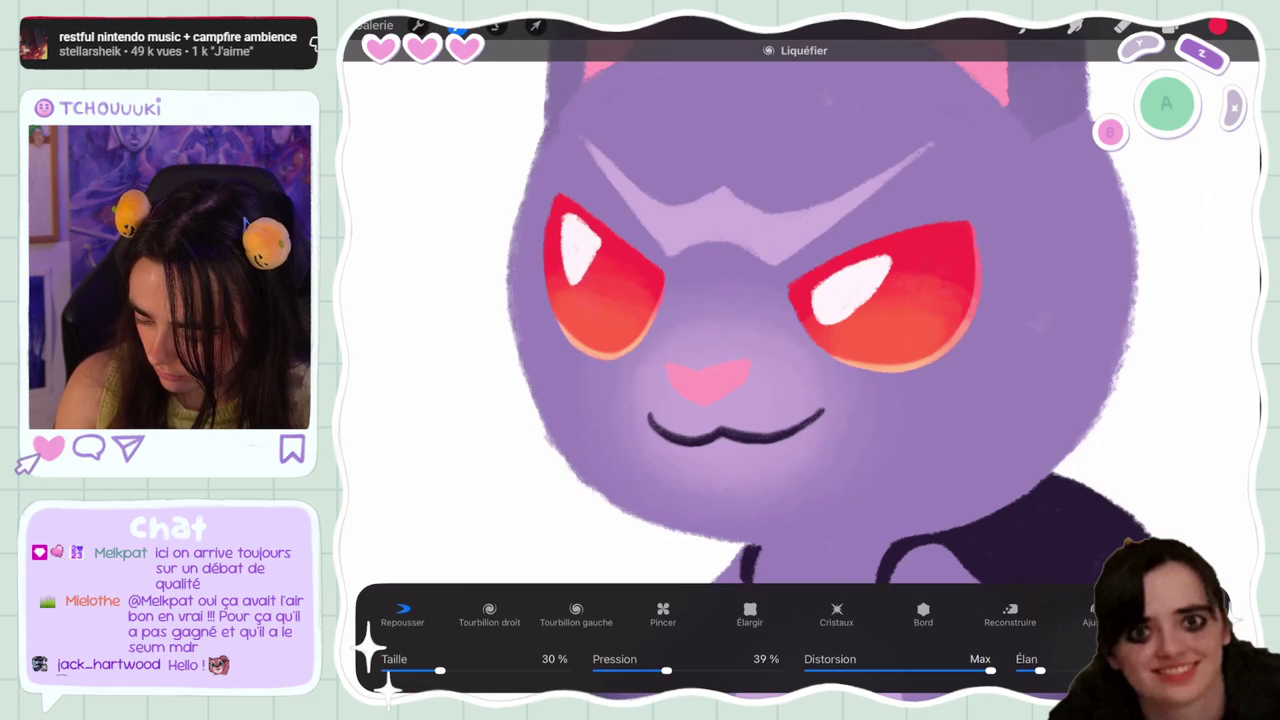
left_click_drag(440, 670, 425, 670)
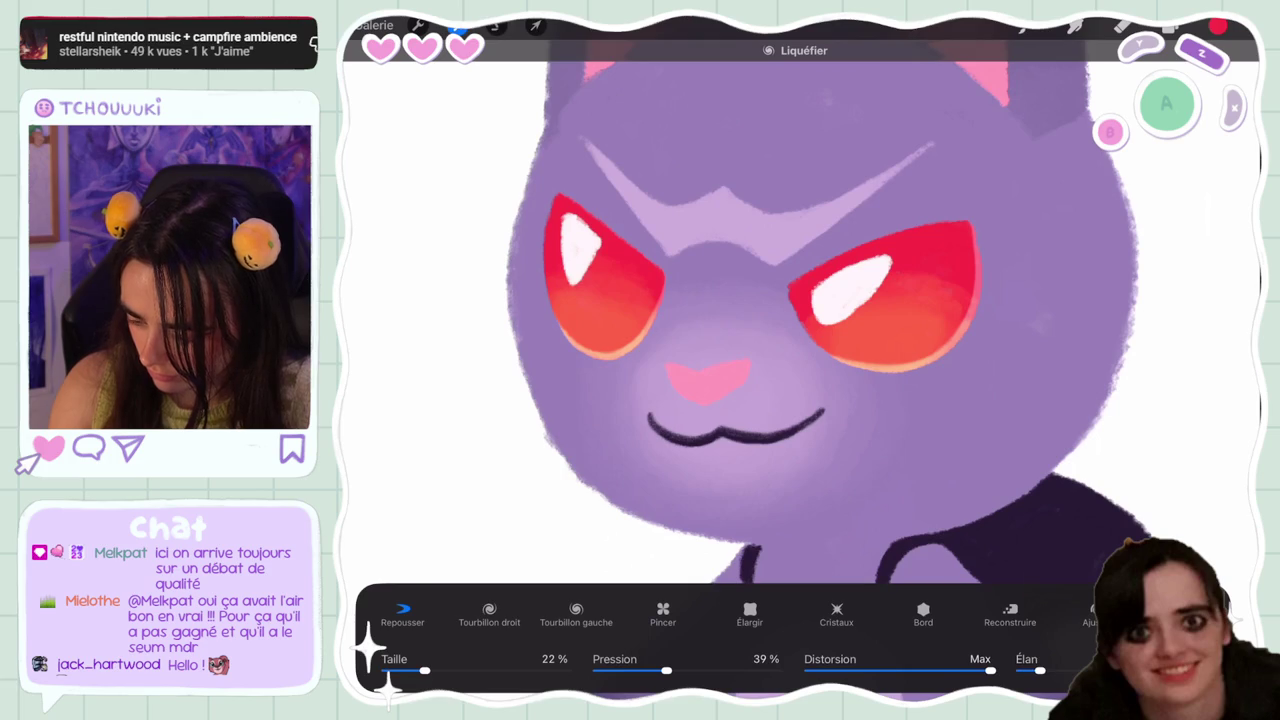
left_click(456, 25)
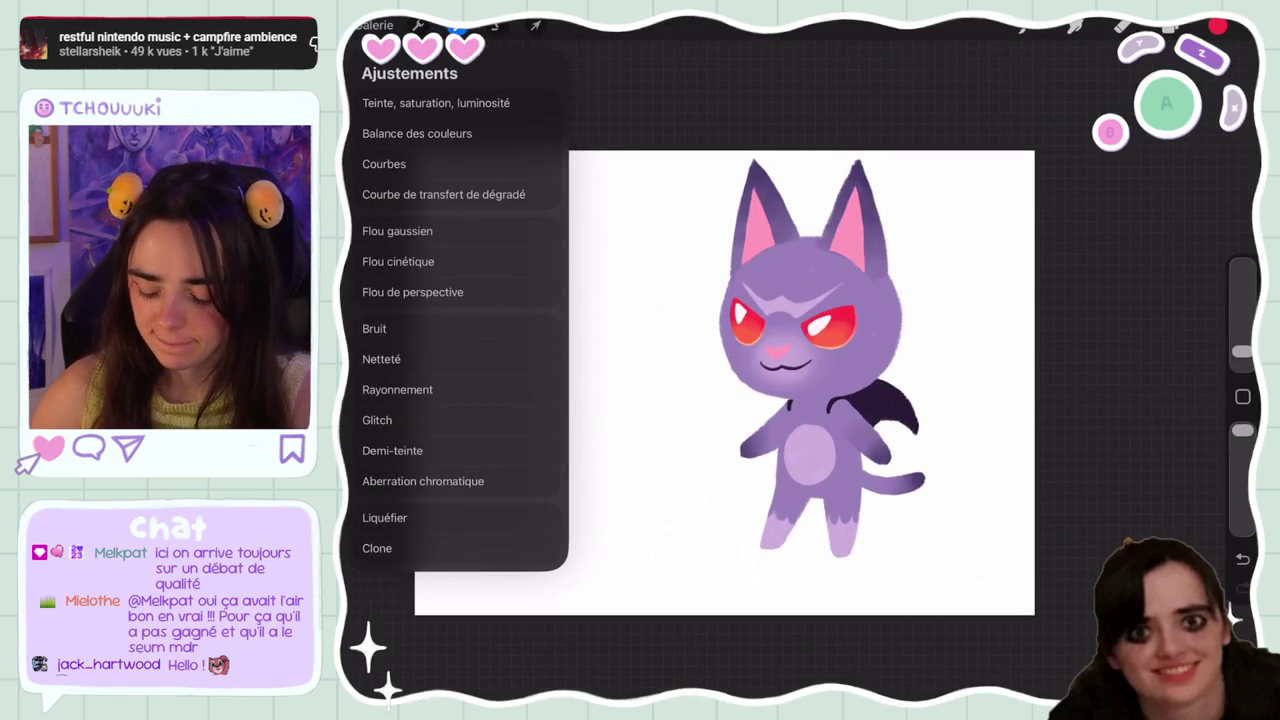
On body layer Calque 2, liquify with a 47% brush to nudge the cheek outline
left_click(1170, 27)
left_click(1065, 589)
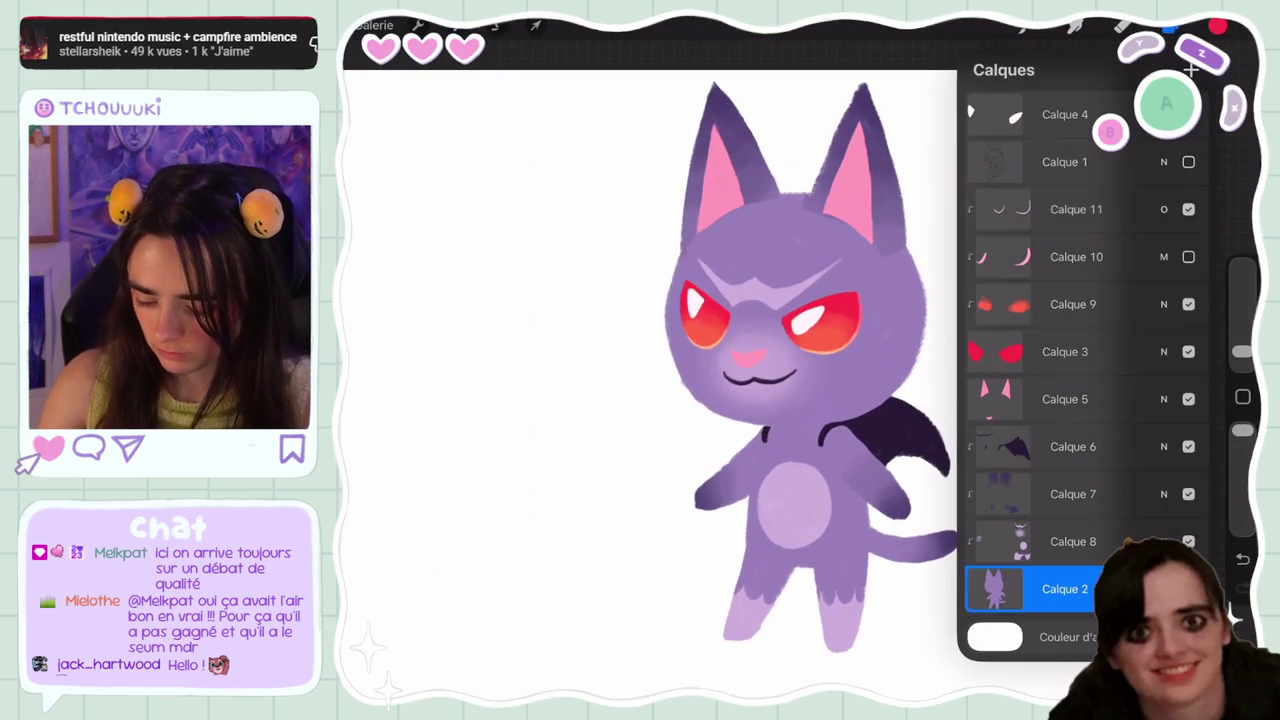
left_click(456, 25)
left_click(436, 103)
left_click(418, 25)
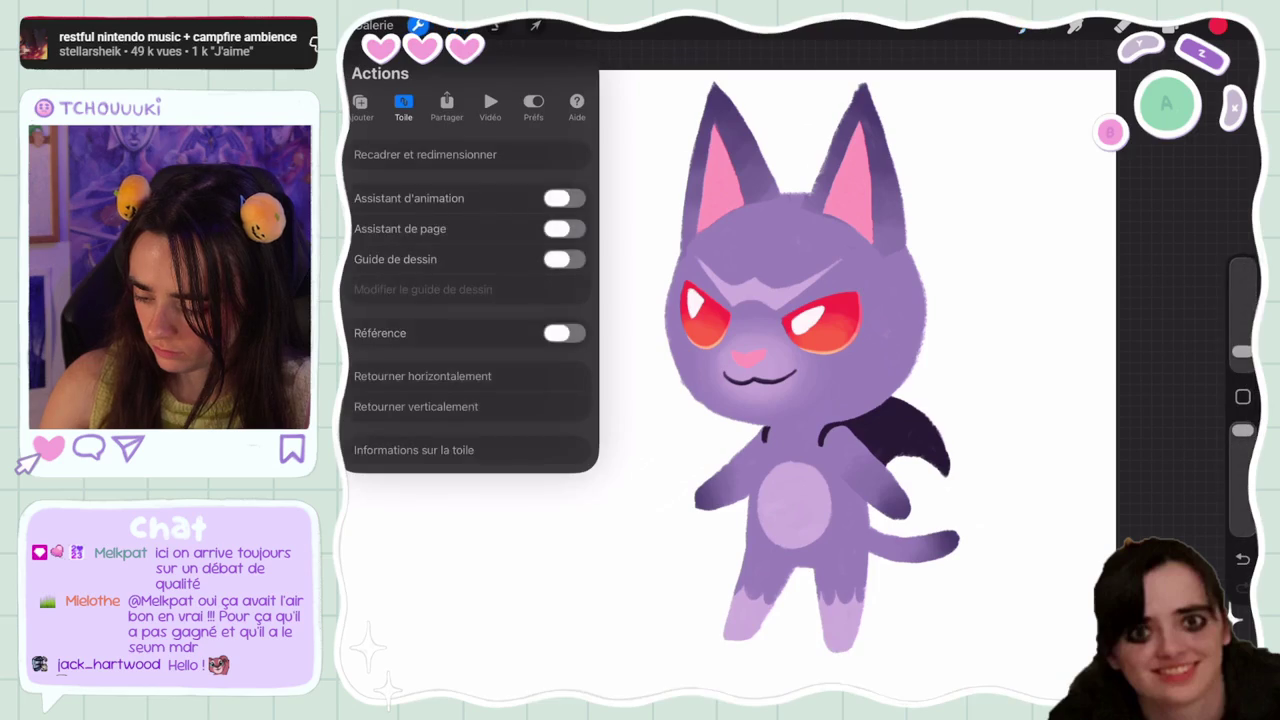
left_click(384, 517)
left_click_drag(430, 670, 470, 670)
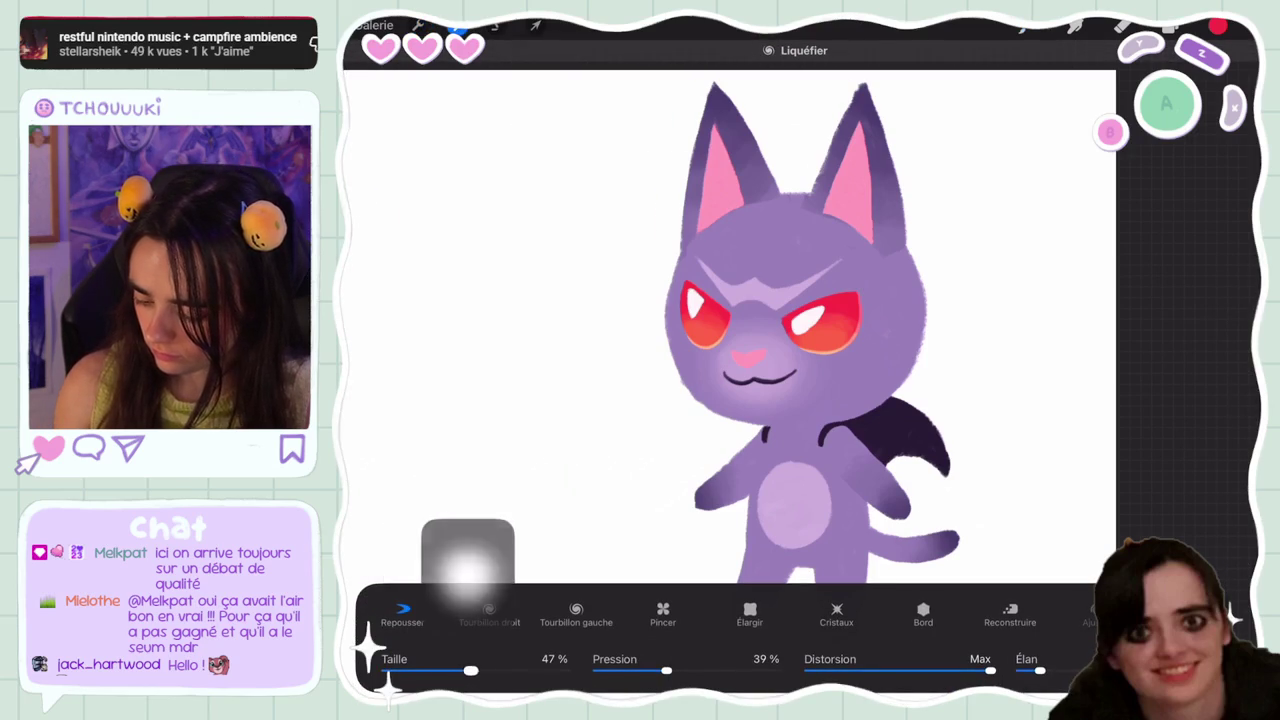
left_click_drag(690, 350, 668, 350)
left_click_drag(470, 670, 457, 670)
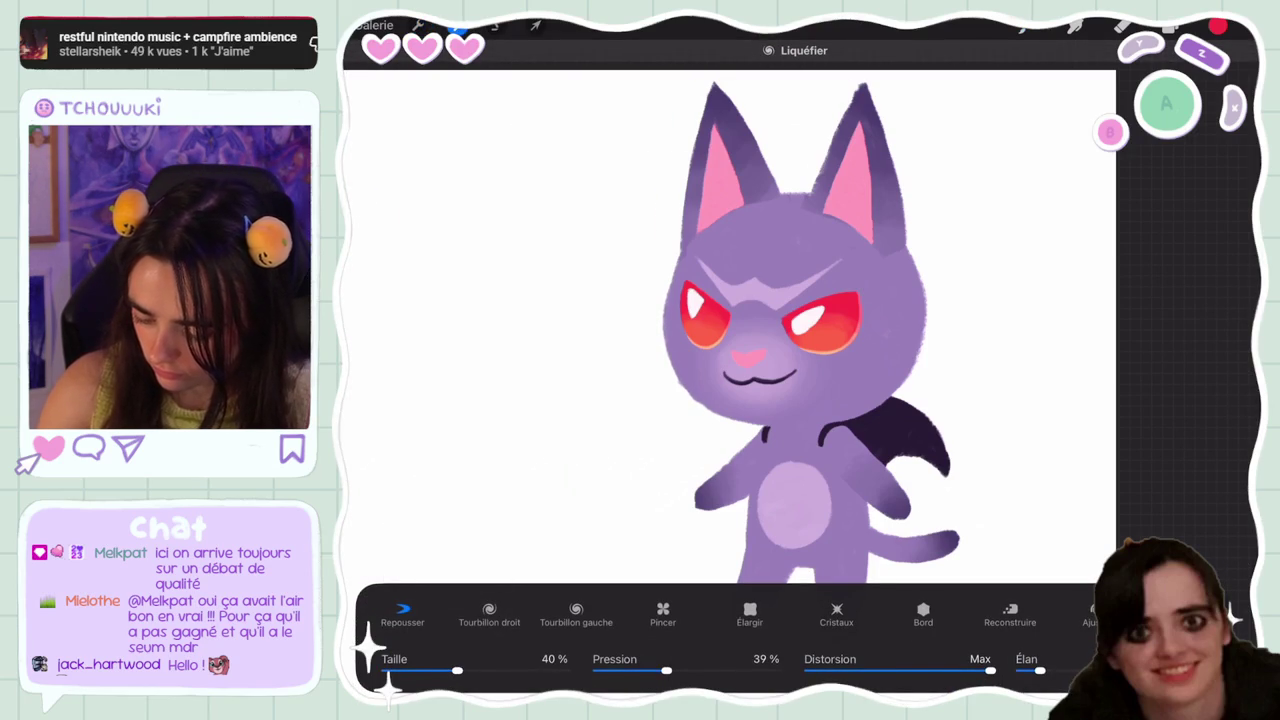
left_click(1122, 27)
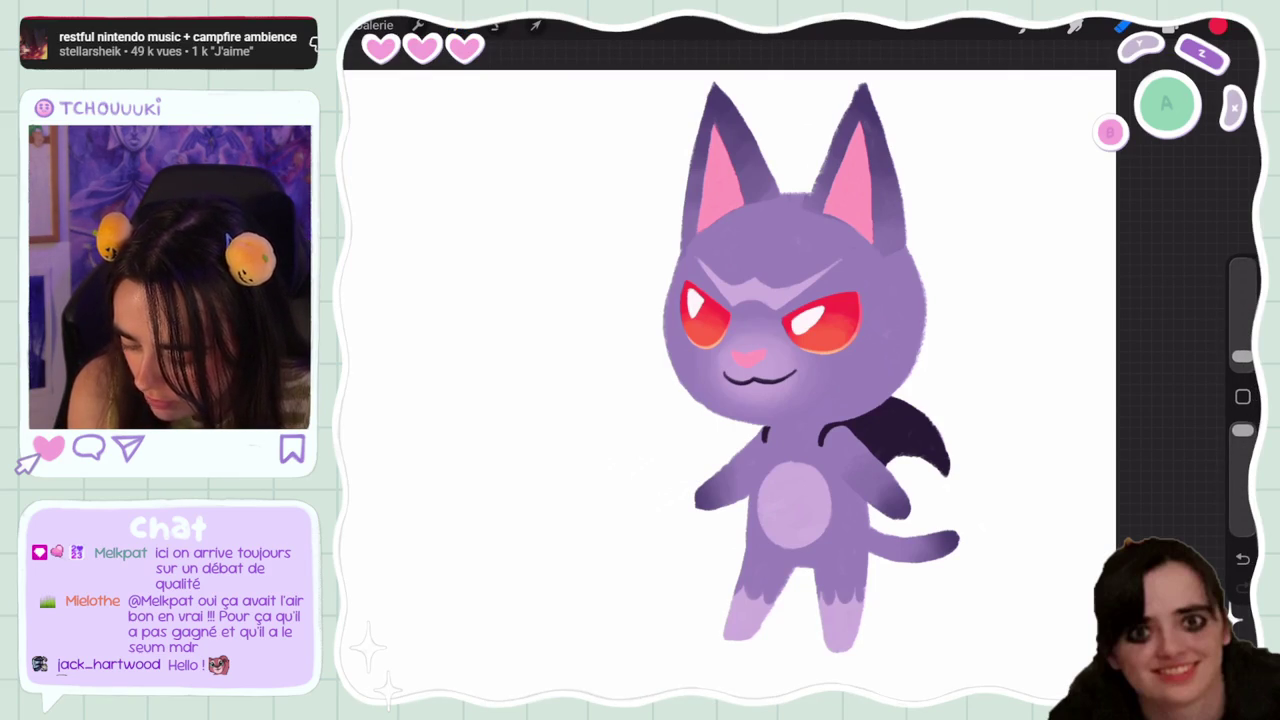
left_click_drag(1241, 355, 1241, 351)
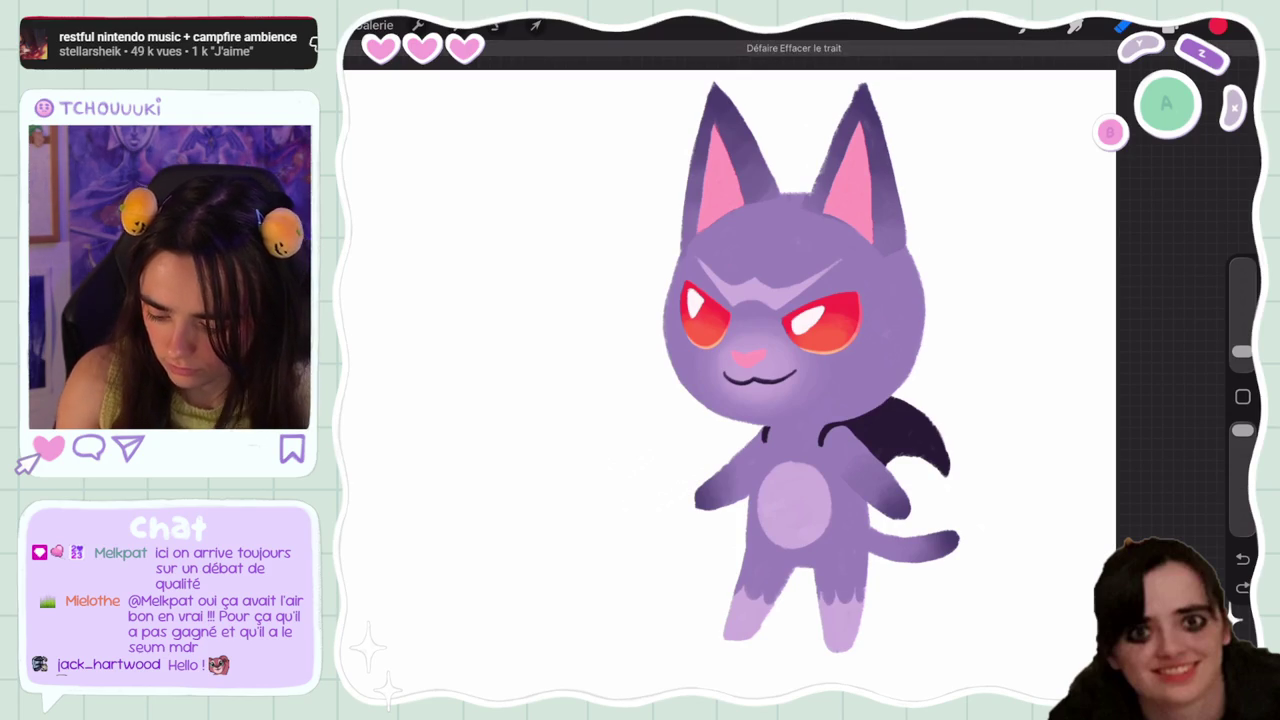
Zoom out and flip the canvas horizontally so the tail and cape sit on the left
scroll(728, 386, "down", 5)
left_click(418, 25)
left_click(422, 376)
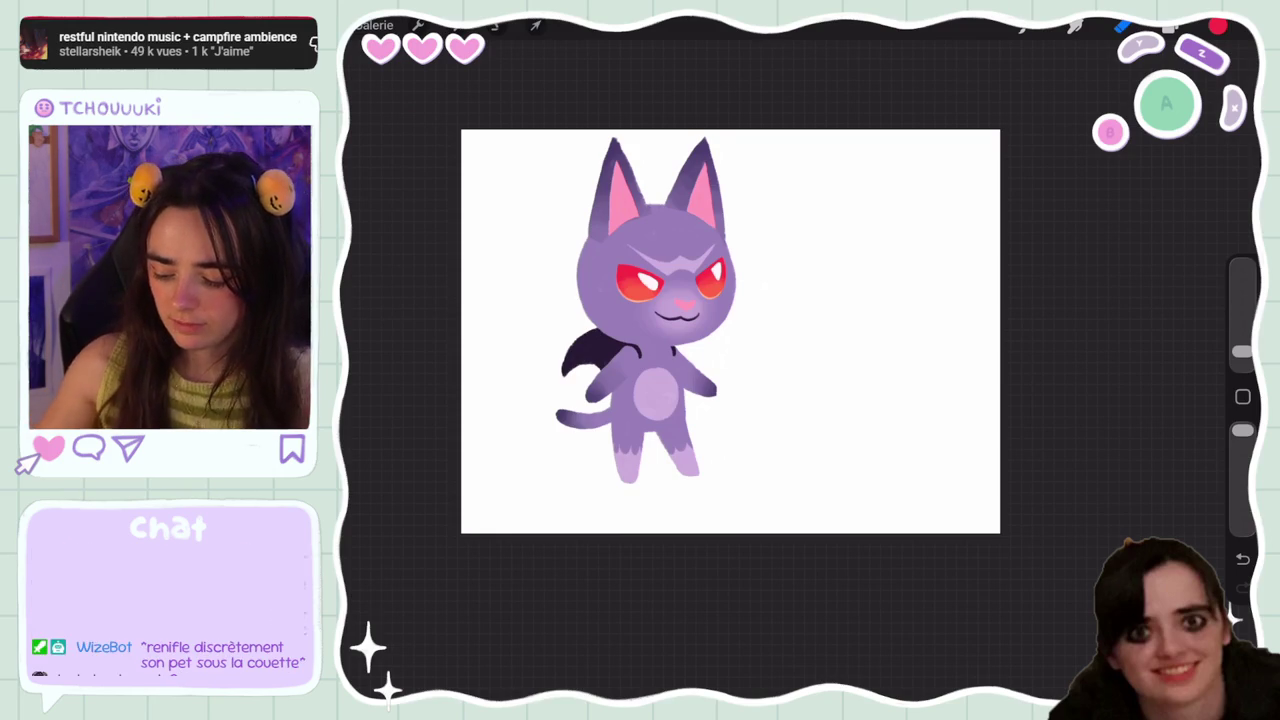
Sample the purple of the cat's head as the painting colour
scroll(730, 330, "up", 3)
left_click(1170, 28)
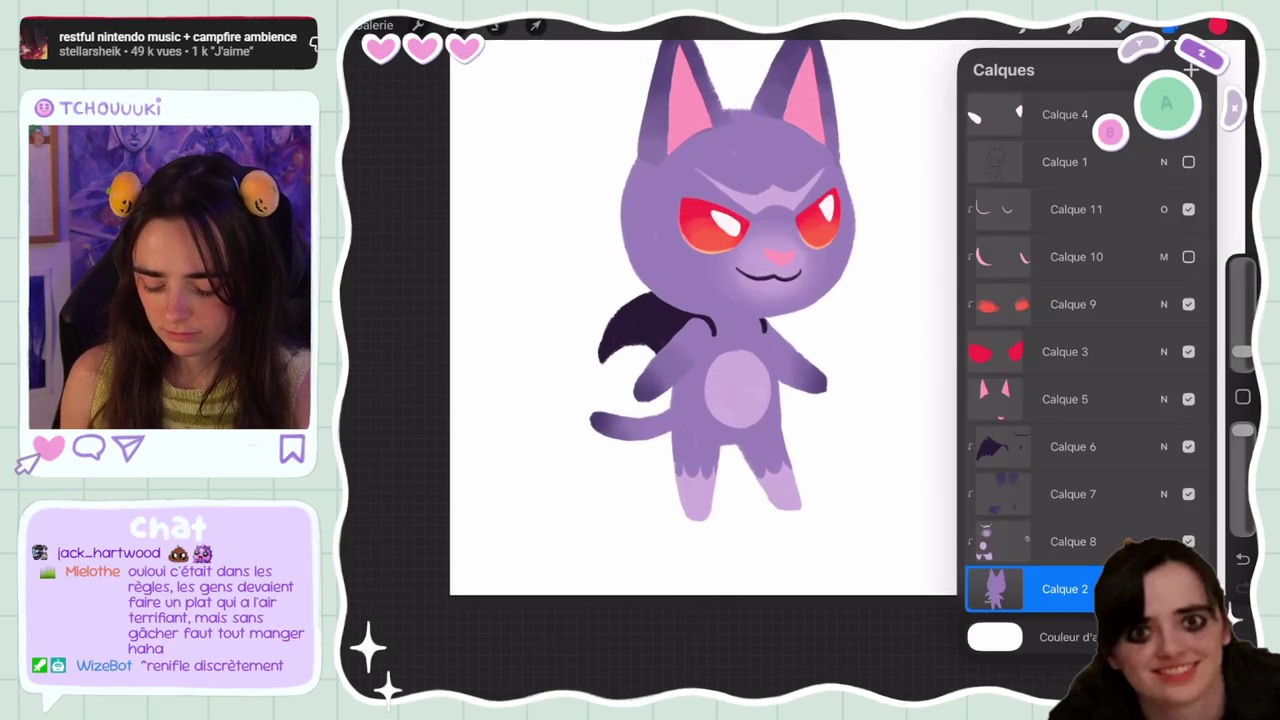
left_click(1170, 28)
left_click(886, 400)
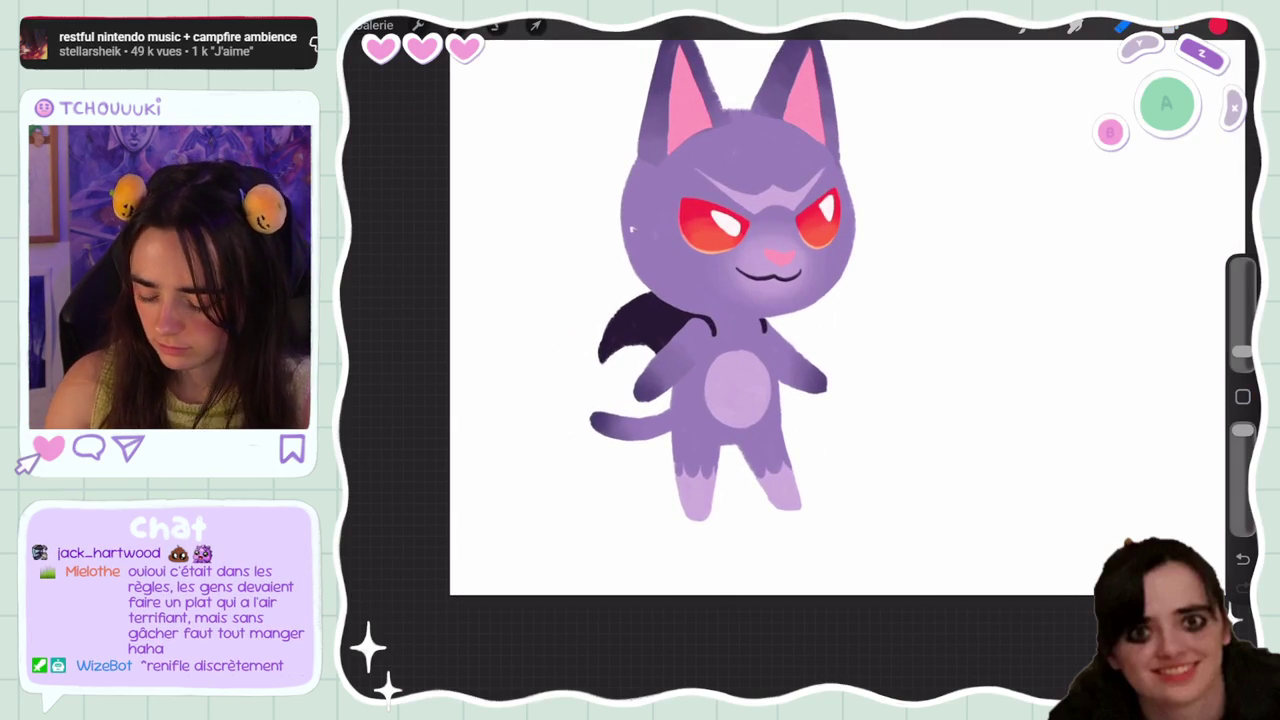
scroll(780, 330, "up", 2)
left_click(634, 229)
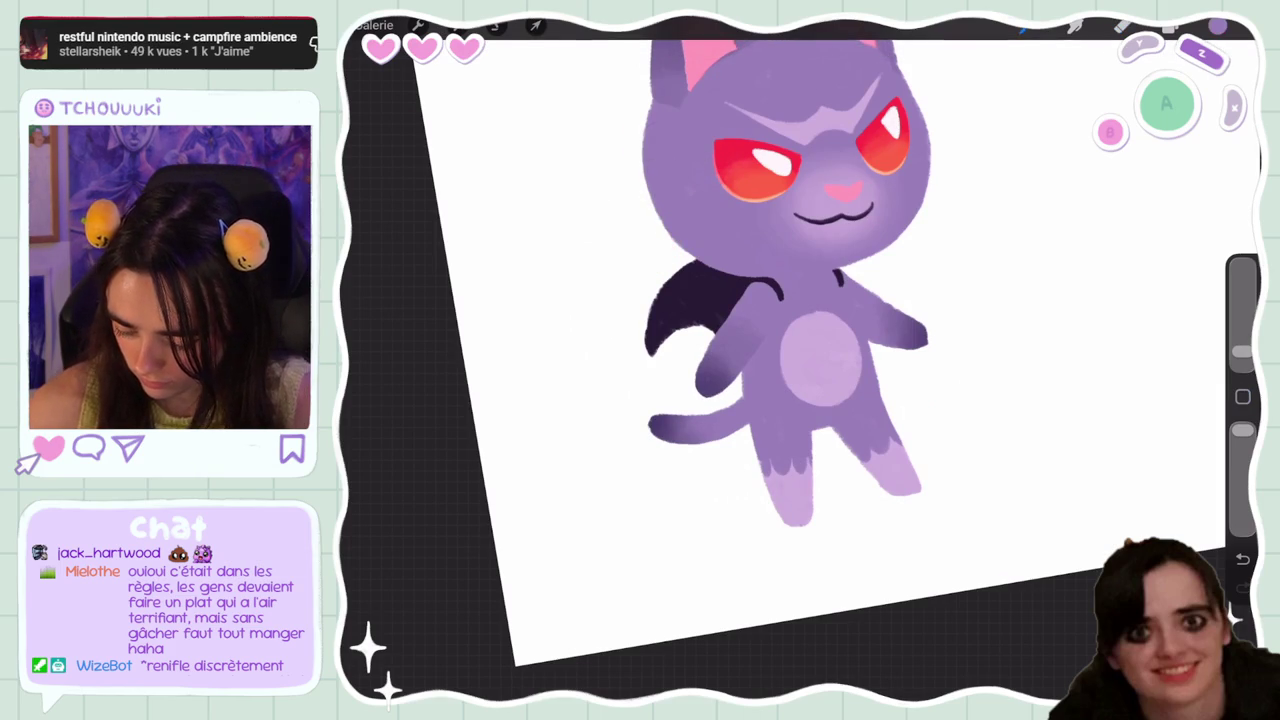
Undo and redo the last stroke, then rotate and zoom the view closer to the cat
key("ctrl+z")
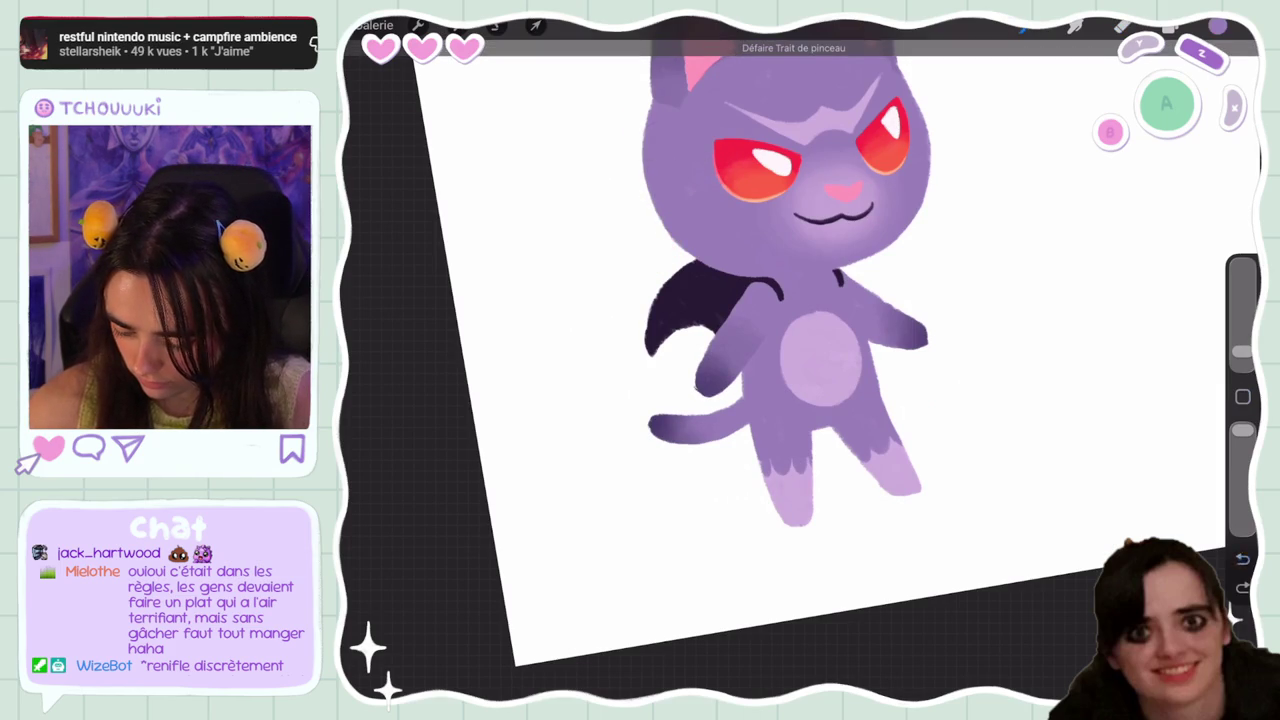
key("ctrl+shift+z")
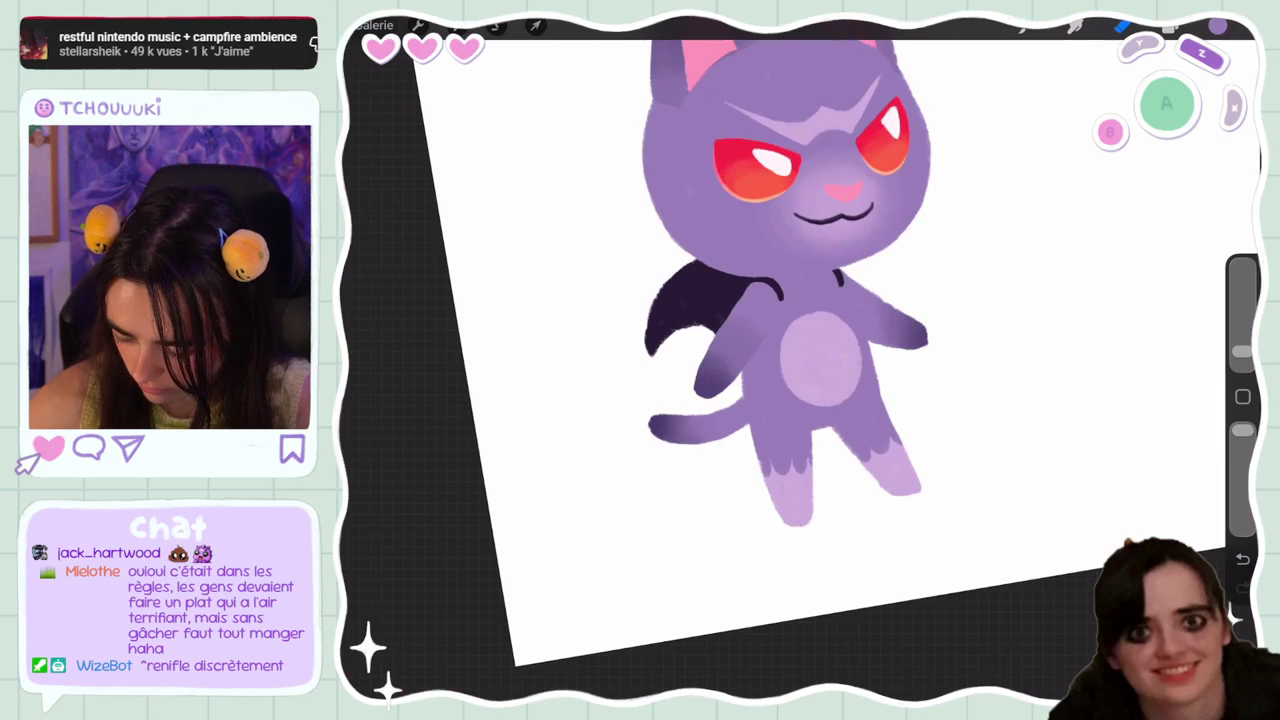
mouse_move(820, 357)
left_mouse_down()
mouse_move(571, 400)
mouse_move(722, 330)
left_mouse_up()
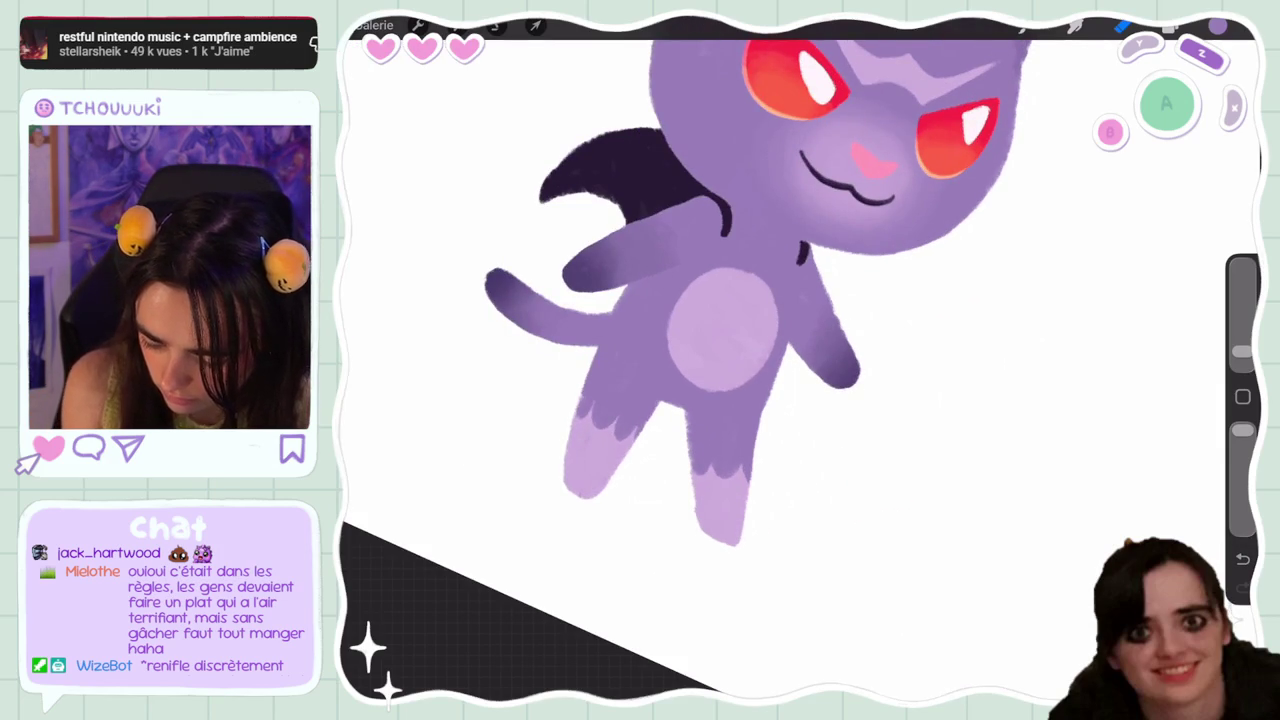
scroll(700, 360, "up", 5)
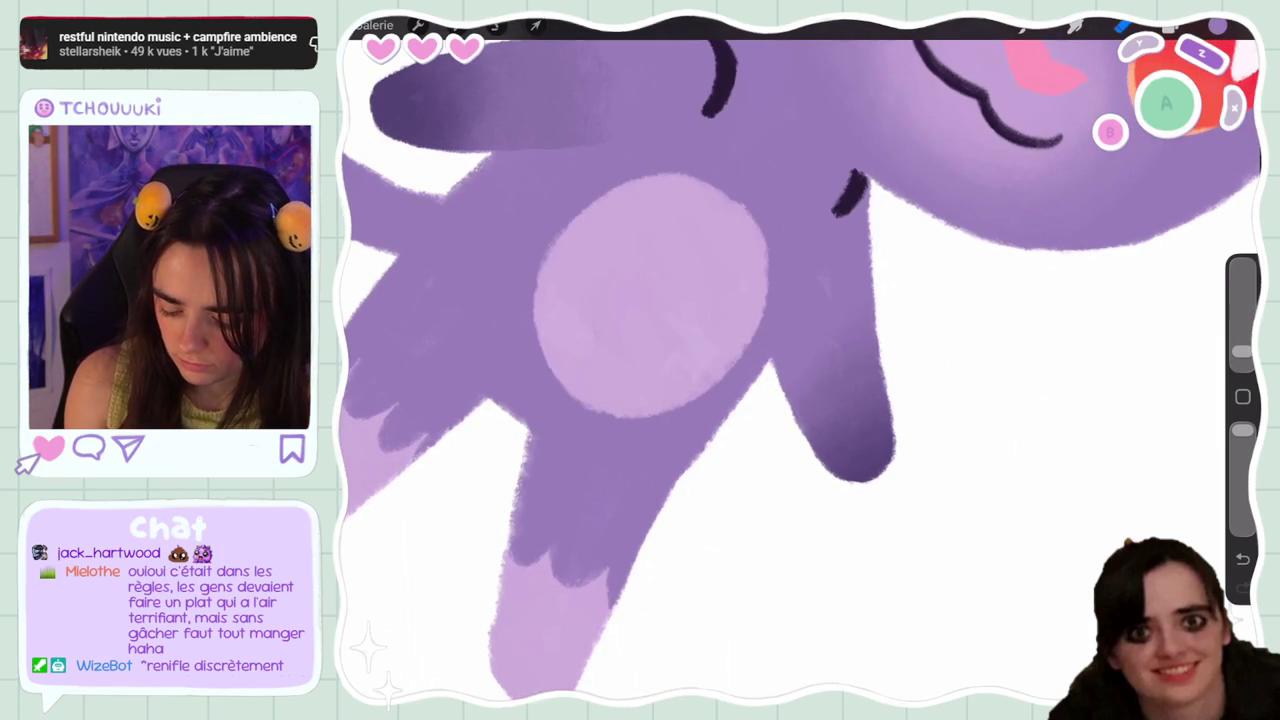
scroll(700, 360, "down", 5)
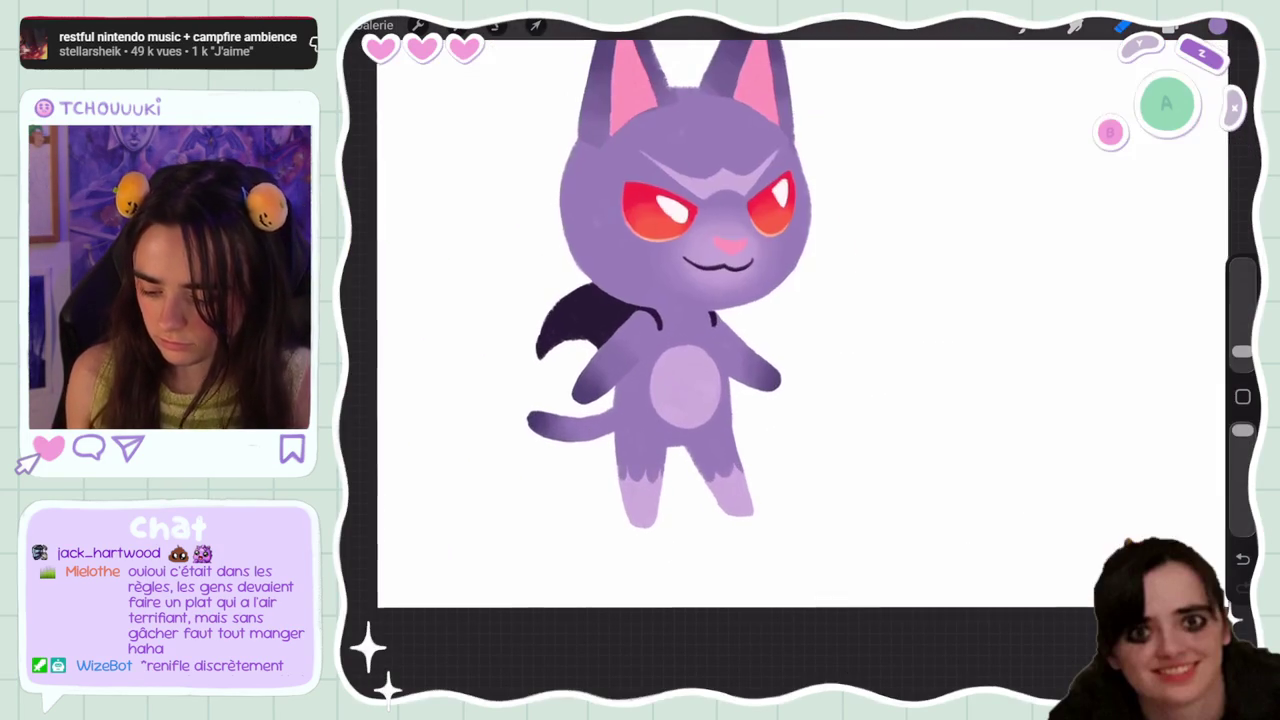
Scroll through the layer list and select Calque 1
left_click(1170, 25)
scroll(700, 360, "down", 5)
scroll(700, 380, "up", 3)
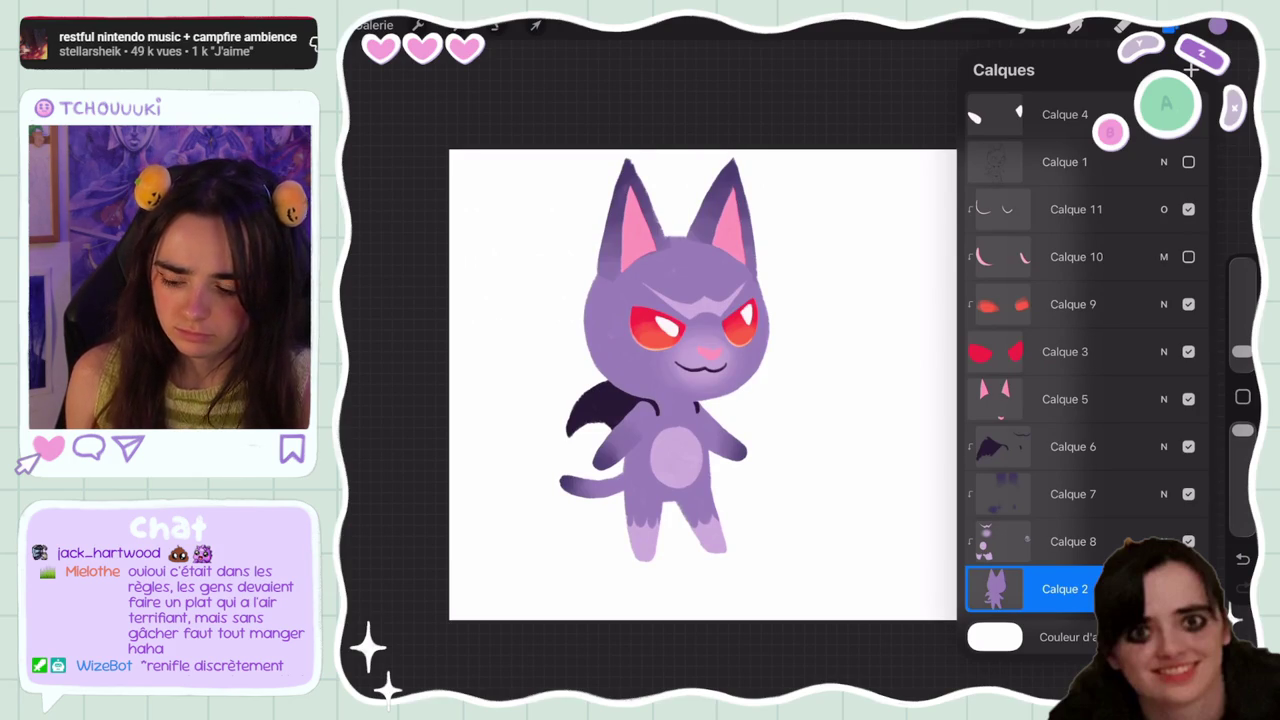
scroll(700, 380, "up", 2)
left_click(1065, 161)
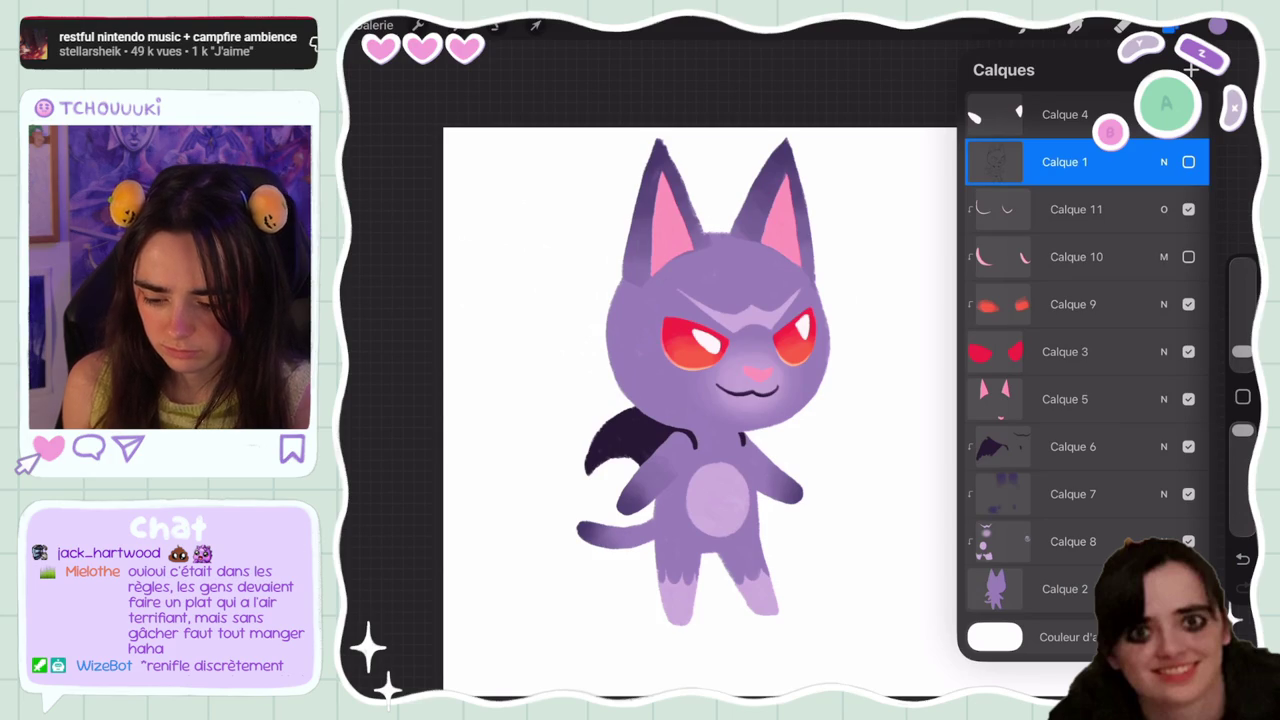
Select Calque 11 and add a new layer above it set as a clipping mask
left_click(1076, 209)
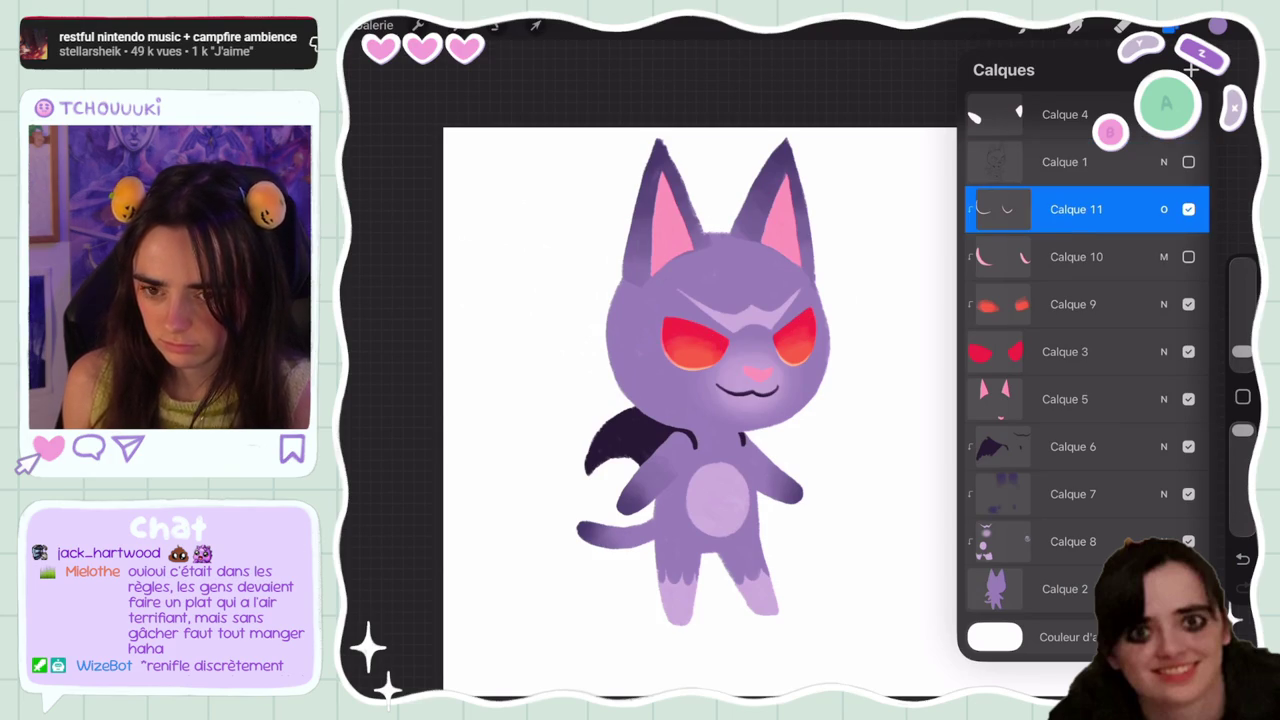
scroll(700, 380, "up", 3)
left_click(1190, 69)
left_click(1068, 209)
left_click(1170, 27)
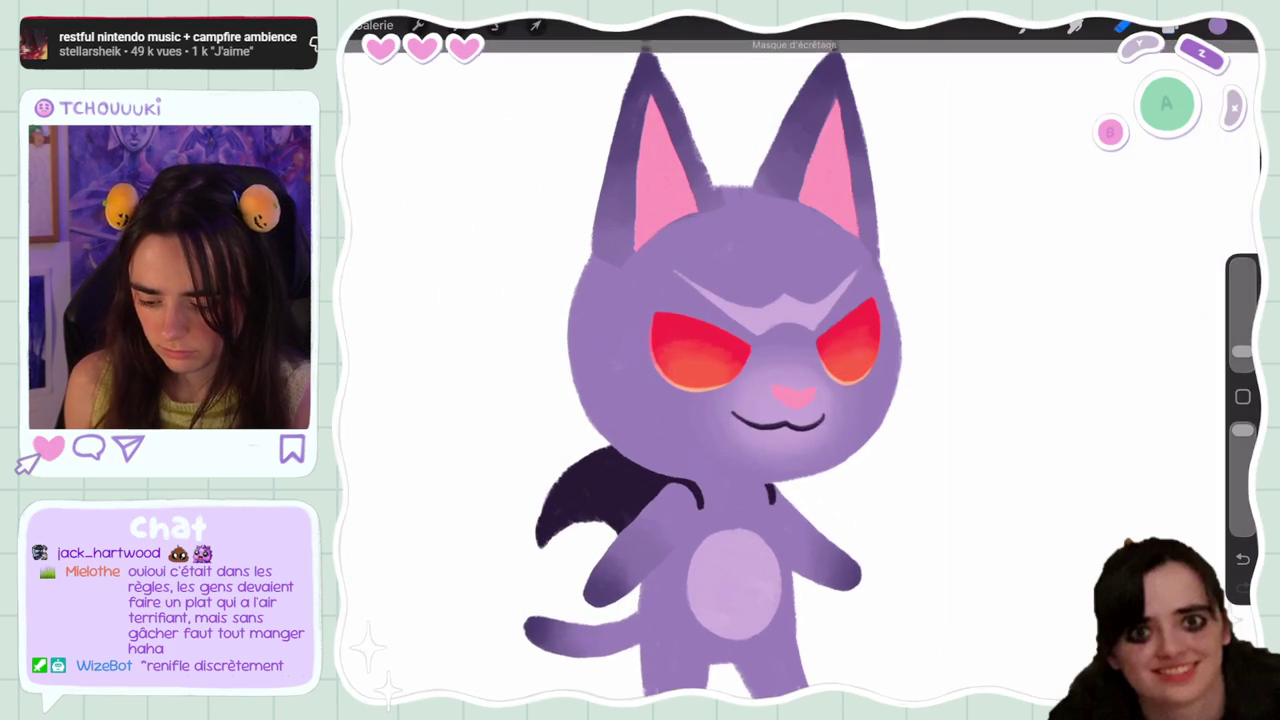
Delete Calque 12 and change the paint hue from purple to red
left_click(1170, 27)
left_click_drag(1150, 209, 1010, 209)
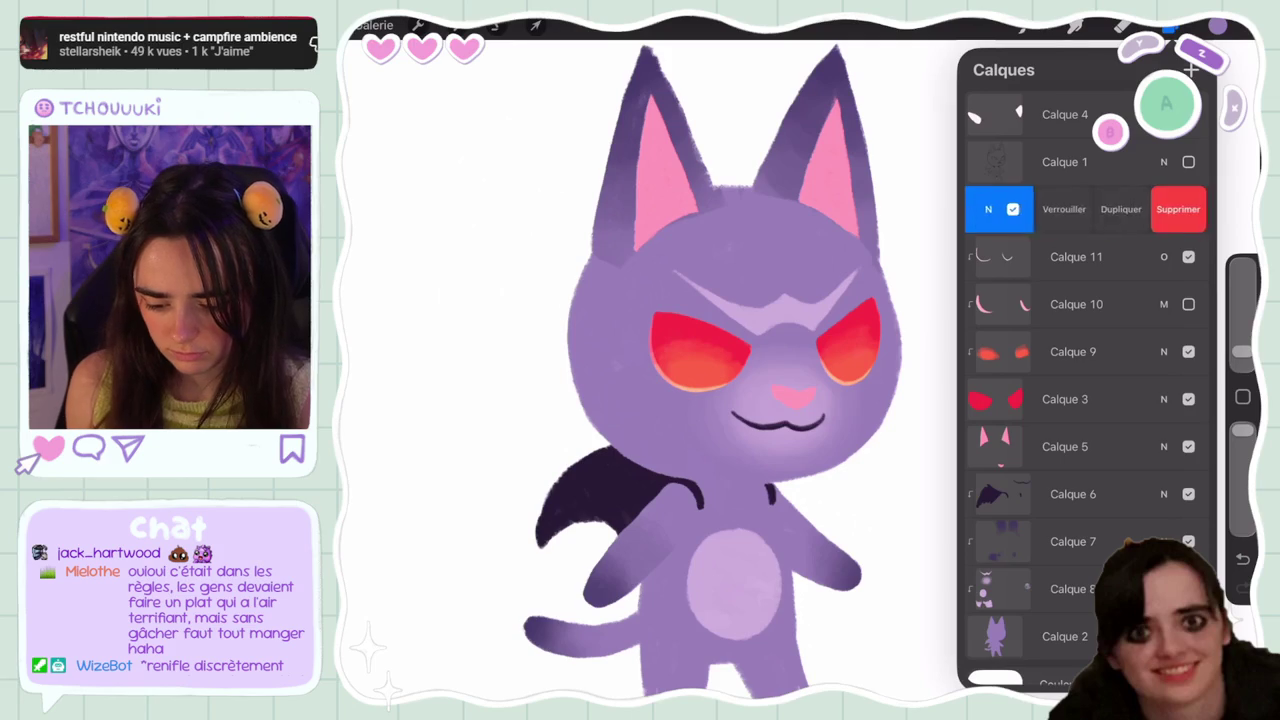
left_click(1172, 209)
left_click(1217, 27)
left_click(1217, 27)
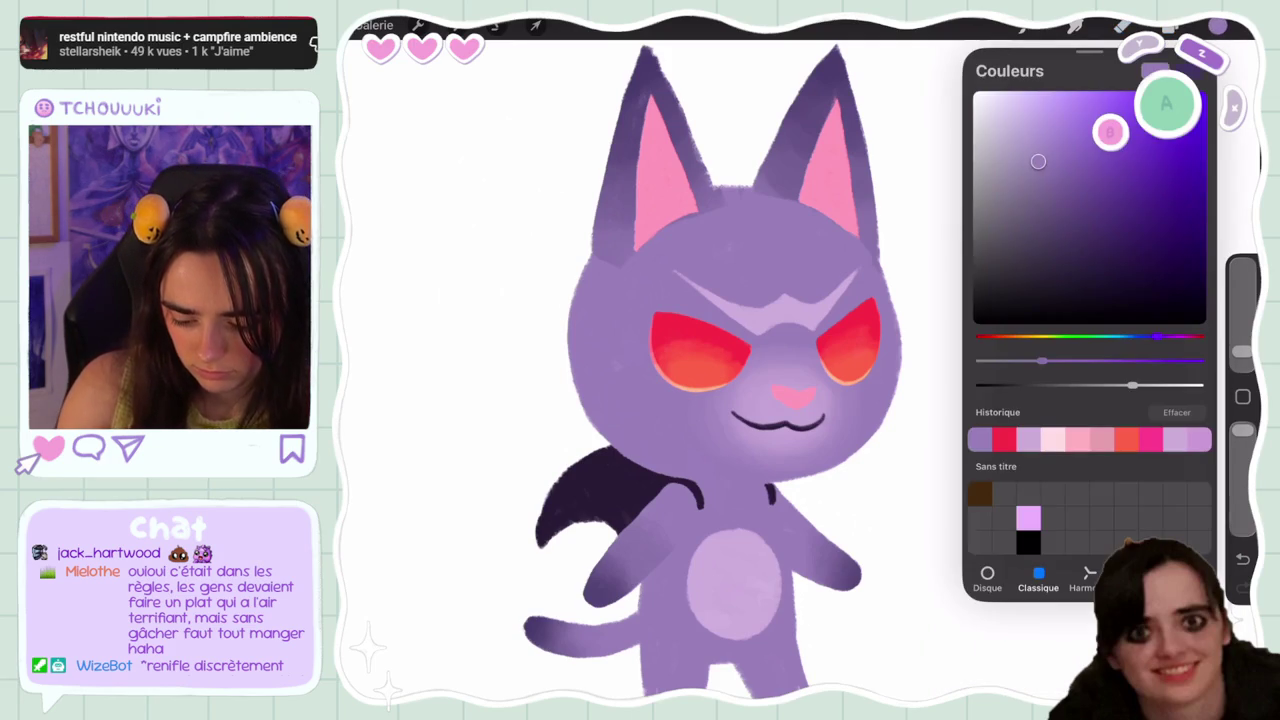
left_click(987, 336)
With the smudge gouache brush, paint and blend a soft light glow in the left eye
left_click(1028, 27)
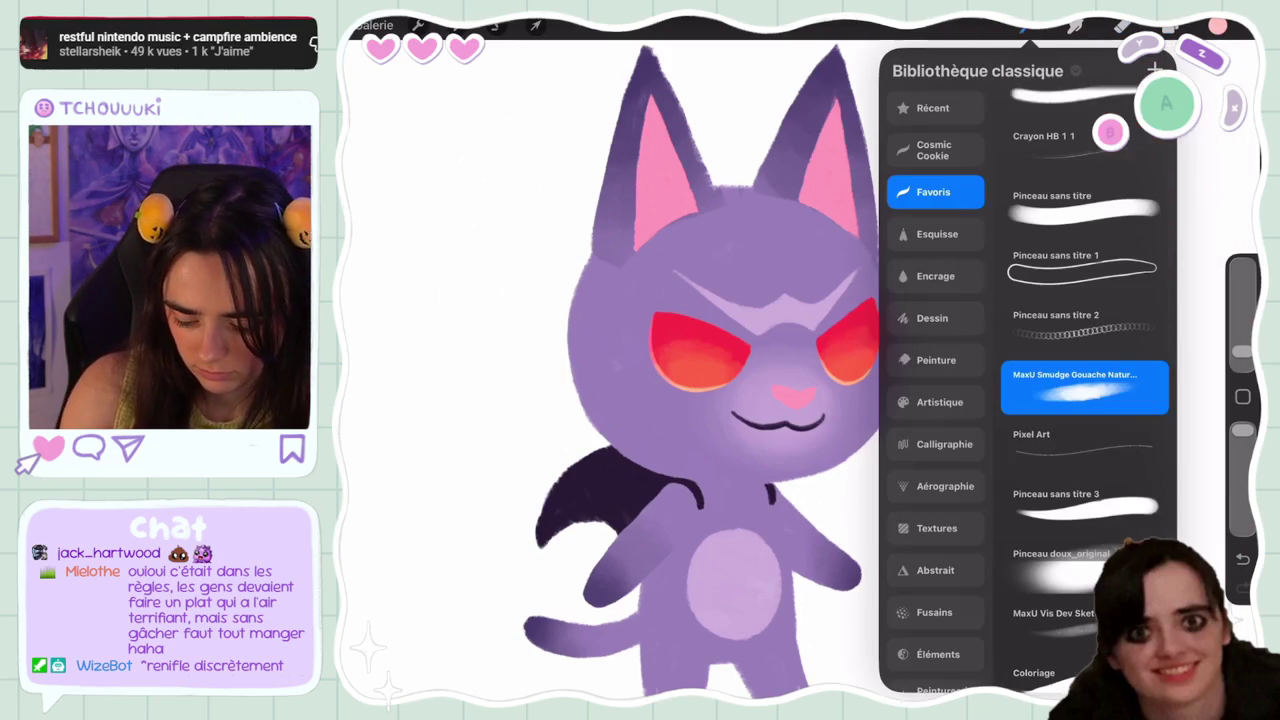
left_click(1028, 27)
scroll(727, 360, "up", 3)
mouse_move(676, 280)
left_mouse_down()
mouse_move(754, 316)
mouse_move(760, 358)
mouse_move(666, 282)
mouse_move(732, 342)
left_mouse_up()
left_click_drag(712, 296, 750, 348)
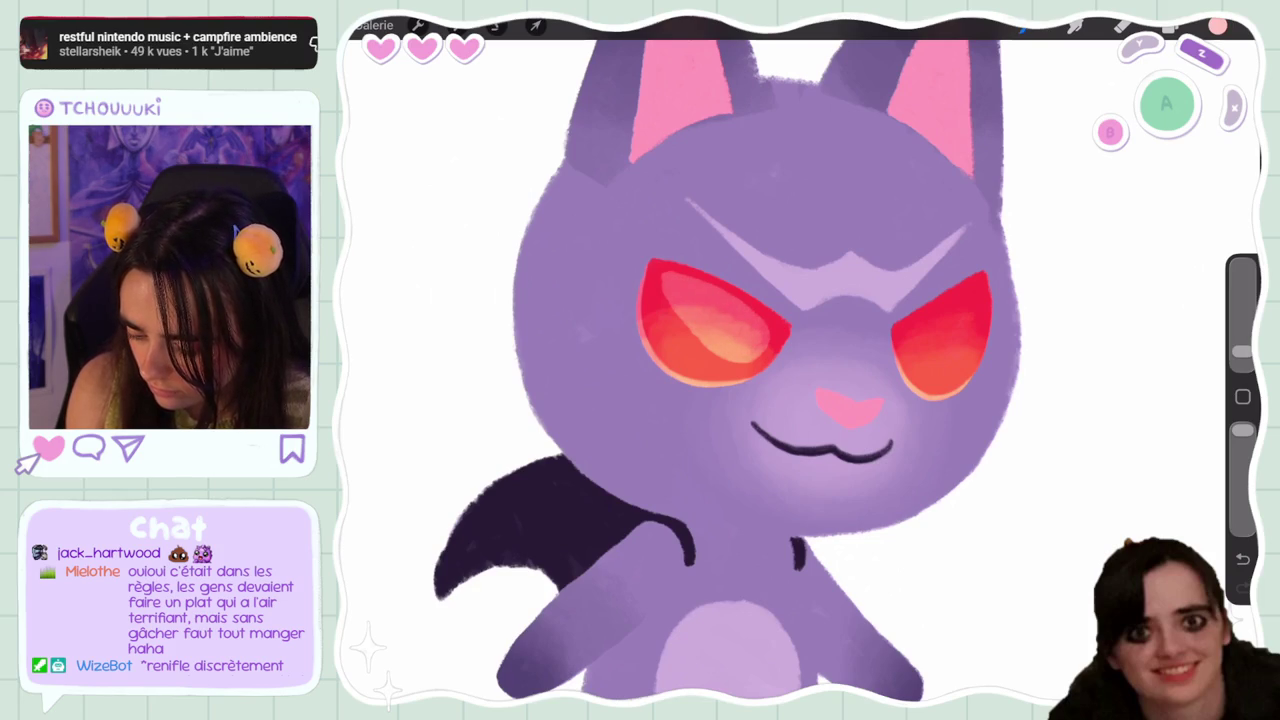
scroll(800, 360, "up", 3)
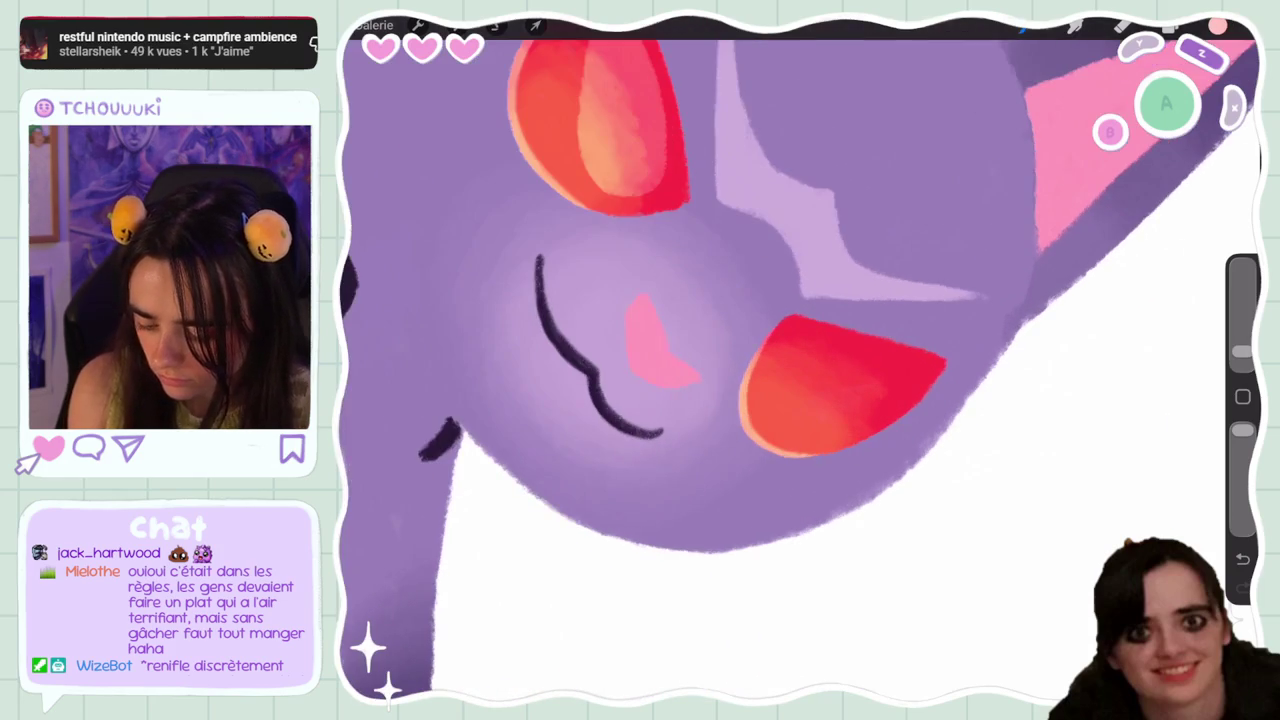
Paint a pink highlight across the other eye, then rotate and zoom onto the face
mouse_move(915, 380)
left_mouse_down()
mouse_move(835, 428)
mouse_move(885, 372)
mouse_move(830, 354)
left_mouse_up()
mouse_move(820, 422)
left_mouse_down()
mouse_move(825, 352)
mouse_move(866, 370)
left_mouse_up()
scroll(800, 360, "down", 5)
scroll(700, 360, "up", 5)
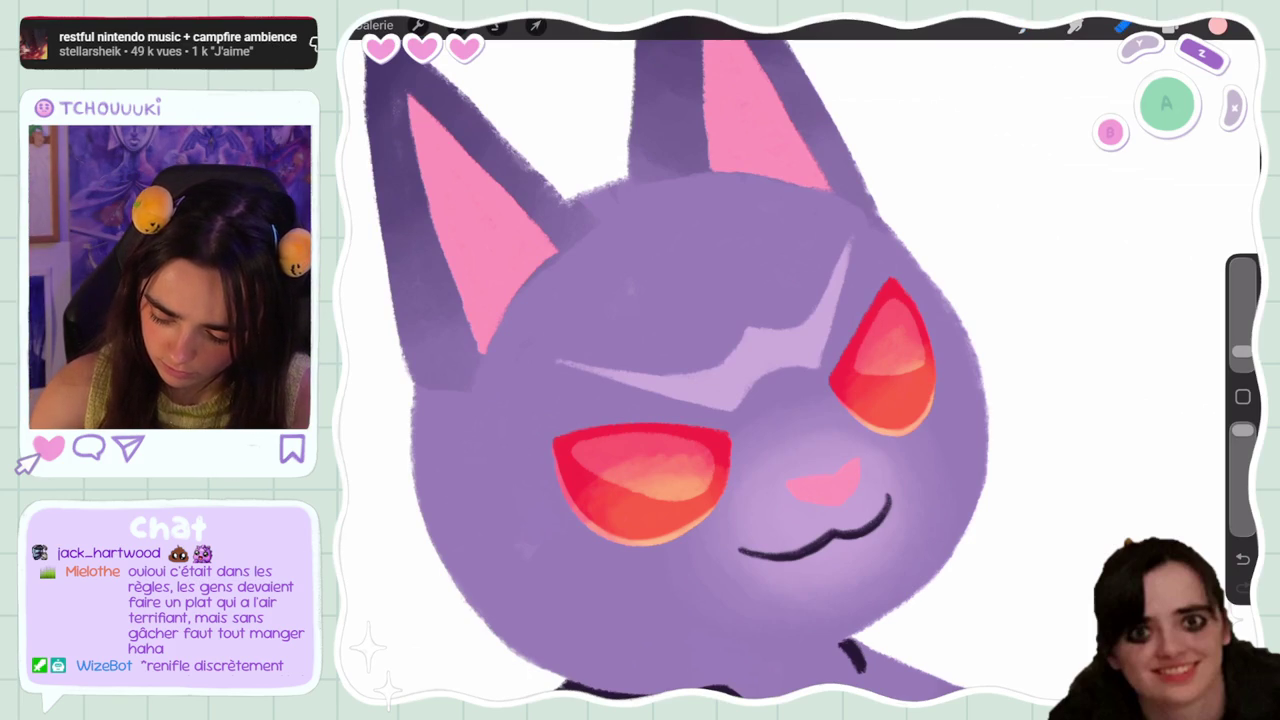
left_click_drag(880, 355, 845, 215)
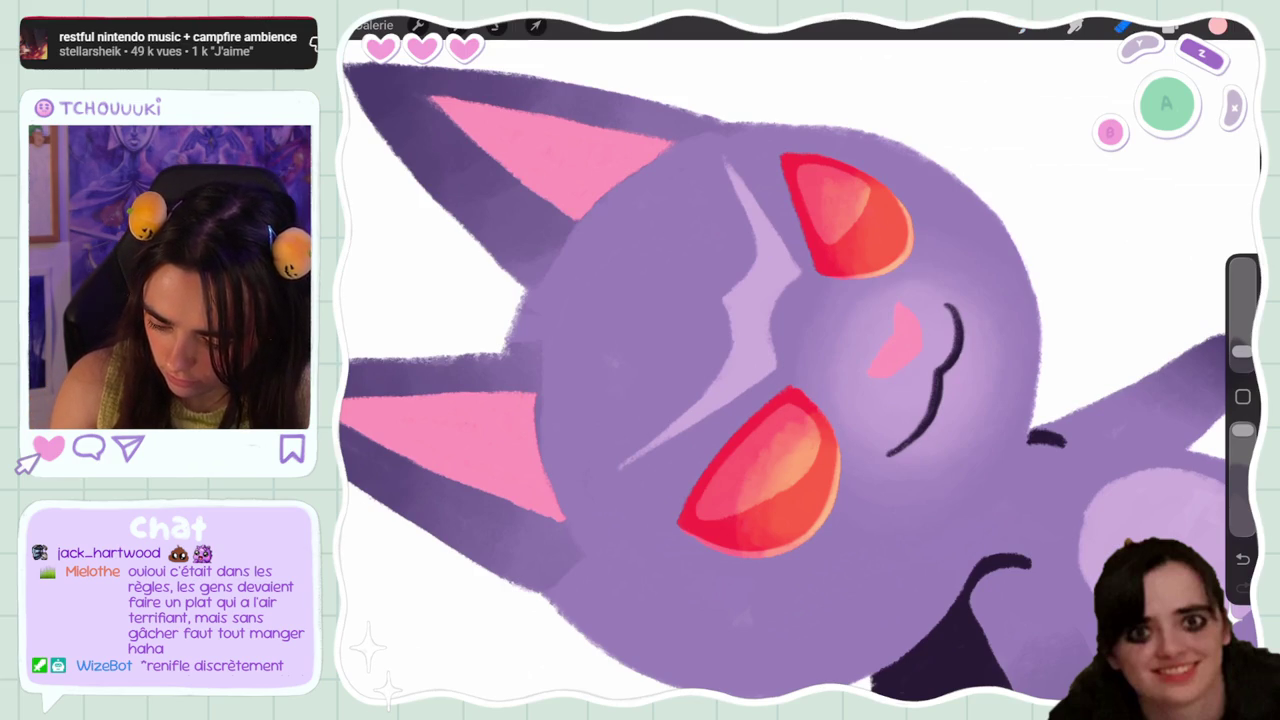
scroll(800, 360, "down", 5)
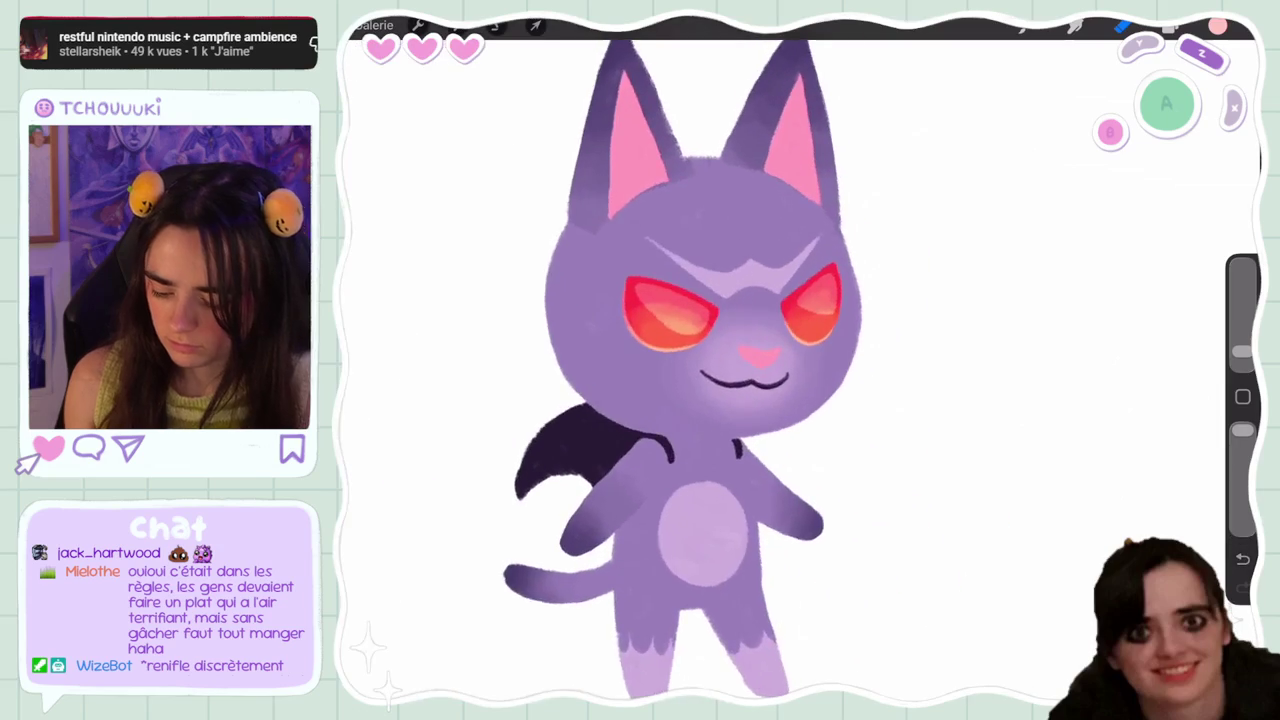
Freehand-select both eyes
scroll(640, 360, "up", 3)
key("l")
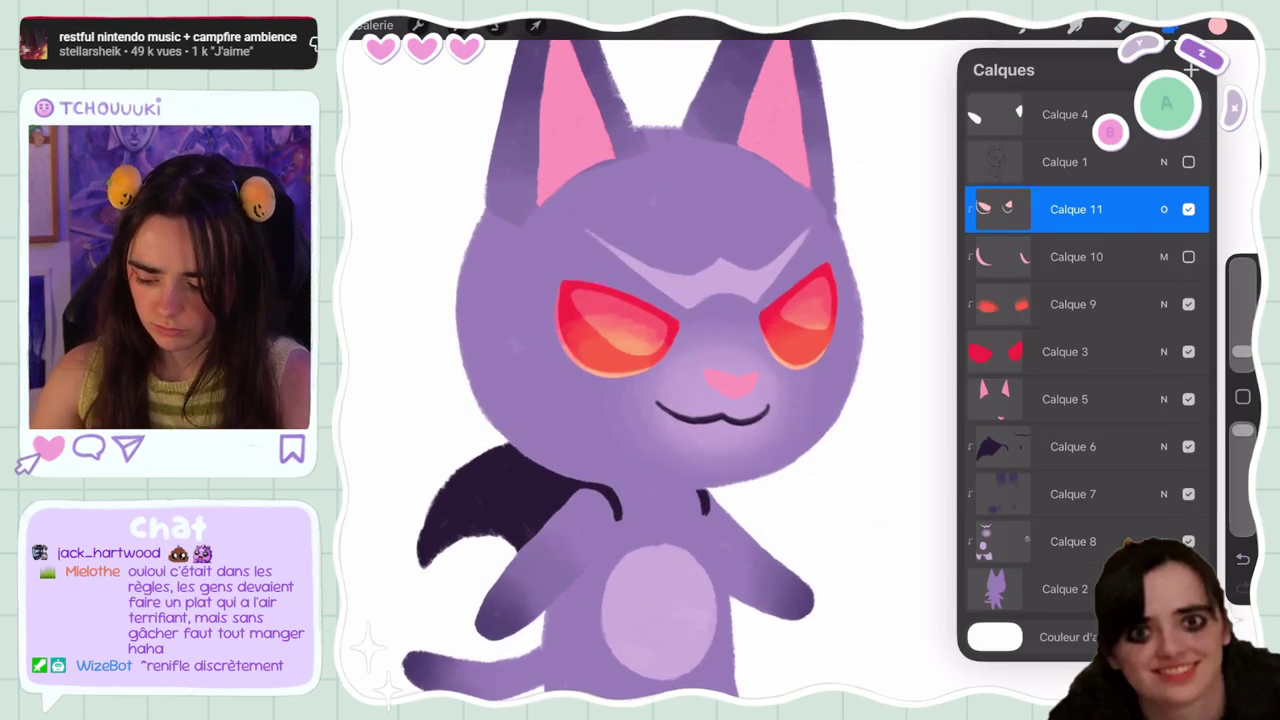
key("s")
left_click_drag(580, 261, 566, 288)
left_click_drag(650, 355, 580, 262)
left_click_drag(830, 265, 765, 300)
Nudge the selected eye highlights slightly right, then left, and commit the move
key("v")
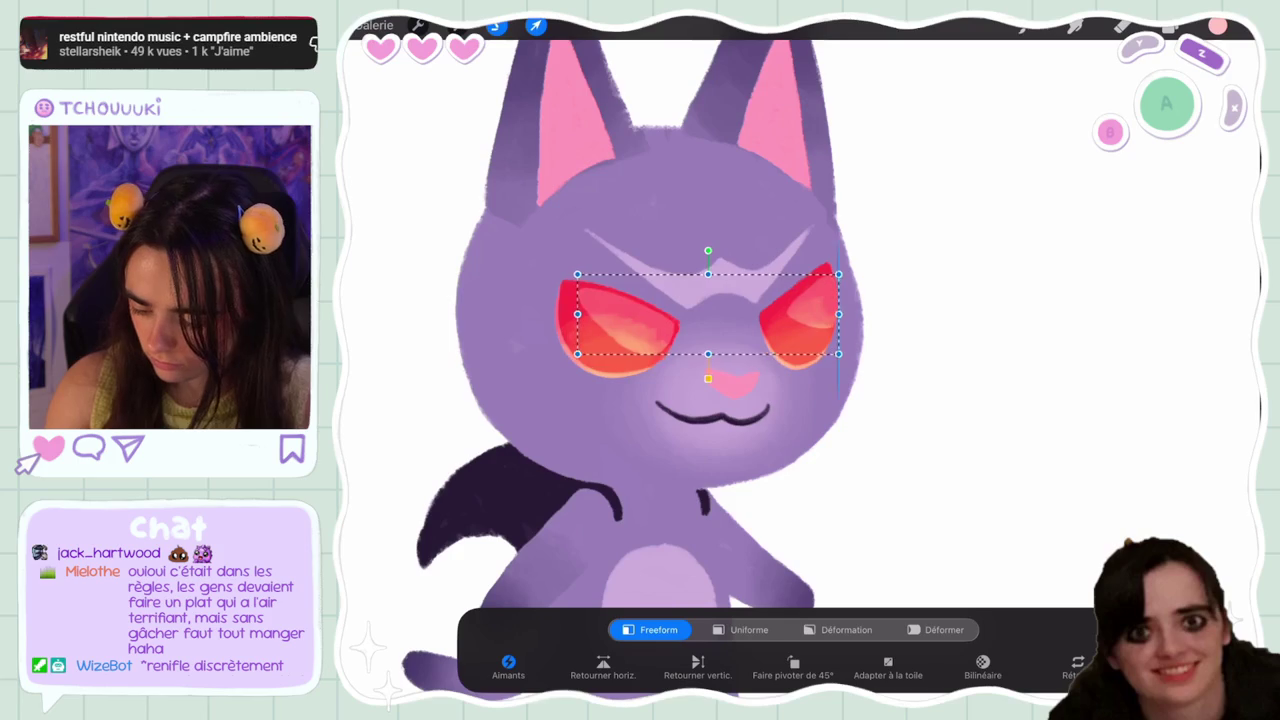
left_click_drag(706, 313, 711, 313)
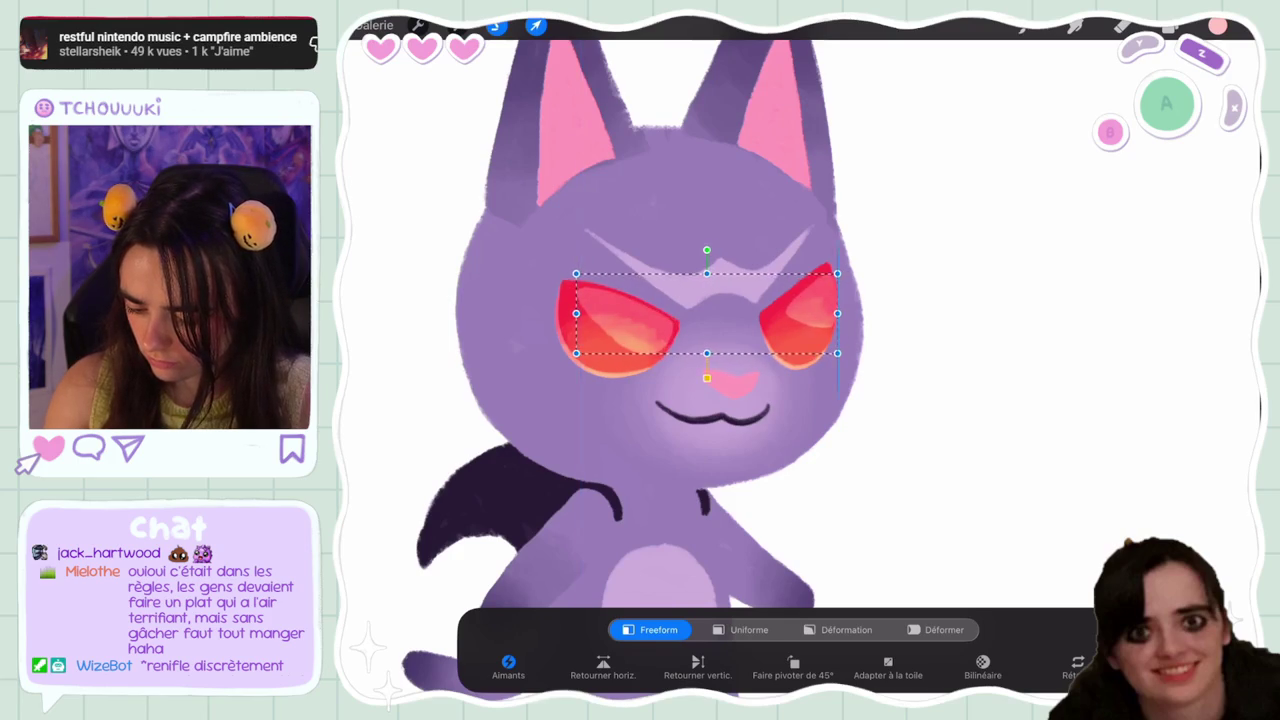
left_click_drag(711, 313, 702, 313)
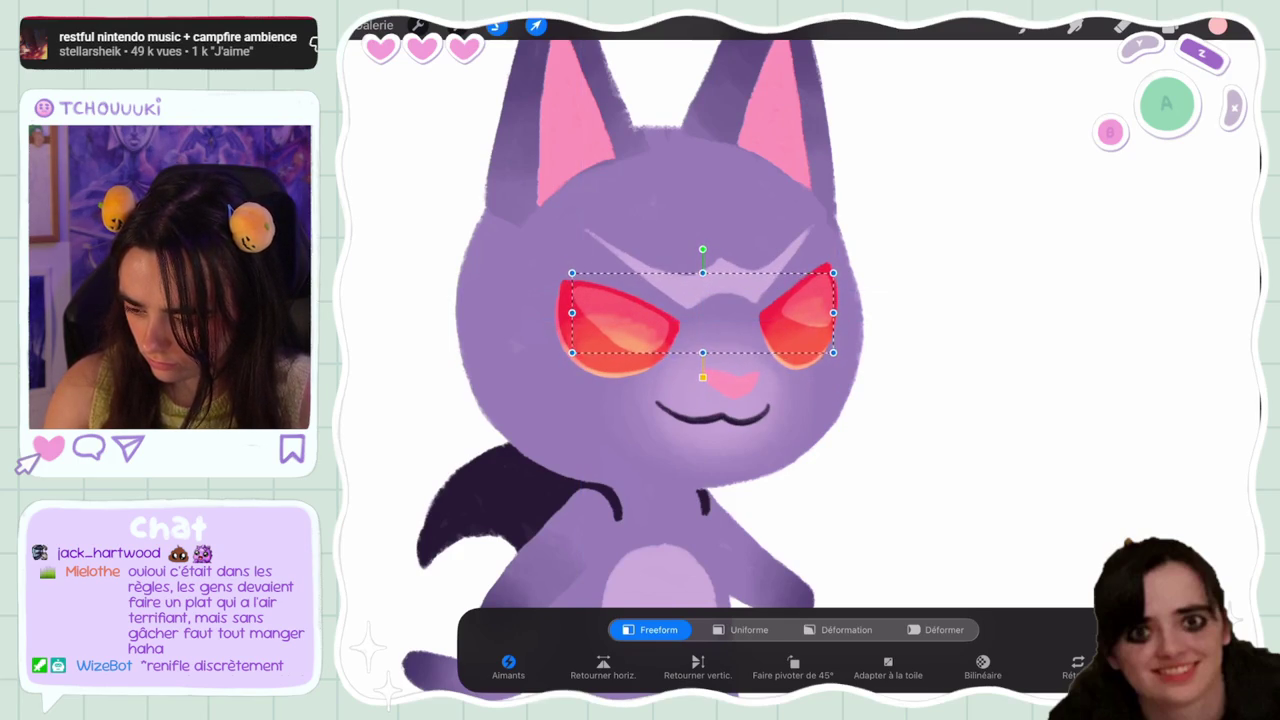
left_click(535, 25)
scroll(766, 342, "down", 5)
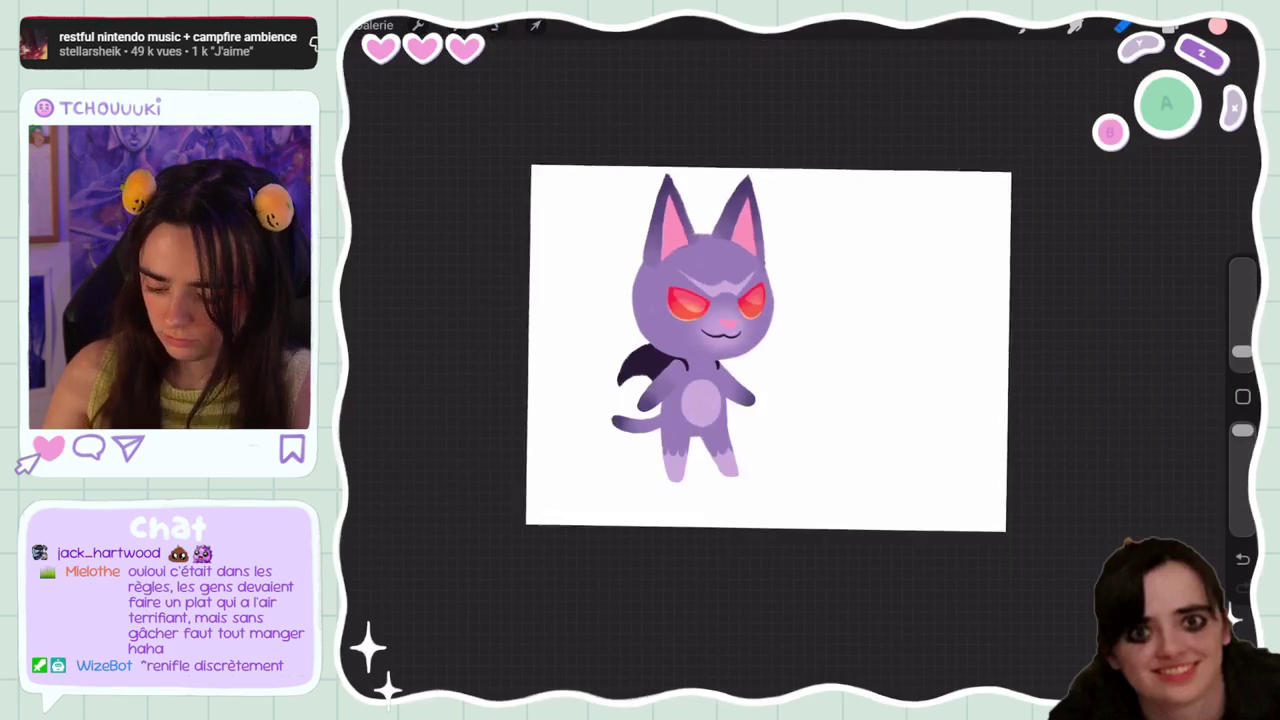
scroll(766, 342, "up", 5)
left_click(1170, 25)
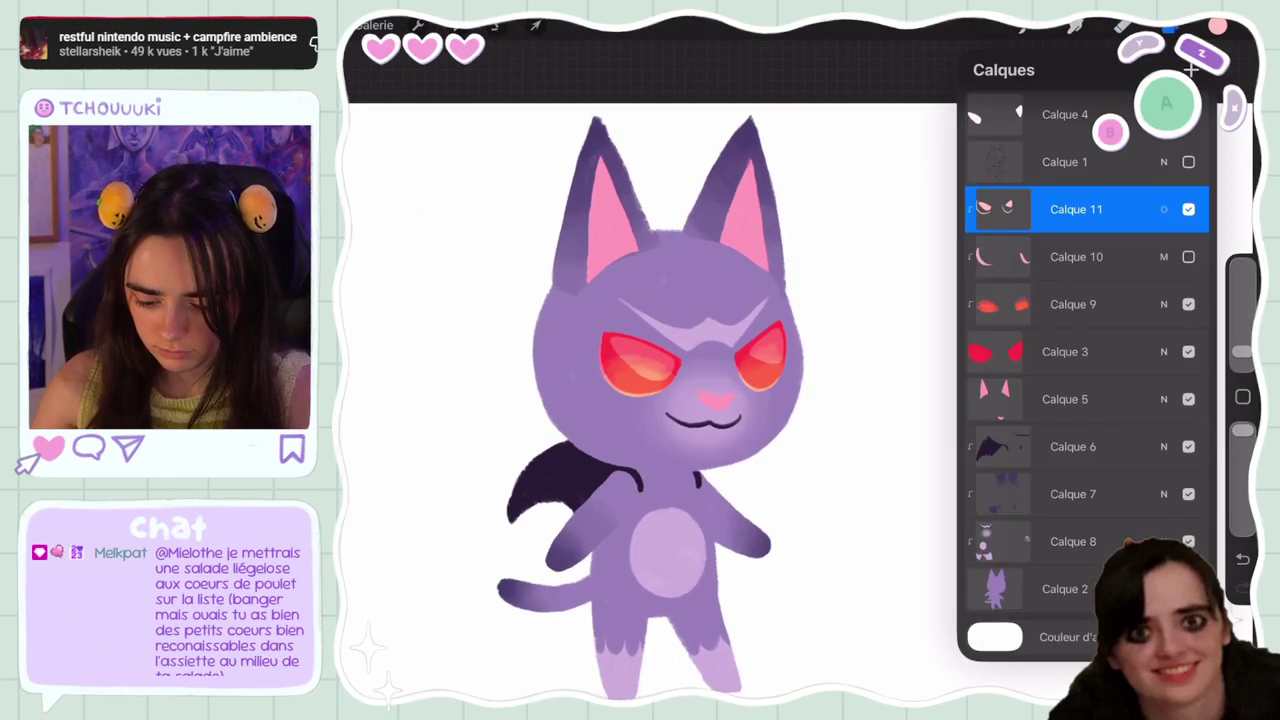
Set Calque 11 to Lumière tamisée blending and add a new layer, Calque 12, above it
left_click(1163, 209)
scroll(1087, 405, "down", 1)
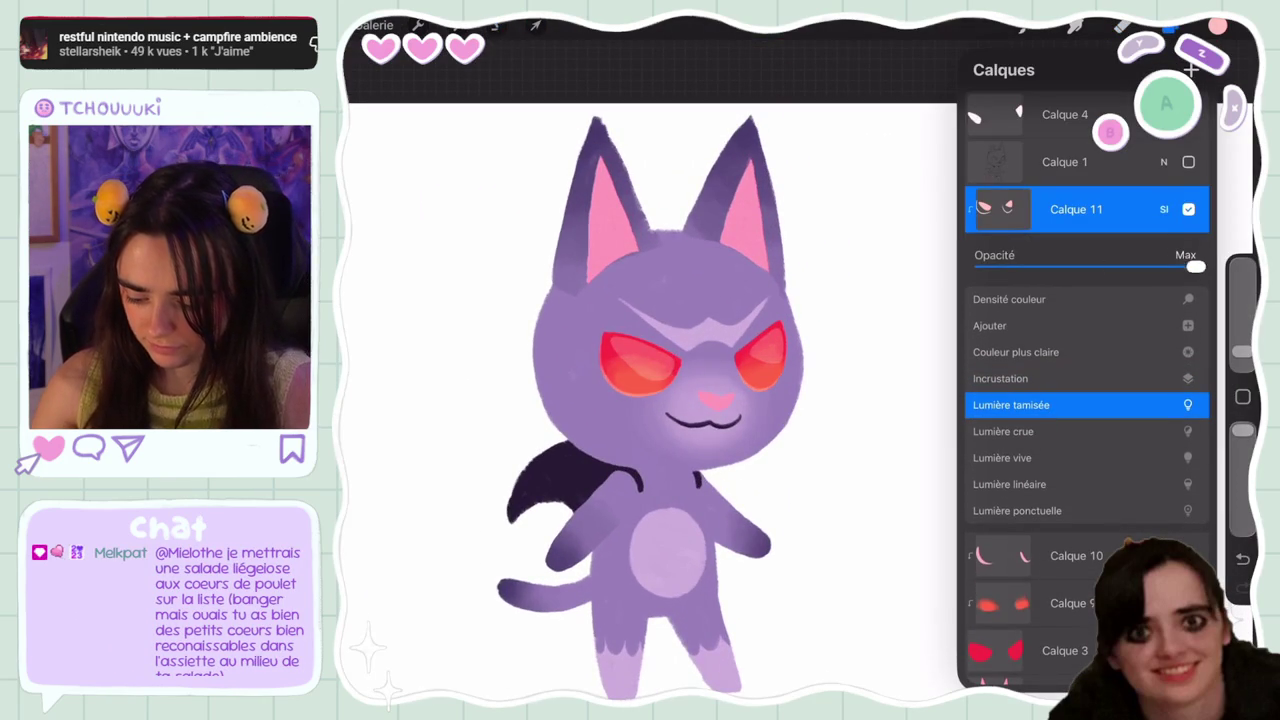
left_click(1163, 209)
left_click(1190, 69)
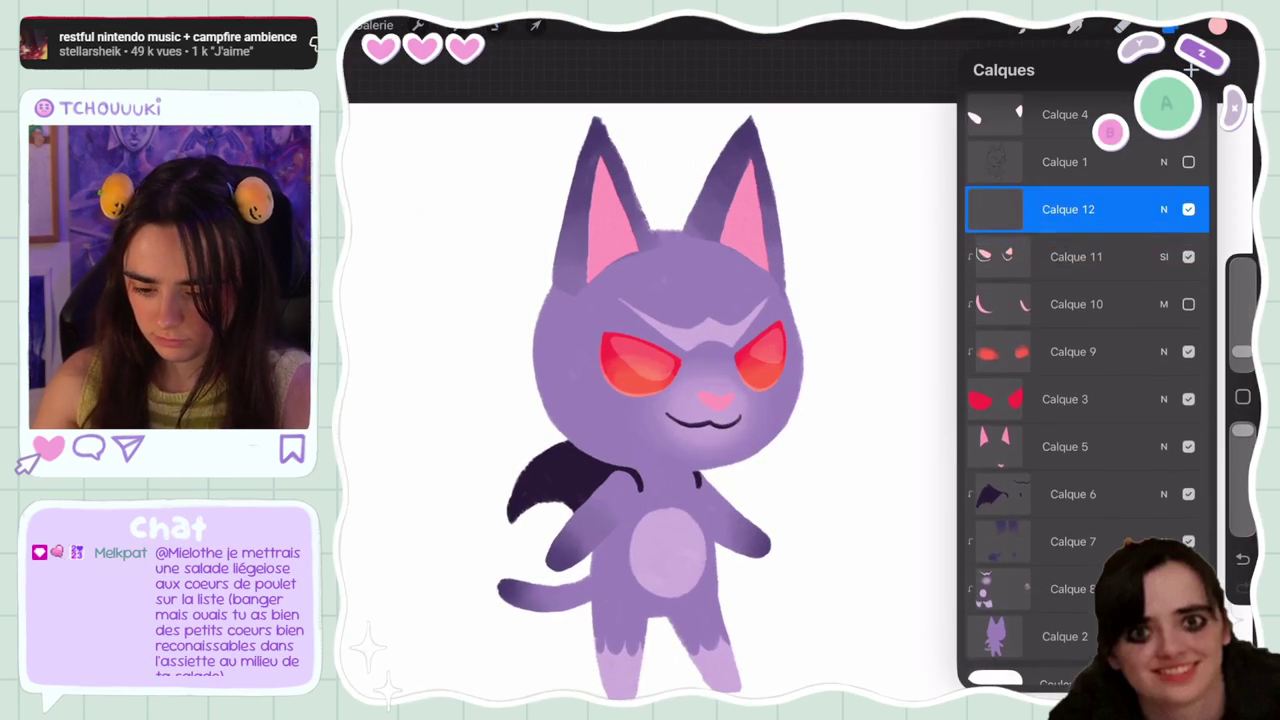
left_click(1172, 27)
Switch the paint colour to white and choose a different brush for highlights
left_click(1217, 27)
left_click_drag(1030, 92, 978, 92)
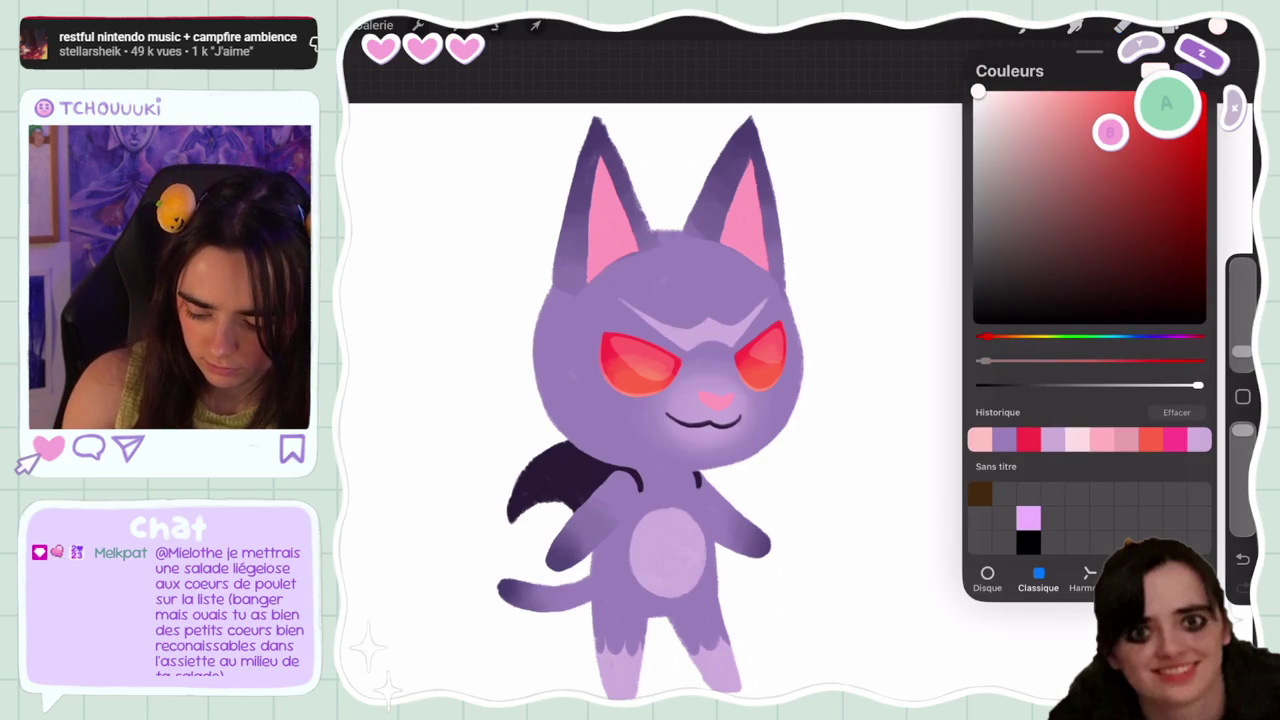
left_click(1217, 27)
scroll(650, 380, "up", 3)
left_click(1025, 27)
left_click(1084, 288)
scroll(1084, 450, "down", 4)
left_click(1084, 650)
left_click(1025, 27)
Try a white chevron glint and a vertical white line in the left eye, undoing both
left_click_drag(566, 316, 572, 333)
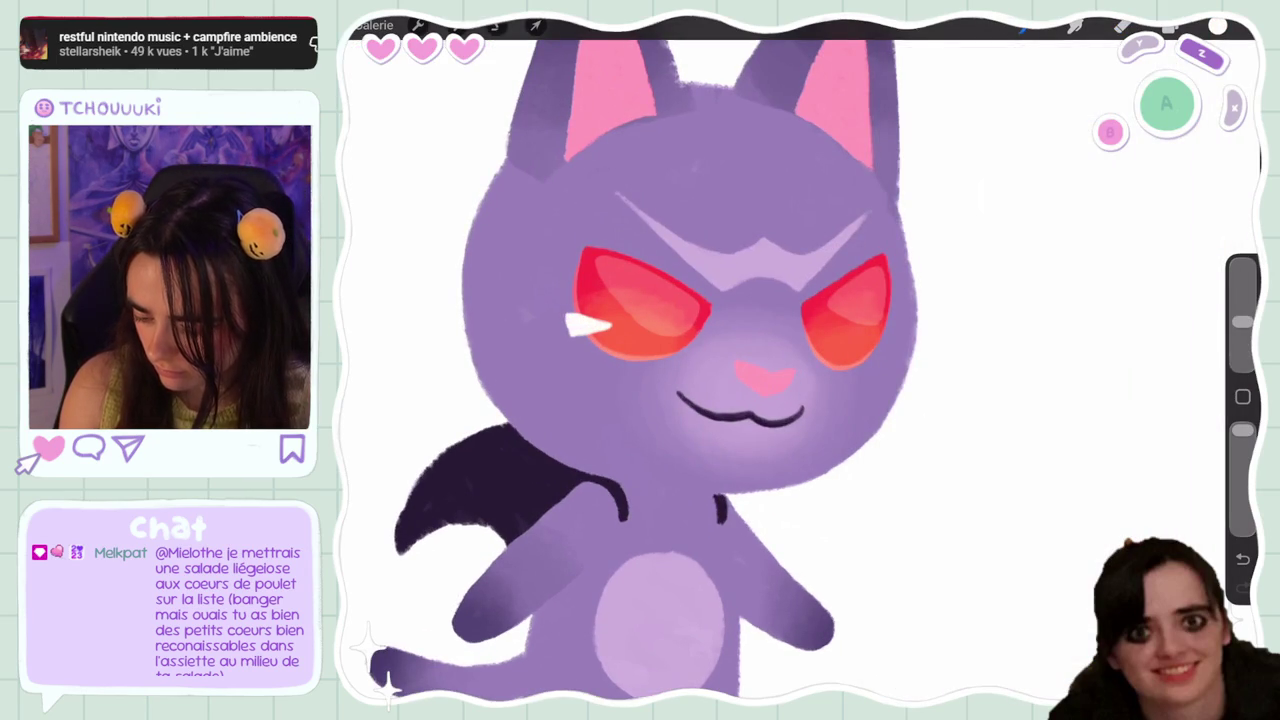
scroll(650, 380, "down", 5)
scroll(750, 380, "up", 3)
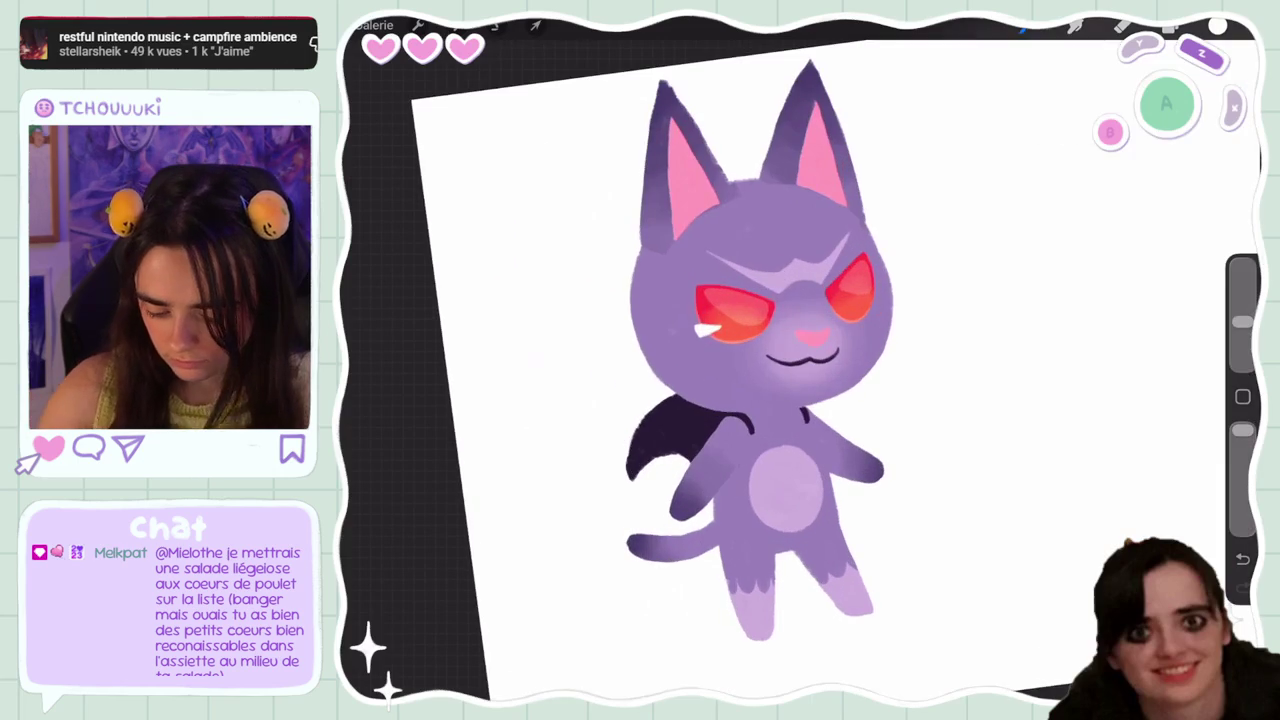
key("ctrl+z")
left_click_drag(738, 296, 738, 329)
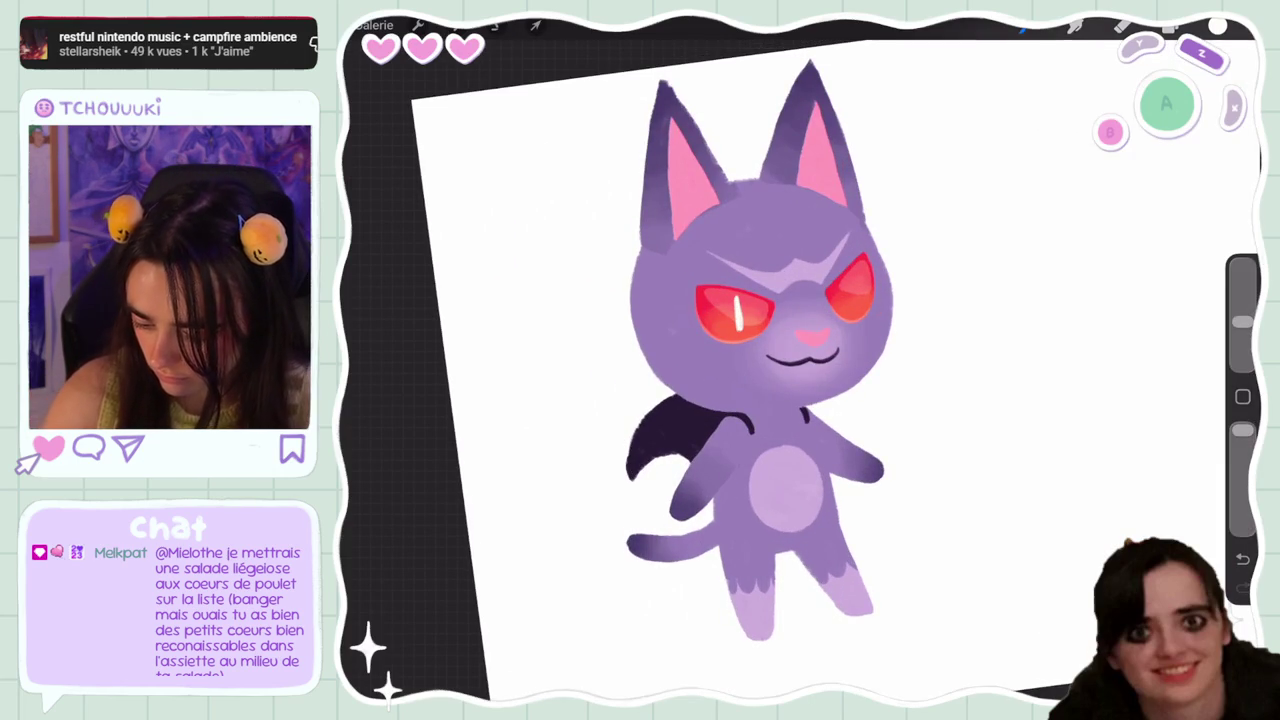
key("ctrl+z")
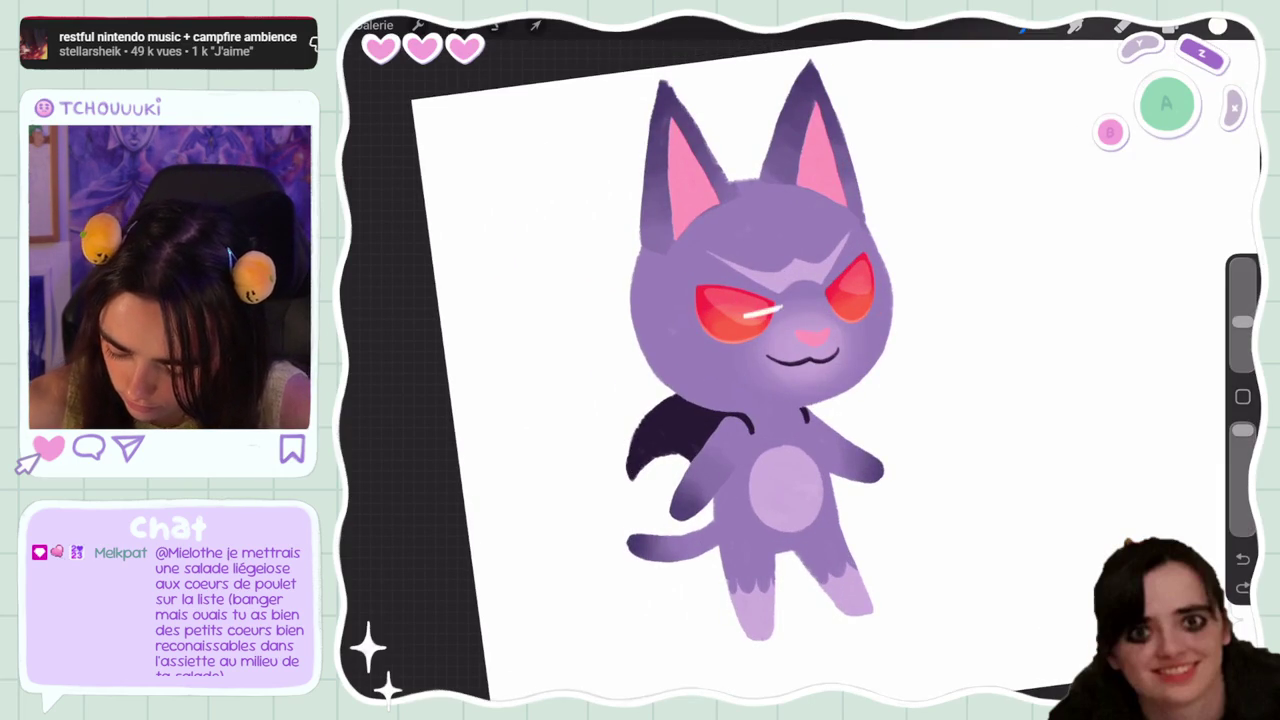
key("ctrl+z")
Try several small white highlight dabs in the left eye, undoing each one
key("ctrl+z")
left_click_drag(718, 329, 732, 331)
key("ctrl+z")
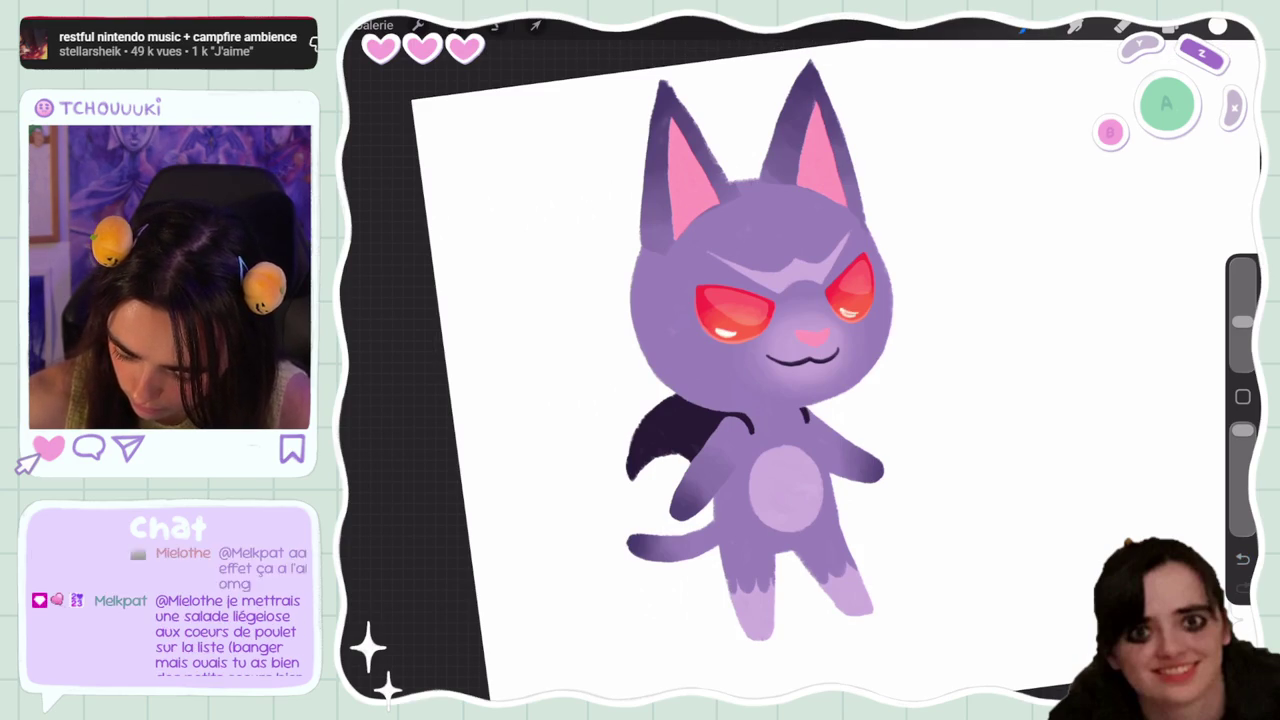
key("ctrl+z")
left_click_drag(754, 308, 764, 306)
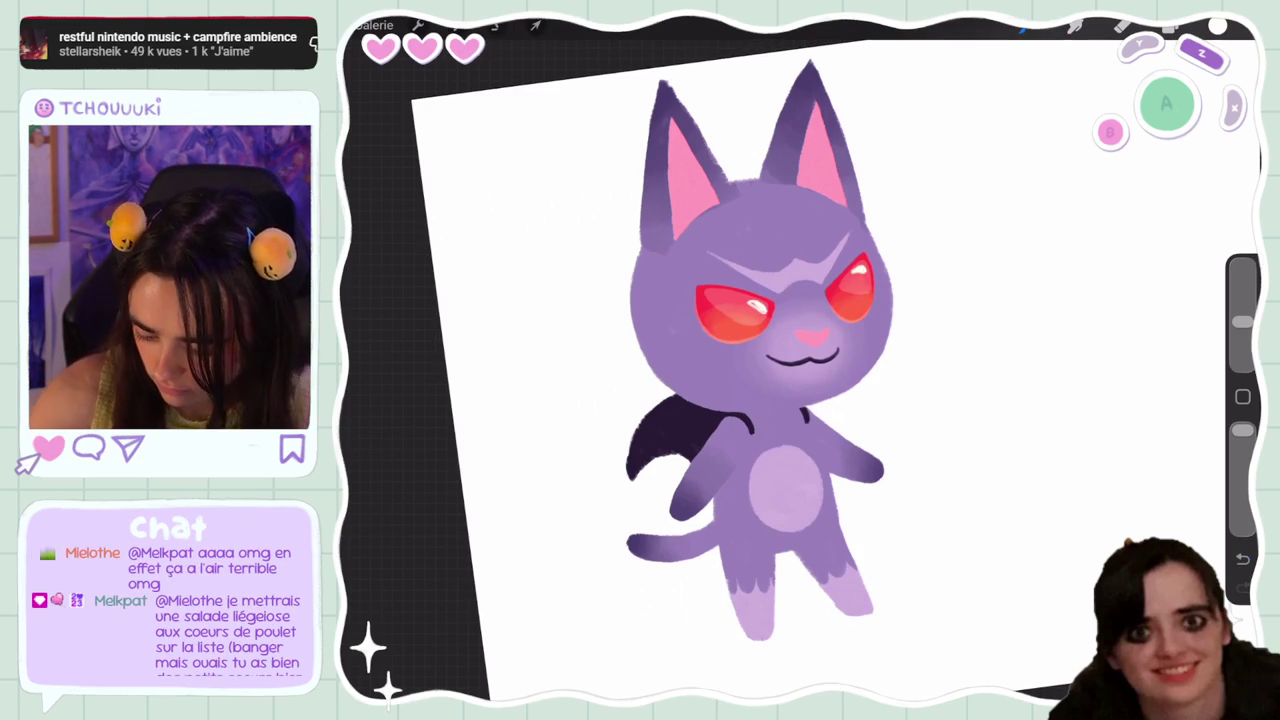
key("ctrl+z")
left_click_drag(752, 320, 758, 324)
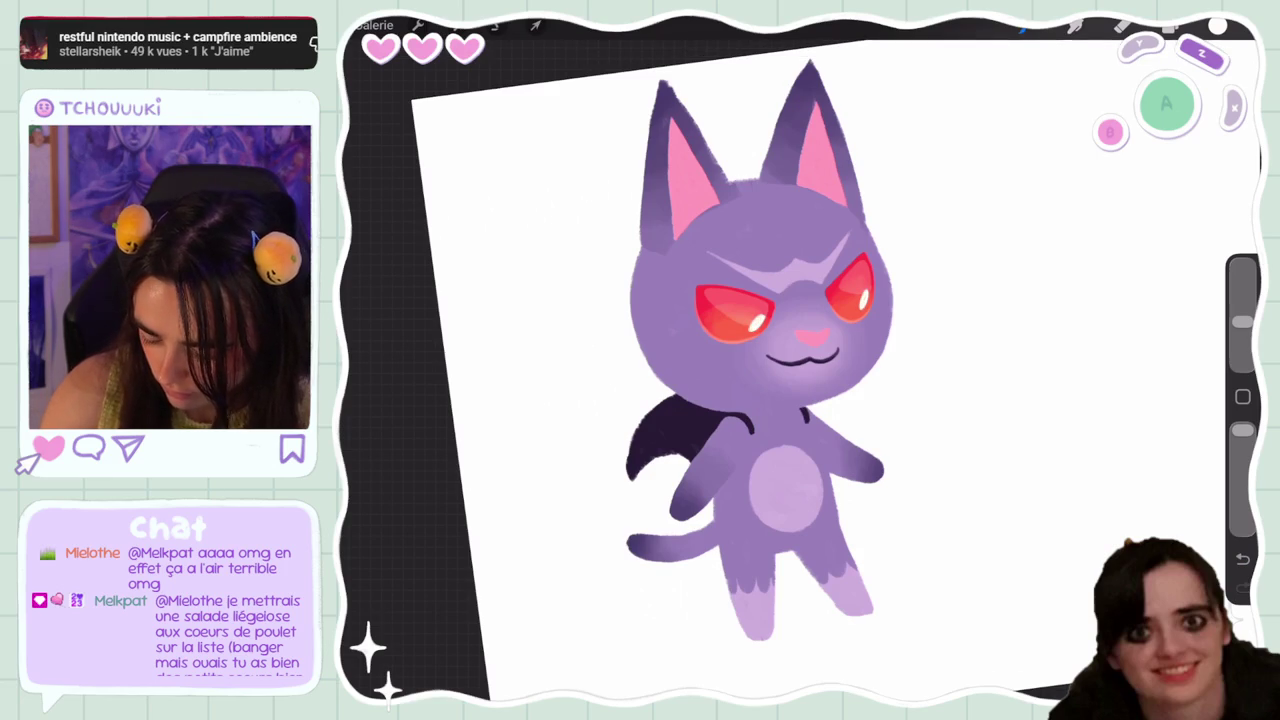
scroll(760, 360, "down", 5)
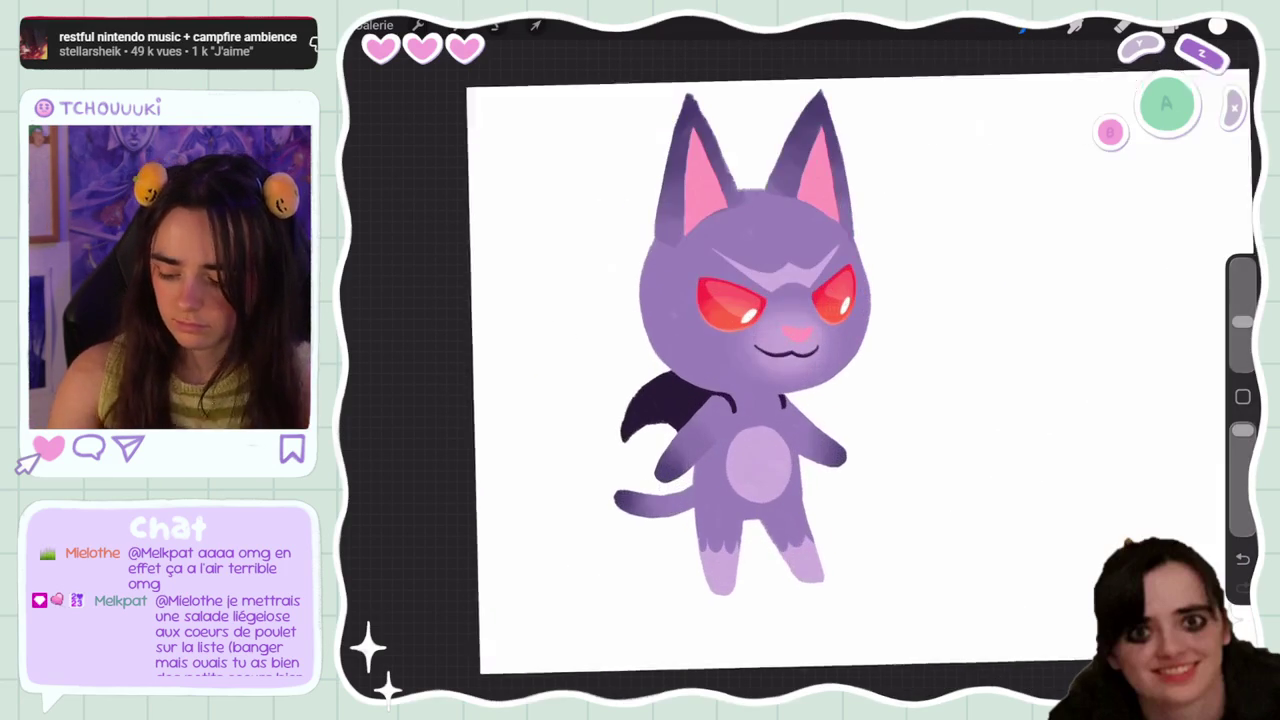
key("ctrl+z")
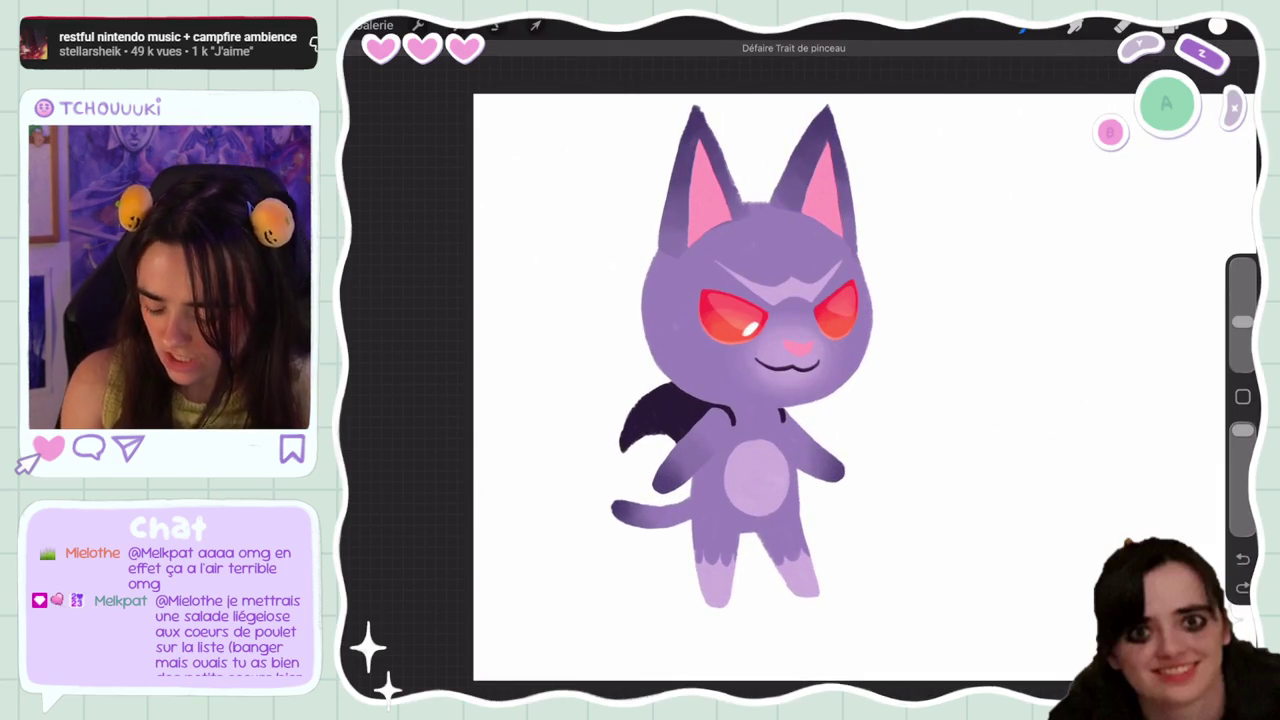
left_click(1170, 27)
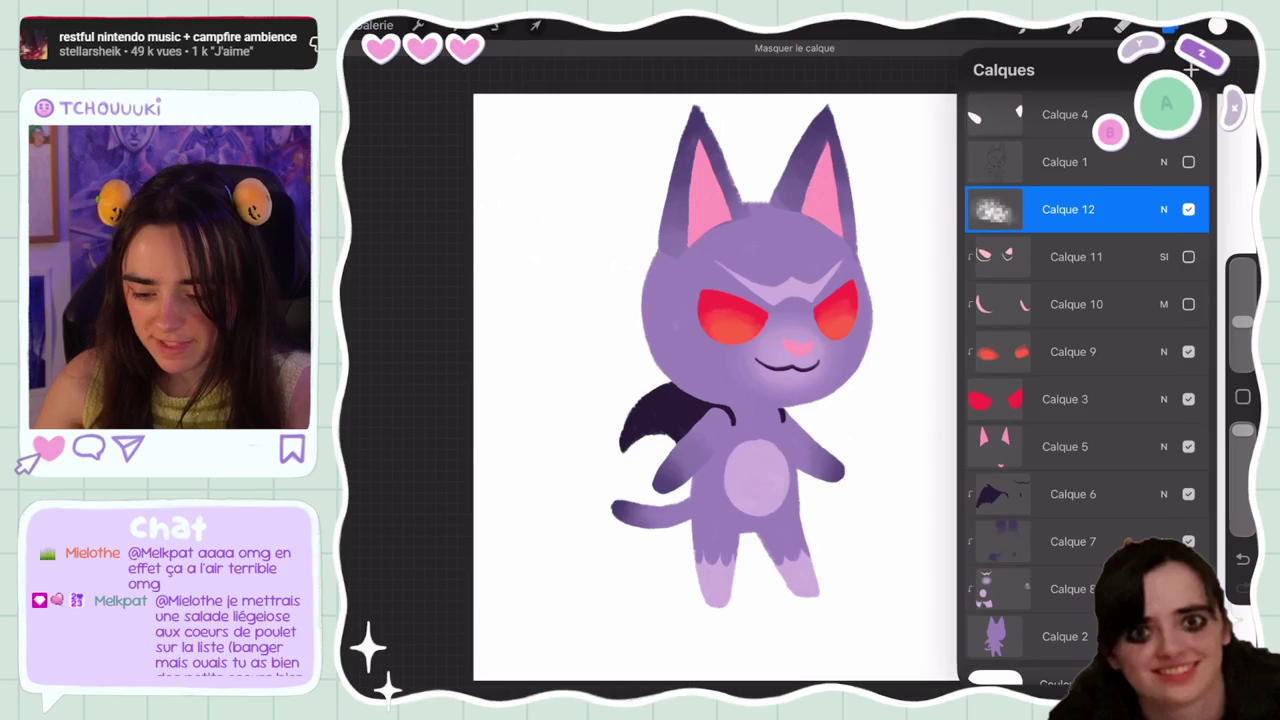
Hide Calque 11 and paint white highlight strokes along and under the left eye's edges
left_click(1024, 27)
left_click(640, 360)
scroll(760, 360, "up", 5)
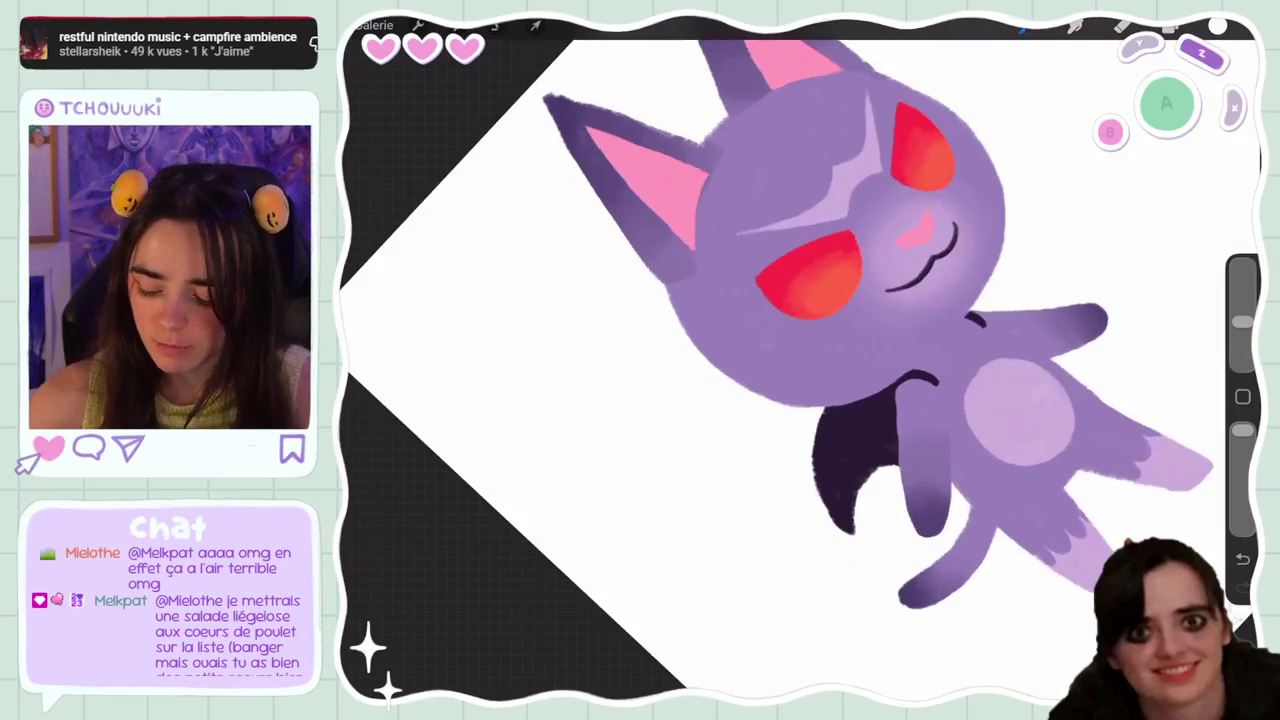
left_click_drag(757, 285, 797, 312)
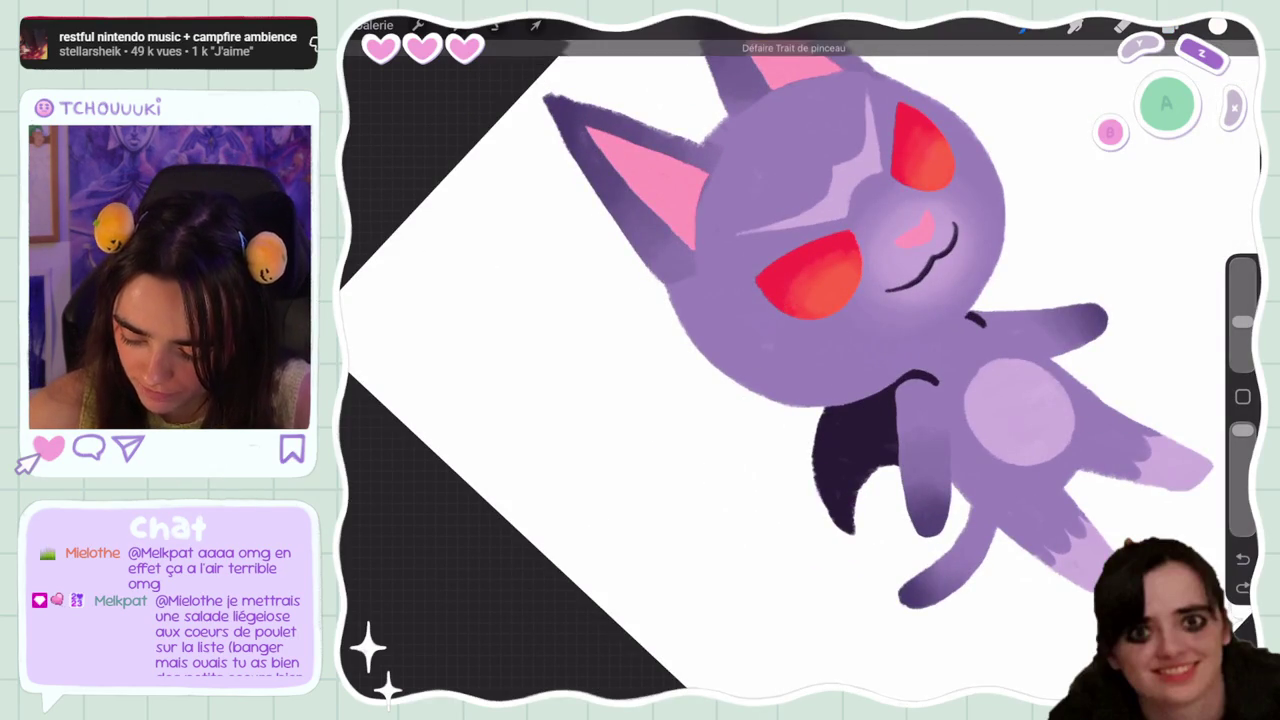
key("ctrl+z")
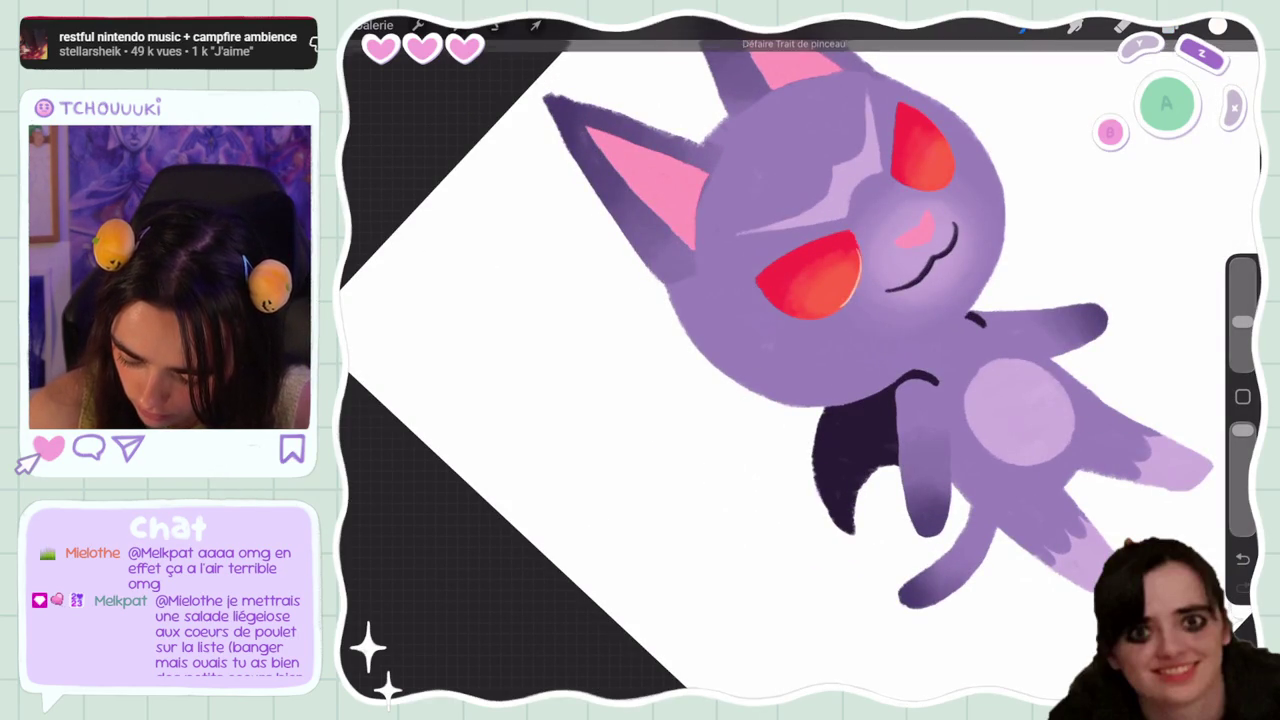
left_click_drag(862, 258, 848, 305)
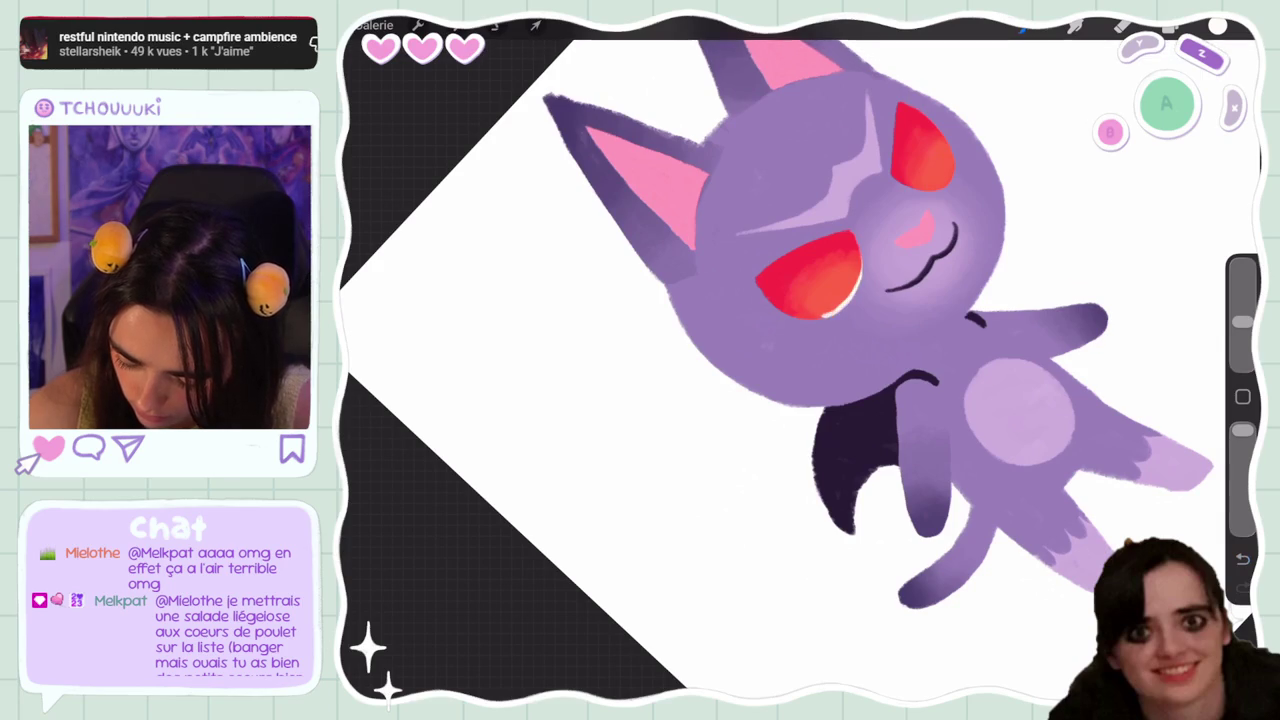
scroll(800, 360, "up", 3)
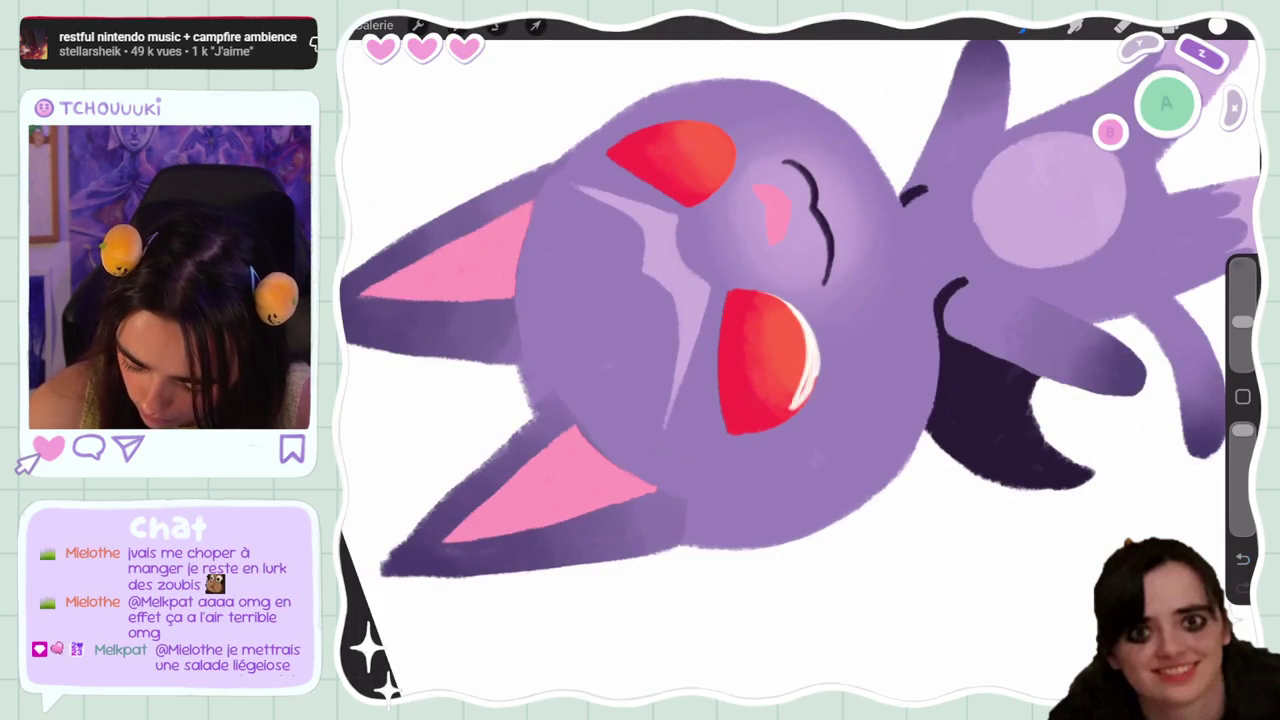
mouse_move(815, 365)
left_mouse_down()
mouse_move(795, 415)
mouse_move(765, 432)
mouse_move(735, 428)
mouse_move(778, 410)
mouse_move(742, 424)
left_mouse_up()
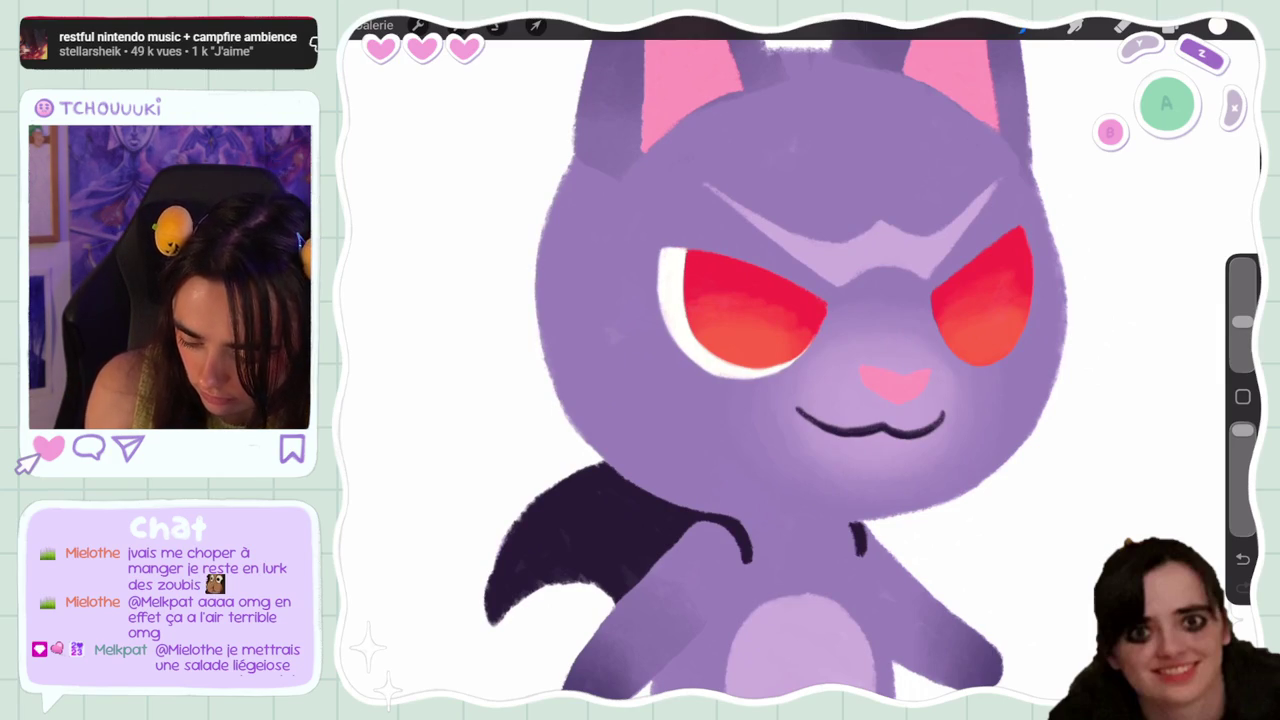
Refine the rims with undo, redo and a larger eraser, adding a white stroke along the right eye's lower edge
key("ctrl+z")
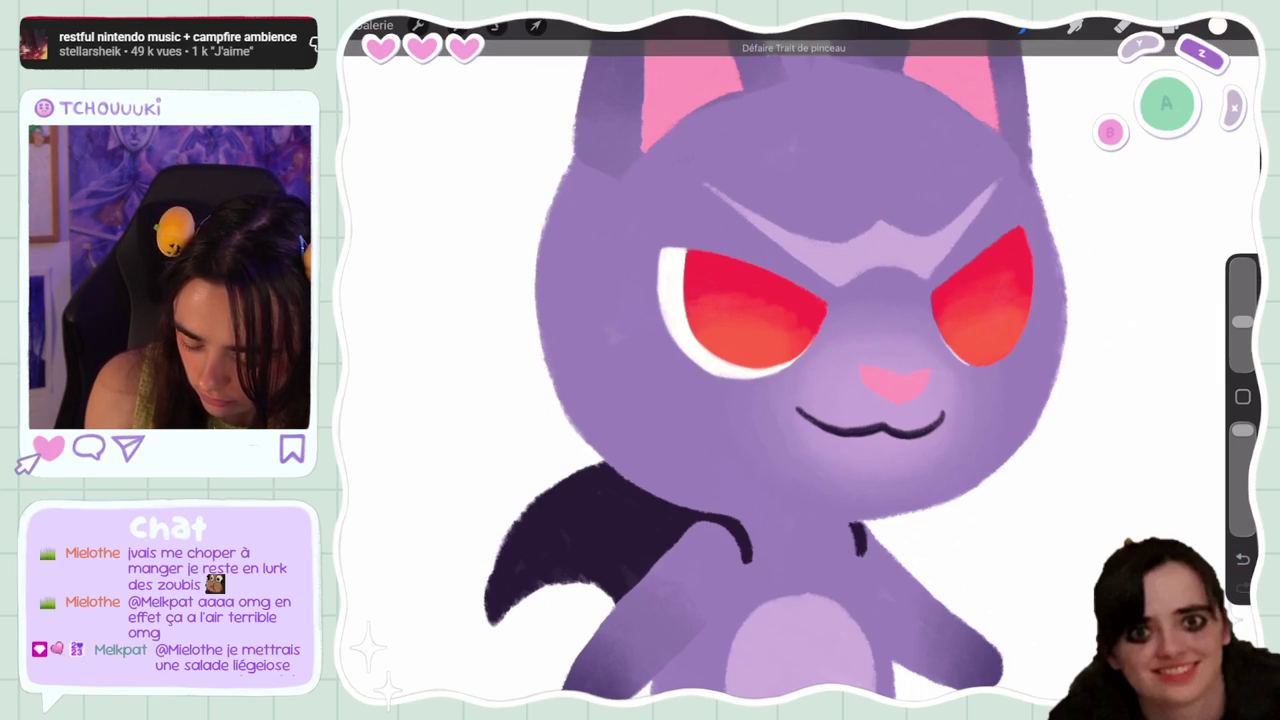
key("ctrl+shift+z")
key("ctrl+shift+z")
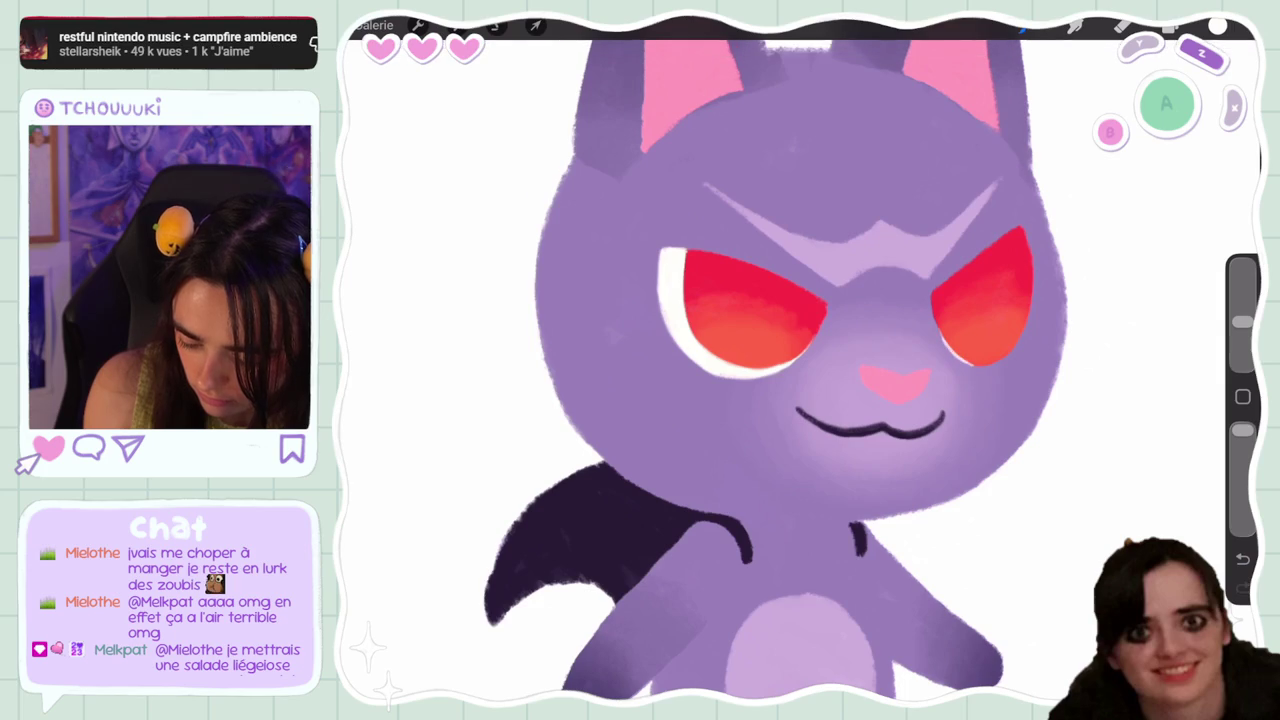
key("ctrl+z")
key("ctrl+shift+z")
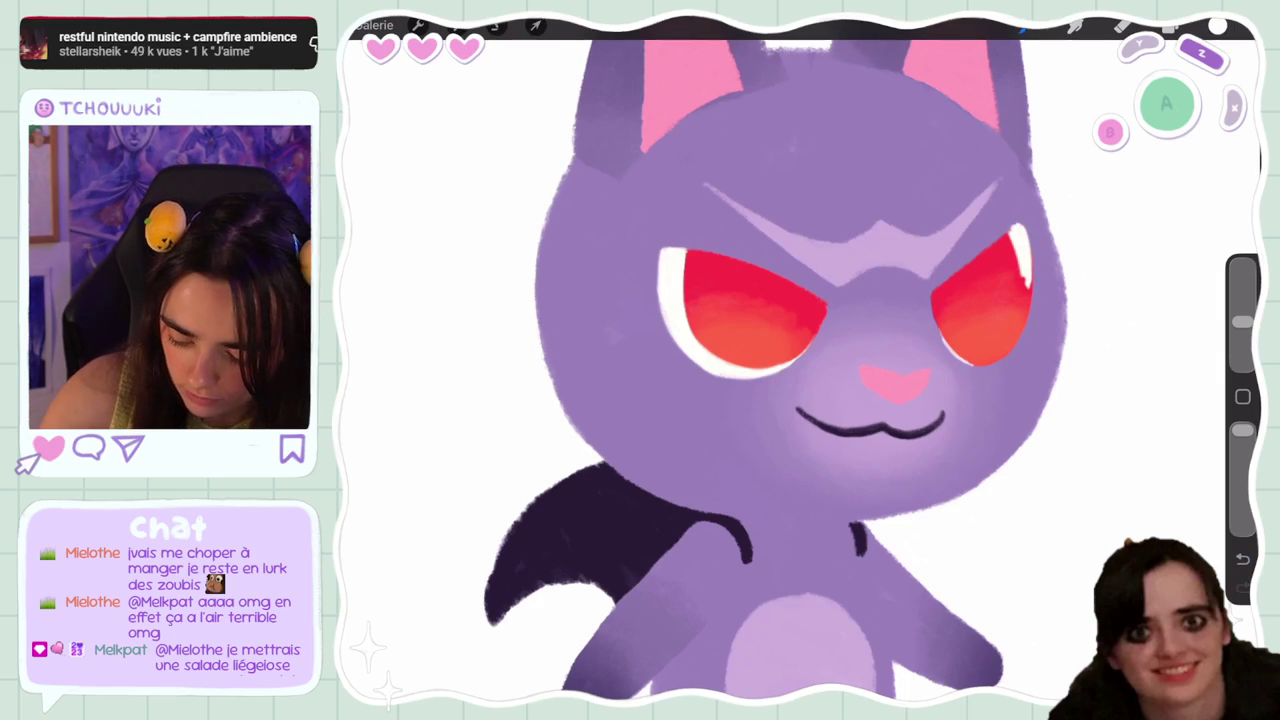
key("e")
left_click_drag(1242, 351, 1242, 321)
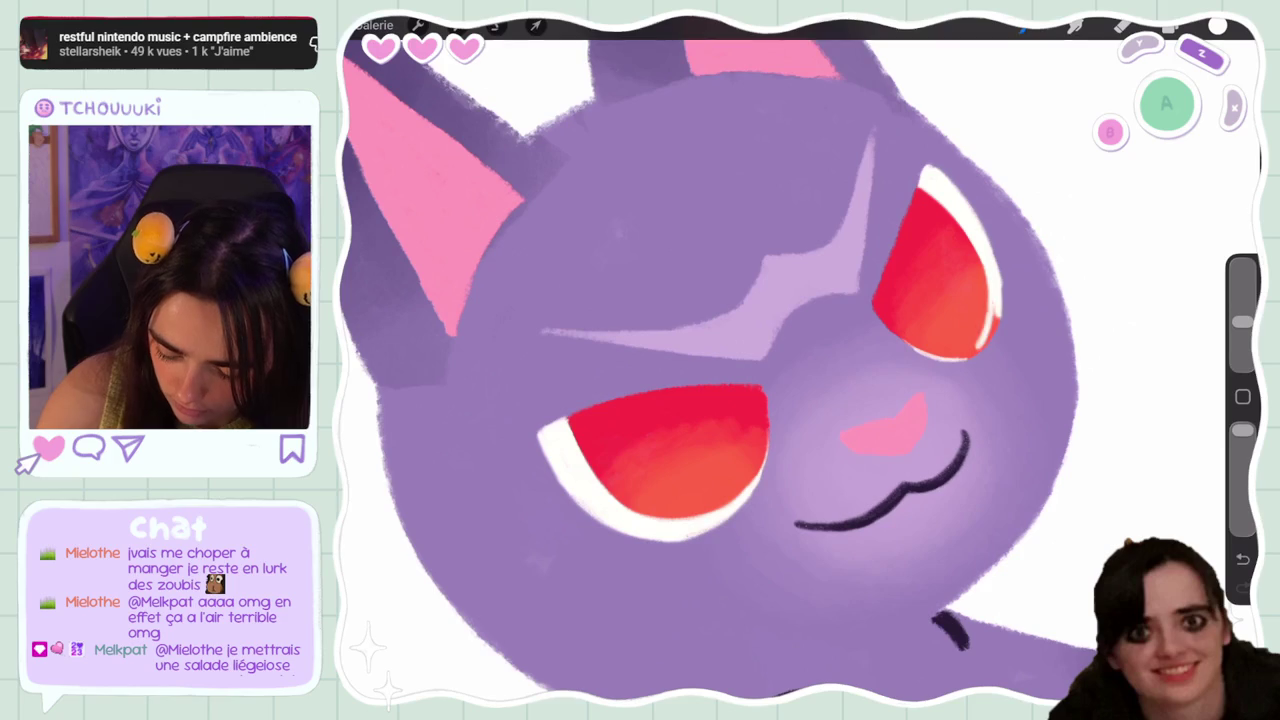
key("ctrl+z")
left_click_drag(995, 302, 974, 352)
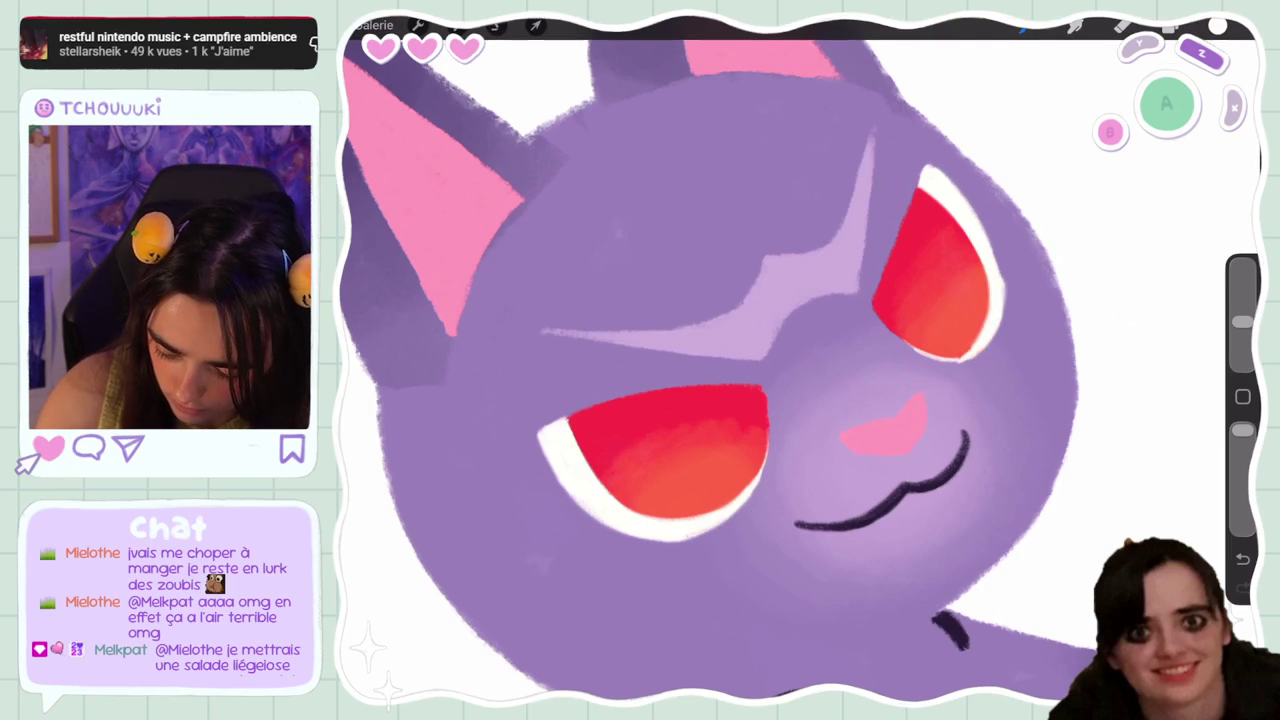
scroll(745, 360, "up", 3)
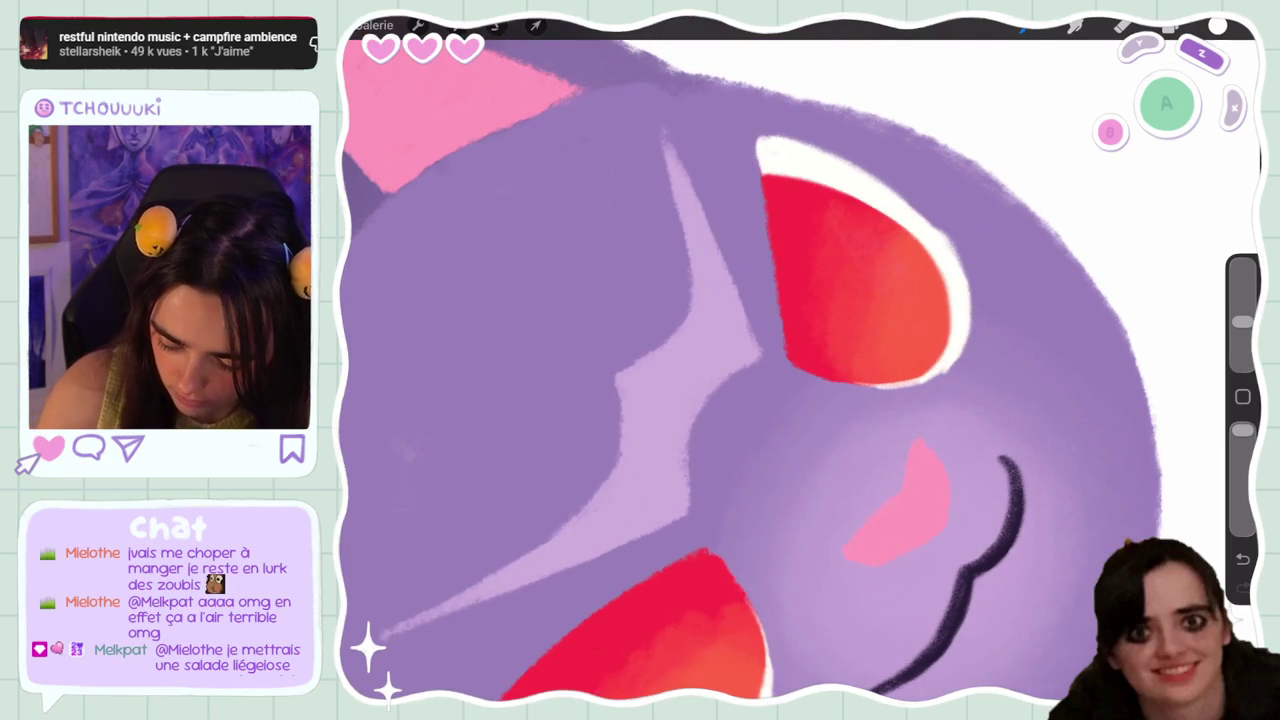
key("e")
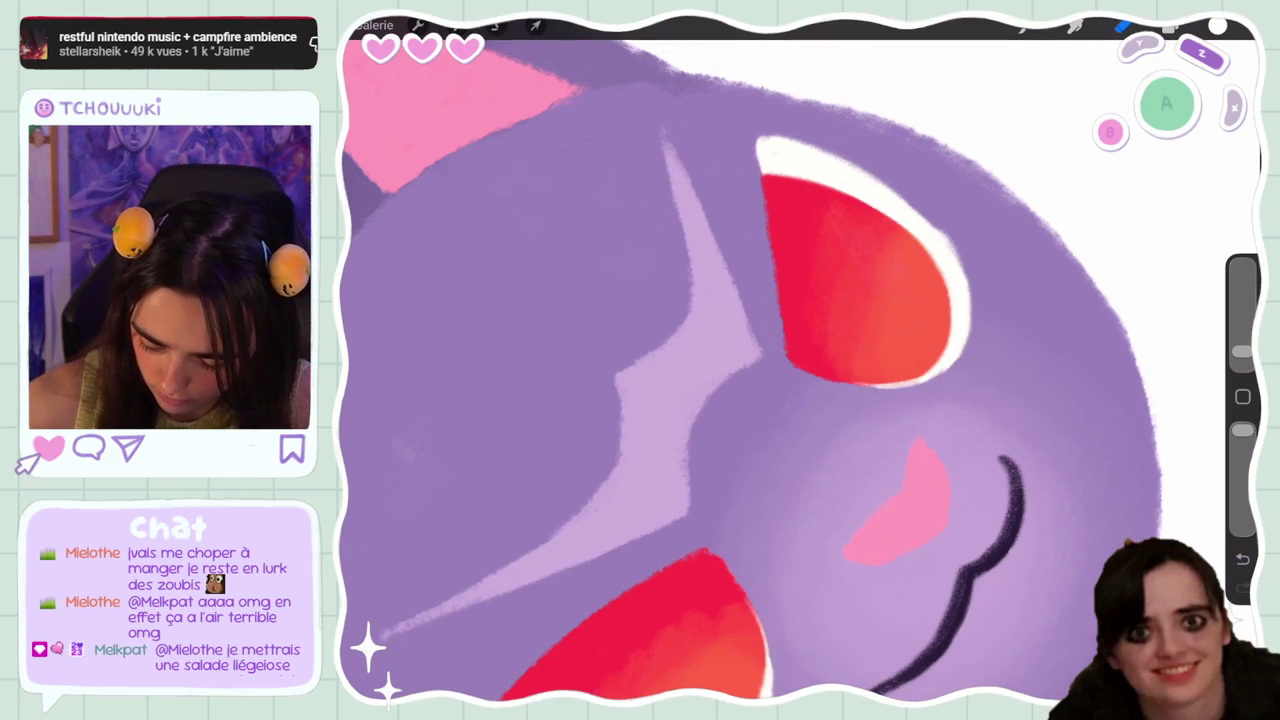
scroll(750, 370, "down", 5)
scroll(640, 350, "up", 5)
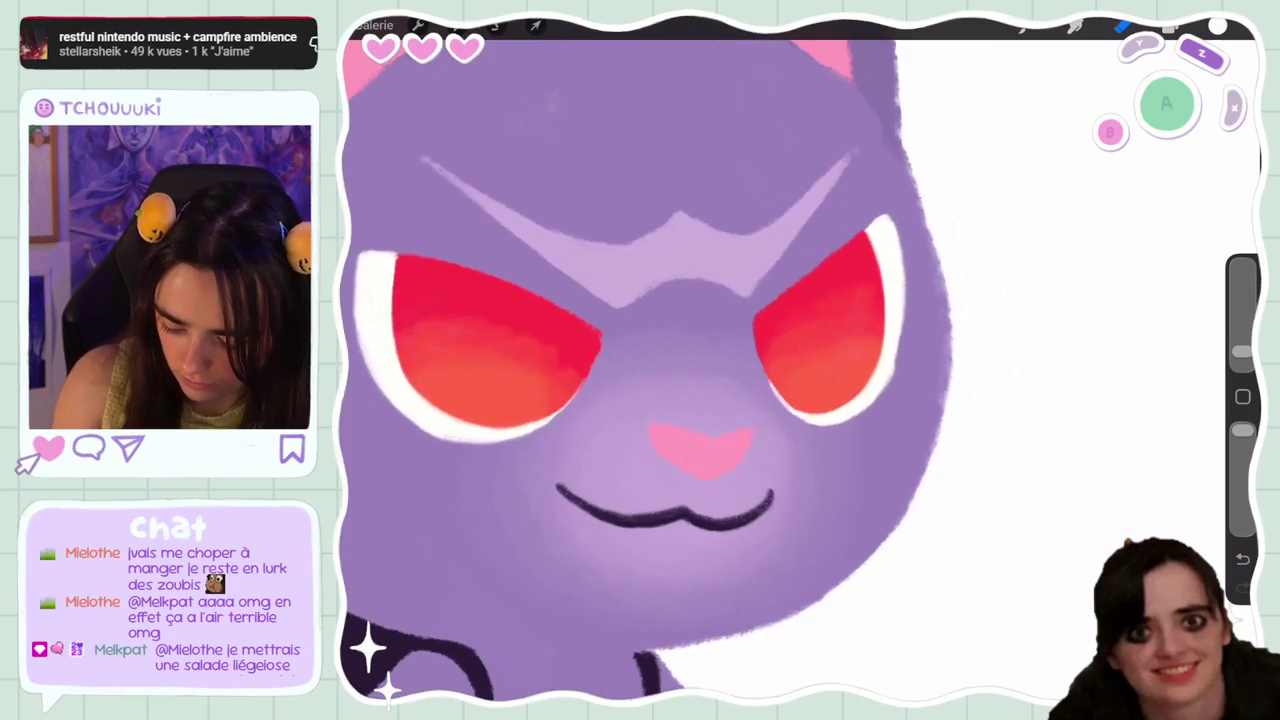
left_click_drag(1242, 352, 1242, 321)
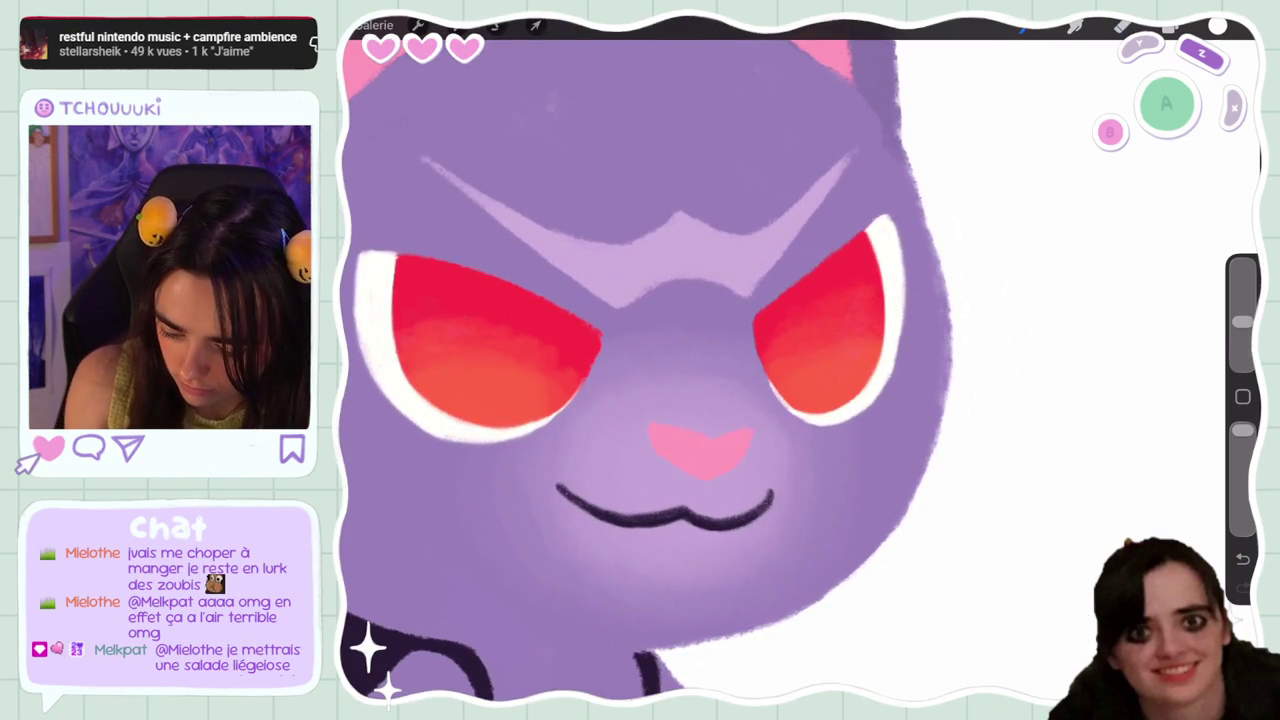
Undo a small stray stroke near the eye and return to a smaller brush
scroll(800, 360, "down", 5)
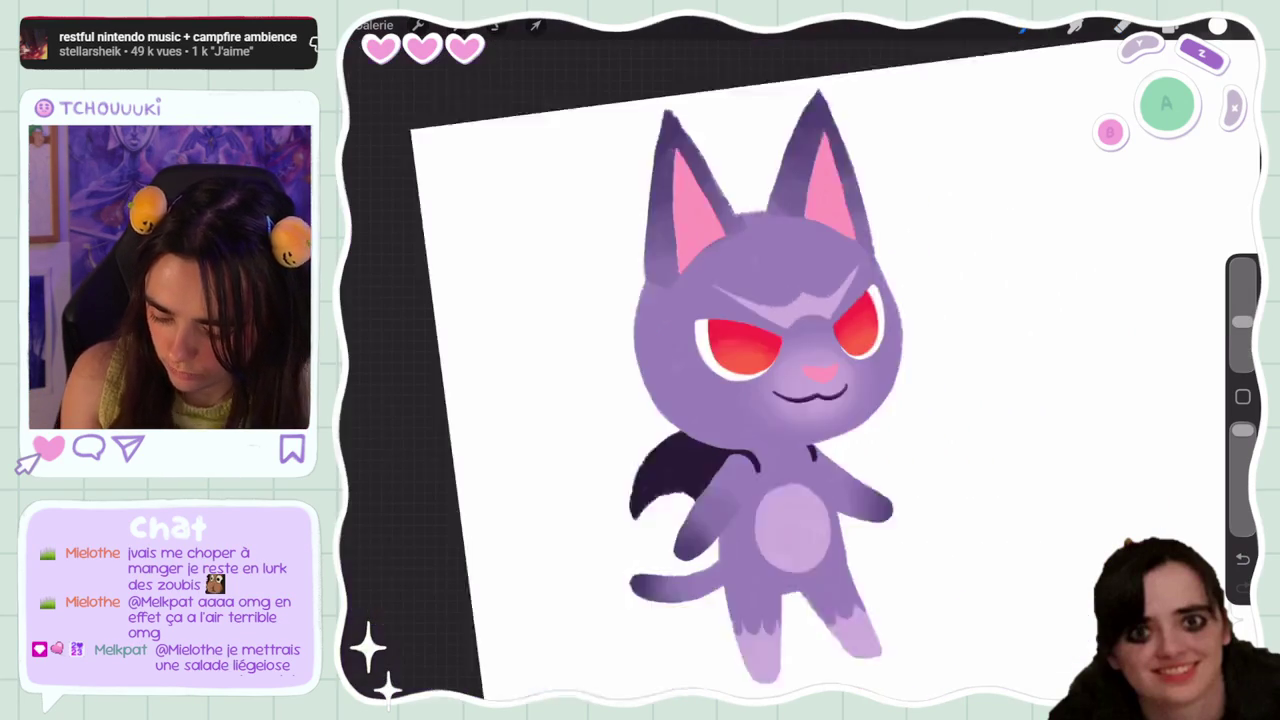
scroll(800, 360, "up", 5)
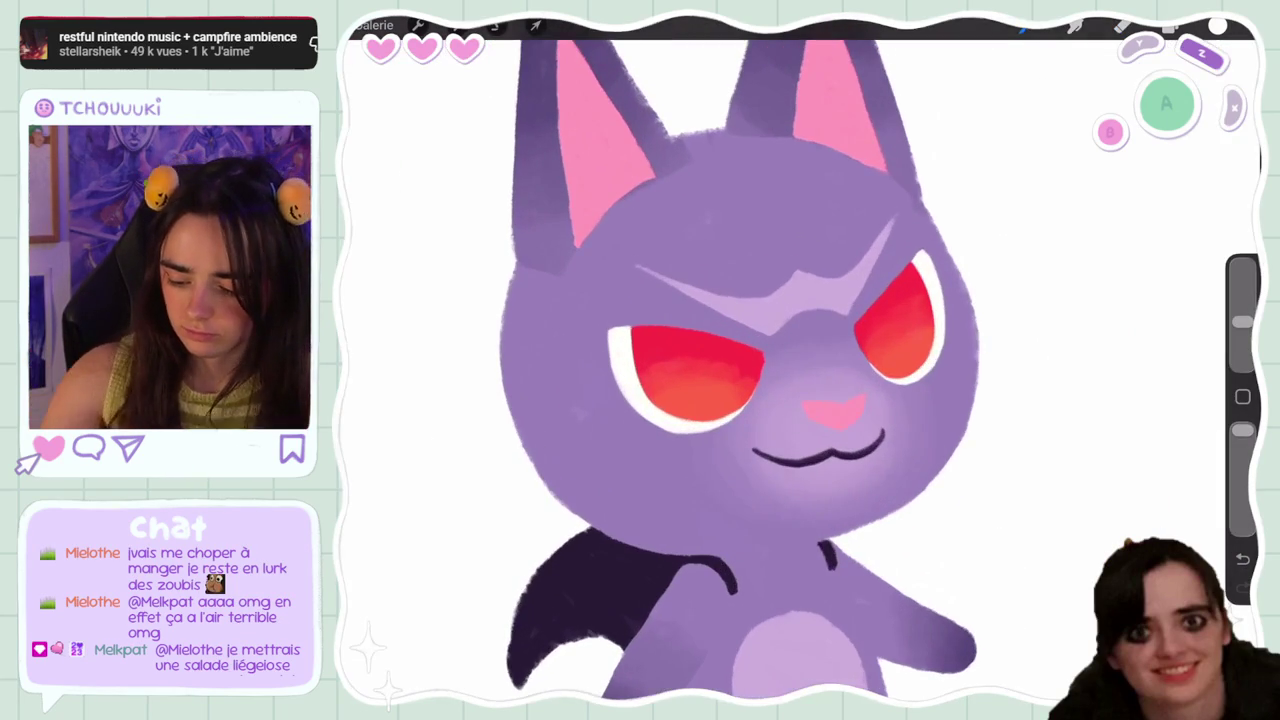
key("ctrl+z")
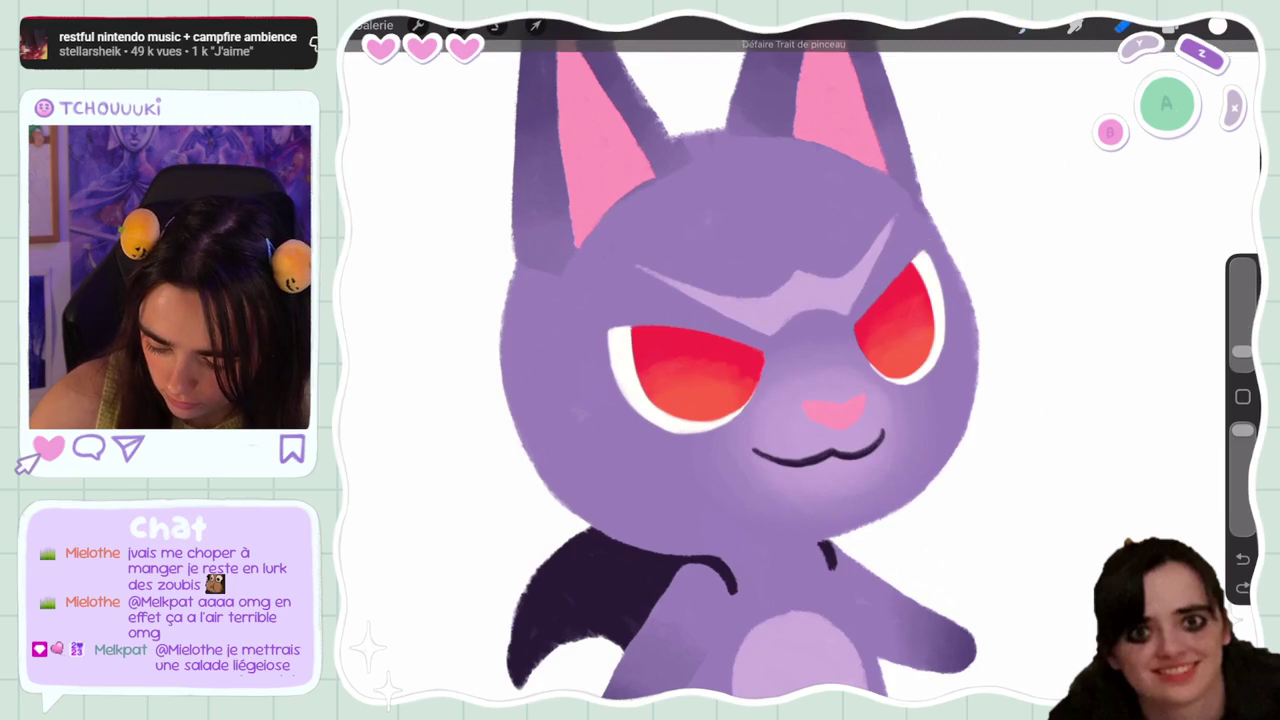
scroll(670, 360, "up", 5)
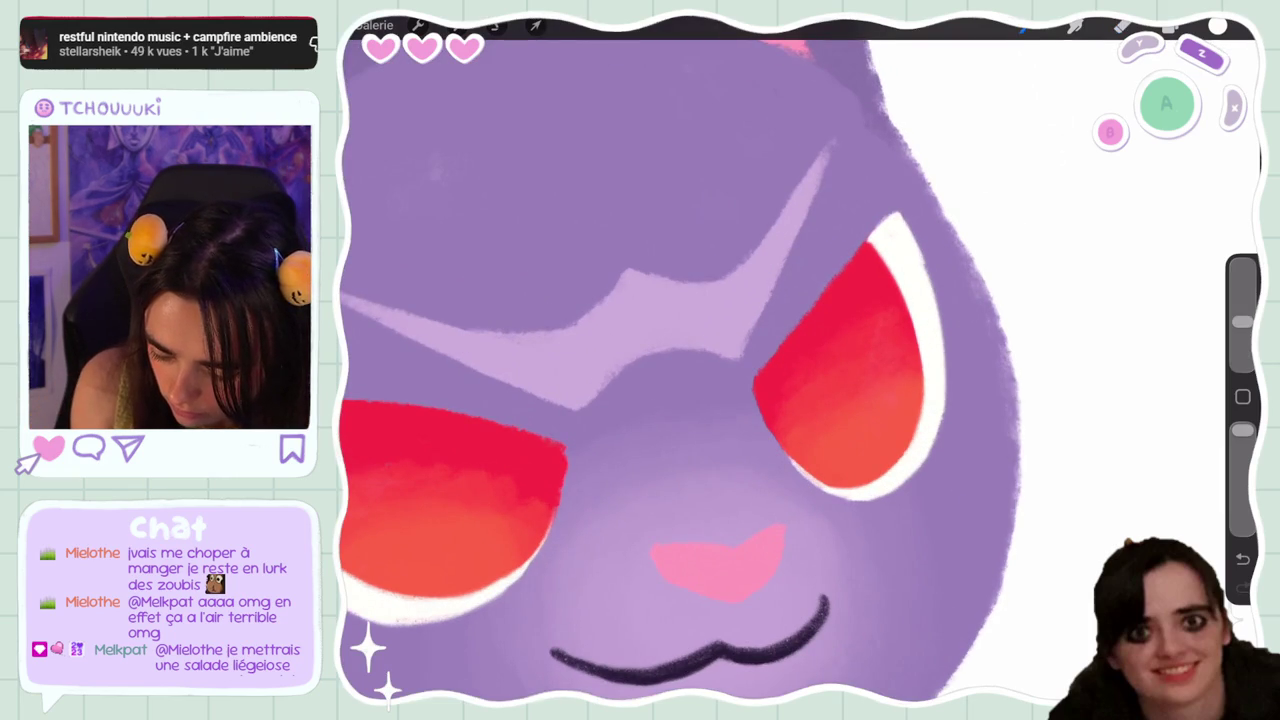
left_click_drag(1242, 321, 1242, 351)
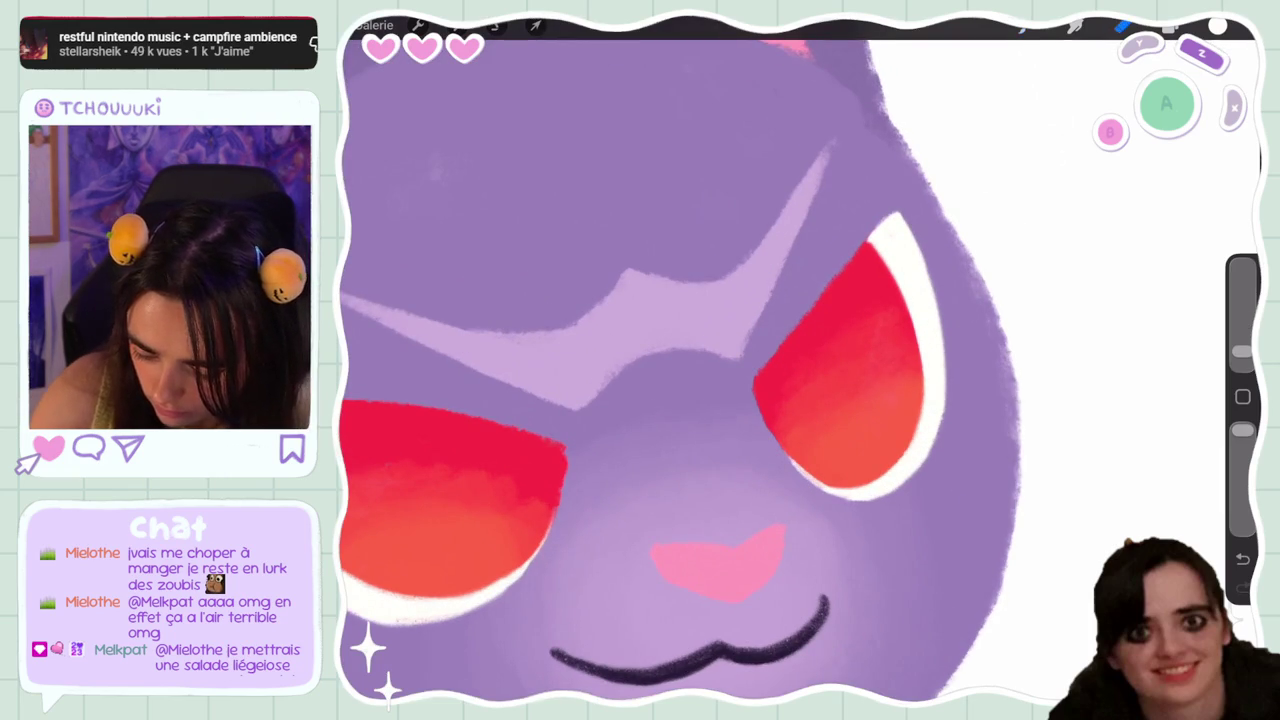
scroll(670, 360, "down", 5)
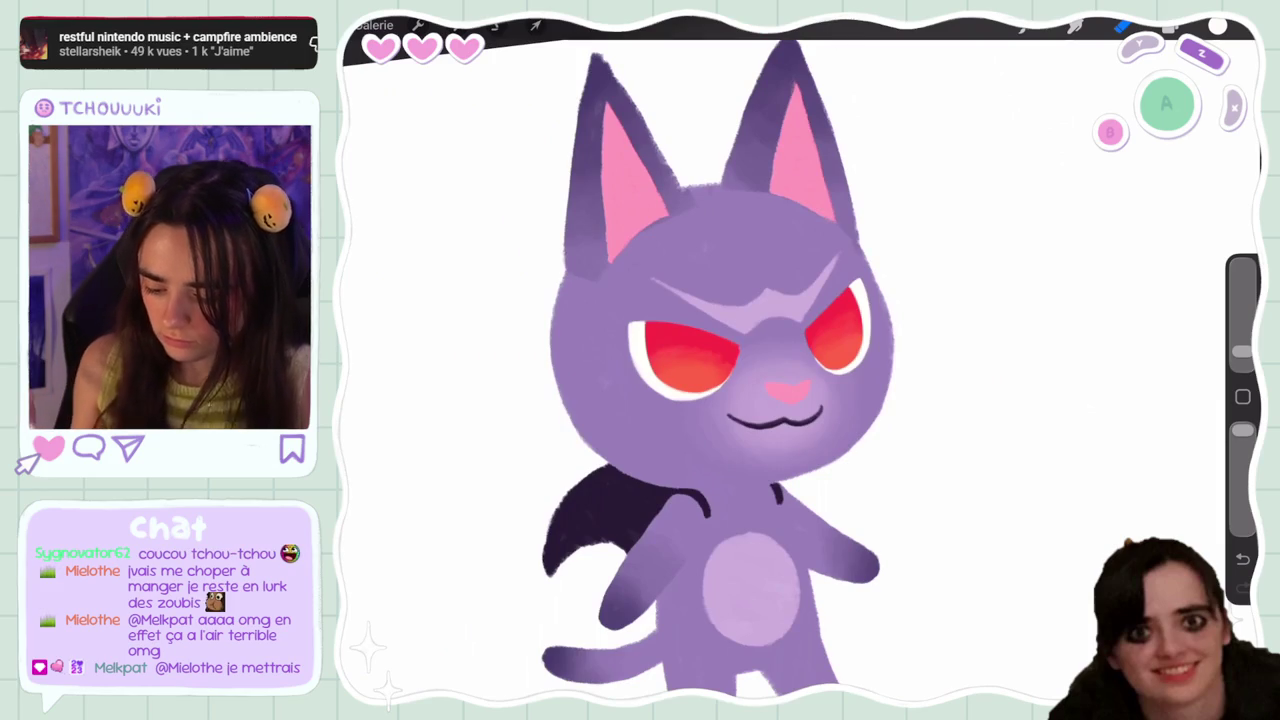
scroll(670, 360, "up", 3)
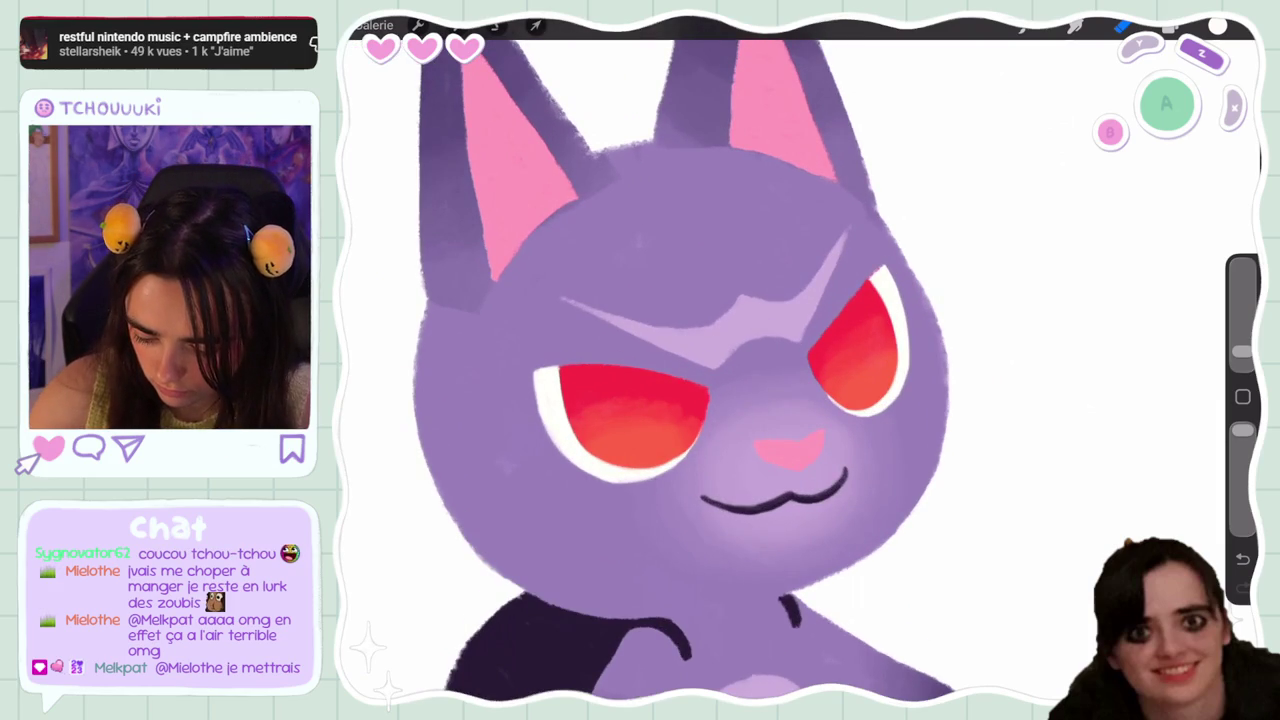
Hide the orange eye-gradient layer and sample the flat red eye colour
left_click(1170, 27)
left_click(1050, 400)
left_click(1122, 27)
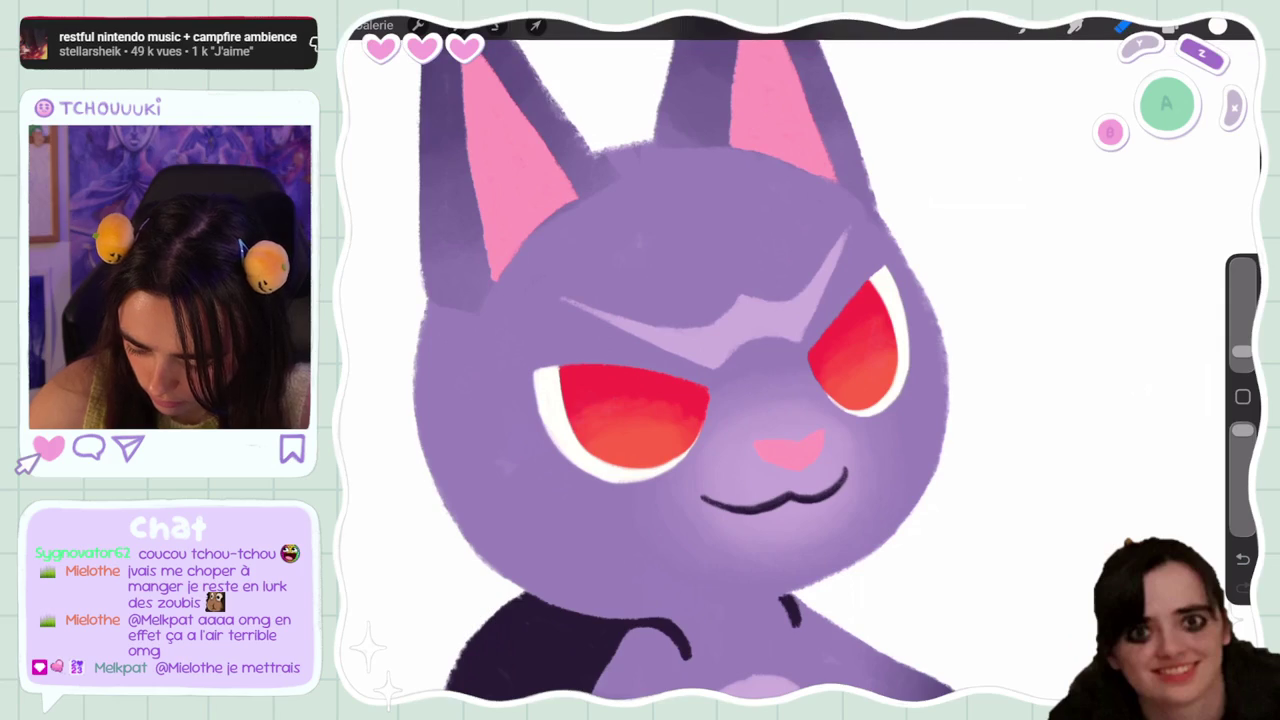
left_click(1170, 27)
left_click(1186, 340)
left_click(1170, 27)
left_click(817, 333)
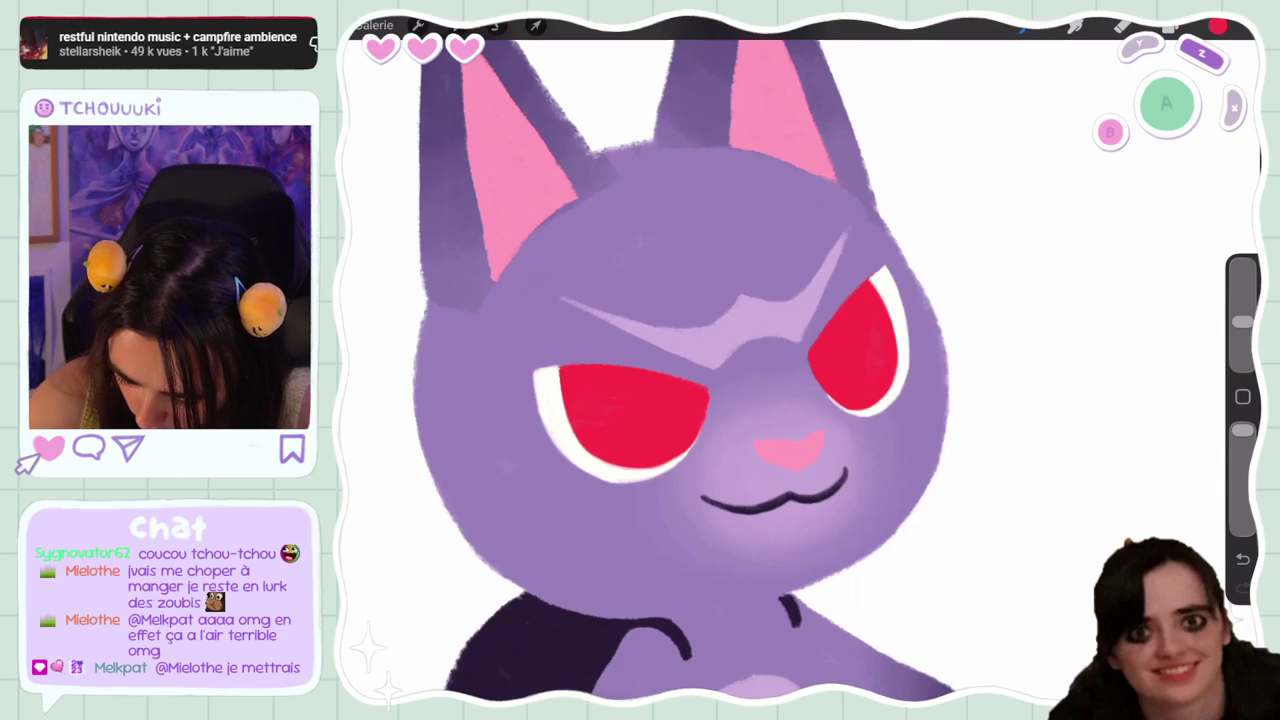
scroll(780, 420, "up", 5)
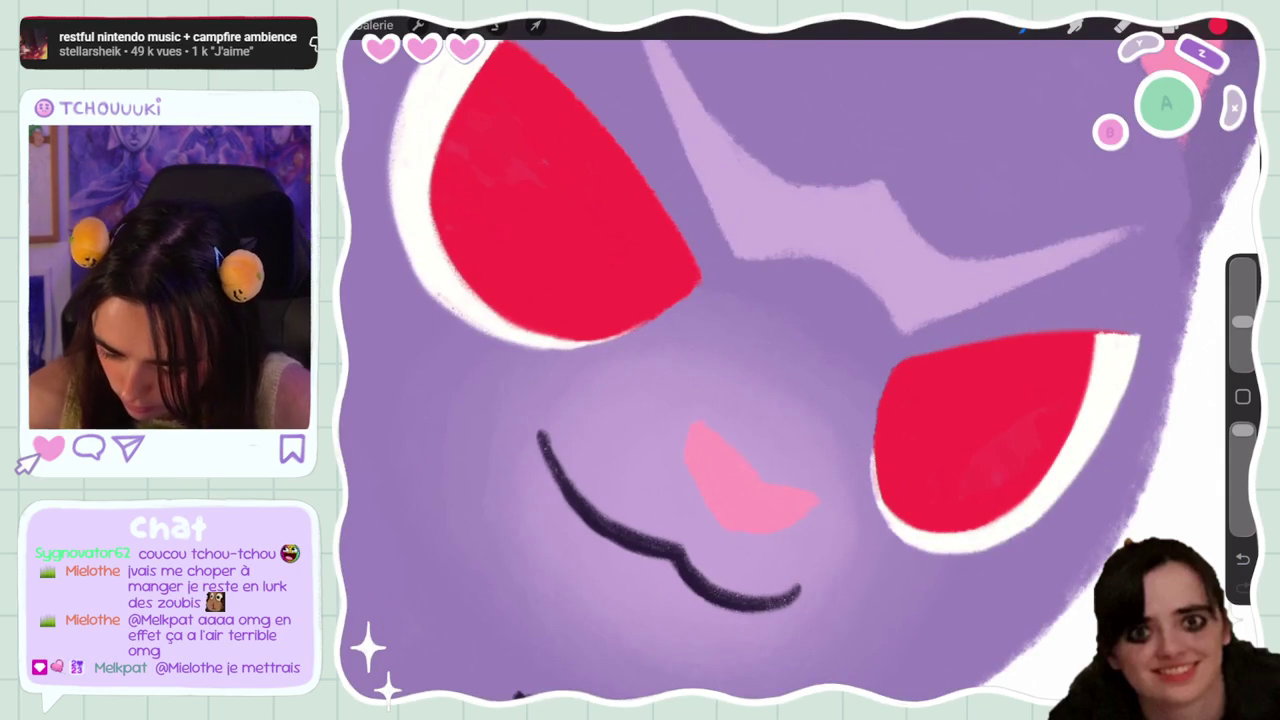
Undo a dark stroke at the right eye, shrinking and then enlarging the brush
scroll(800, 360, "down", 3)
left_click_drag(1242, 321, 1242, 351)
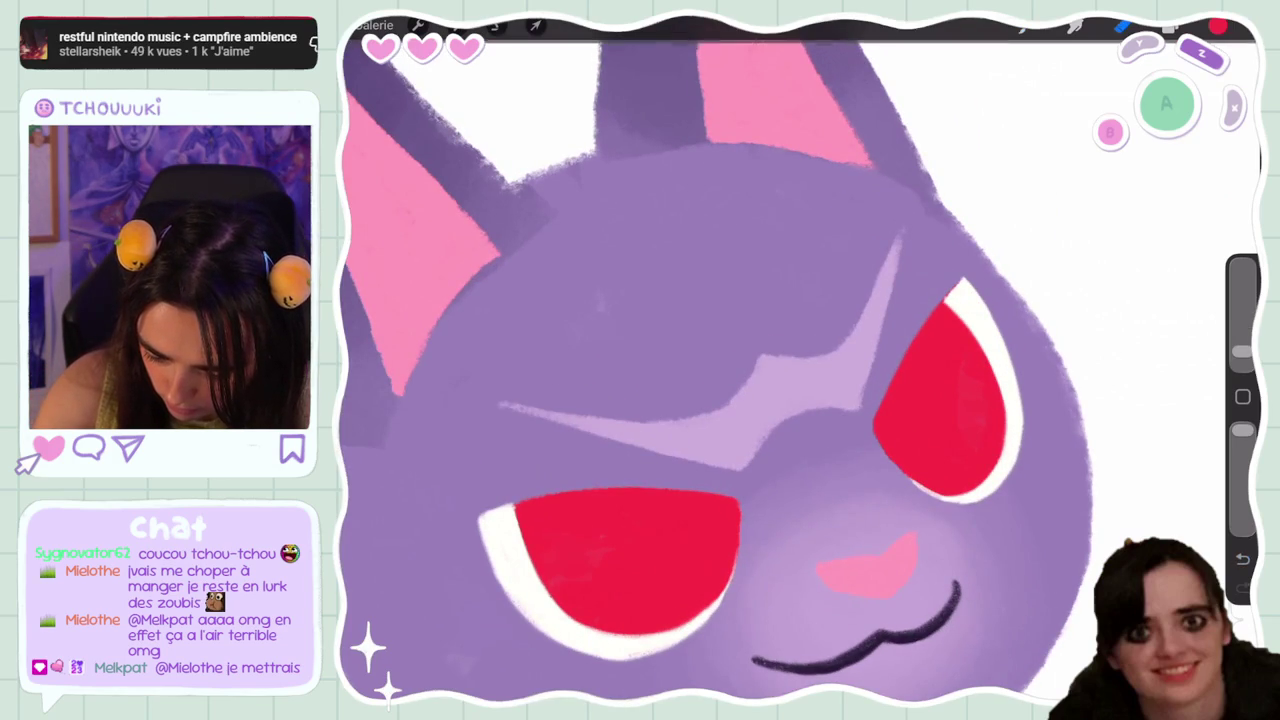
scroll(710, 360, "down", 3)
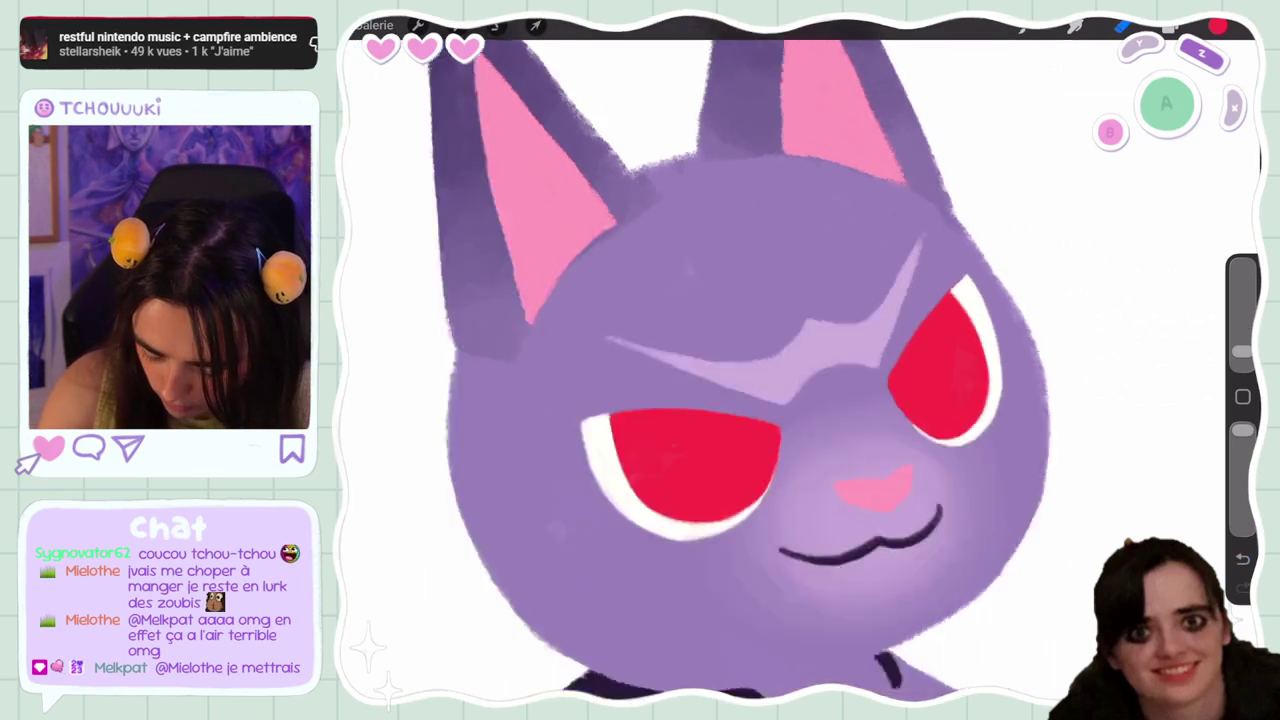
key("ctrl+z")
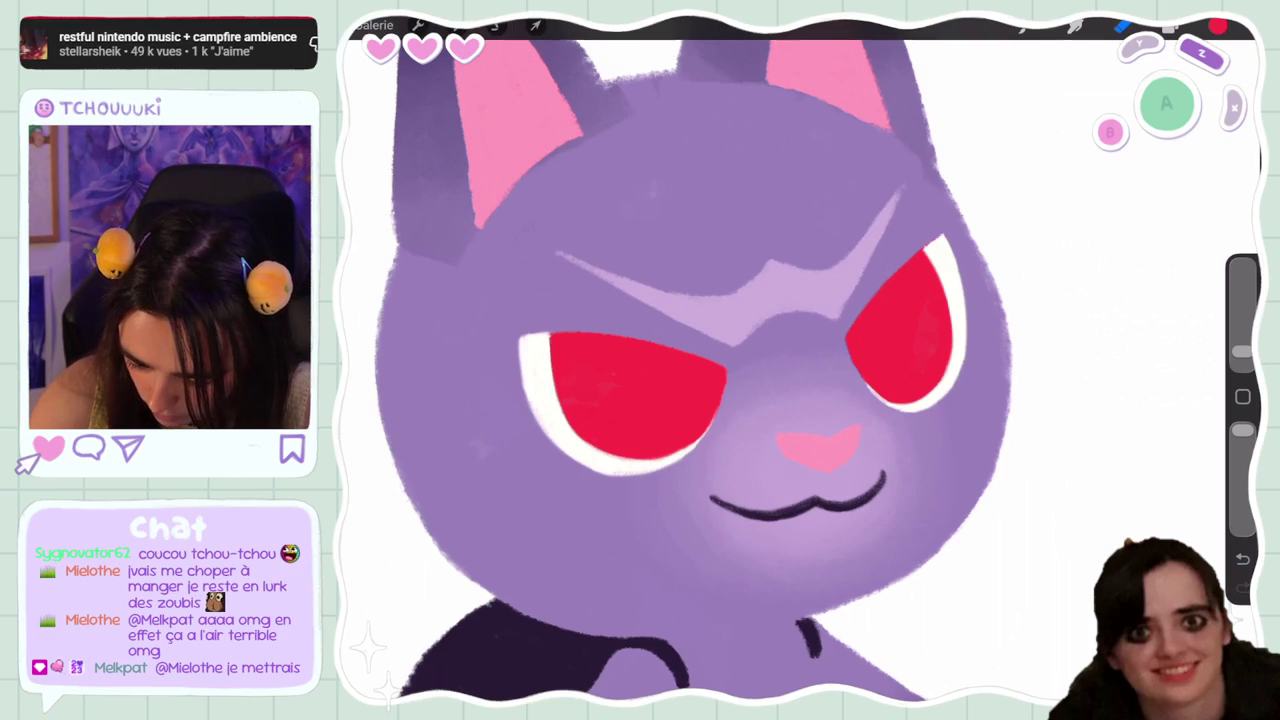
scroll(710, 360, "up", 3)
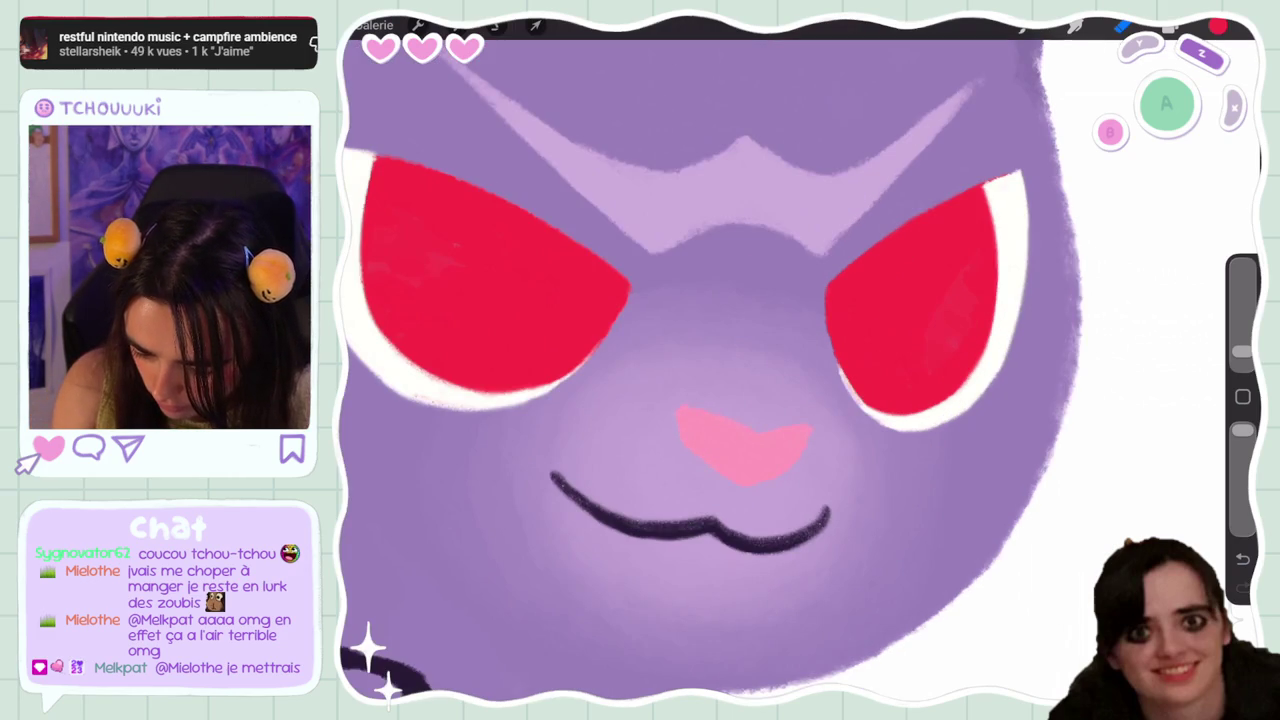
left_click_drag(1242, 351, 1242, 321)
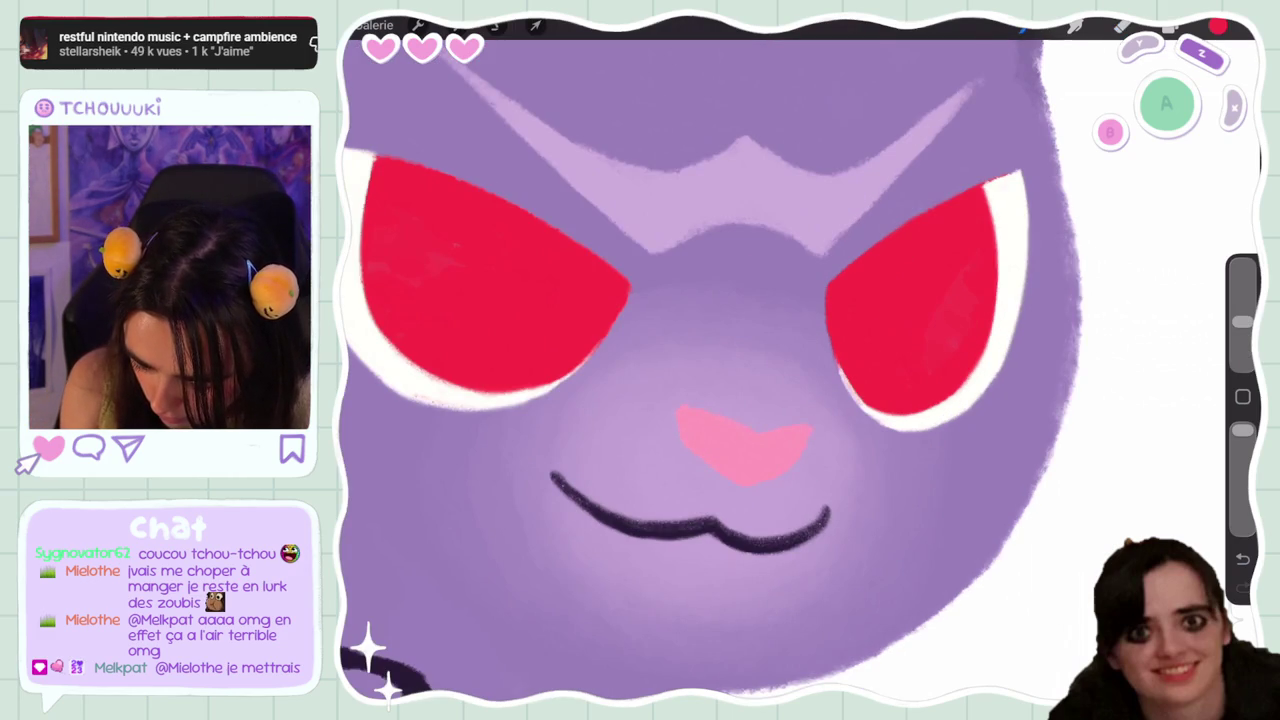
Show the orange eye-gradient layer Calque 9 again and make Calque 12 active
left_click(1170, 27)
left_click(1188, 340)
left_click(1068, 197)
left_click(1170, 27)
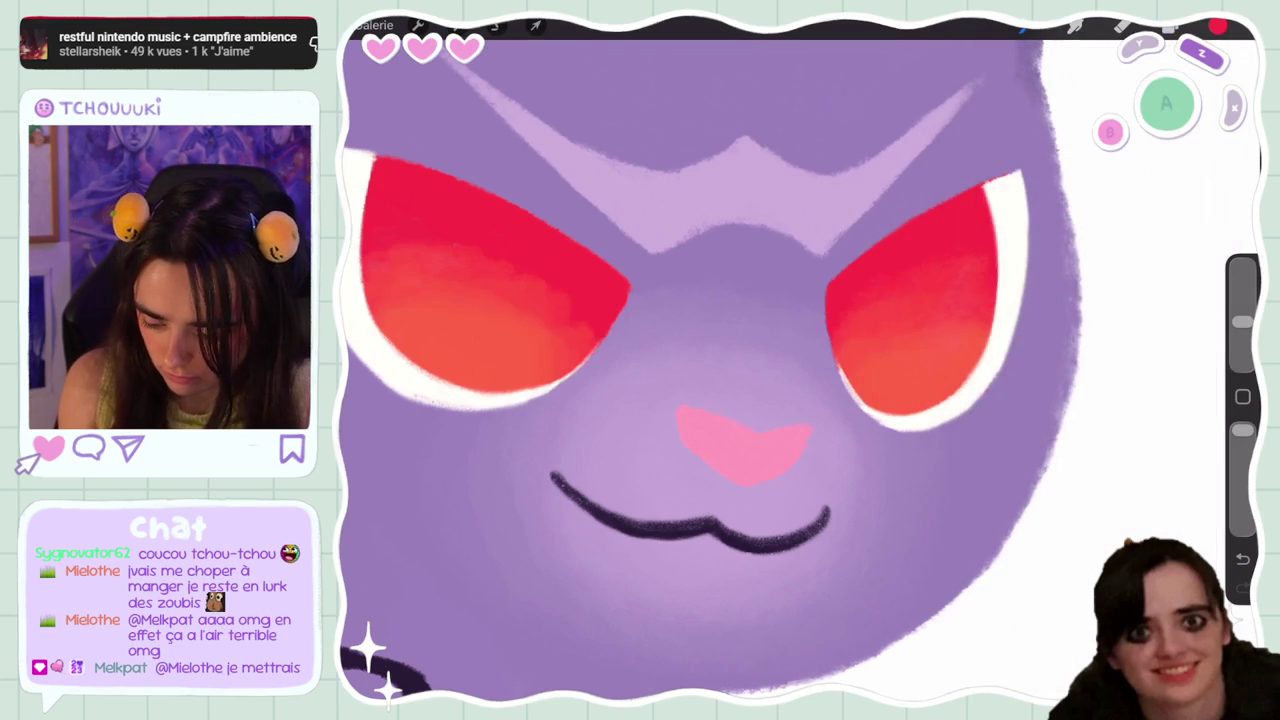
Draw a freehand selection around the cat's left ear and run a transform on it
scroll(710, 360, "down", 3)
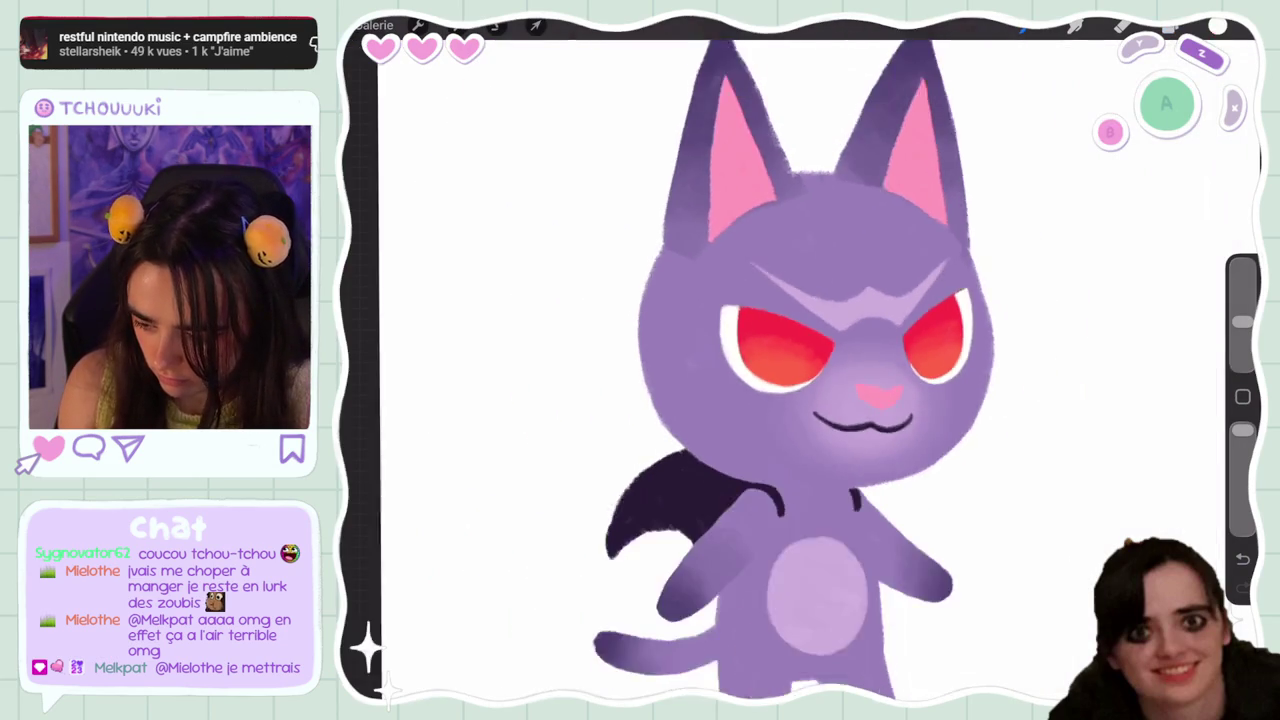
scroll(760, 360, "down", 3)
key("s")
left_click_drag(571, 229, 700, 95)
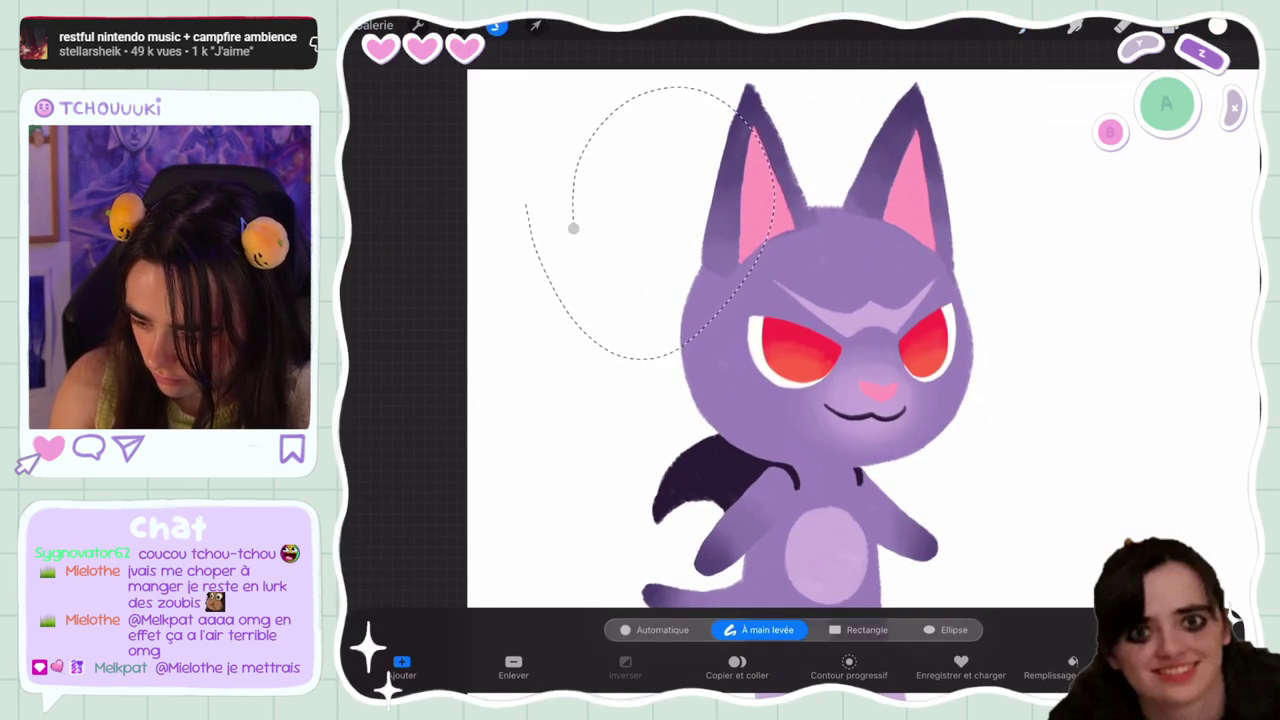
left_click(536, 25)
left_click(536, 25)
scroll(700, 360, "up", 5)
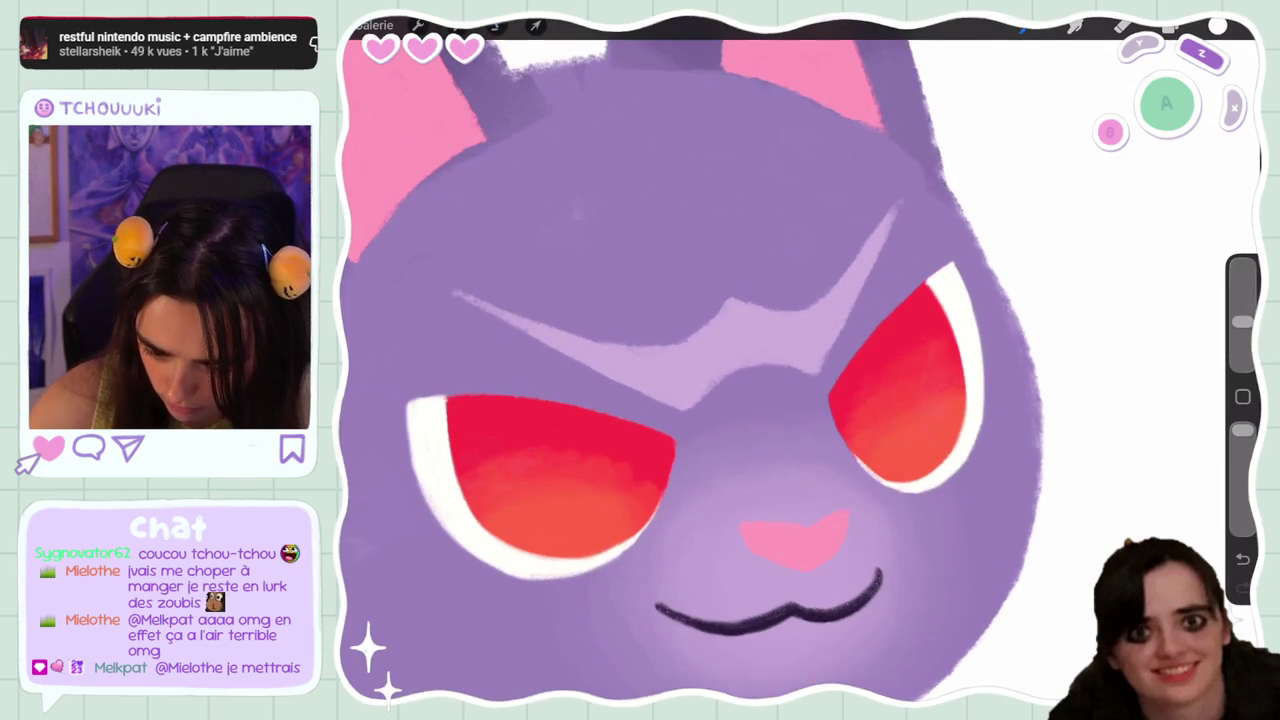
scroll(662, 360, "up", 3)
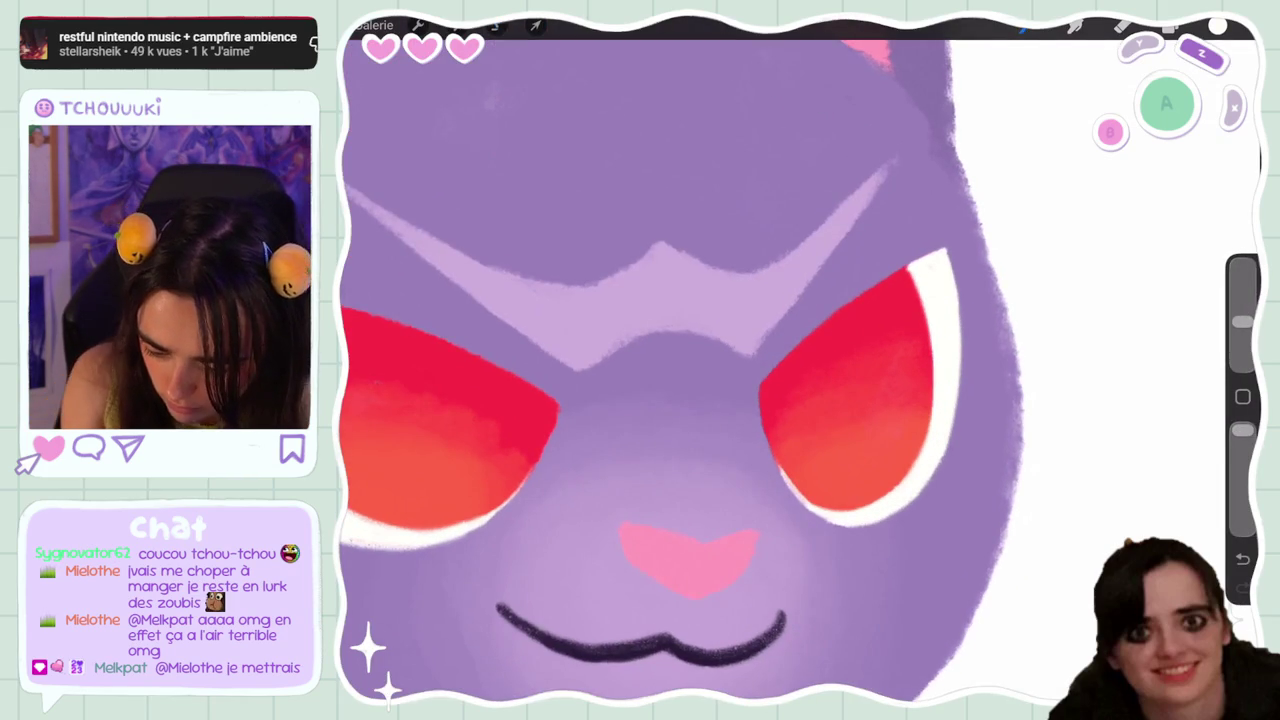
Touch up the eyes with another tool using undo and redo, then switch to the eraser and pan left
left_click(1122, 27)
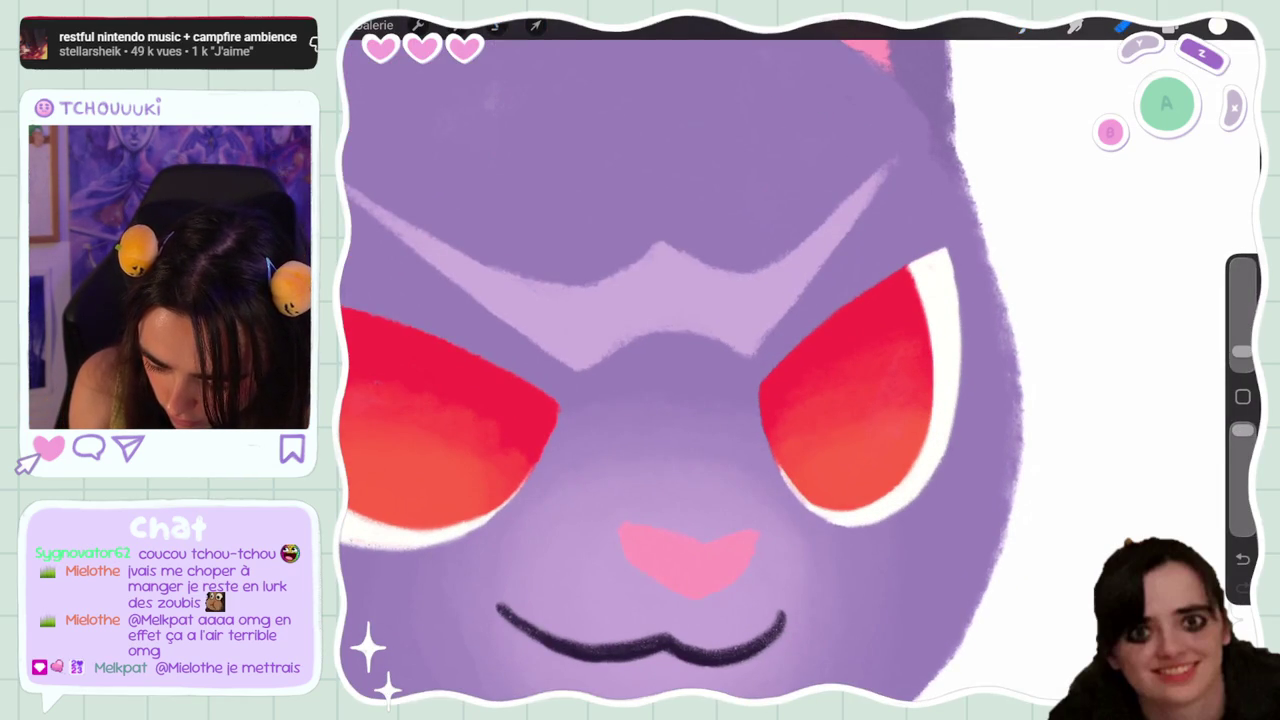
scroll(680, 360, "down", 3)
scroll(680, 360, "down", 3)
scroll(680, 360, "up", 5)
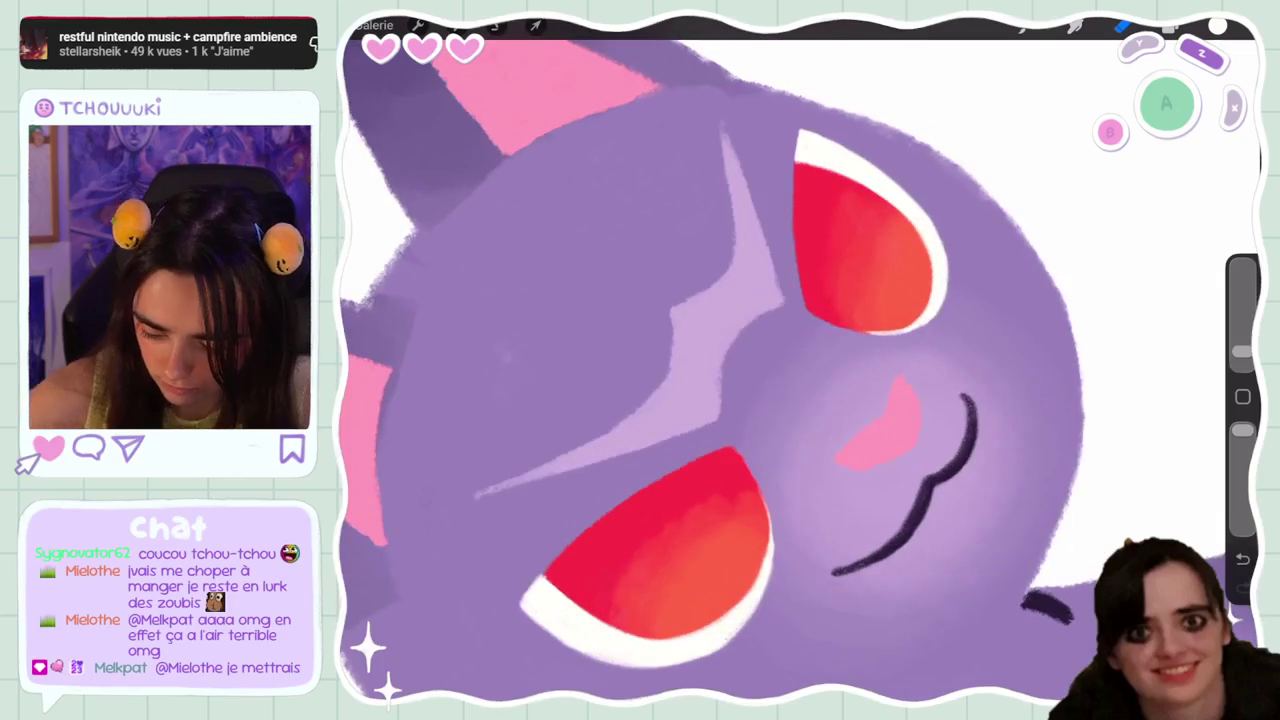
key("ctrl+z")
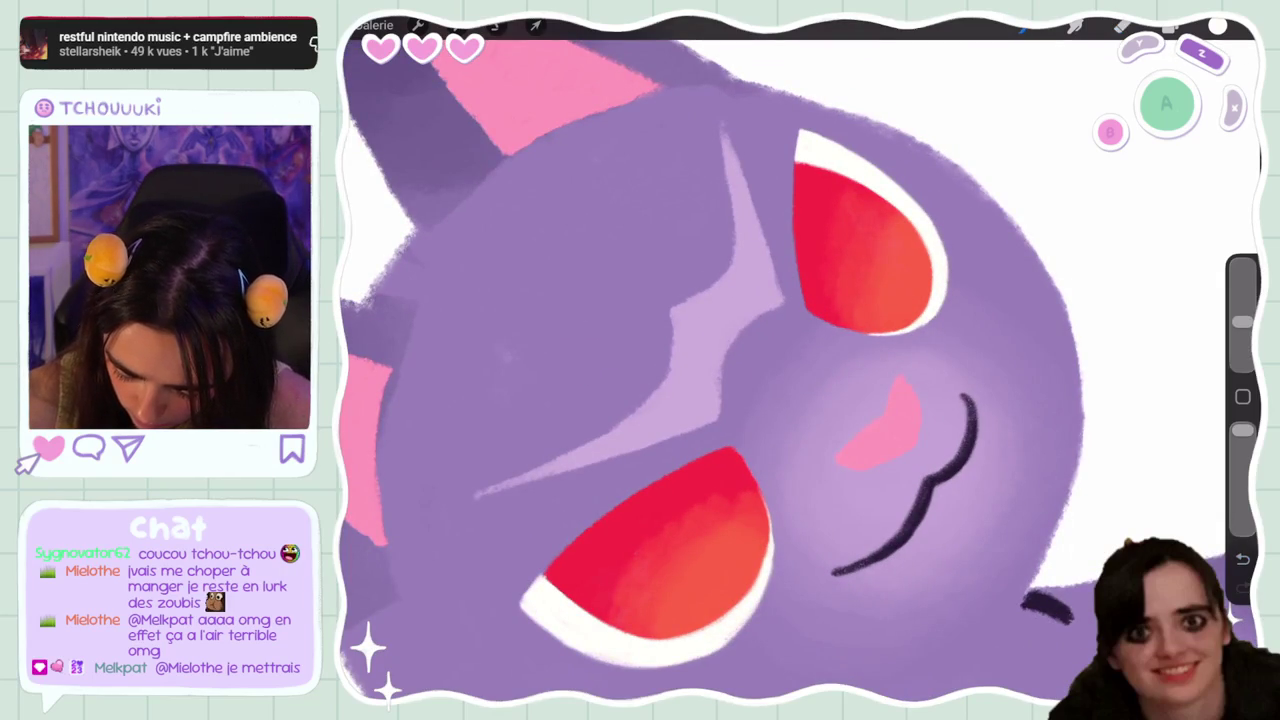
scroll(700, 360, "up", 3)
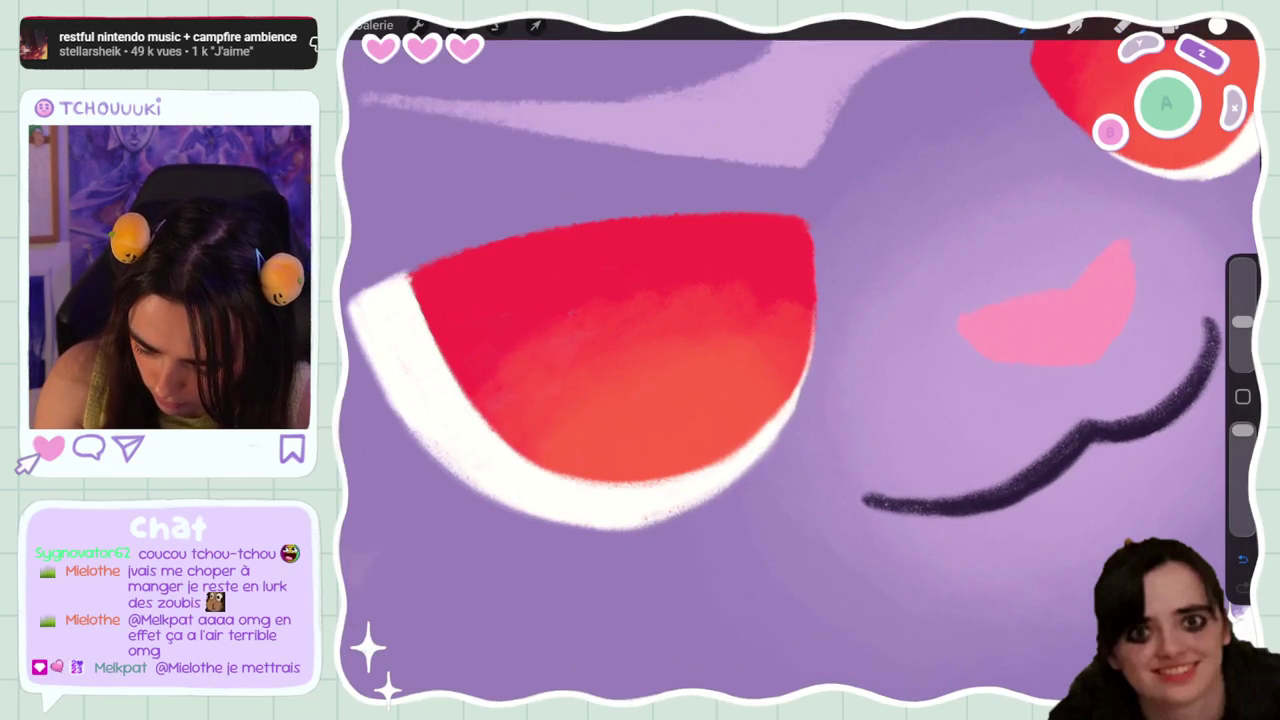
key("ctrl+z")
key("ctrl+shift+z")
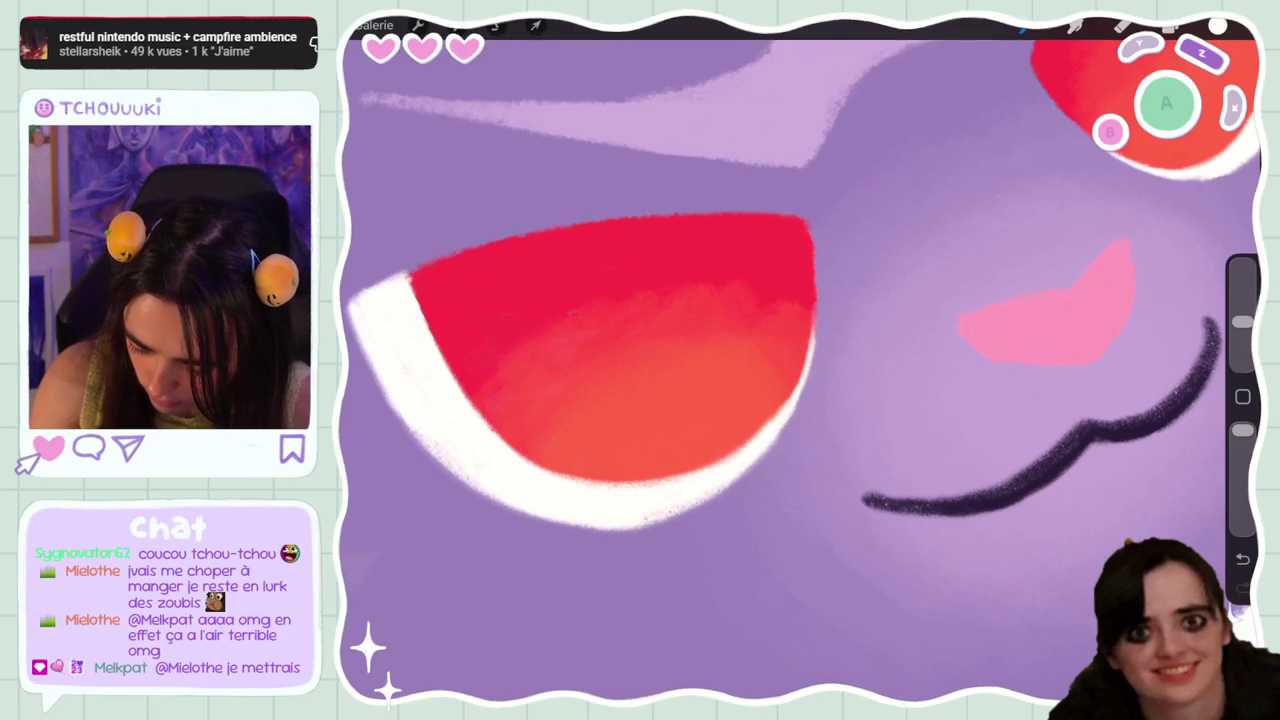
key("e")
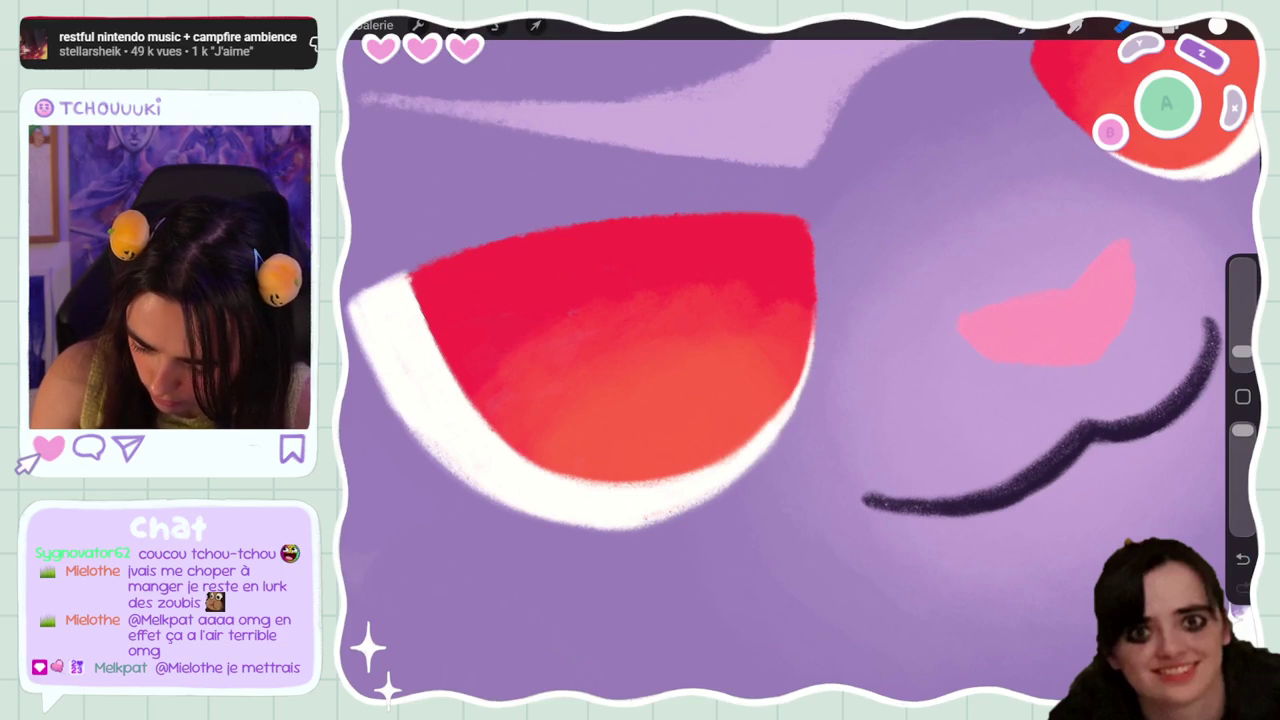
scroll(800, 360, "down", 3)
scroll(800, 360, "down", 2)
scroll(800, 360, "down", 1)
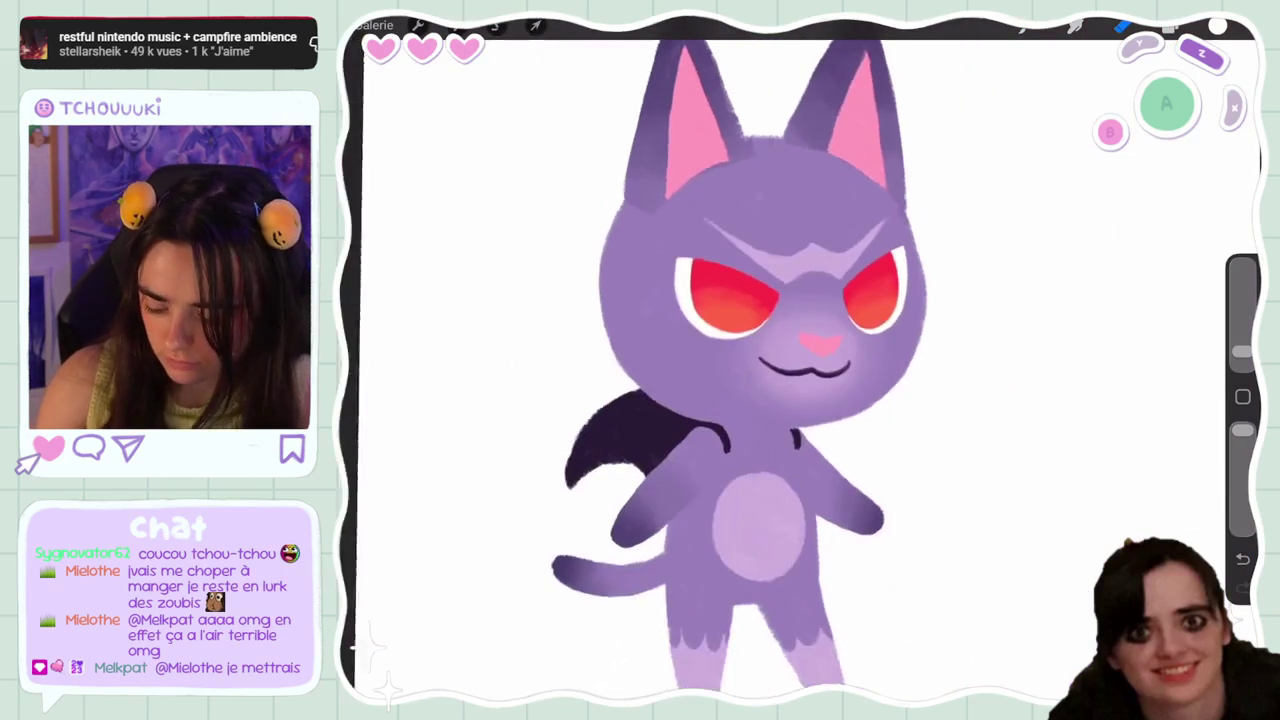
left_click_drag(760, 360, 700, 350)
left_click(1172, 25)
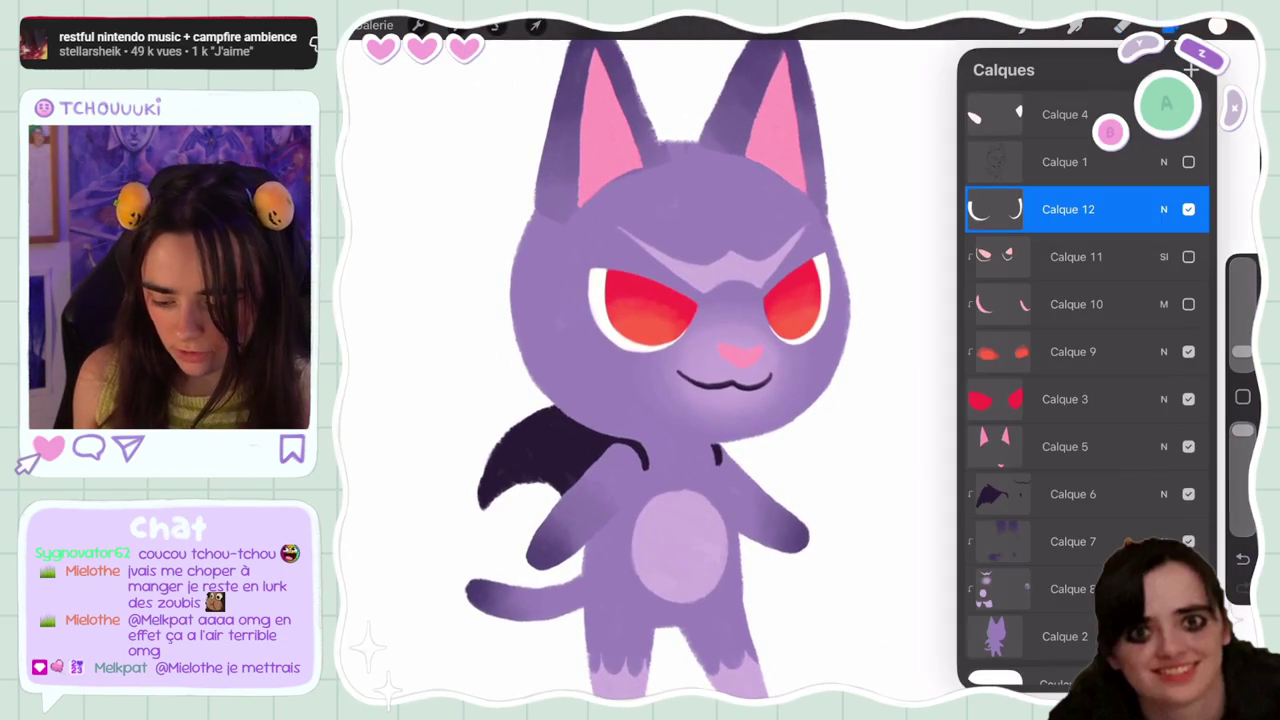
Show Calque 12, delete the old highlight layer Calque 10 and hide Calque 11
left_click(1188, 209)
left_click(1188, 304)
left_click(1188, 256)
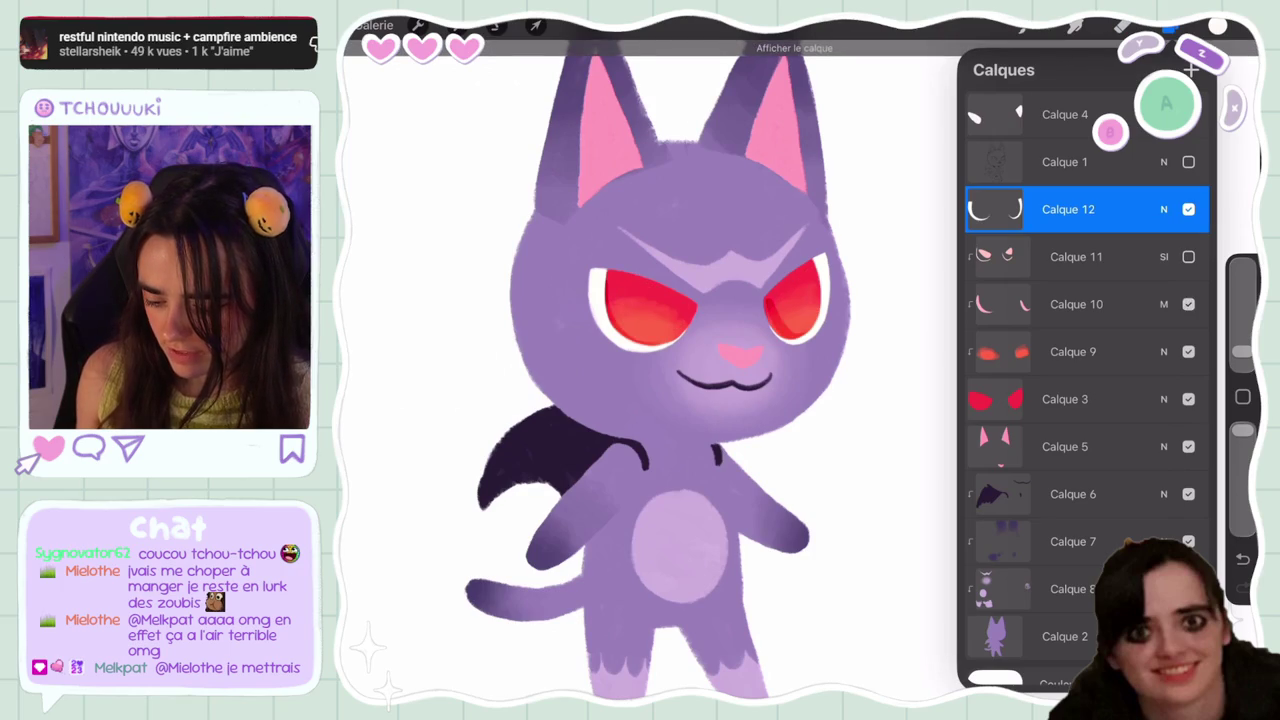
left_click_drag(1100, 304, 1010, 304)
left_click(1178, 304)
left_click(1188, 256)
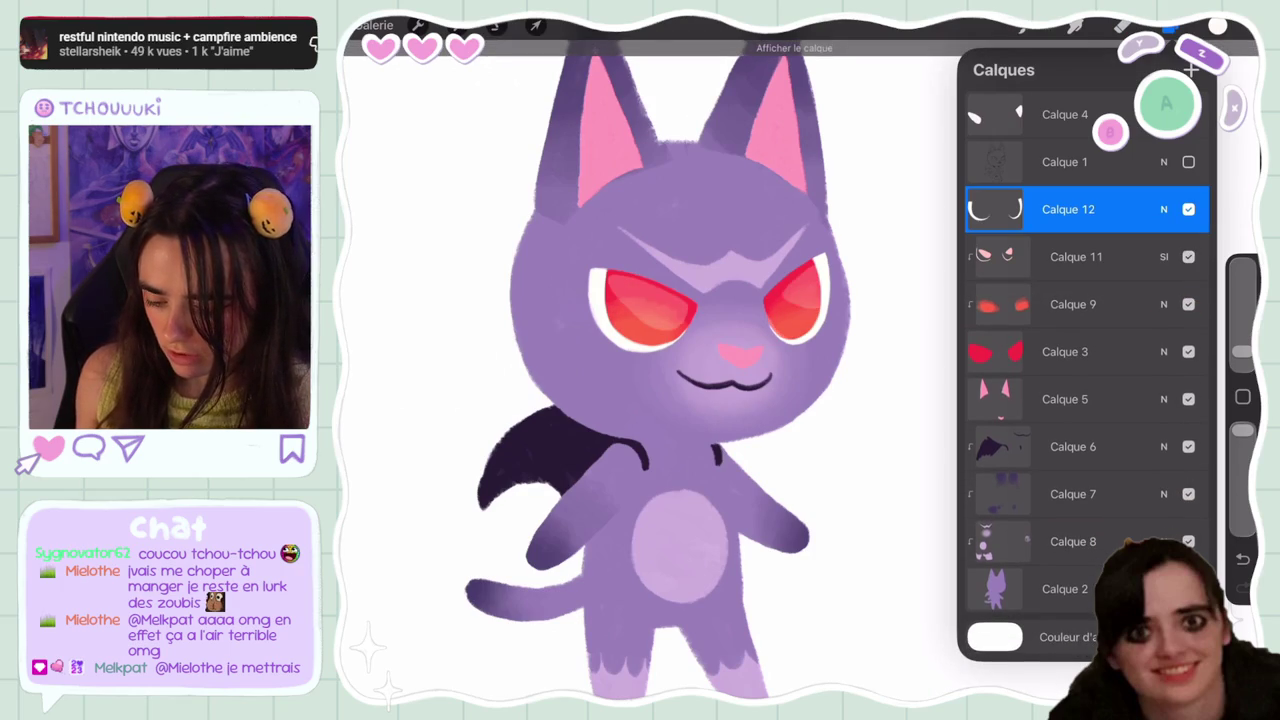
left_click_drag(1100, 256, 1010, 256)
Add a fresh empty highlight layer and undo a stray brush stroke
left_click(1190, 70)
left_click(1170, 27)
scroll(650, 370, "up", 3)
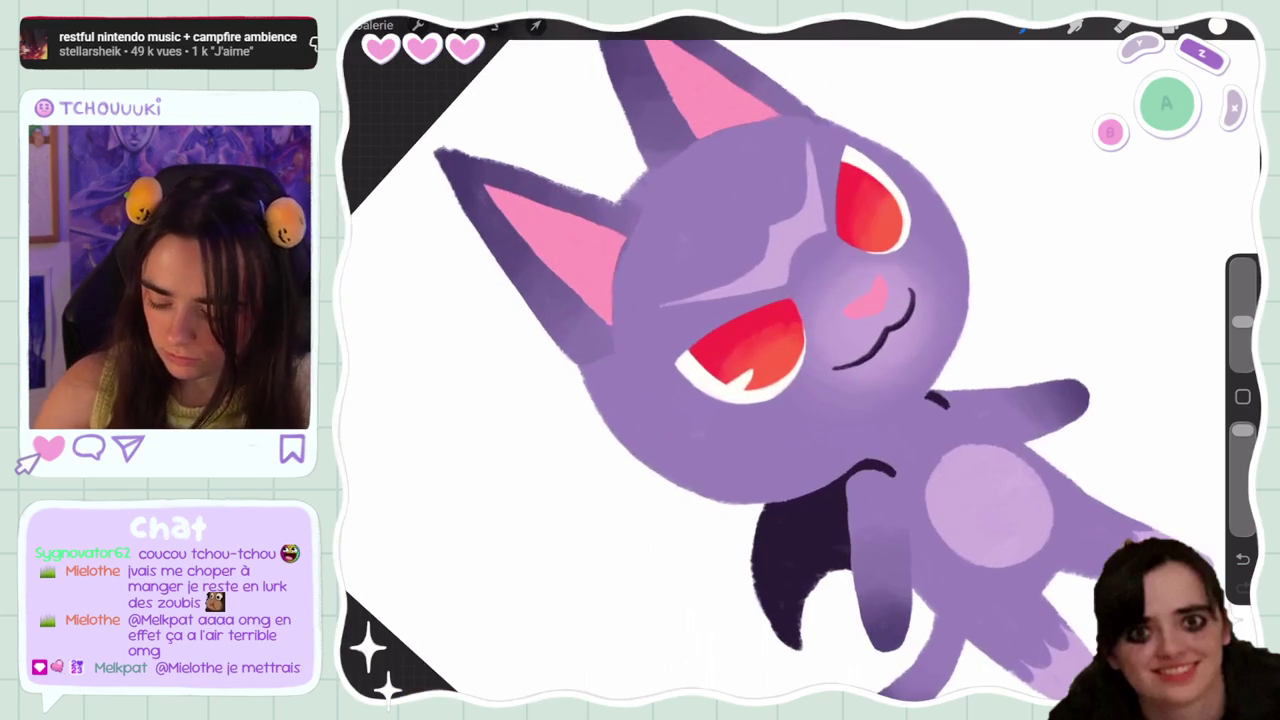
key("ctrl+z")
scroll(760, 360, "down", 2)
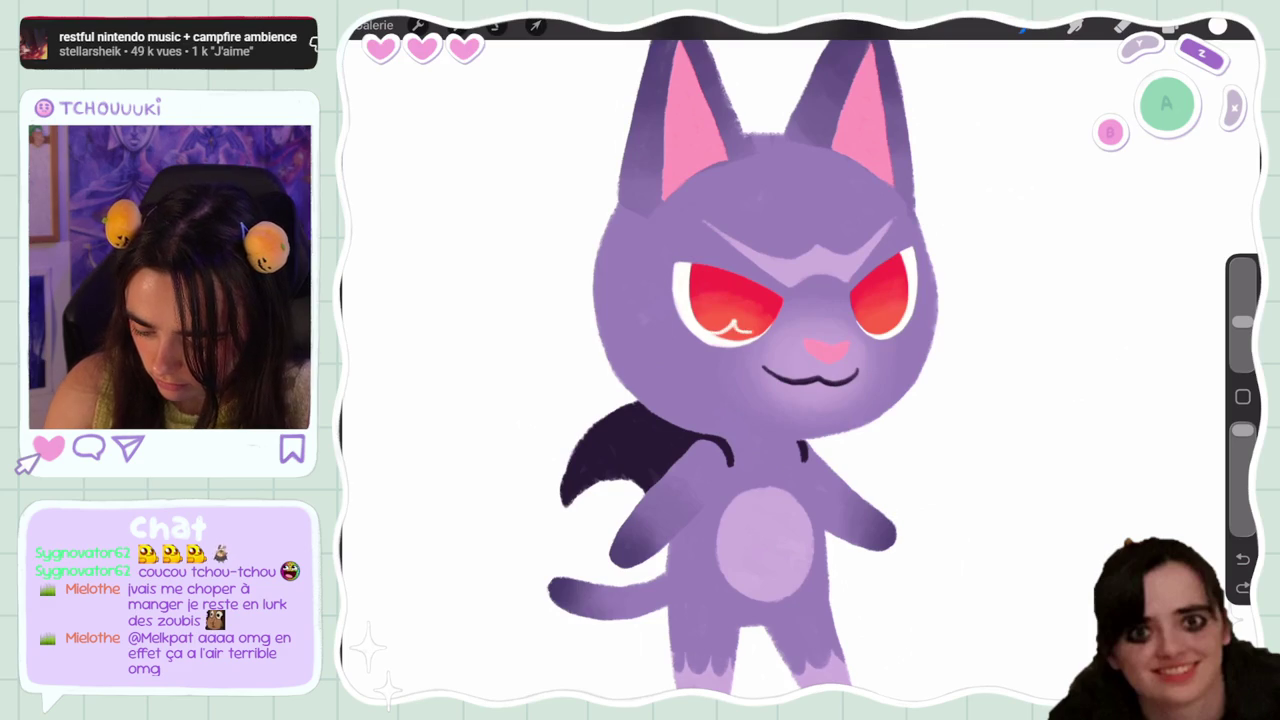
Clear the left eye and try a white heart and a small spiral, undoing both
key("ctrl+z")
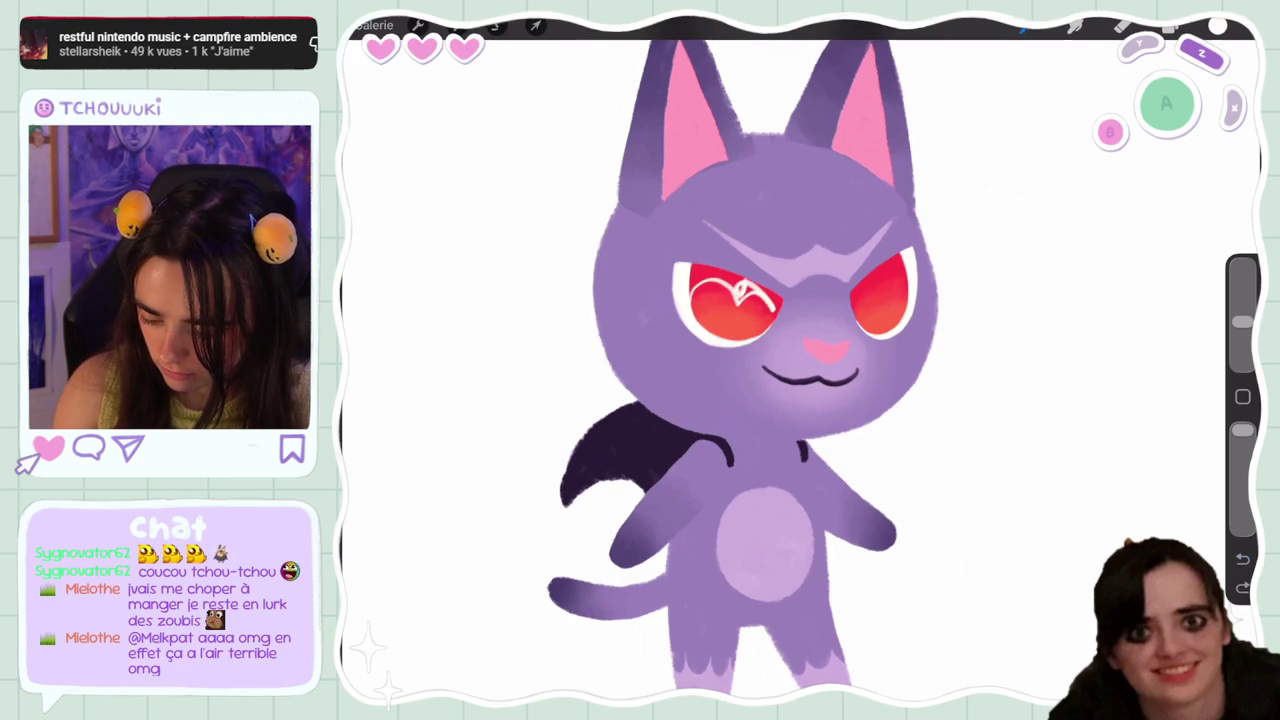
key("ctrl+z")
left_click_drag(742, 290, 744, 314)
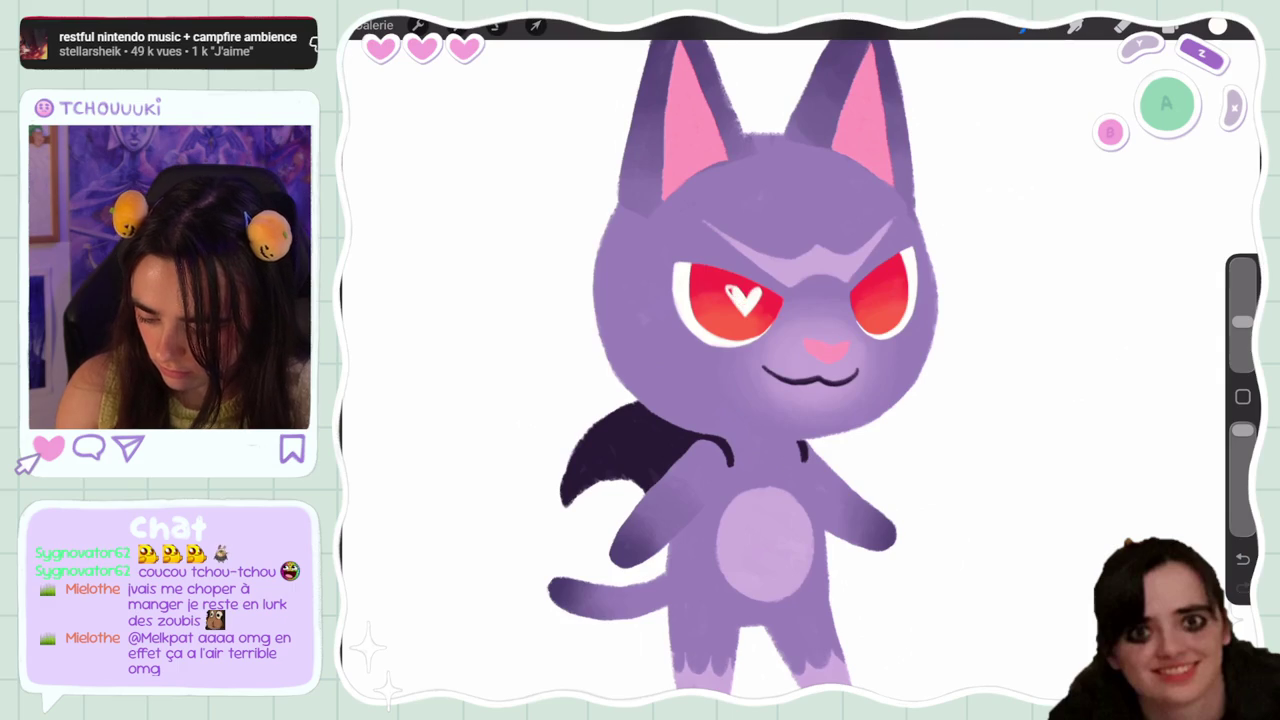
key("ctrl+z")
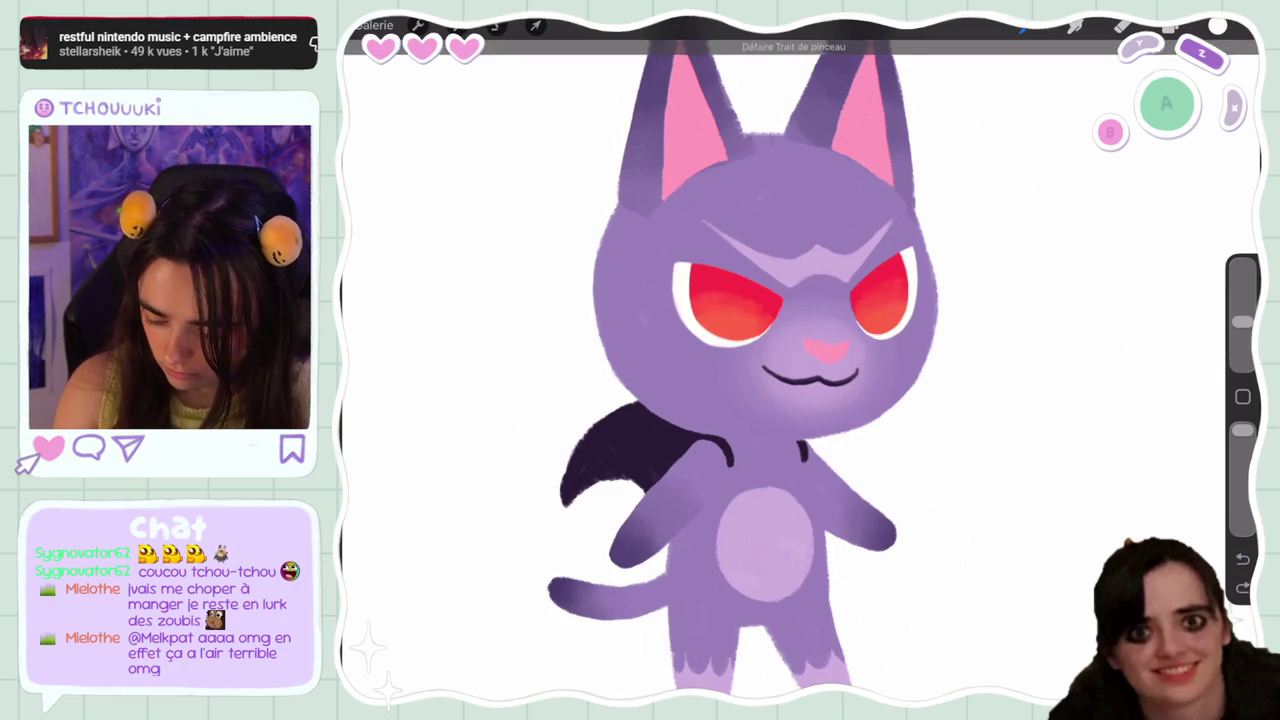
mouse_move(742, 305)
left_mouse_down()
mouse_move(754, 296)
mouse_move(714, 300)
left_mouse_up()
key("ctrl+z")
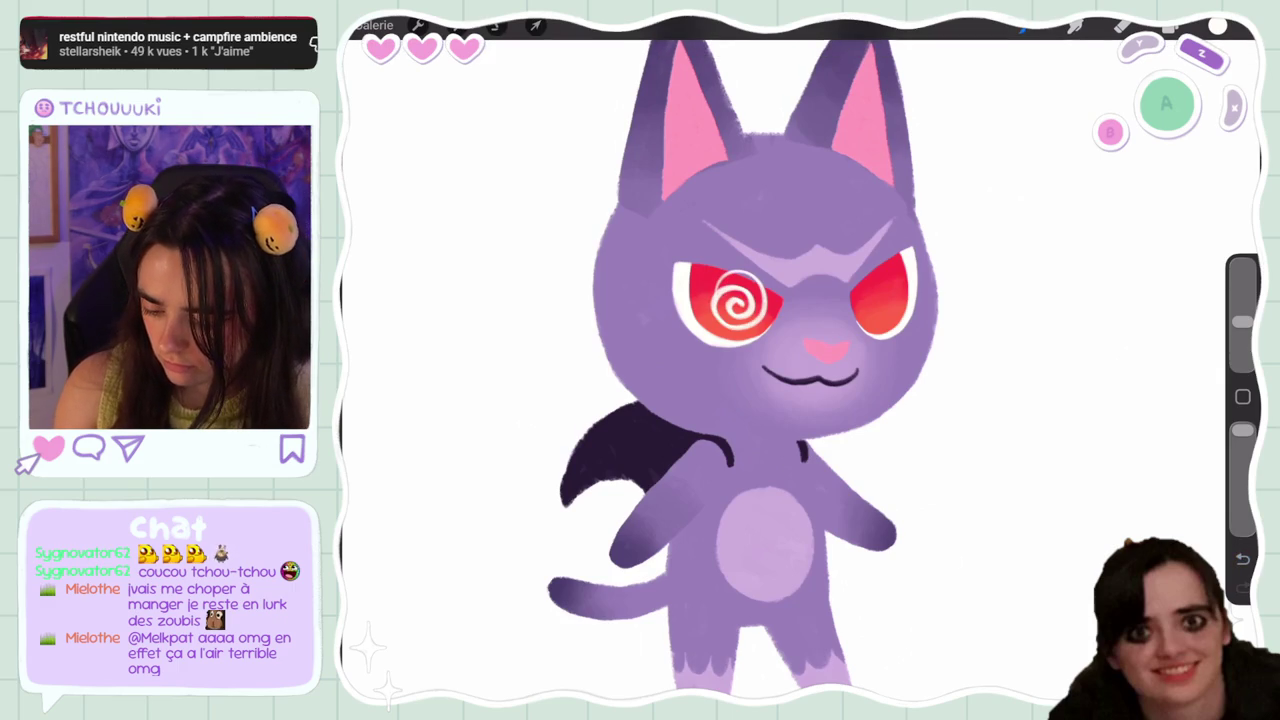
key("ctrl+z")
Move Calque 11 below Calque 12, then draw a white spiral in the left eye
left_click(1170, 27)
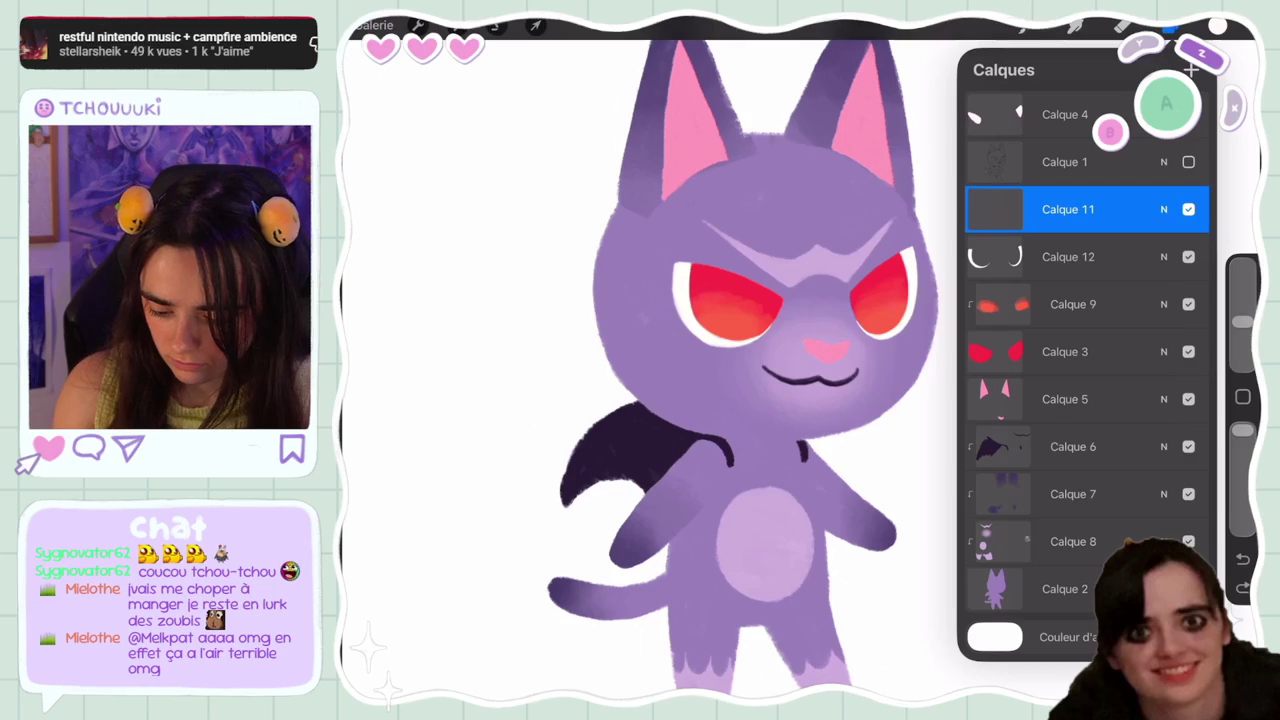
left_click_drag(1068, 209, 1068, 257)
left_click(1170, 27)
left_click_drag(722, 283, 732, 308)
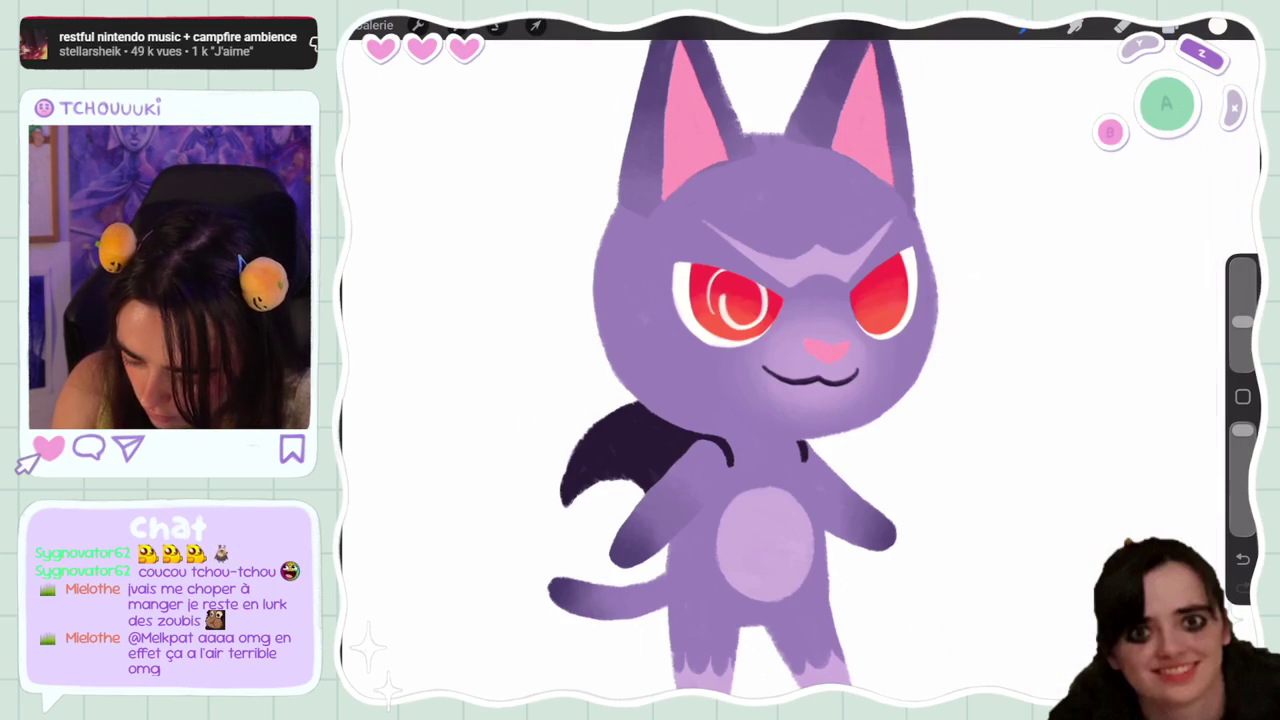
key("ctrl+z")
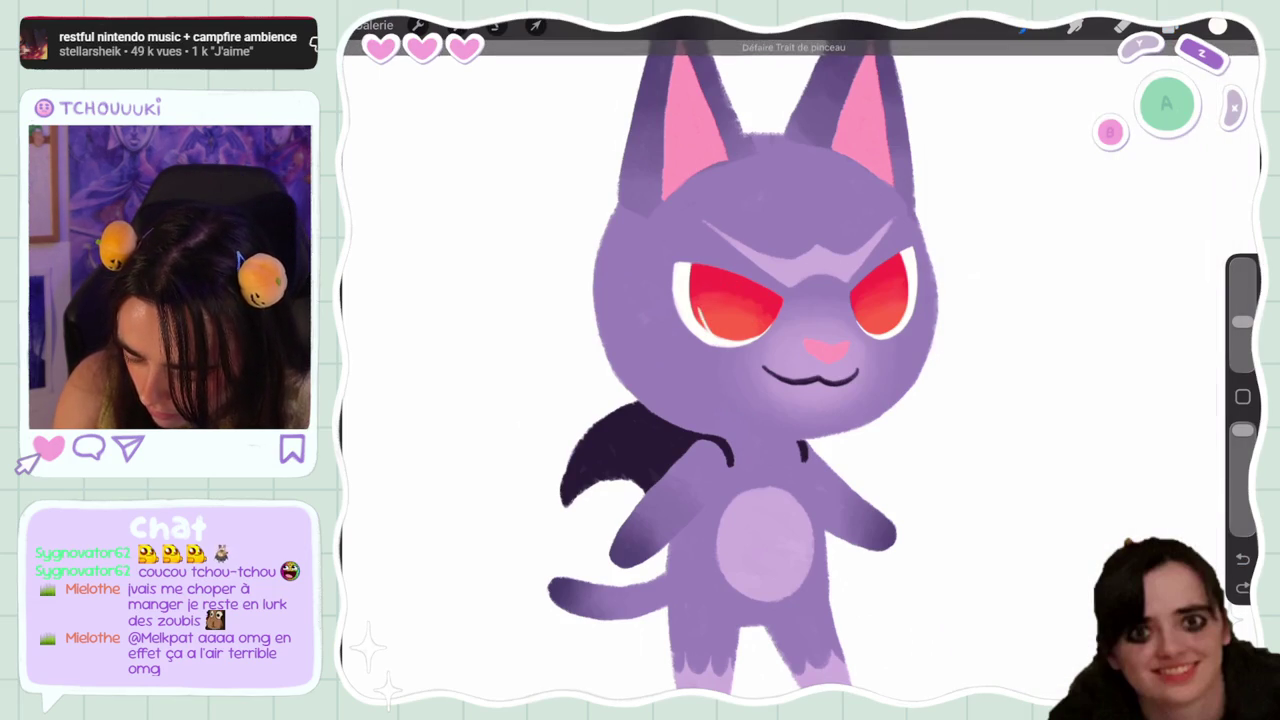
key("ctrl+shift+z")
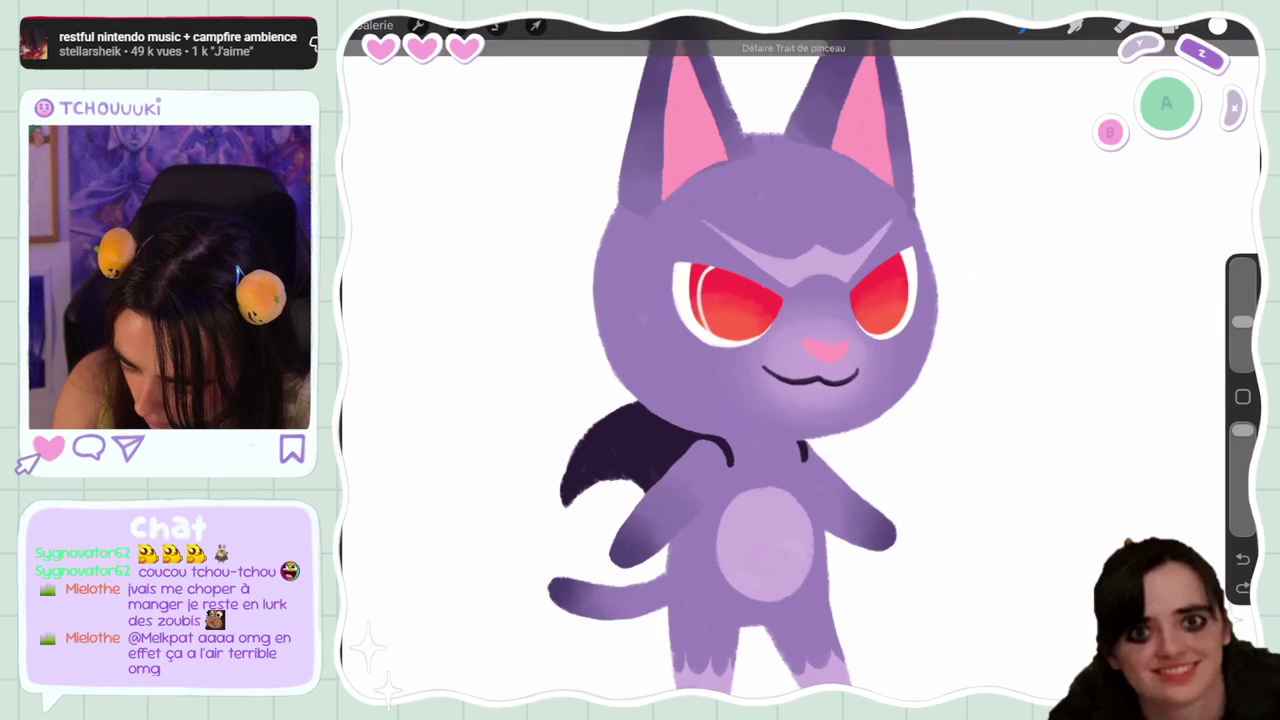
scroll(800, 360, "down", 5)
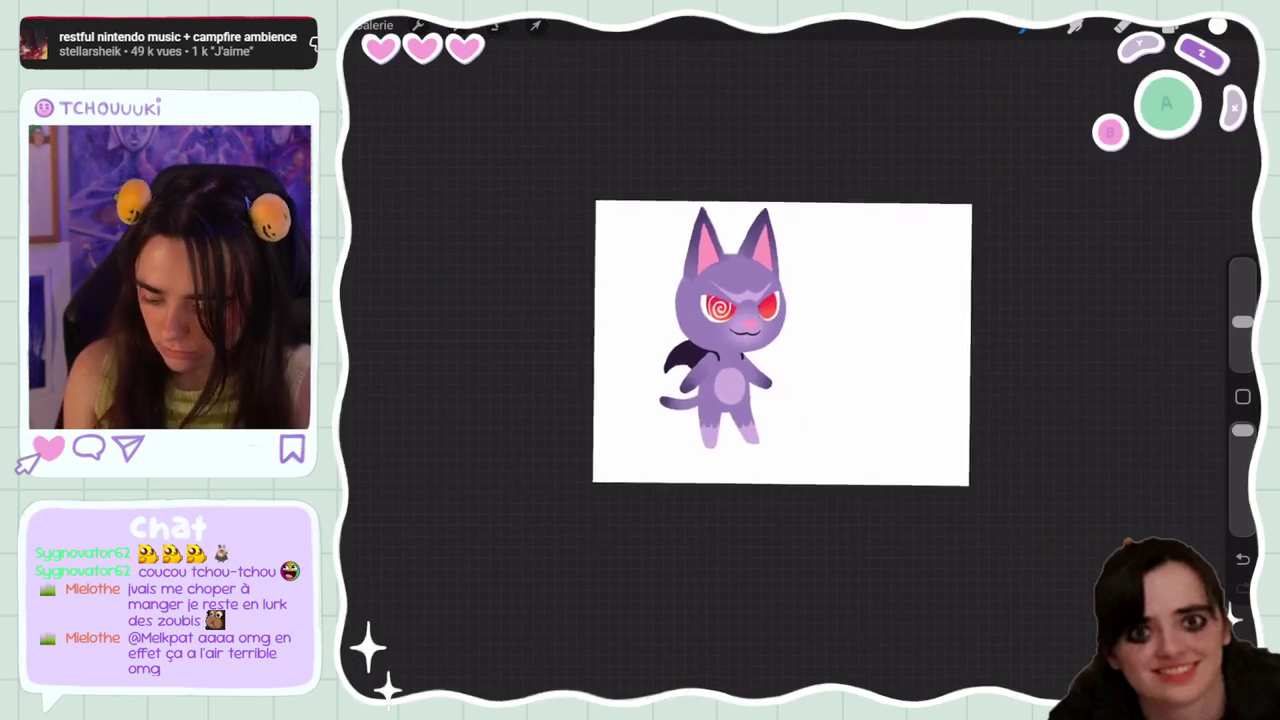
scroll(680, 360, "up", 5)
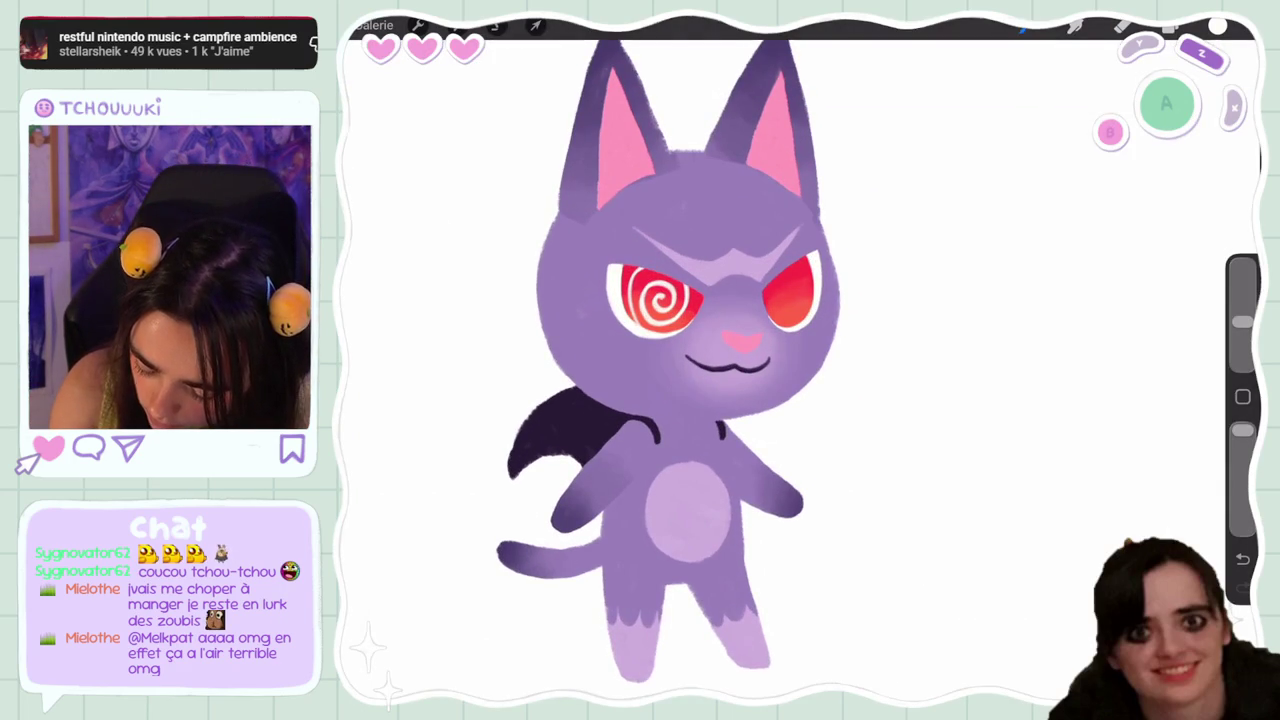
key("ctrl+z")
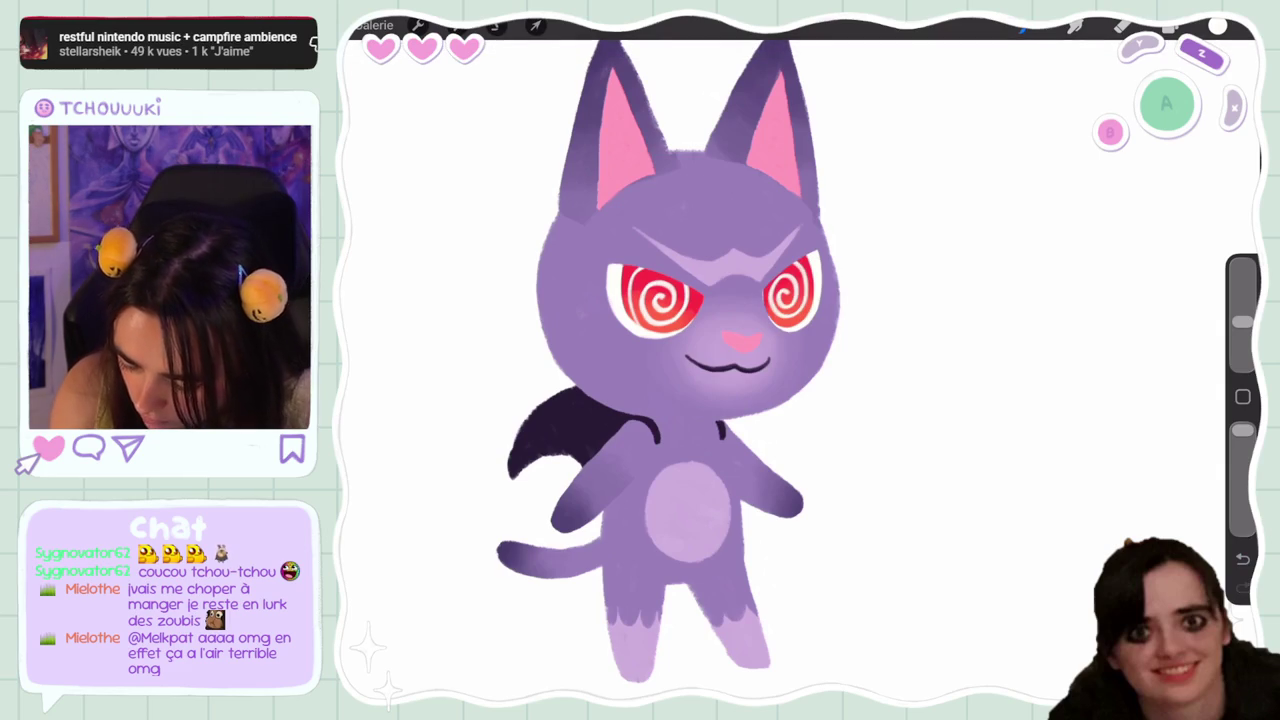
scroll(730, 360, "down", 5)
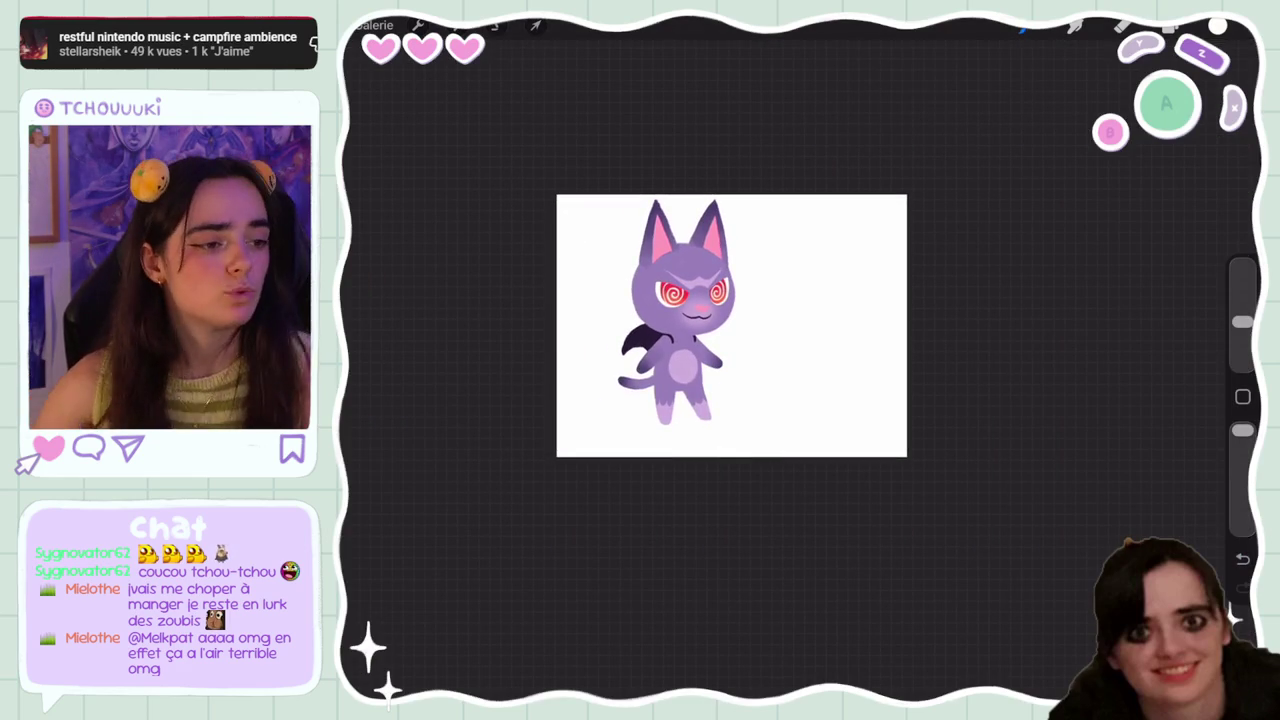
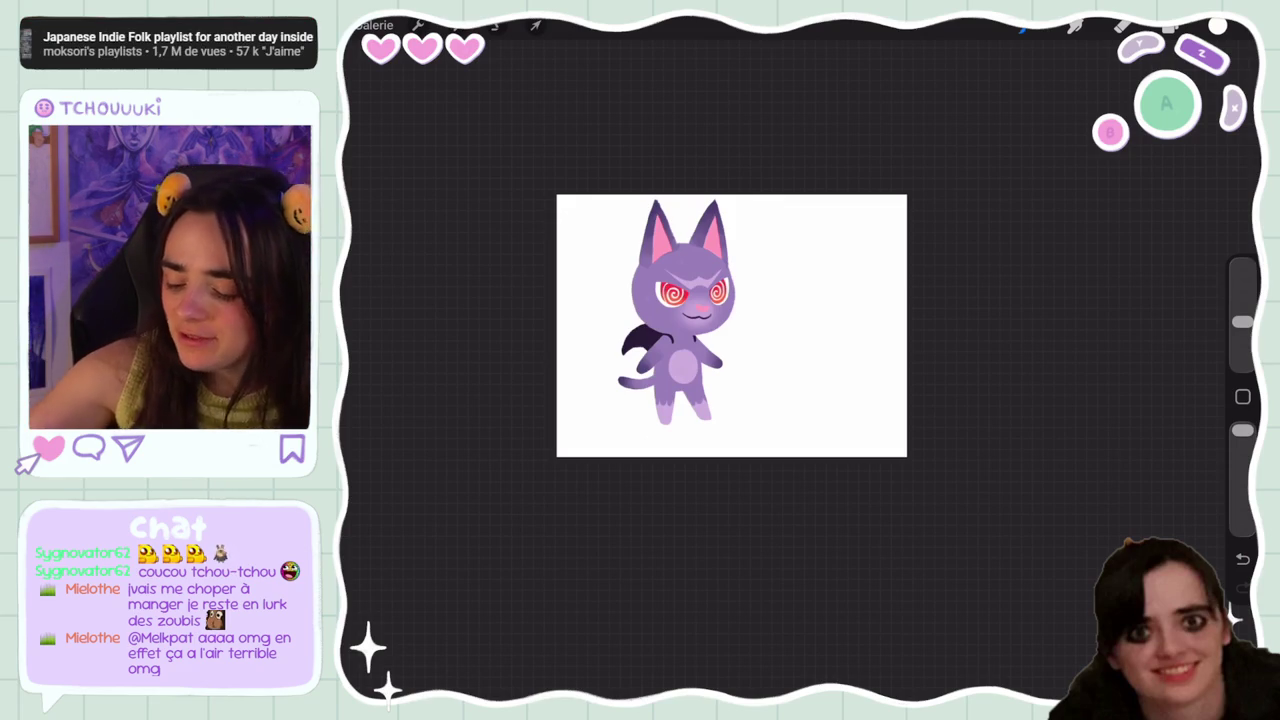
Hide the spiral-eyes layer Calque 11 so the cat's eyes show plain red
scroll(731, 325, "up", 5)
left_click(1170, 27)
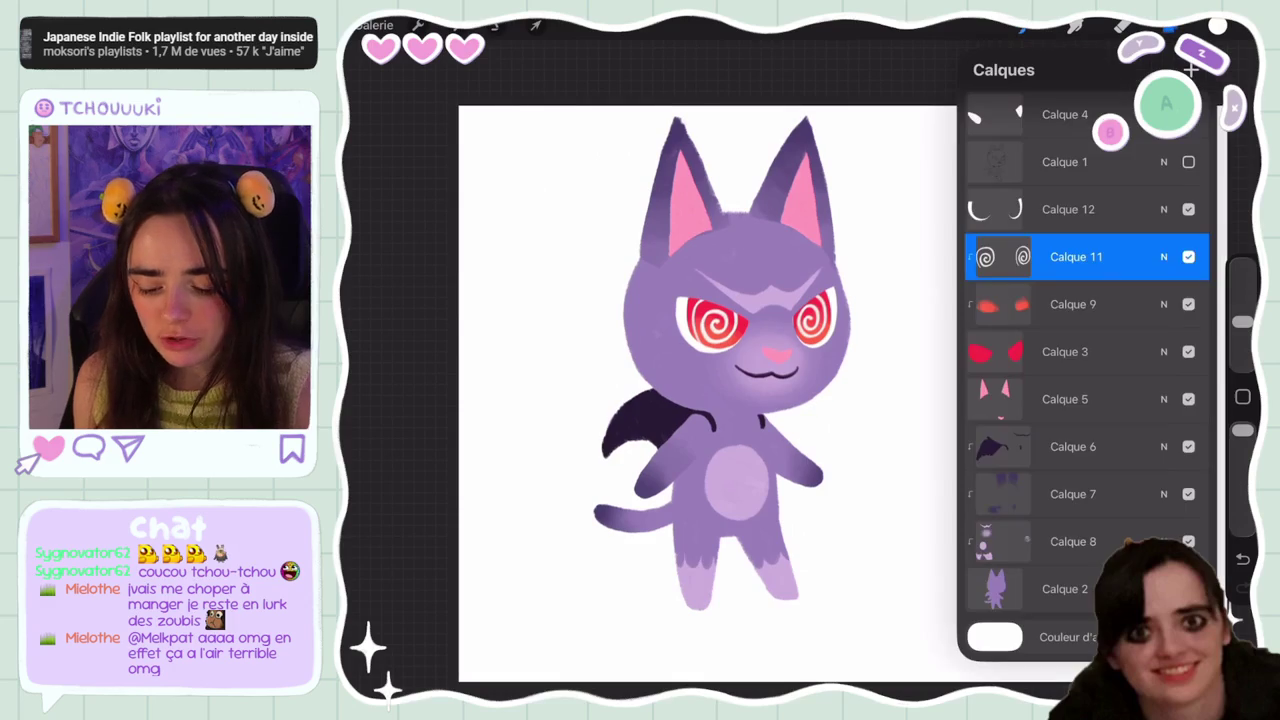
left_click(1188, 256)
left_click(1170, 27)
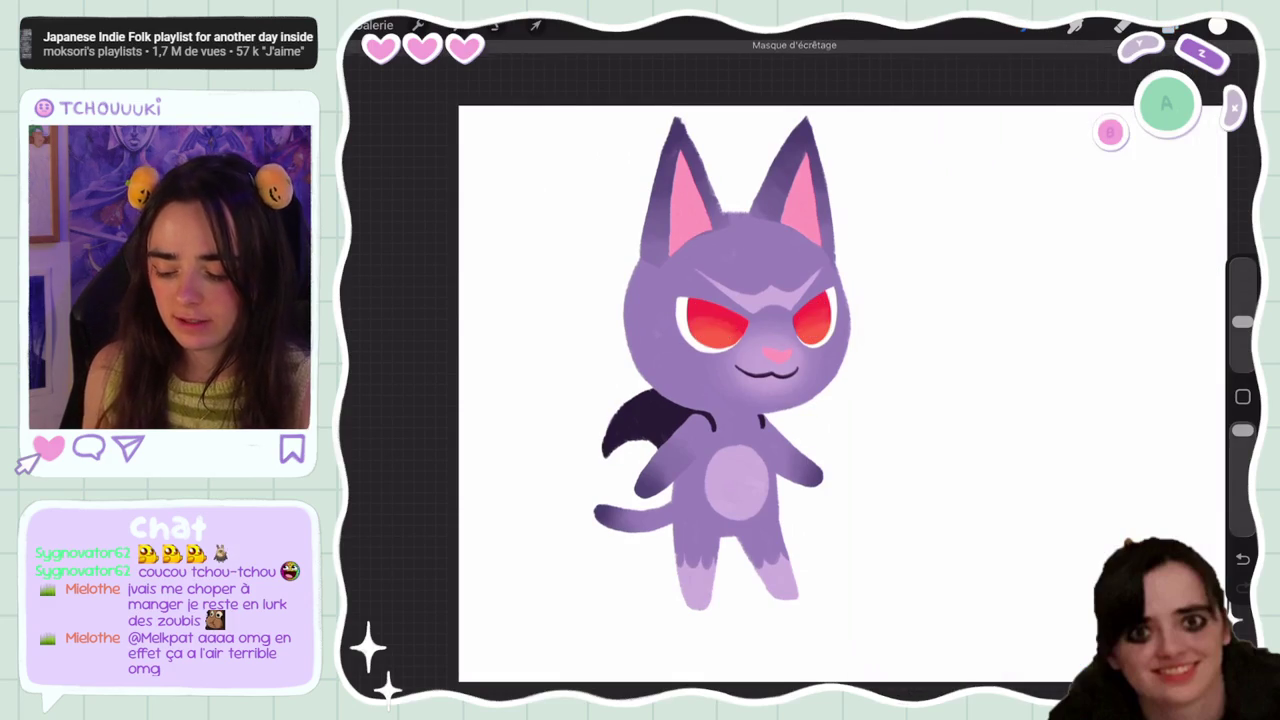
Try white highlight strokes in the left eye, undoing each attempt
scroll(730, 380, "up", 2)
left_click_drag(720, 286, 723, 328)
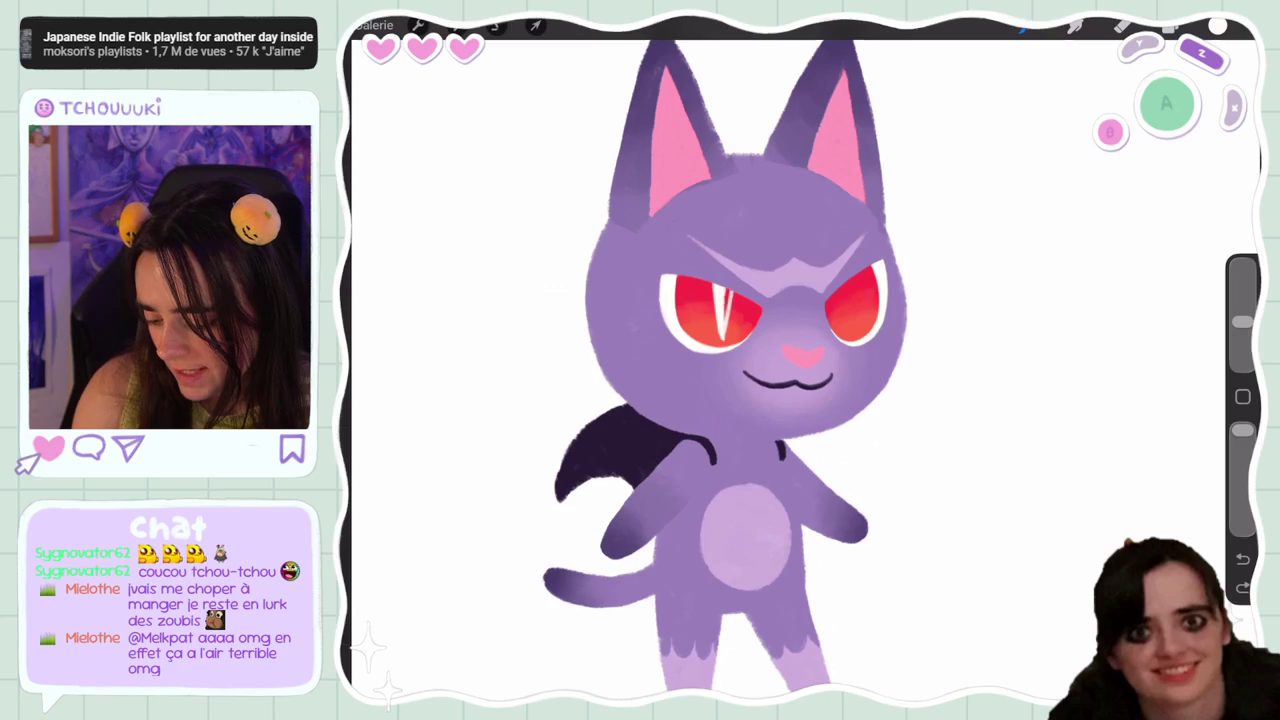
key("ctrl+z")
left_click_drag(720, 284, 714, 334)
key("ctrl+z")
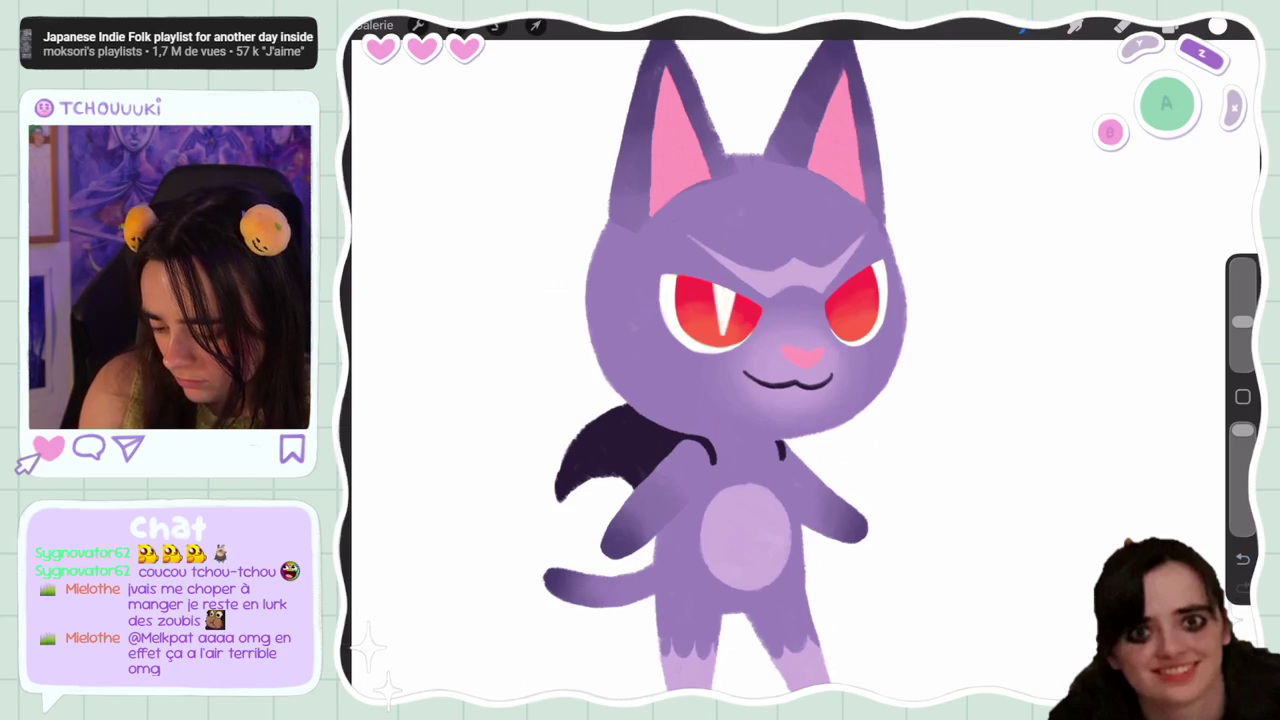
Paint a V-shaped white fang highlight in the right eye, undoing strokes until satisfied
left_click_drag(846, 280, 846, 328)
key("ctrl+z")
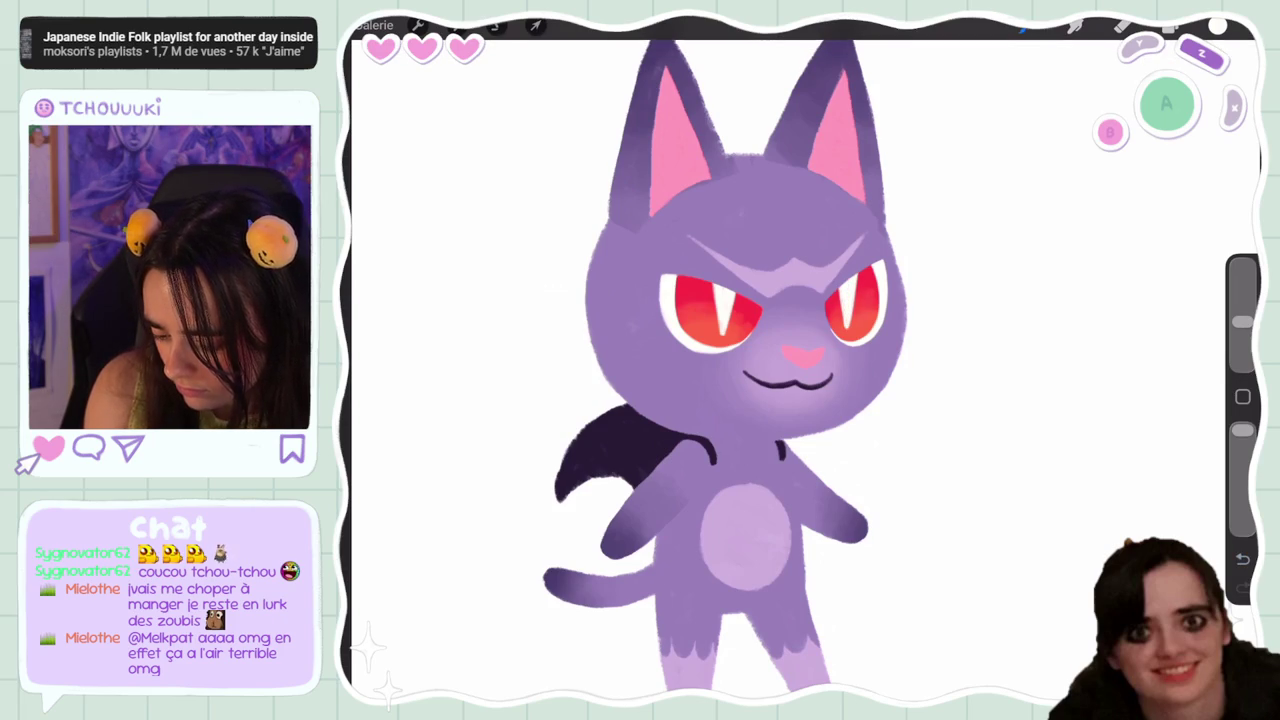
key("ctrl+z")
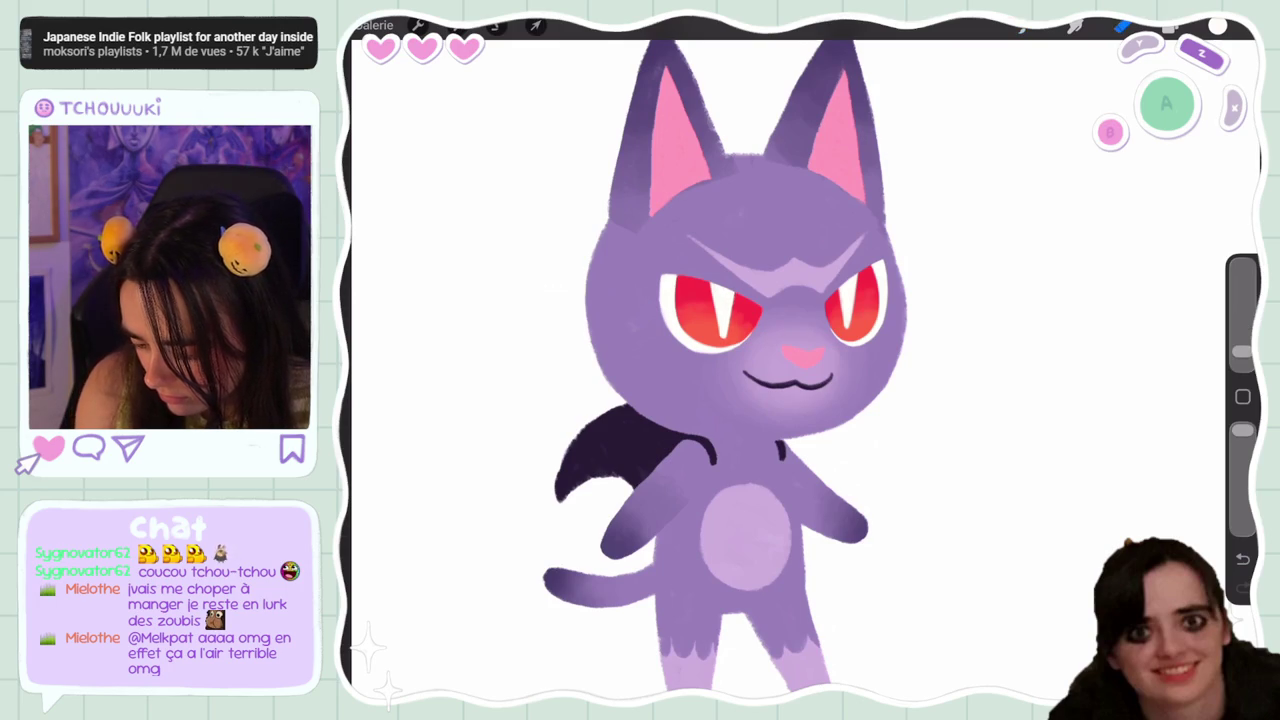
key("ctrl+z")
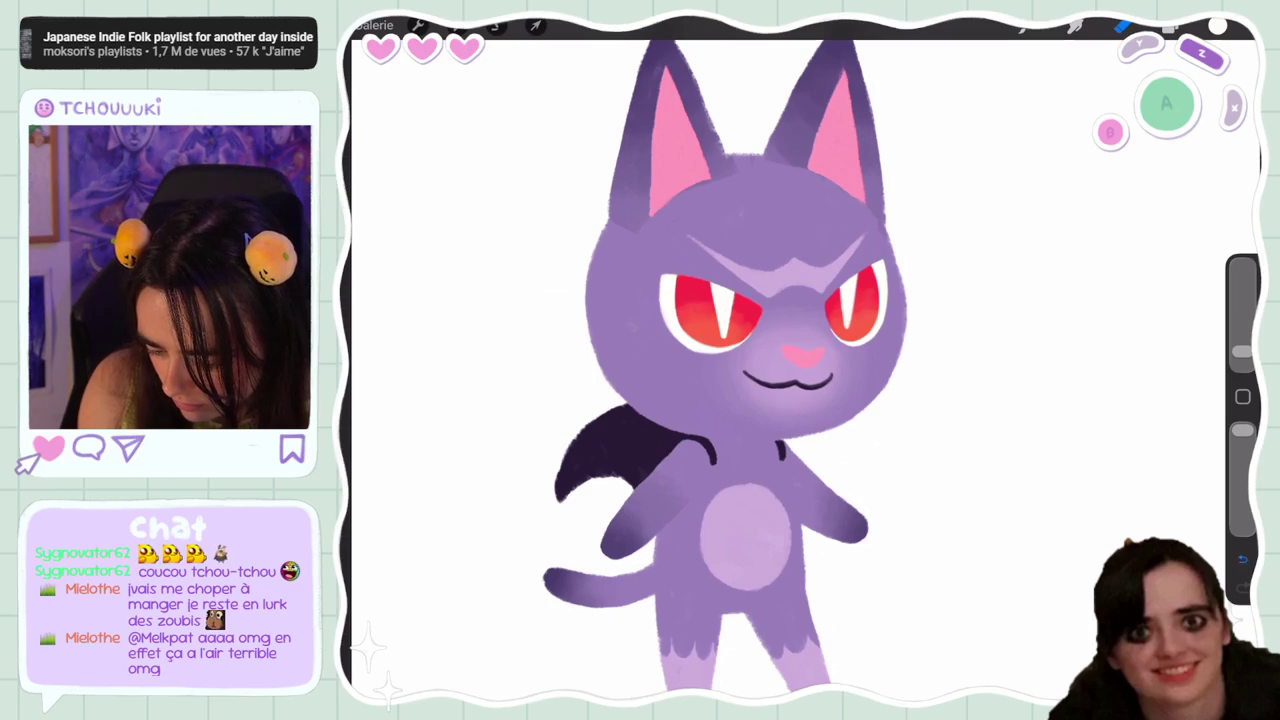
key("ctrl+z")
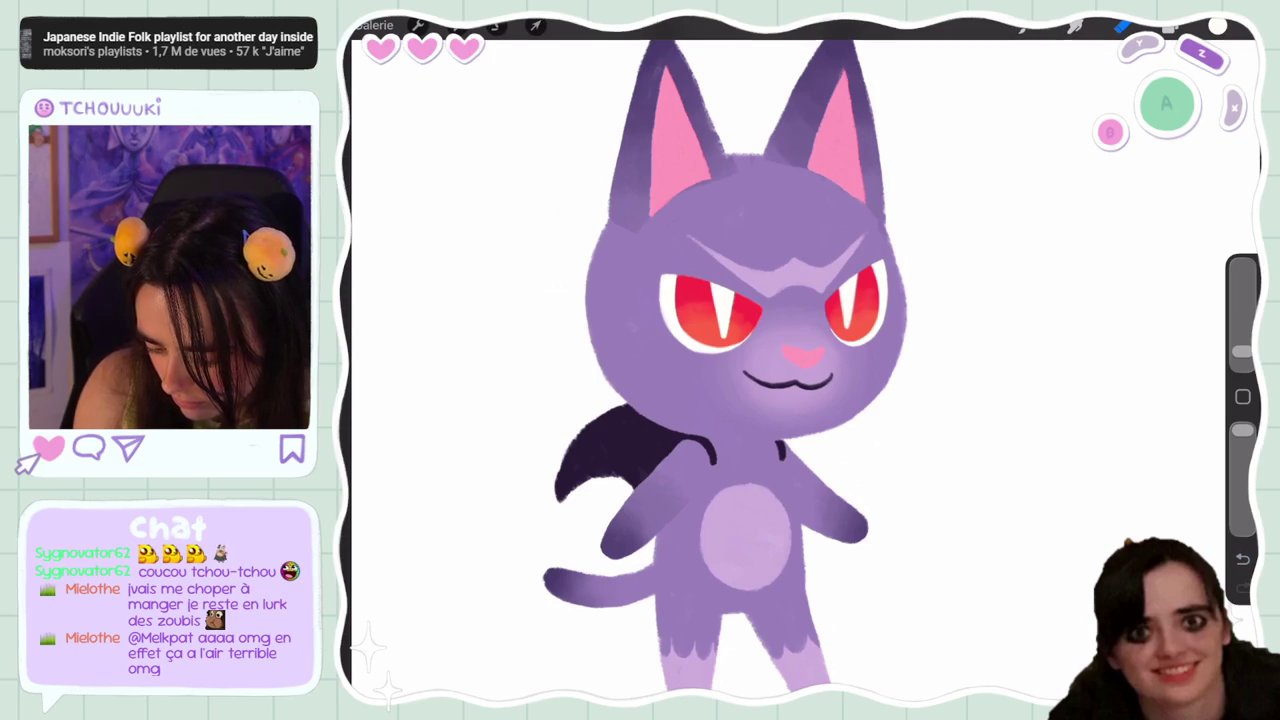
scroll(760, 360, "down", 5)
scroll(760, 360, "up", 5)
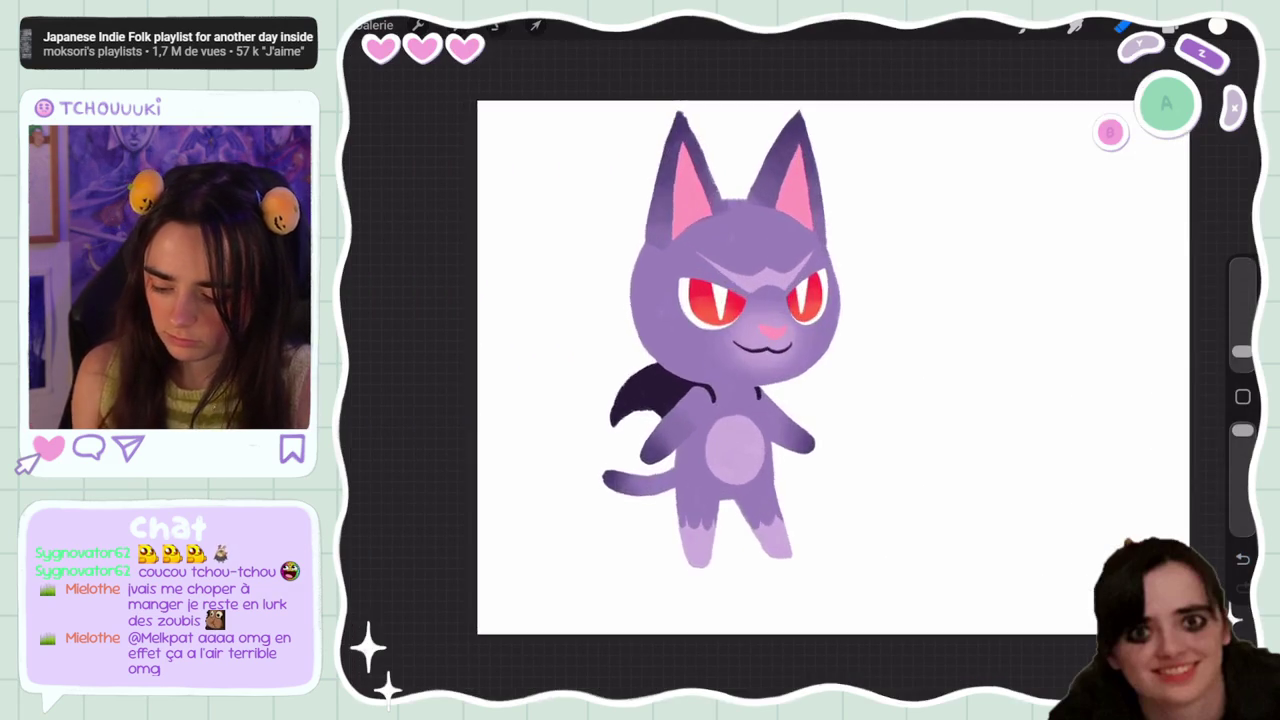
Flip the canvas horizontally and lasso-select the white eye highlight
scroll(760, 360, "down", 3)
left_click(418, 25)
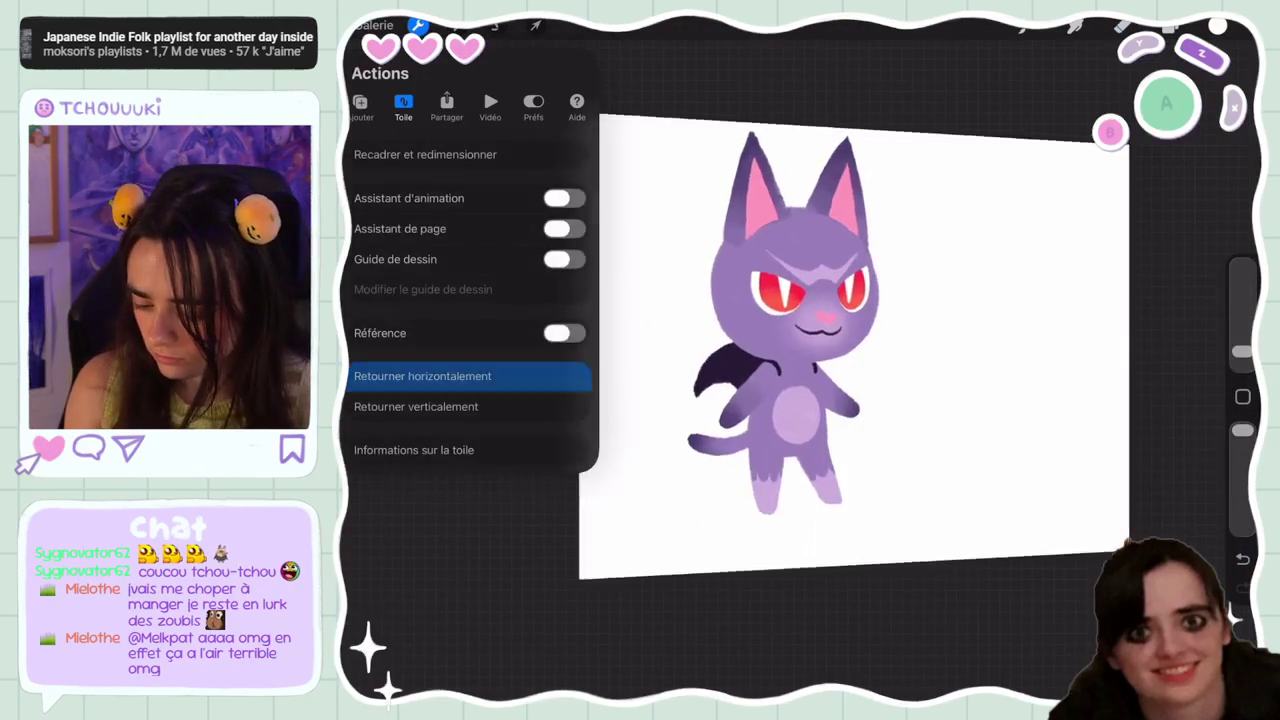
left_click(422, 376)
left_click(760, 360)
scroll(860, 340, "up", 5)
left_click(497, 25)
left_click_drag(838, 297, 900, 378)
left_click_drag(860, 252, 893, 335)
Move the selected highlight into the other eye and flip the canvas back
left_click(536, 25)
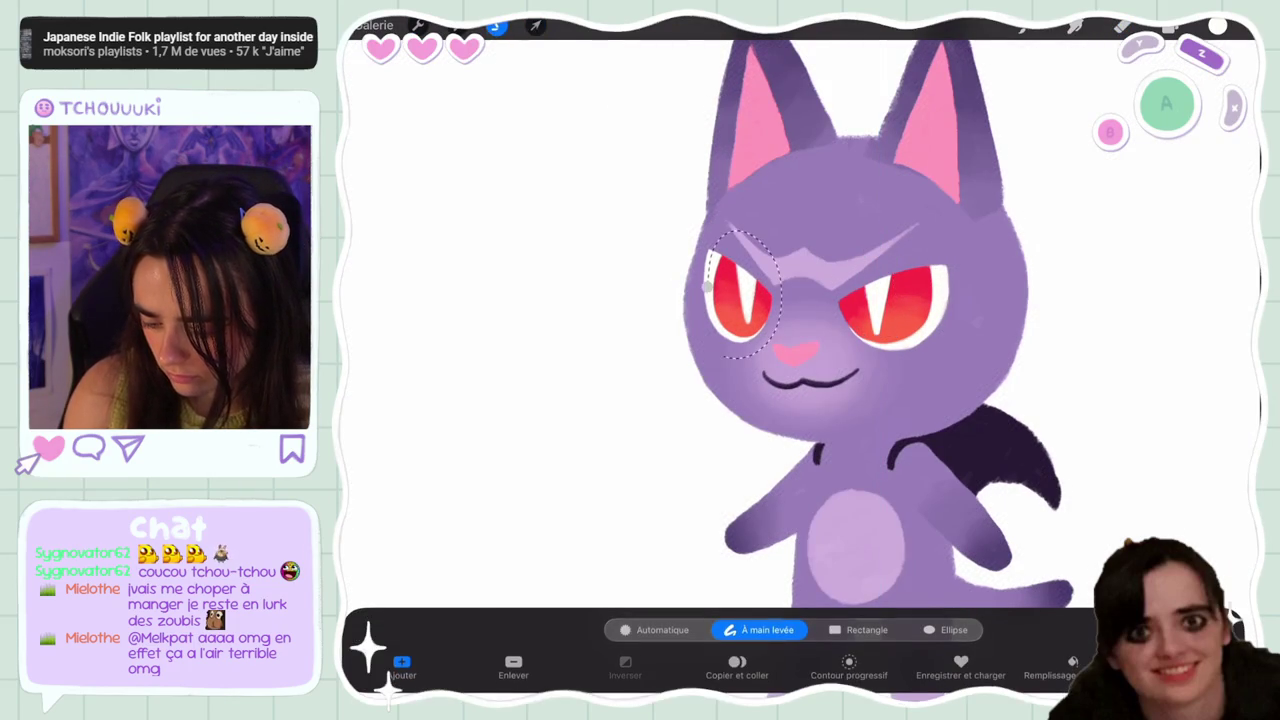
left_click_drag(876, 293, 746, 291)
scroll(850, 320, "up", 3)
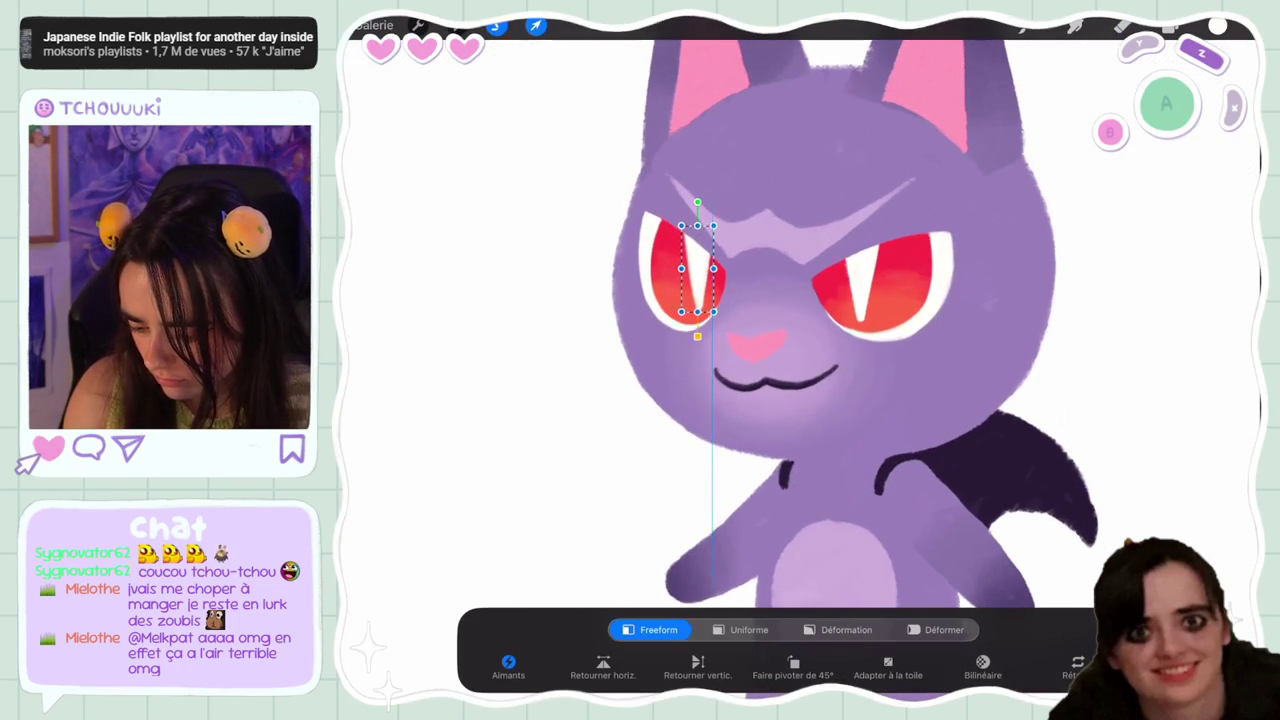
left_click(536, 25)
scroll(775, 350, "down", 5)
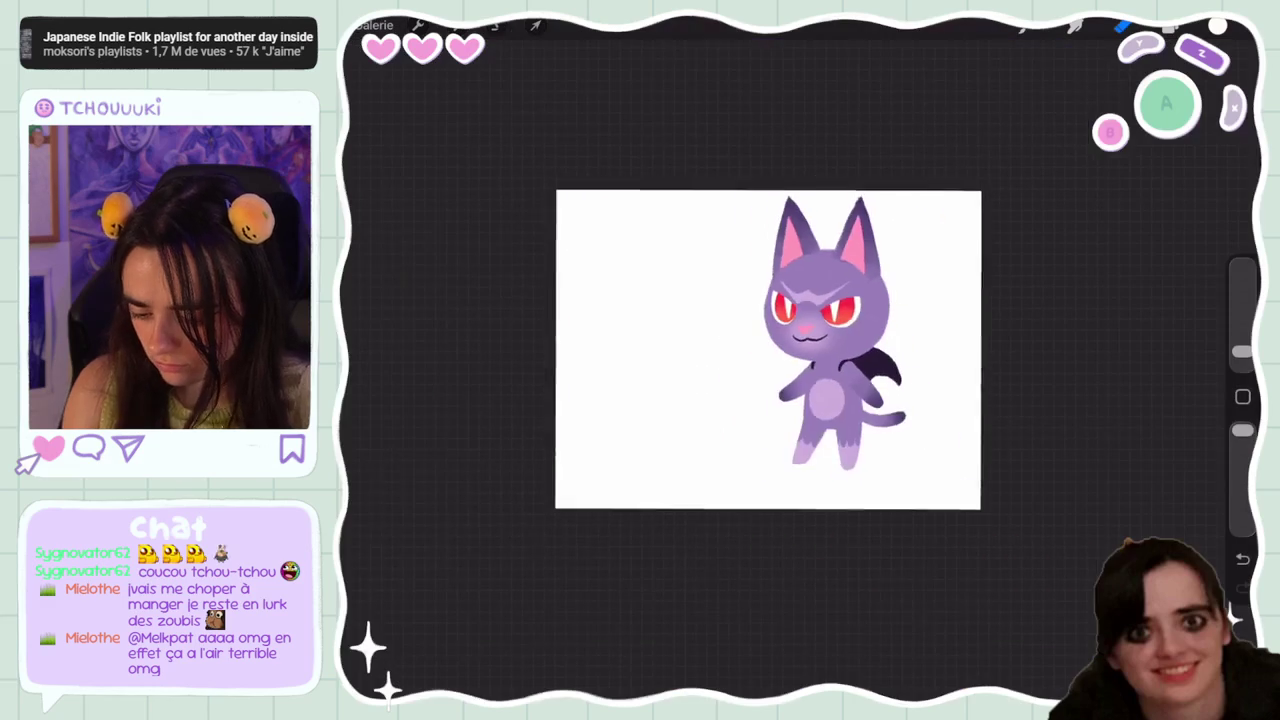
left_click(458, 25)
left_click(418, 25)
left_click(471, 374)
Raise the brightness of the pink inner-ear layer Calque 5 with Hue/Saturation/Brightness
scroll(775, 350, "up", 3)
left_click(1170, 25)
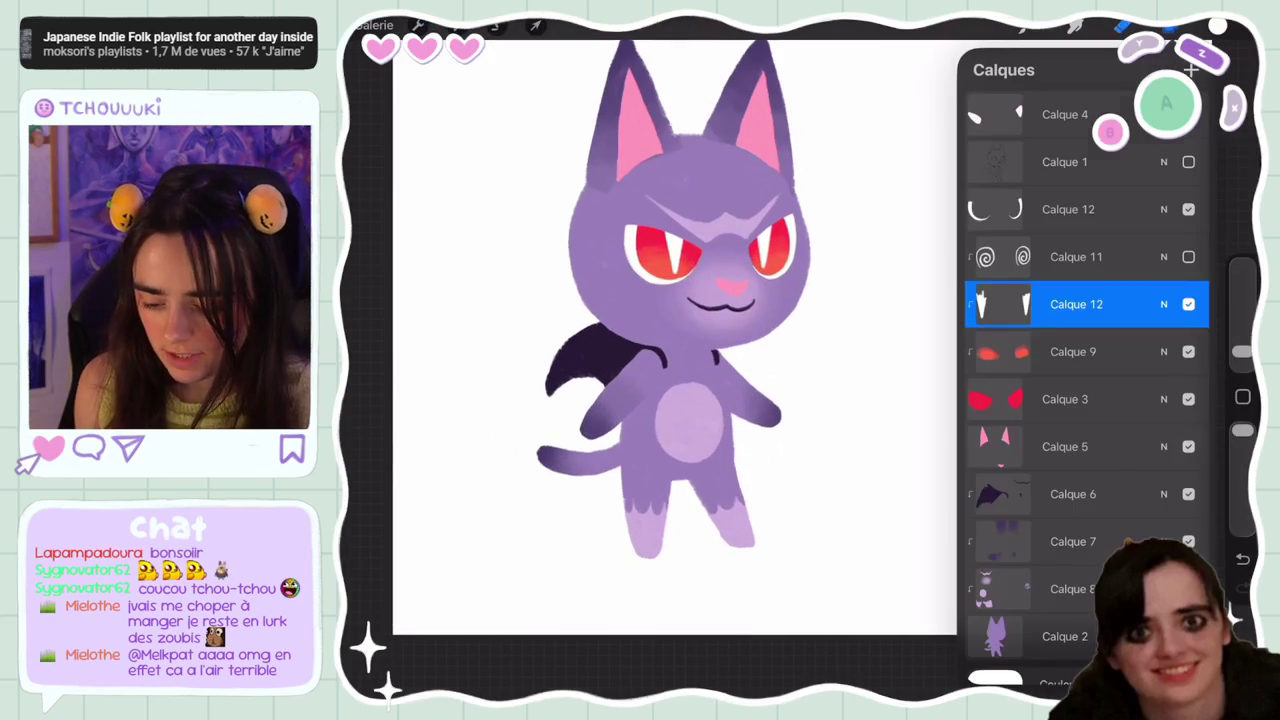
left_click(1070, 446)
left_click(458, 25)
left_click(640, 97)
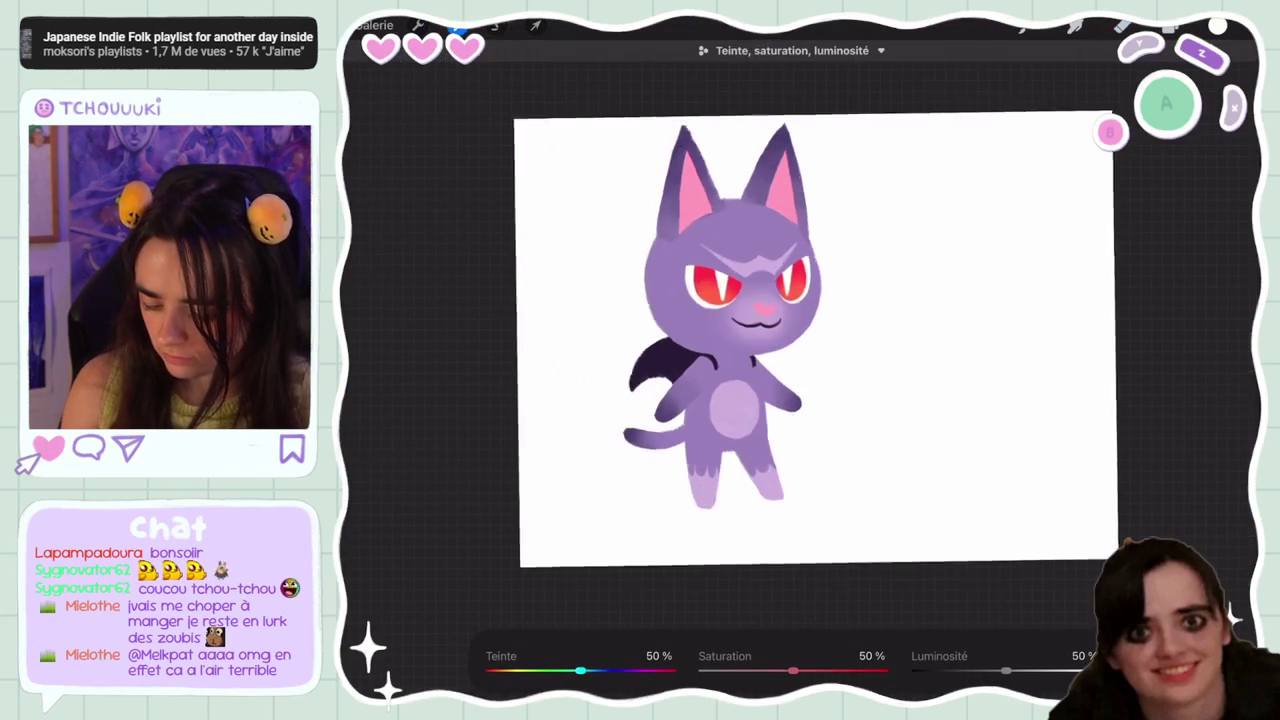
mouse_move(1005, 670)
left_mouse_down()
mouse_move(990, 670)
mouse_move(1016, 670)
left_mouse_up()
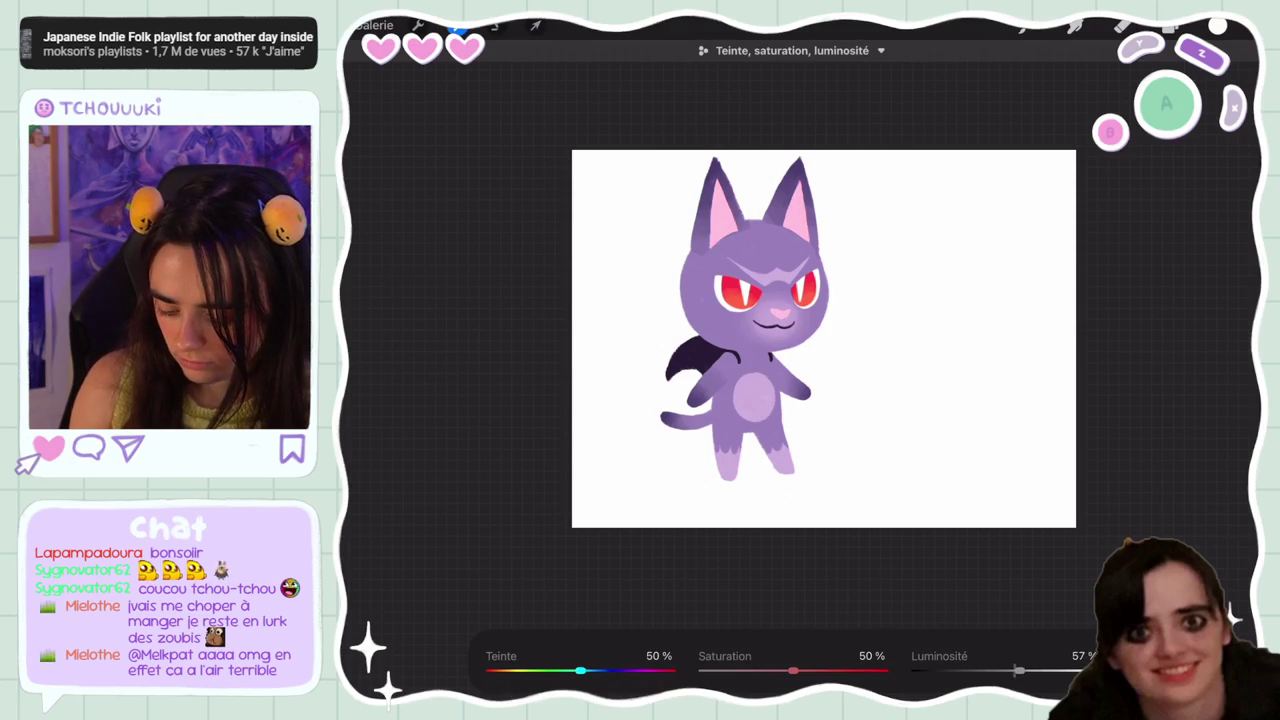
left_click(1170, 25)
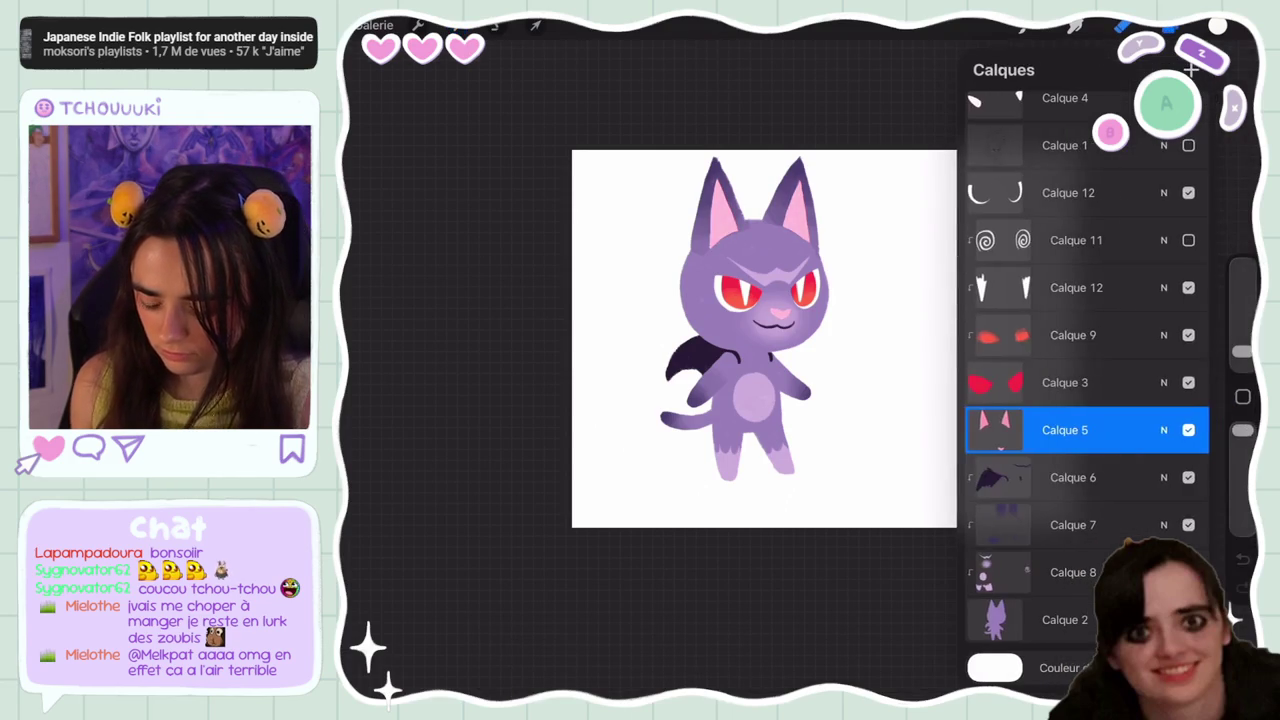
Set the inner-ear layer Calque 5 as a clipping mask
scroll(764, 338, "down", 3)
scroll(760, 340, "up", 5)
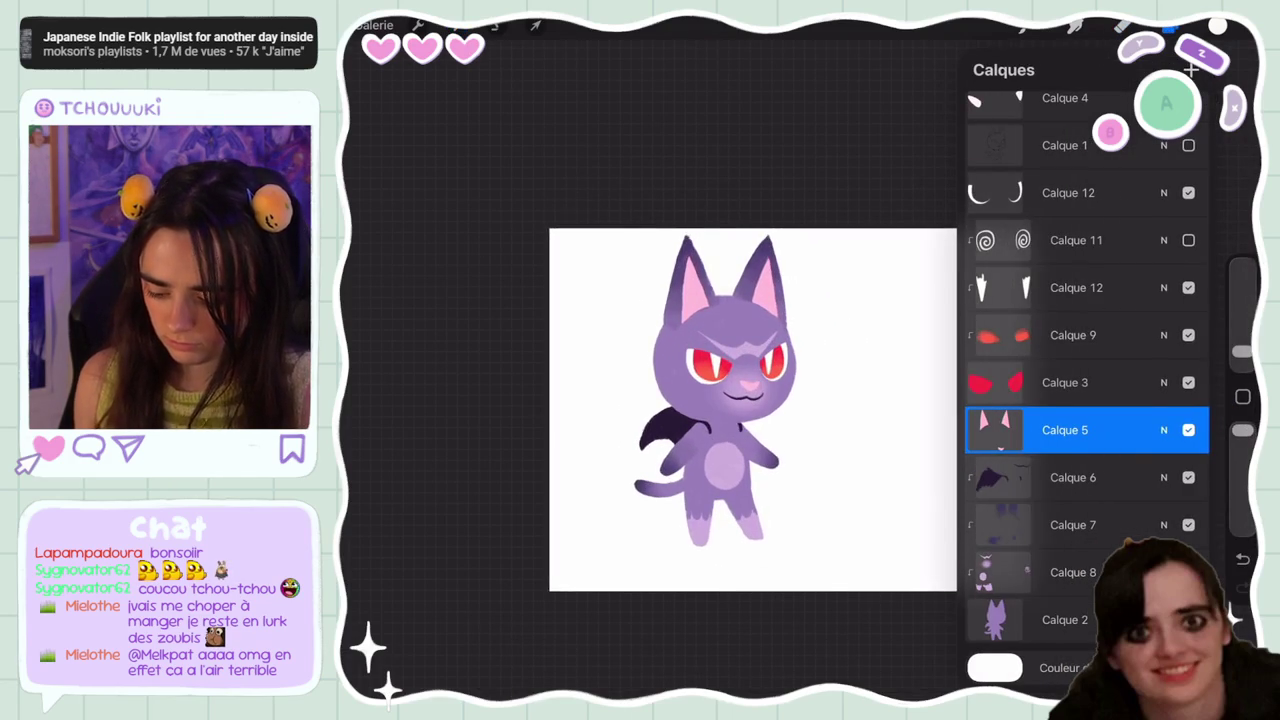
scroll(700, 420, "up", 3)
scroll(1087, 400, "down", 1)
left_click(1065, 430)
left_click(830, 470)
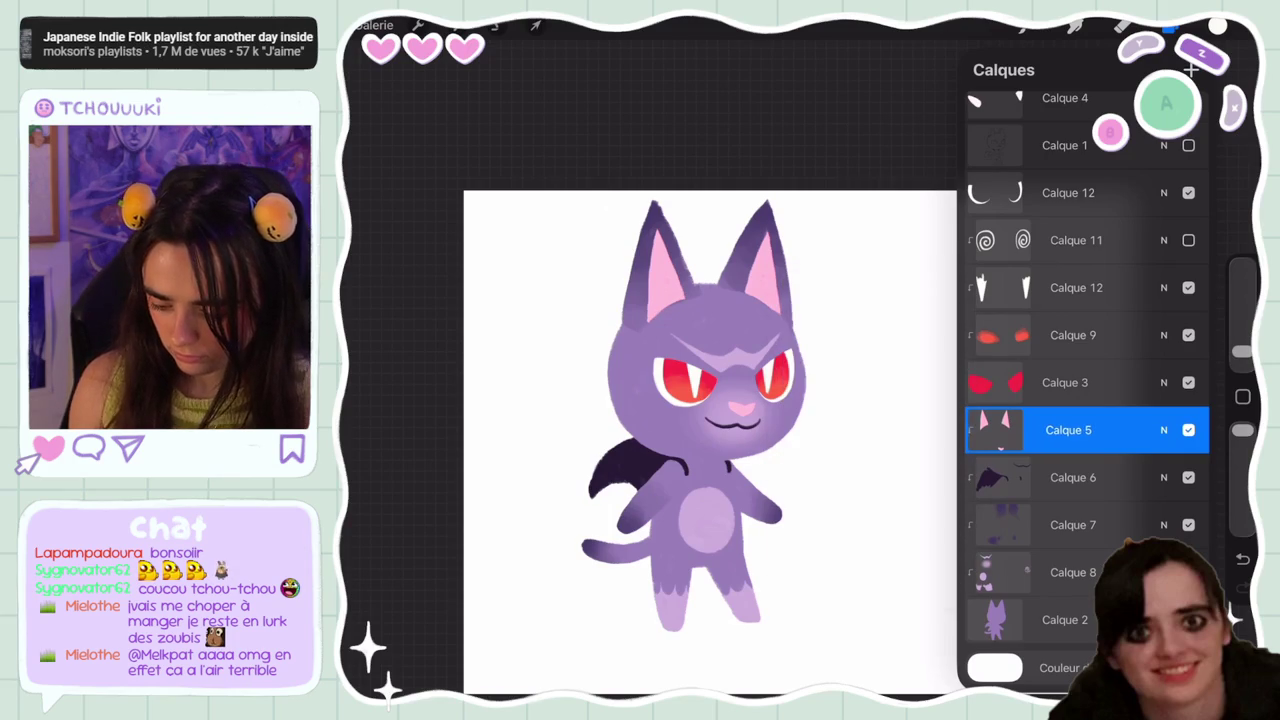
Select the body layer Calque 2's contents and add new Calque 13 with a layer mask
scroll(1087, 400, "down", 1)
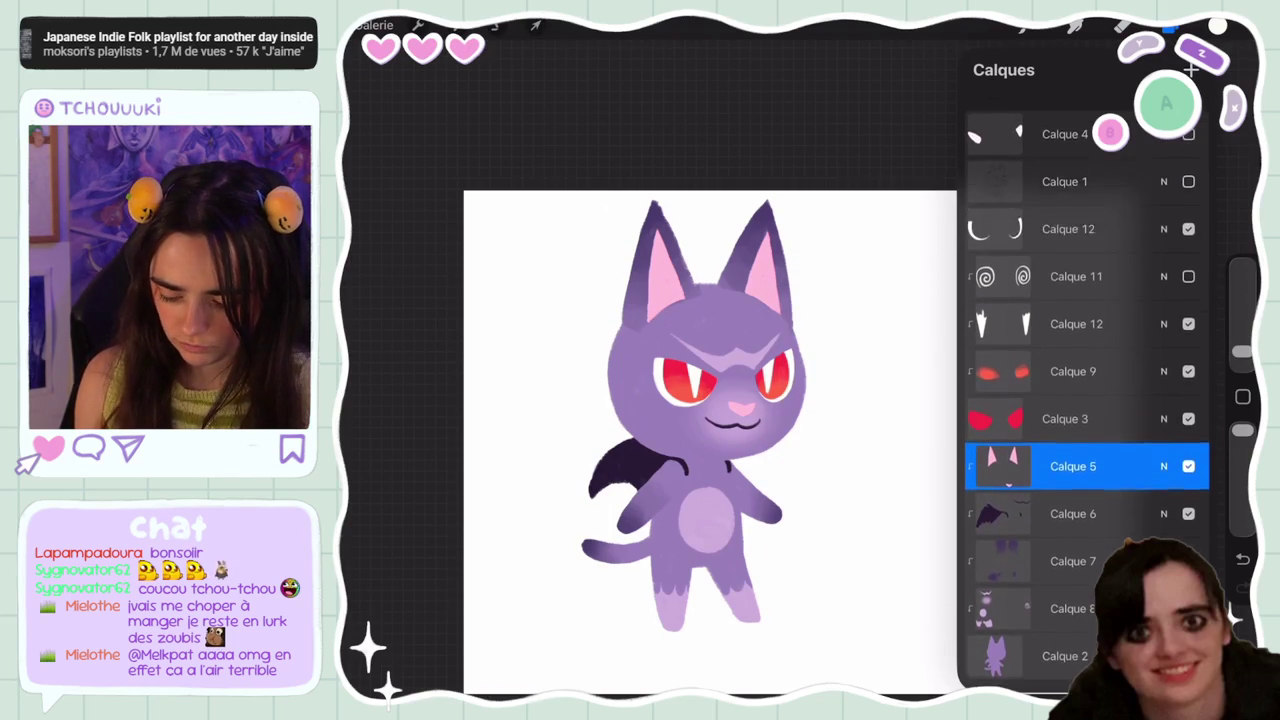
left_click(1065, 636)
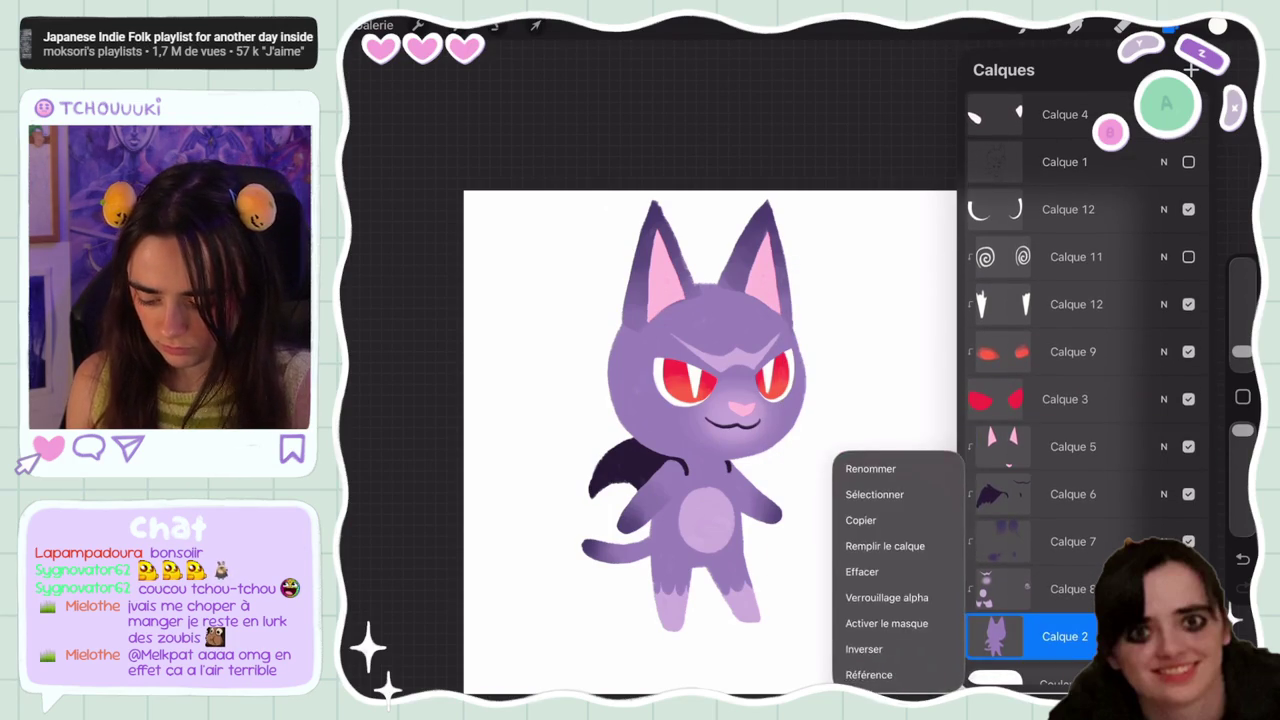
left_click(786, 494)
left_click(1170, 25)
scroll(1087, 400, "up", 3)
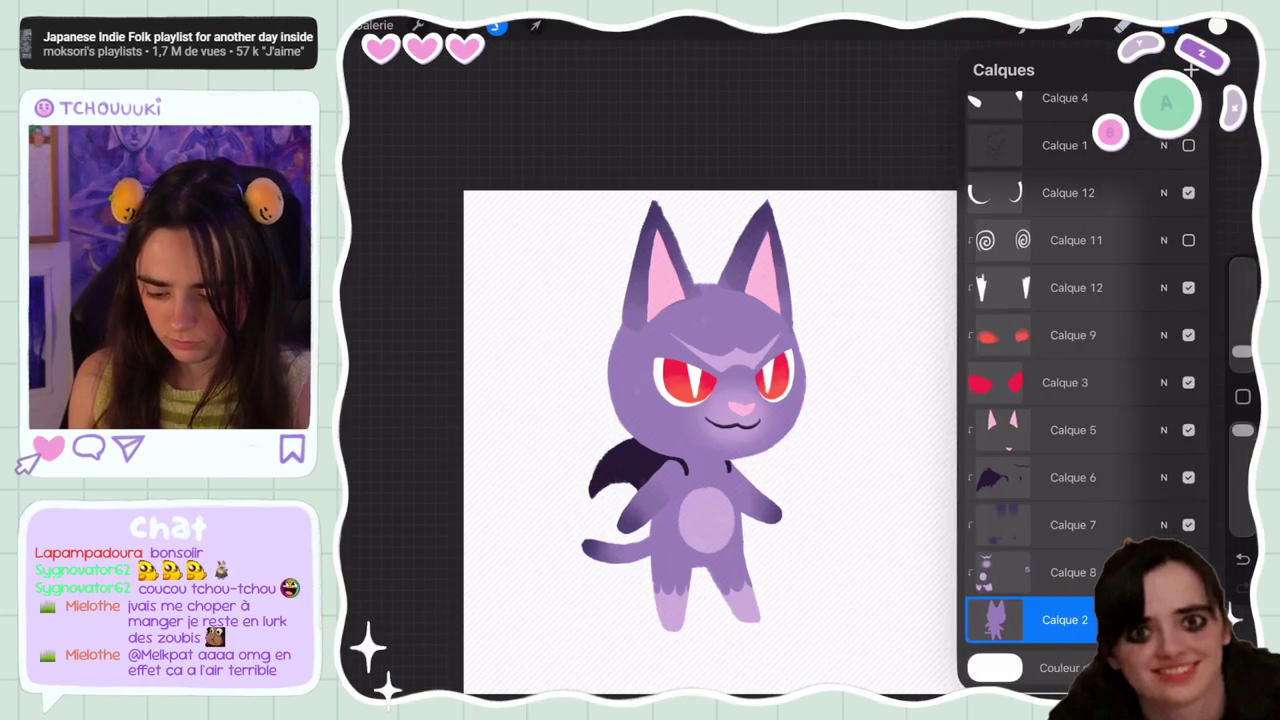
left_click(1075, 192)
left_click(1192, 70)
left_click(1068, 192)
left_click(830, 215)
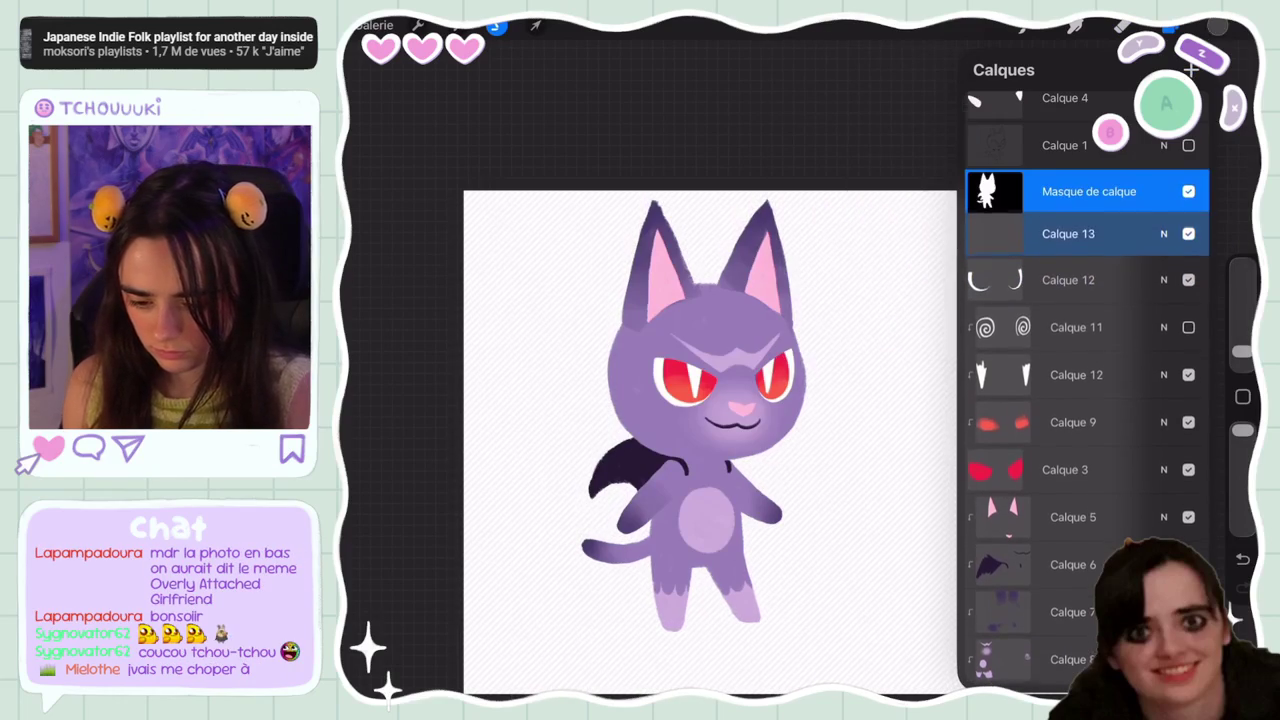
Change the background colour to a pale lilac
scroll(710, 440, "down", 2)
scroll(1087, 400, "down", 5)
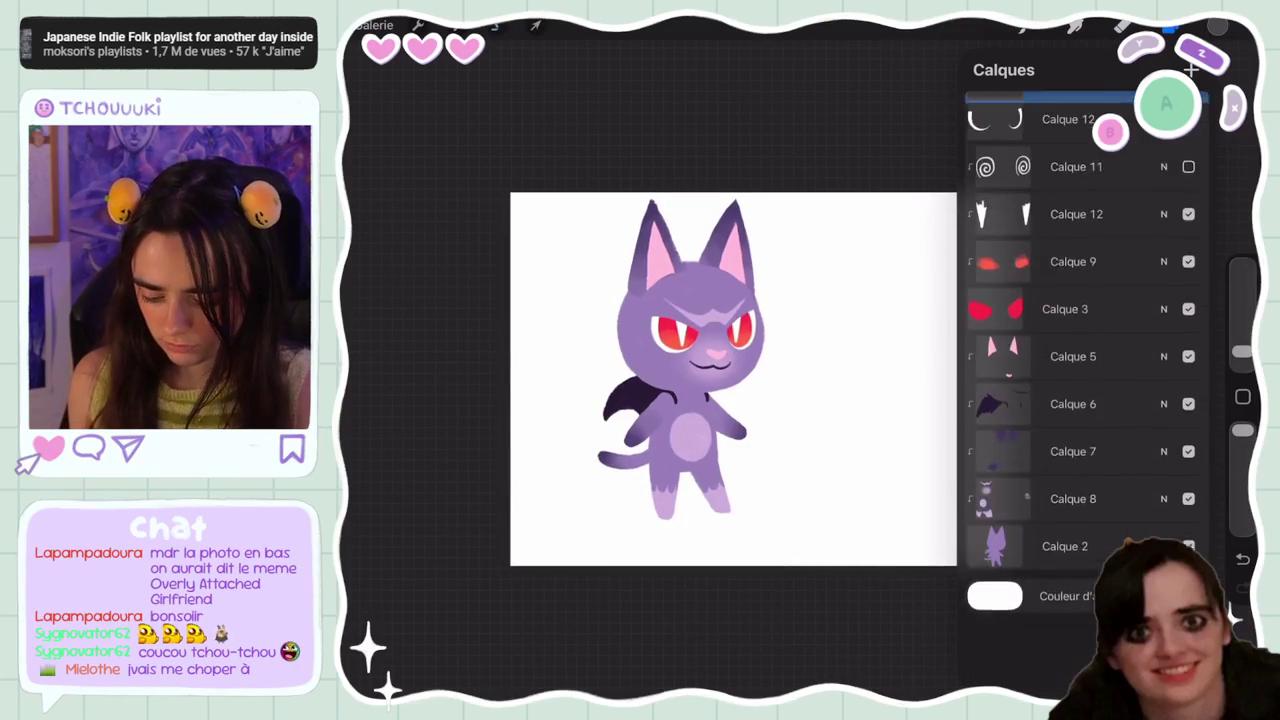
left_click(1075, 666)
left_click_drag(973, 95, 972, 170)
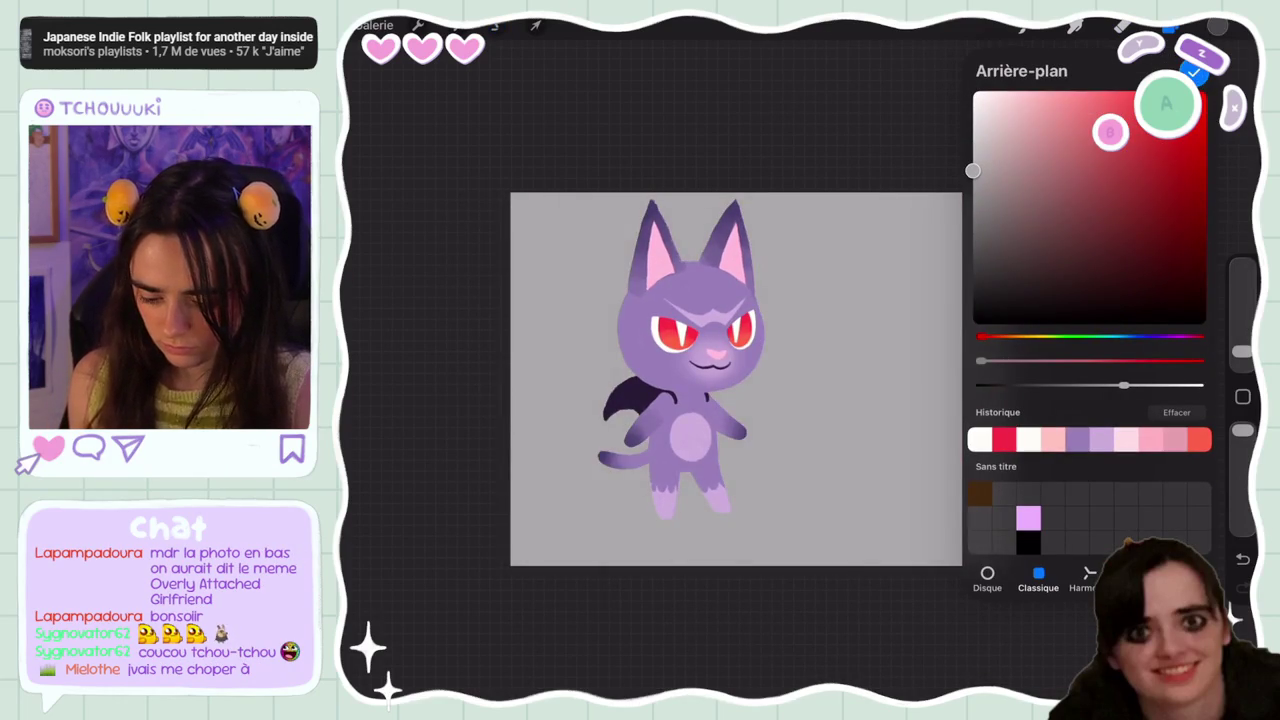
left_click_drag(980, 336, 1140, 336)
mouse_move(972, 170)
left_mouse_down()
mouse_move(1024, 147)
mouse_move(1000, 223)
mouse_move(1063, 211)
mouse_move(1062, 190)
mouse_move(1016, 145)
mouse_move(1048, 131)
mouse_move(1018, 116)
mouse_move(1022, 105)
left_mouse_up()
mouse_move(1131, 336)
left_mouse_down()
mouse_move(1196, 336)
mouse_move(1106, 336)
mouse_move(1144, 336)
left_mouse_up()
mouse_move(1022, 105)
left_mouse_down()
mouse_move(993, 93)
mouse_move(994, 186)
mouse_move(1085, 212)
mouse_move(1090, 167)
mouse_move(1100, 260)
mouse_move(1003, 106)
left_mouse_up()
left_click(1217, 25)
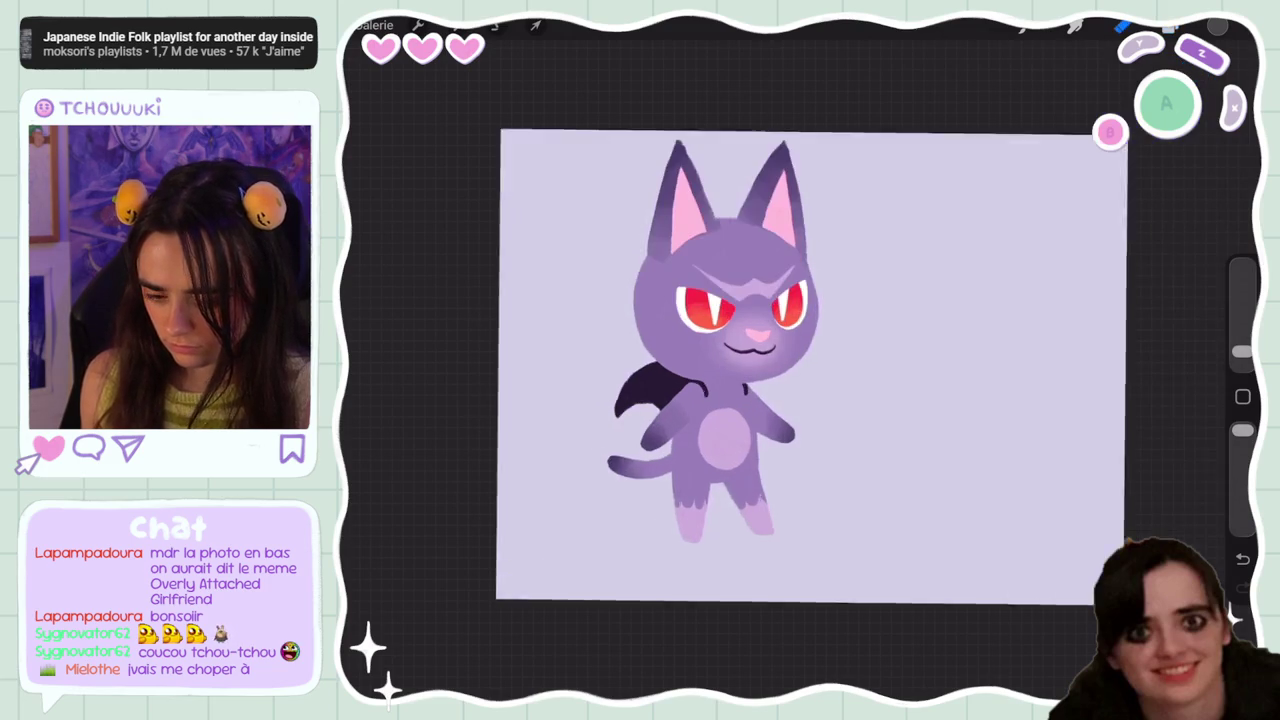
Select the wing layer Calque 6, undo a stray dab, and sample the wing's dark colour
left_click(1170, 25)
scroll(1087, 400, "down", 3)
scroll(1087, 400, "up", 1)
left_click(1080, 590)
left_click(1170, 25)
left_click(857, 323)
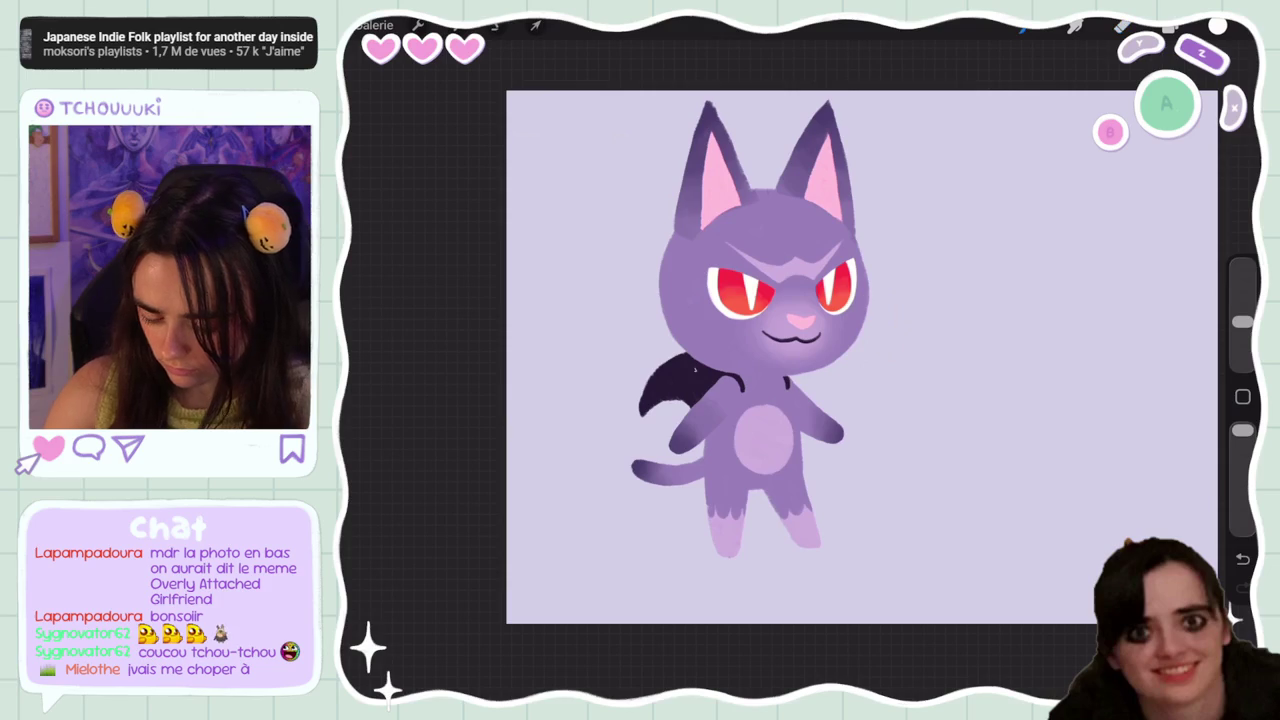
key("ctrl+z")
left_click(693, 370)
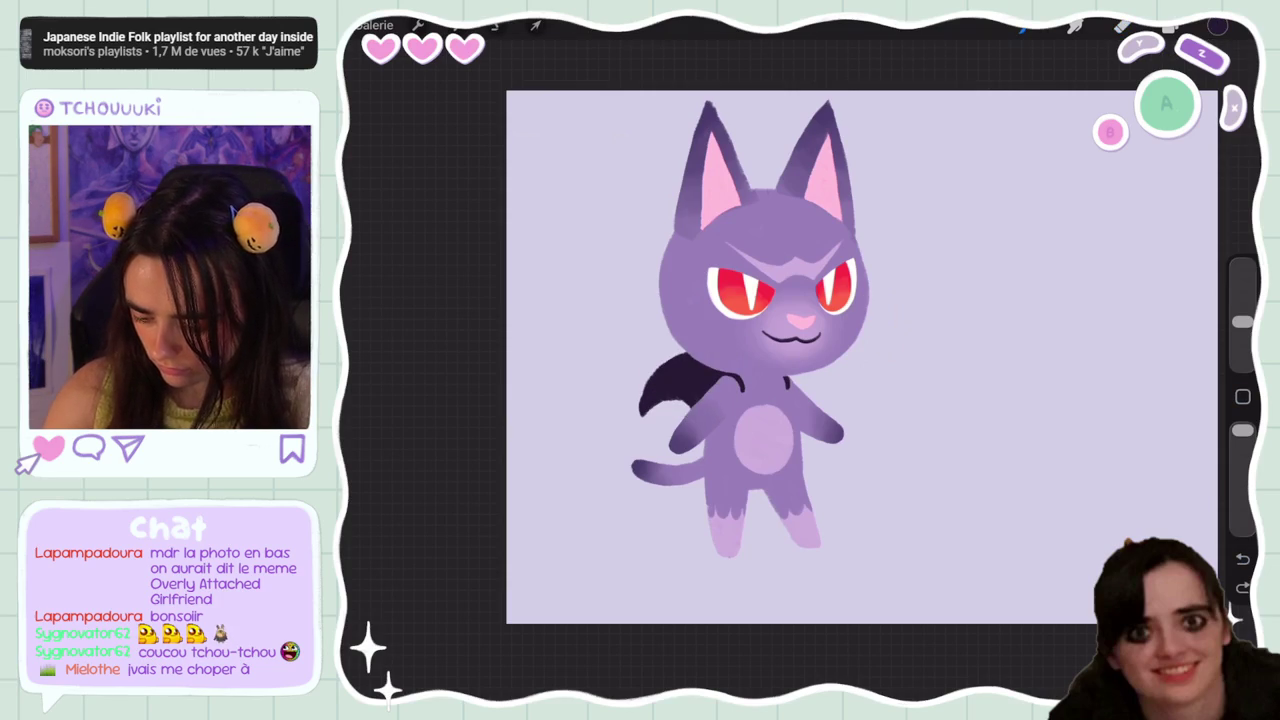
left_click(1170, 25)
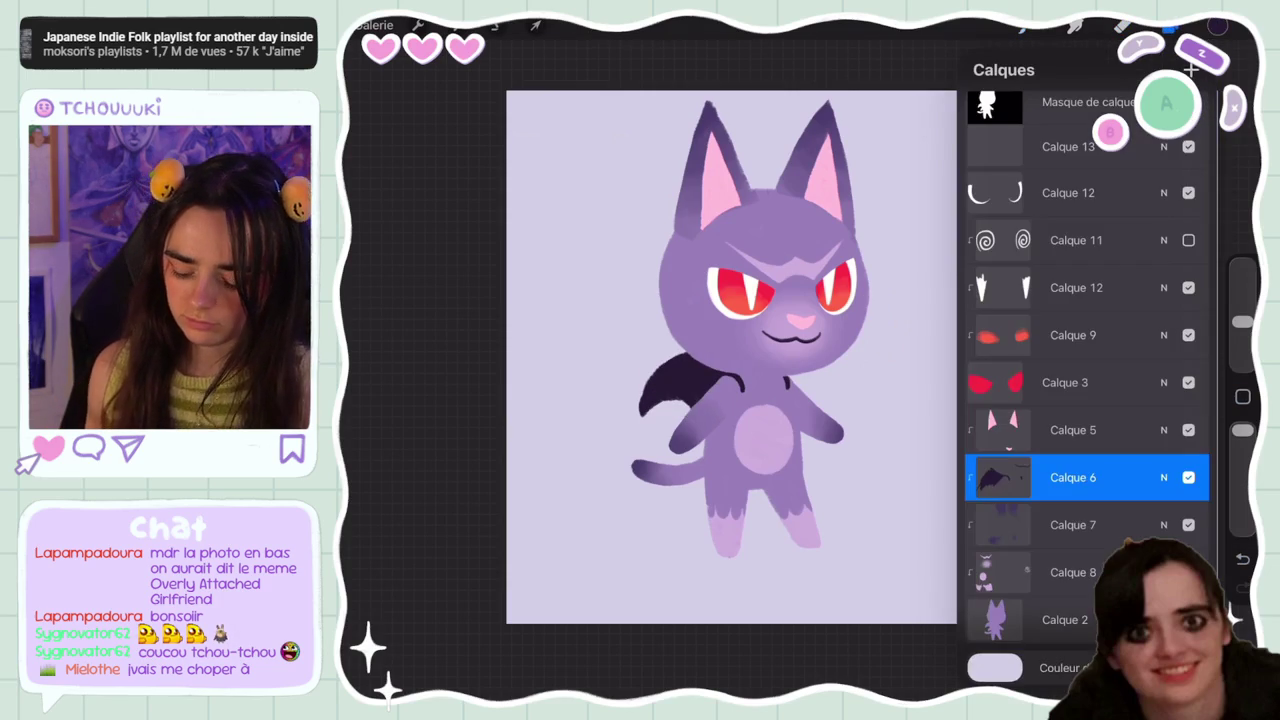
Undo the three stray dark strokes around the cat's arm
left_click(1075, 25)
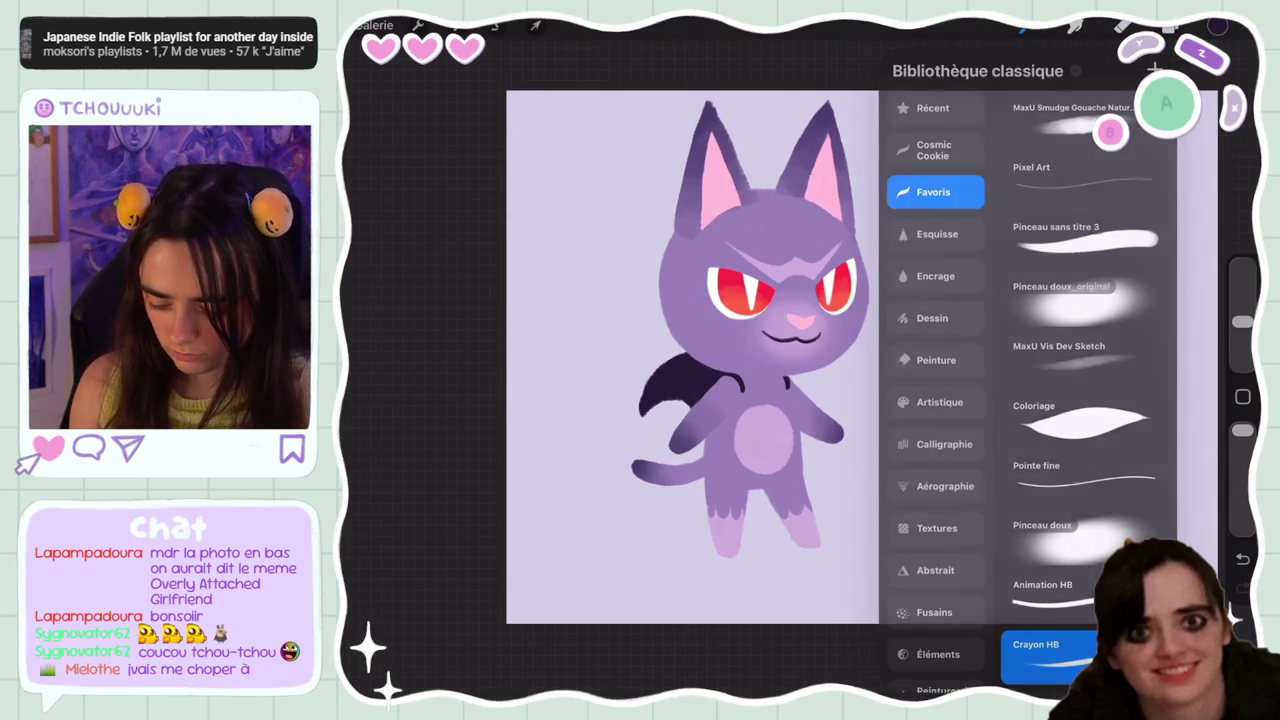
scroll(700, 350, "up", 3)
left_click(1170, 25)
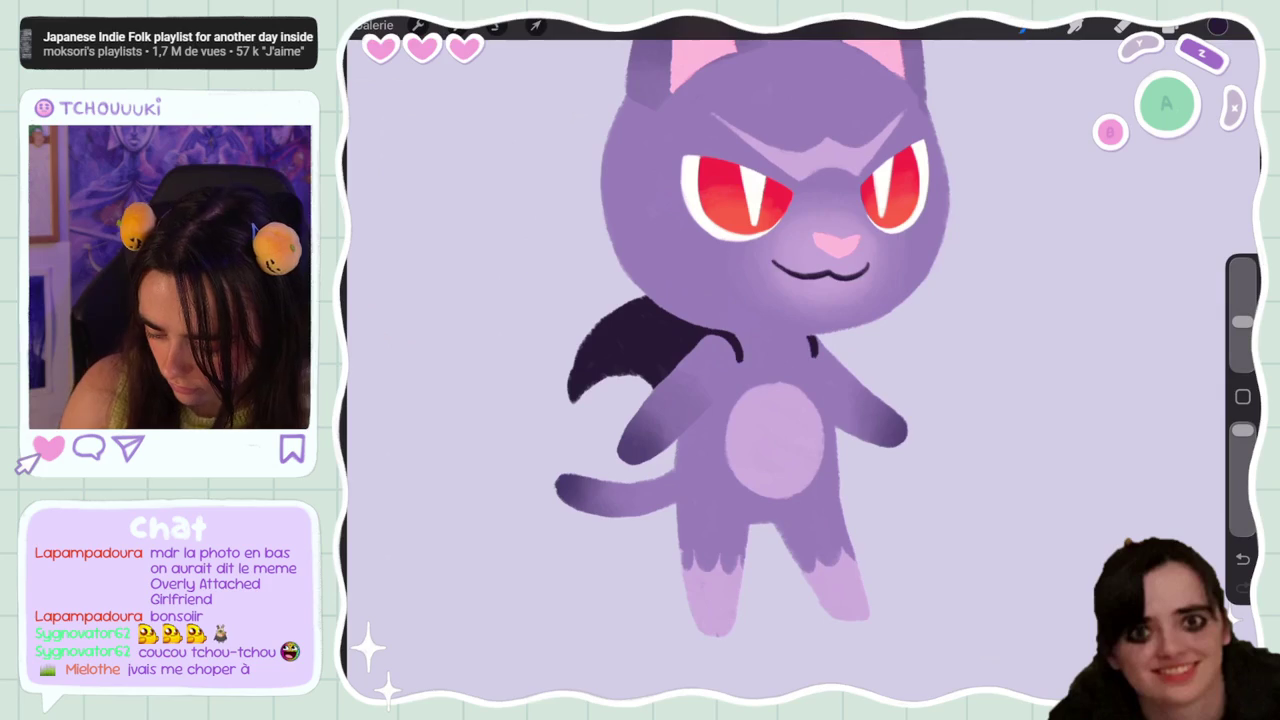
key("ctrl+z")
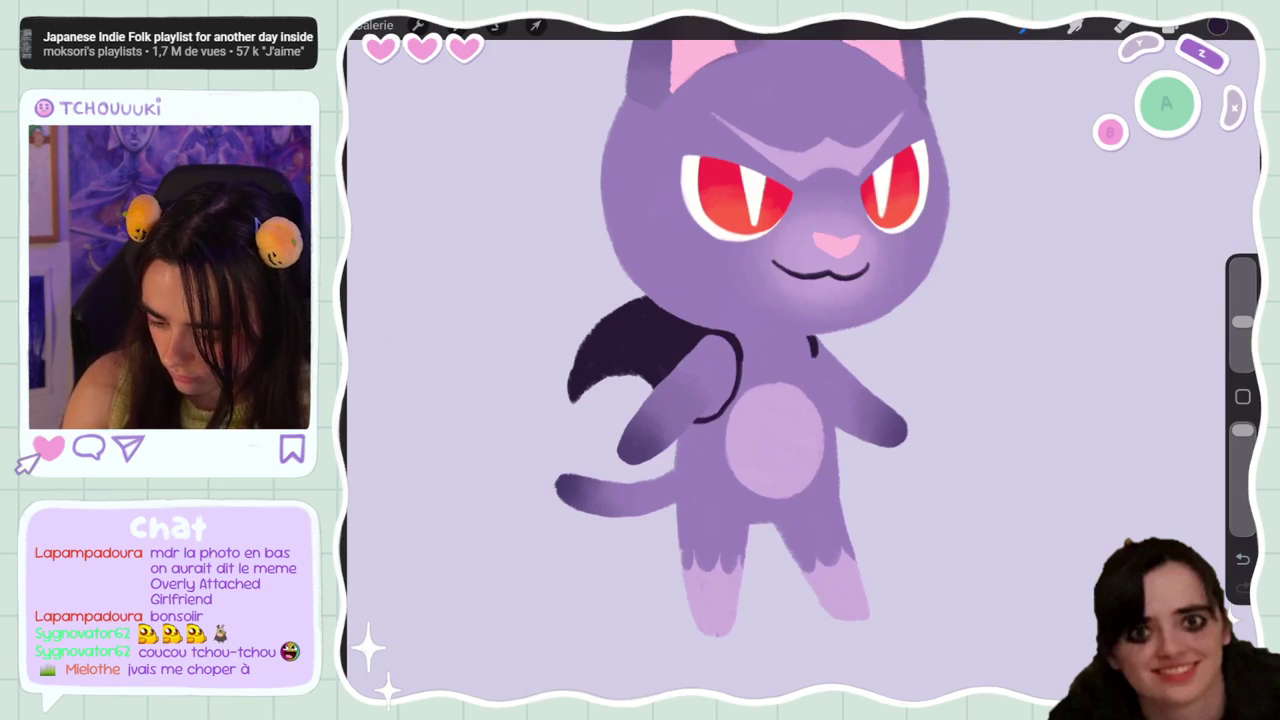
key("ctrl+z")
key("ctrl+z")
key("ctrl+z")
key("ctrl+z")
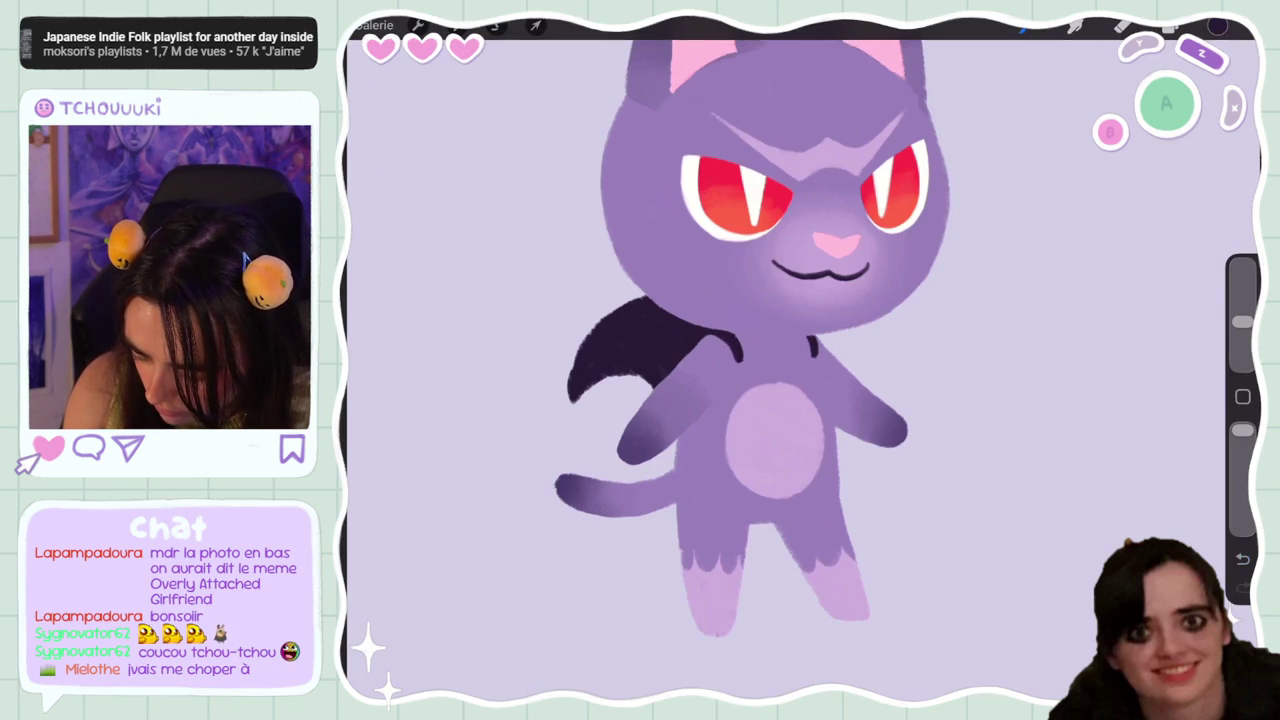
key("ctrl+z")
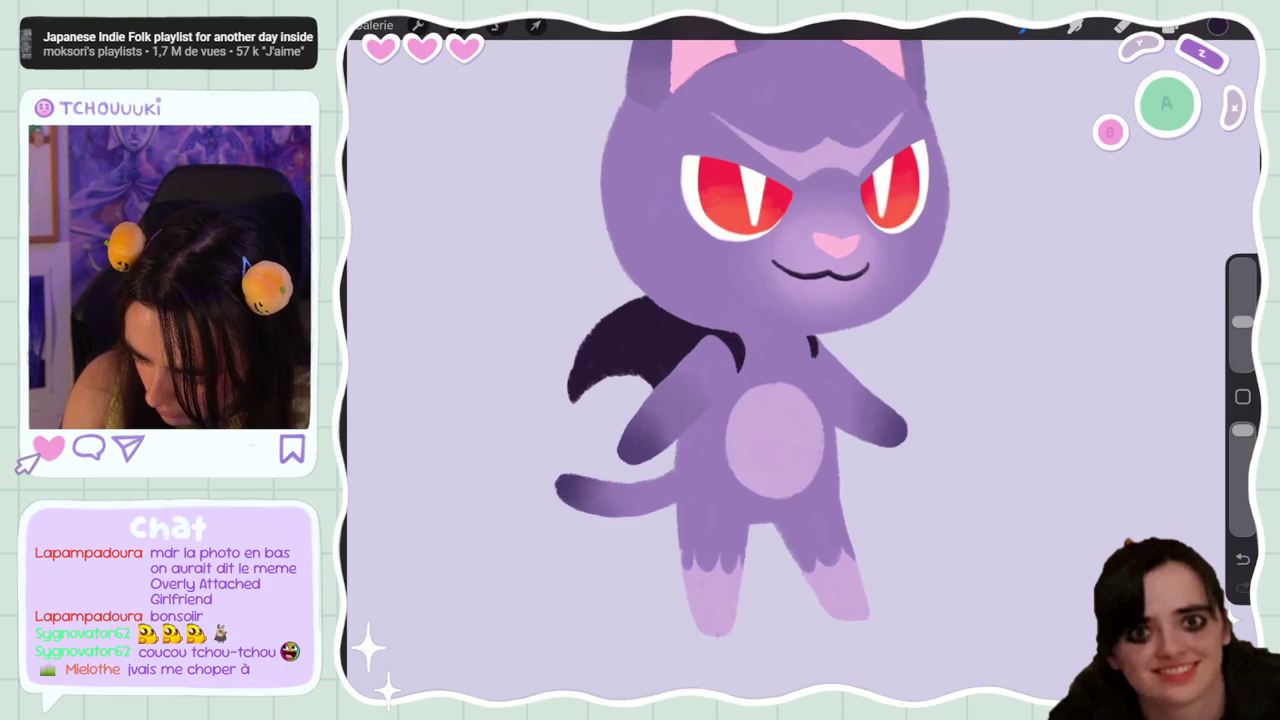
Try the eraser, undo it, and switch between Calque 2 and Calque 6
key("e")
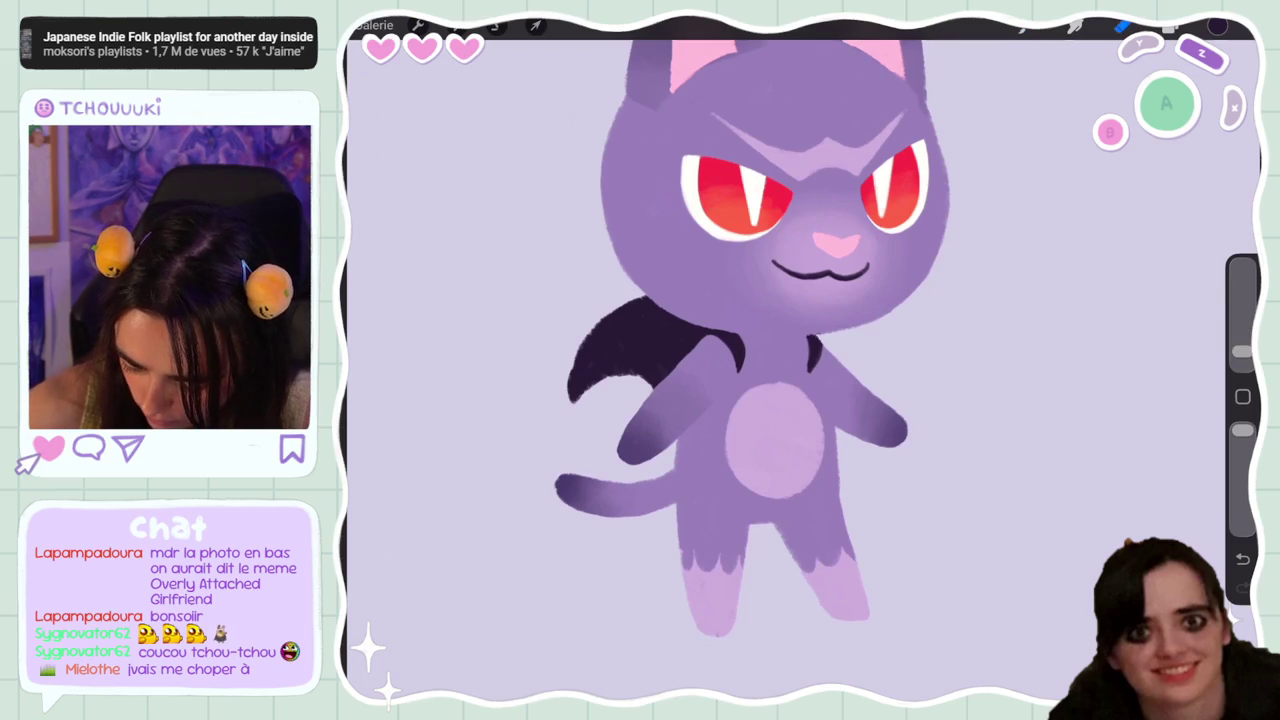
key("ctrl+z")
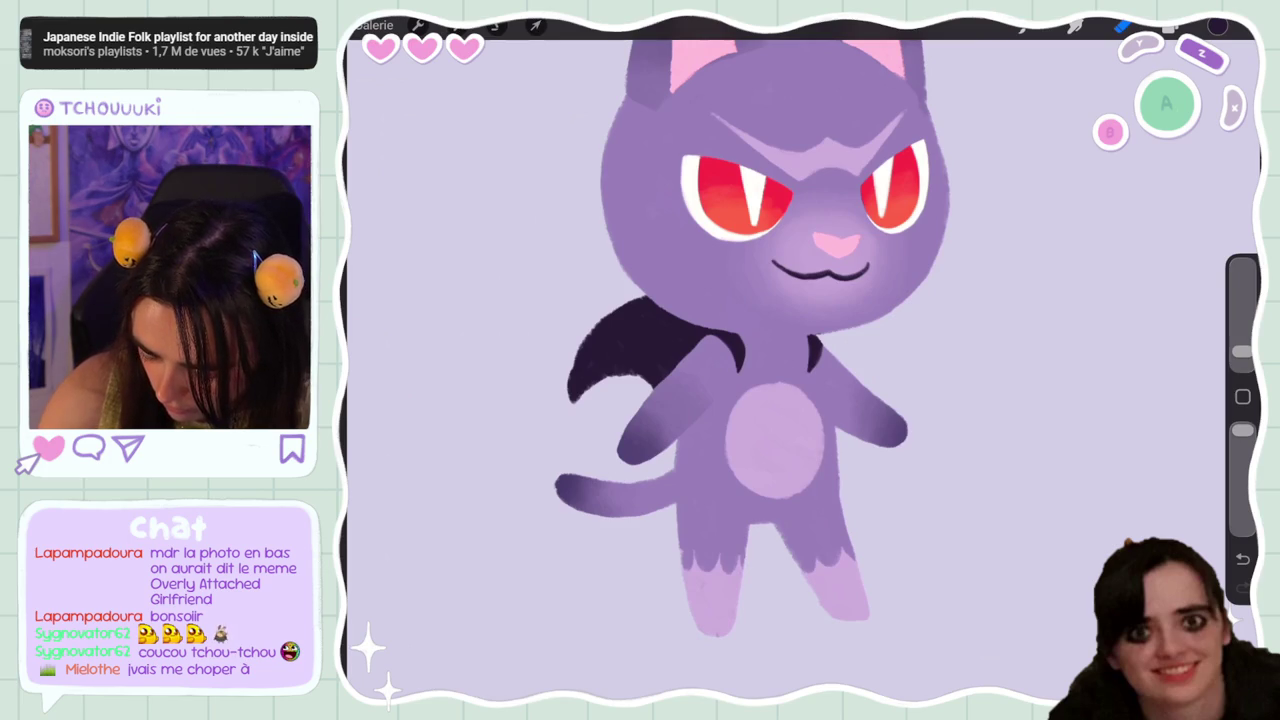
key("ctrl+z")
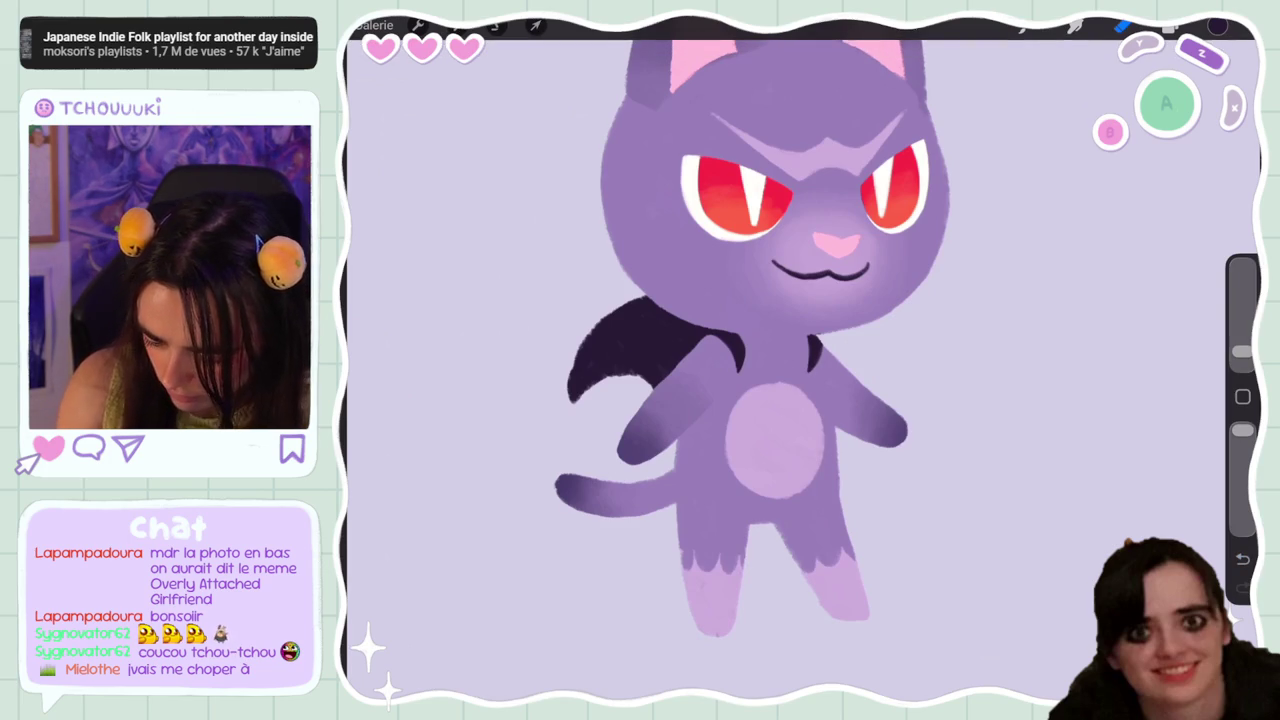
left_click(1217, 26)
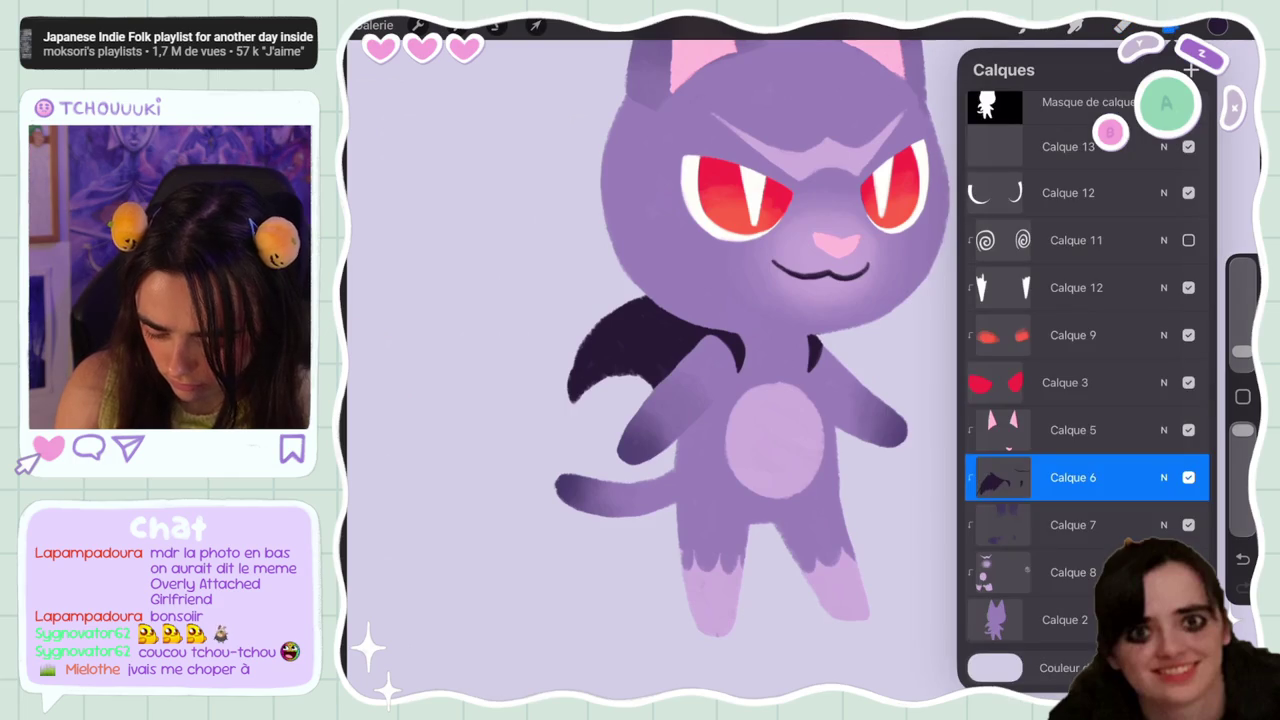
left_click(1065, 620)
left_click(1217, 26)
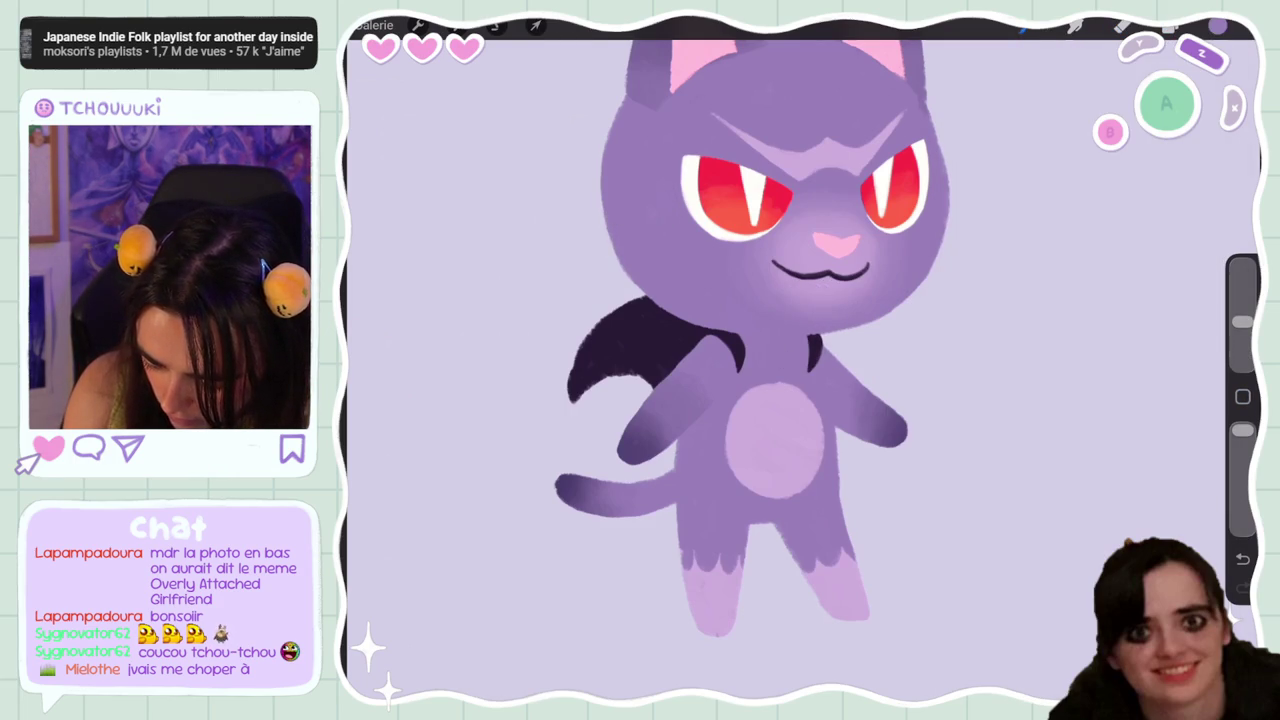
left_click(1217, 26)
left_click(1073, 477)
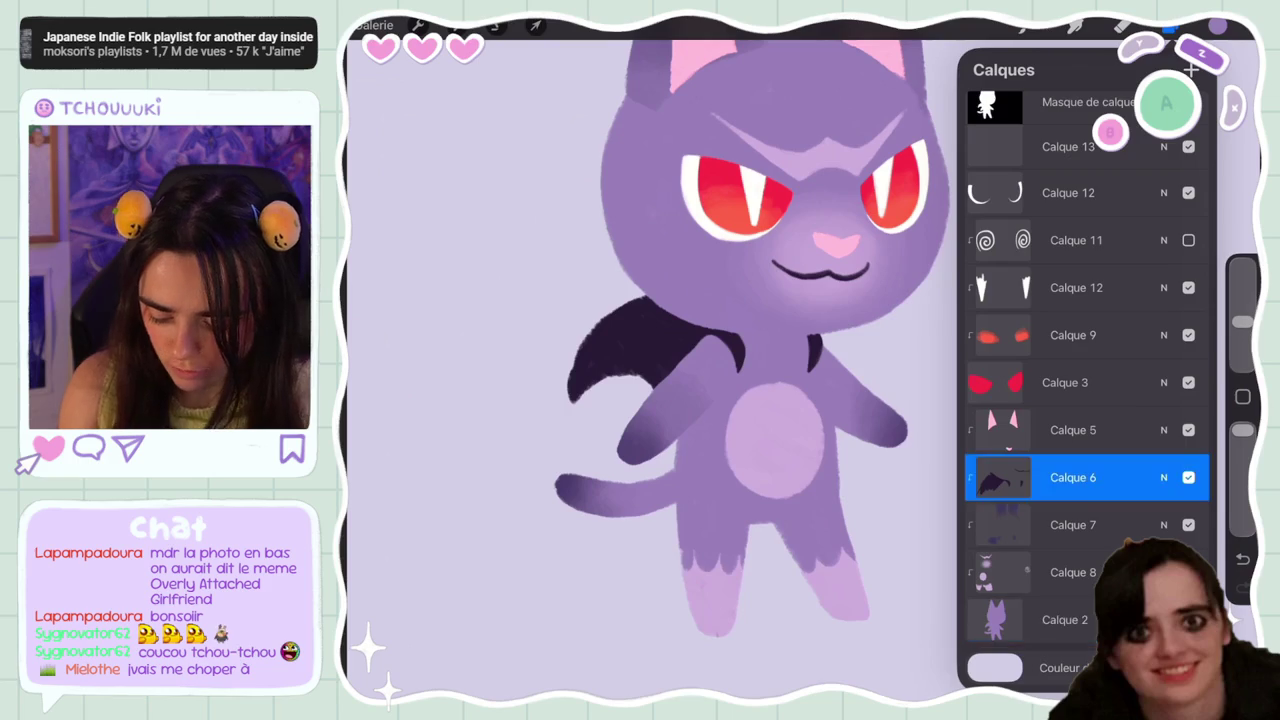
left_click(1217, 26)
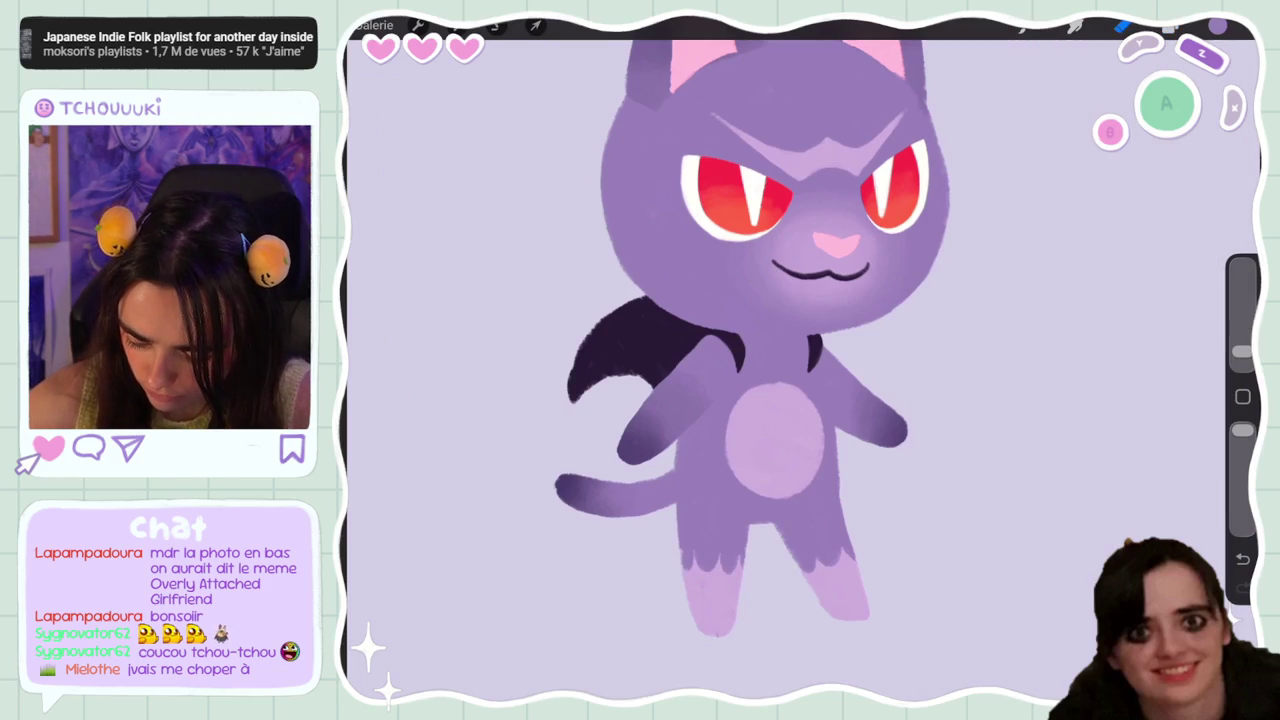
Adjust the eraser size larger then smaller and return to the brush
scroll(800, 360, "down", 5)
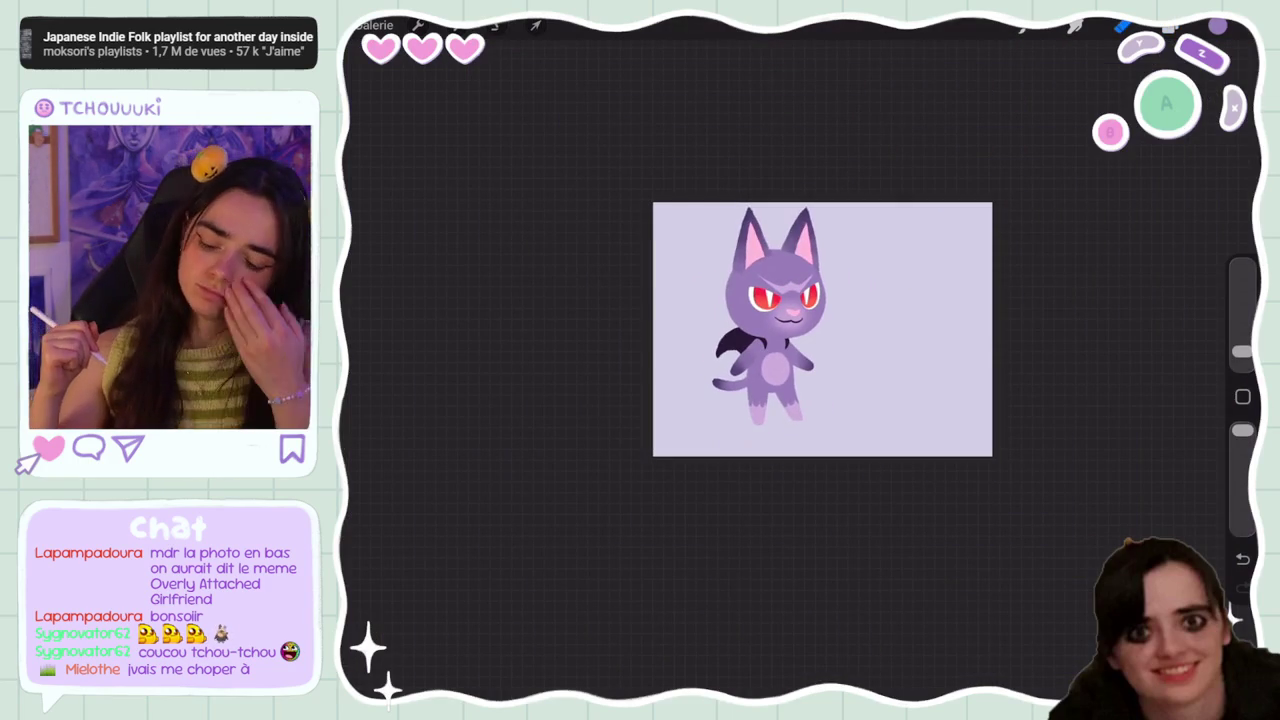
scroll(865, 328, "up", 5)
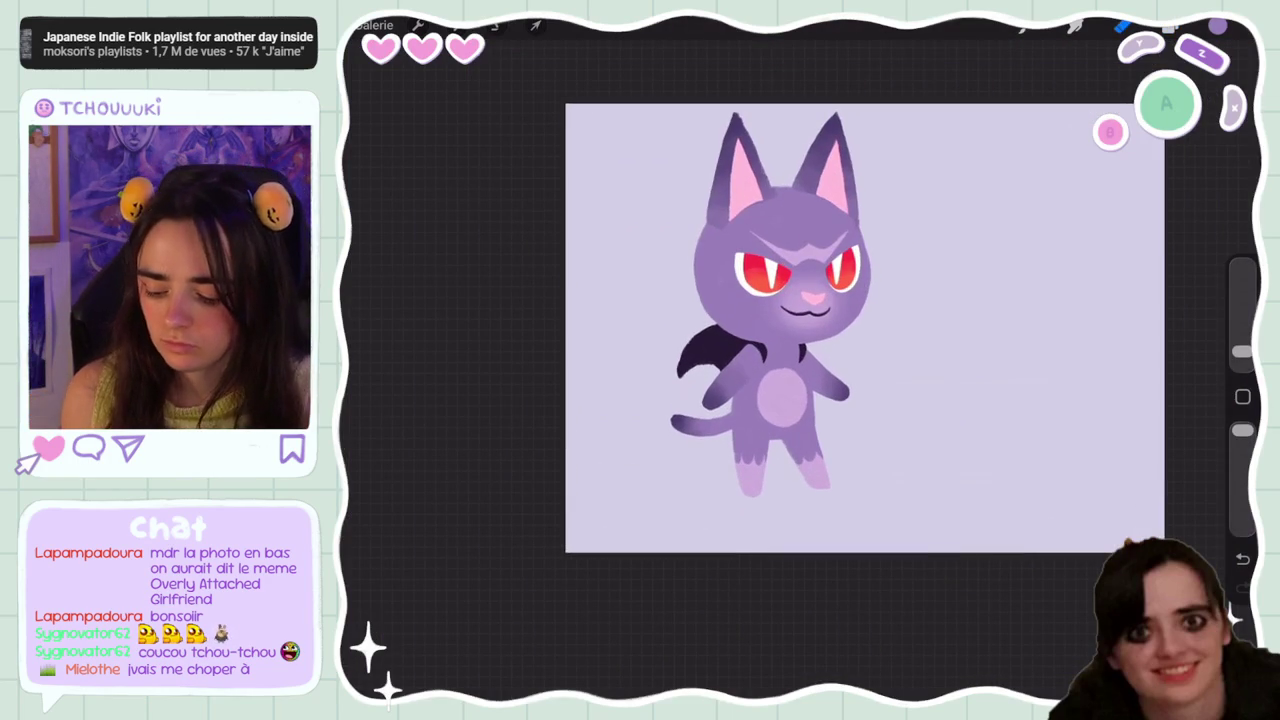
scroll(865, 328, "up", 3)
left_click(1170, 26)
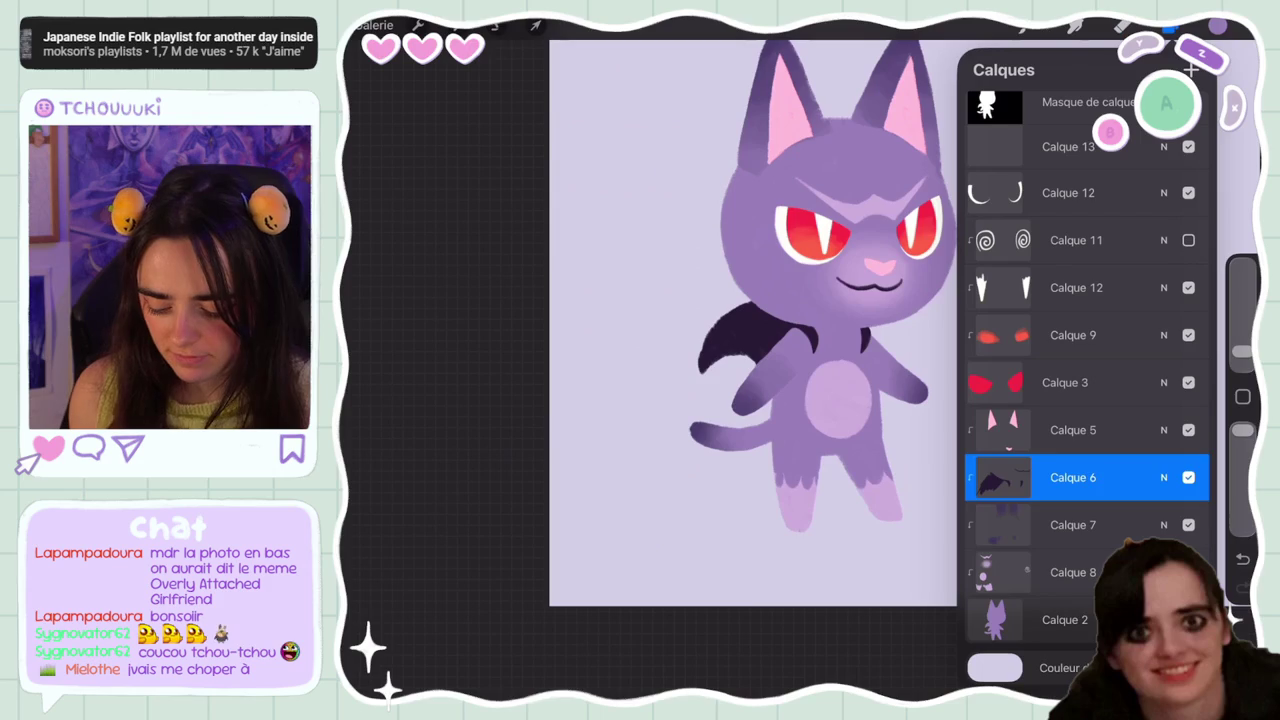
left_click(1170, 26)
scroll(755, 300, "up", 3)
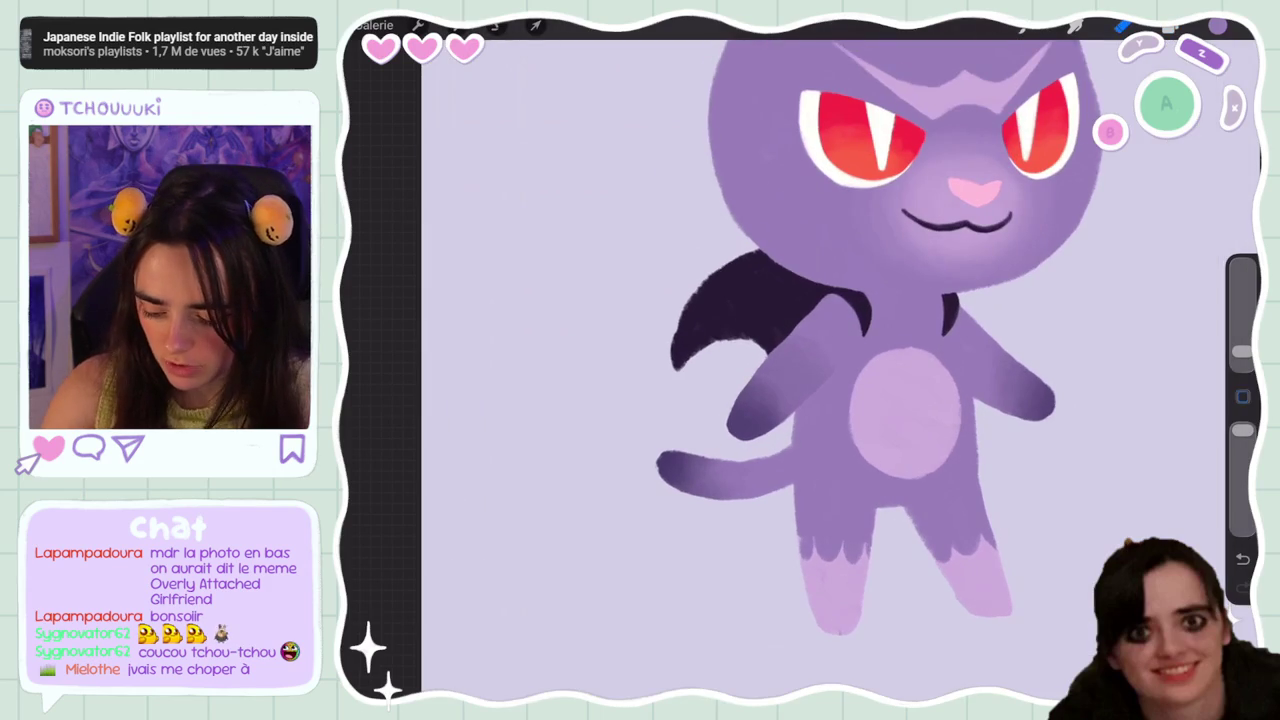
left_click_drag(1242, 343, 1242, 321)
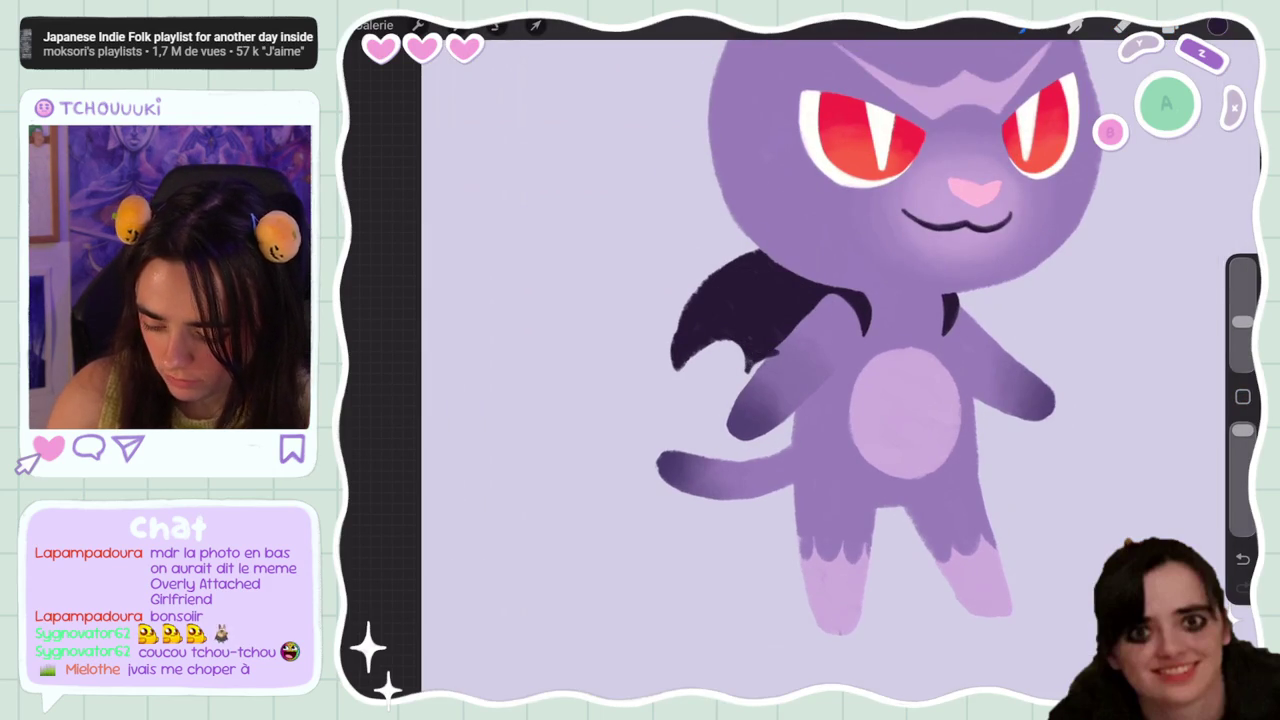
left_click(1170, 26)
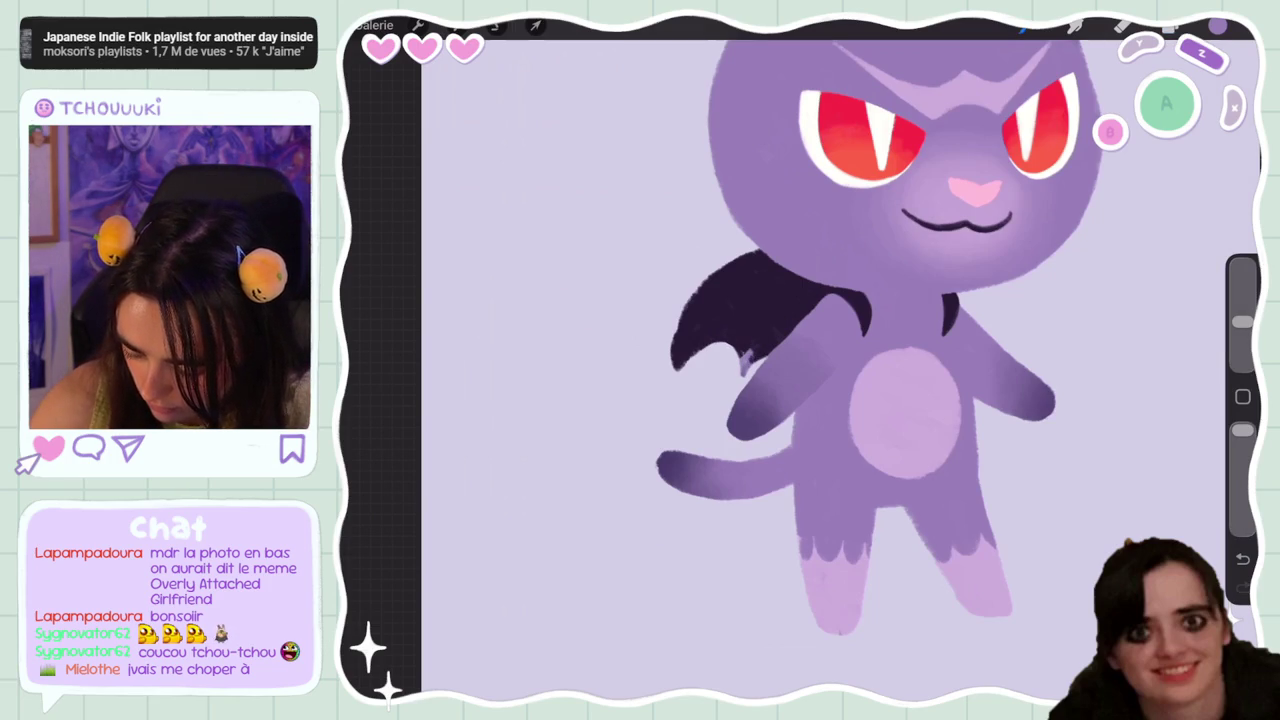
left_click_drag(1242, 321, 1242, 351)
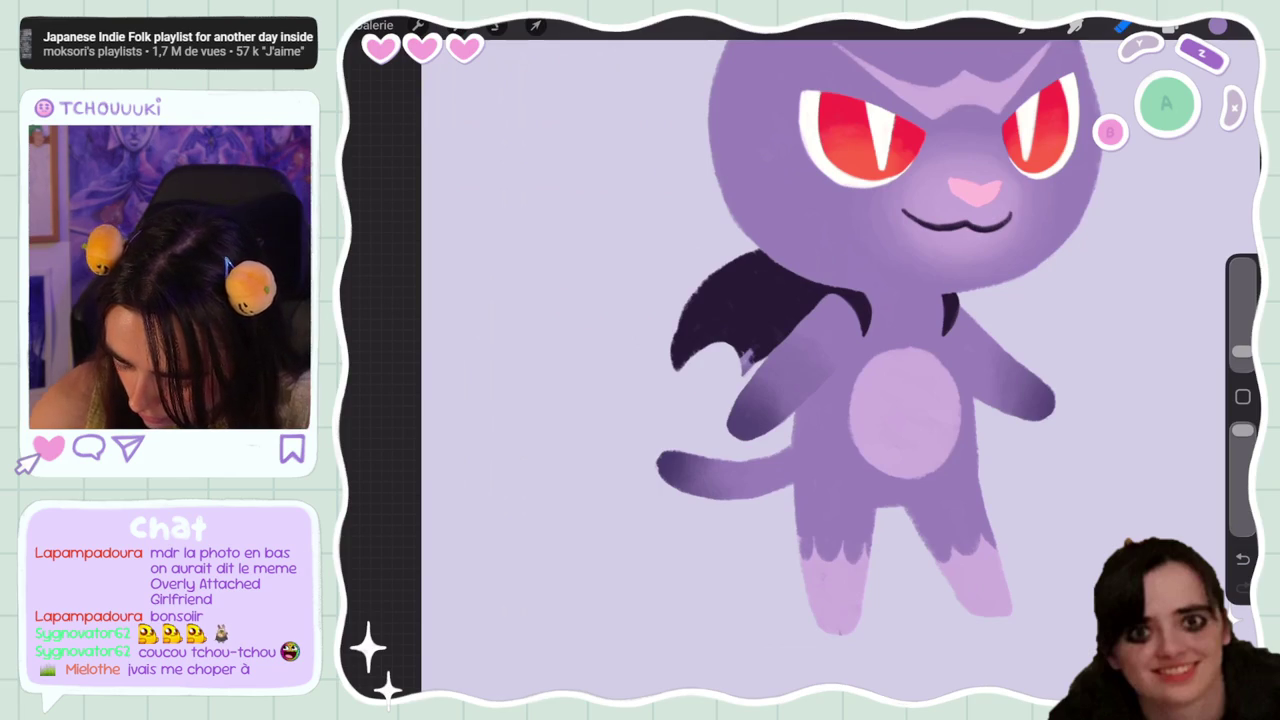
left_click(1022, 27)
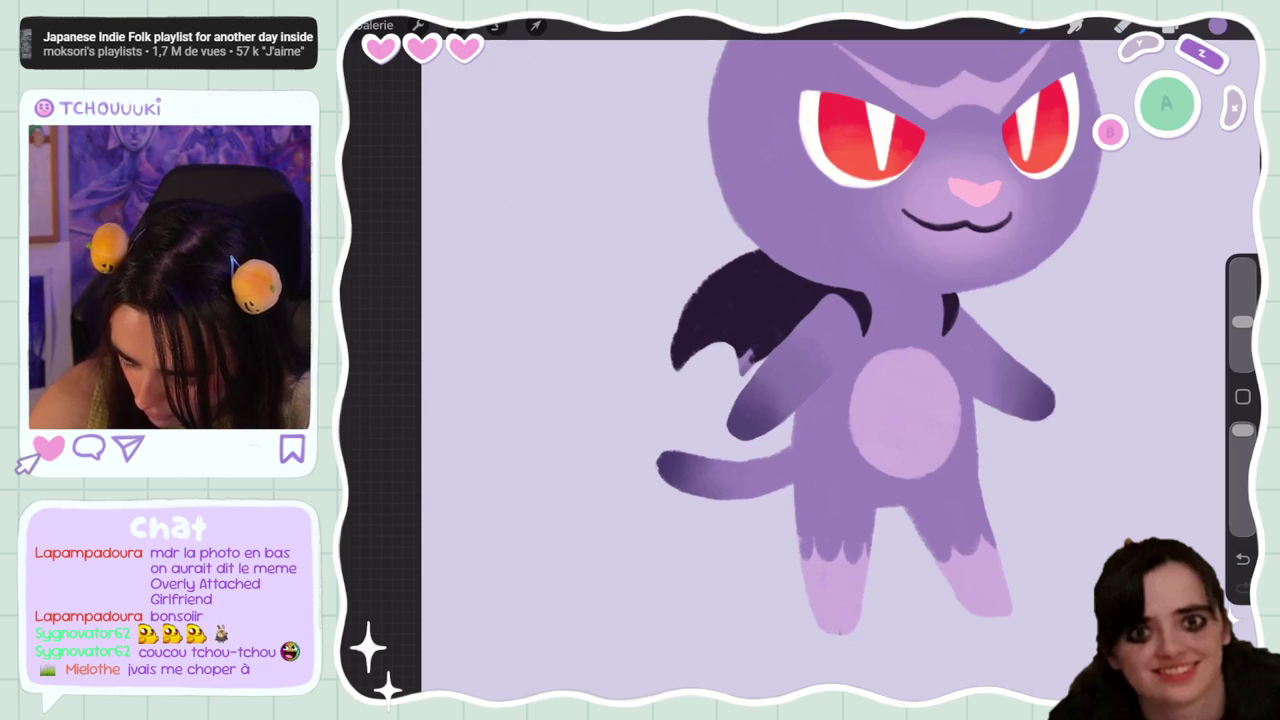
Switch to a lower layer, check the colour picker, and pick a smaller eraser
left_click(1170, 27)
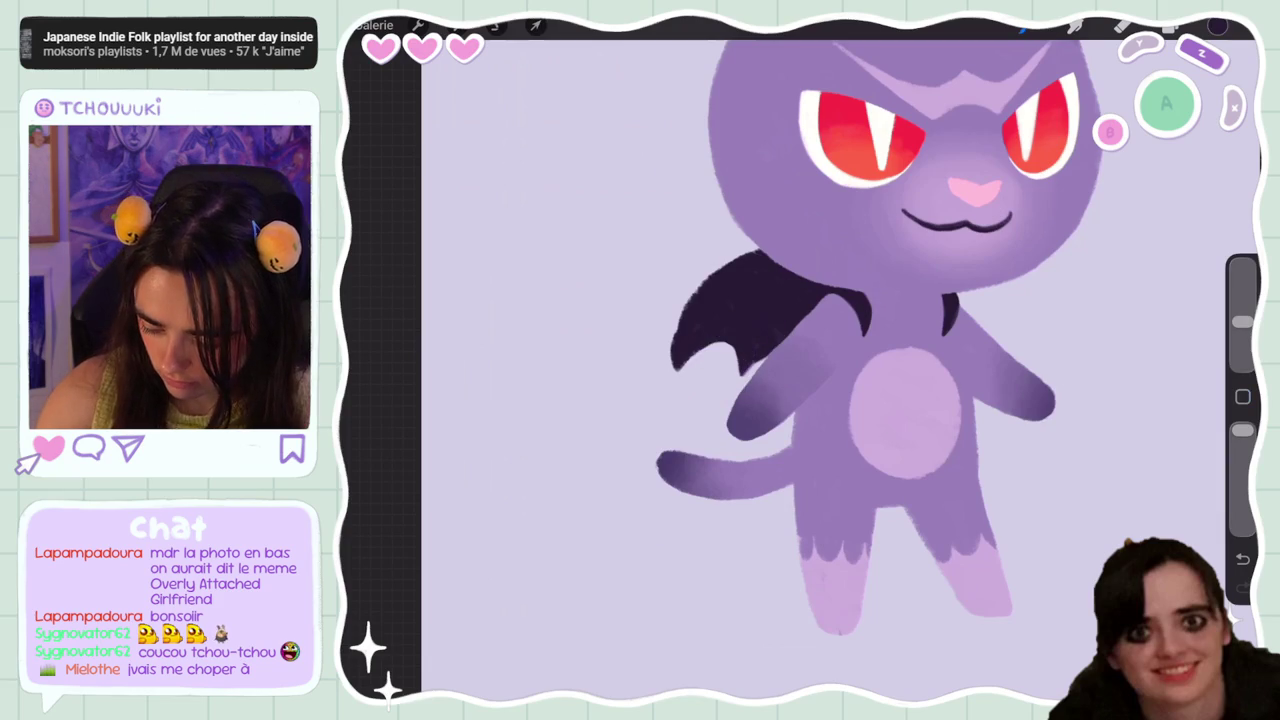
left_click(1170, 27)
left_click(1050, 618)
left_click(1216, 27)
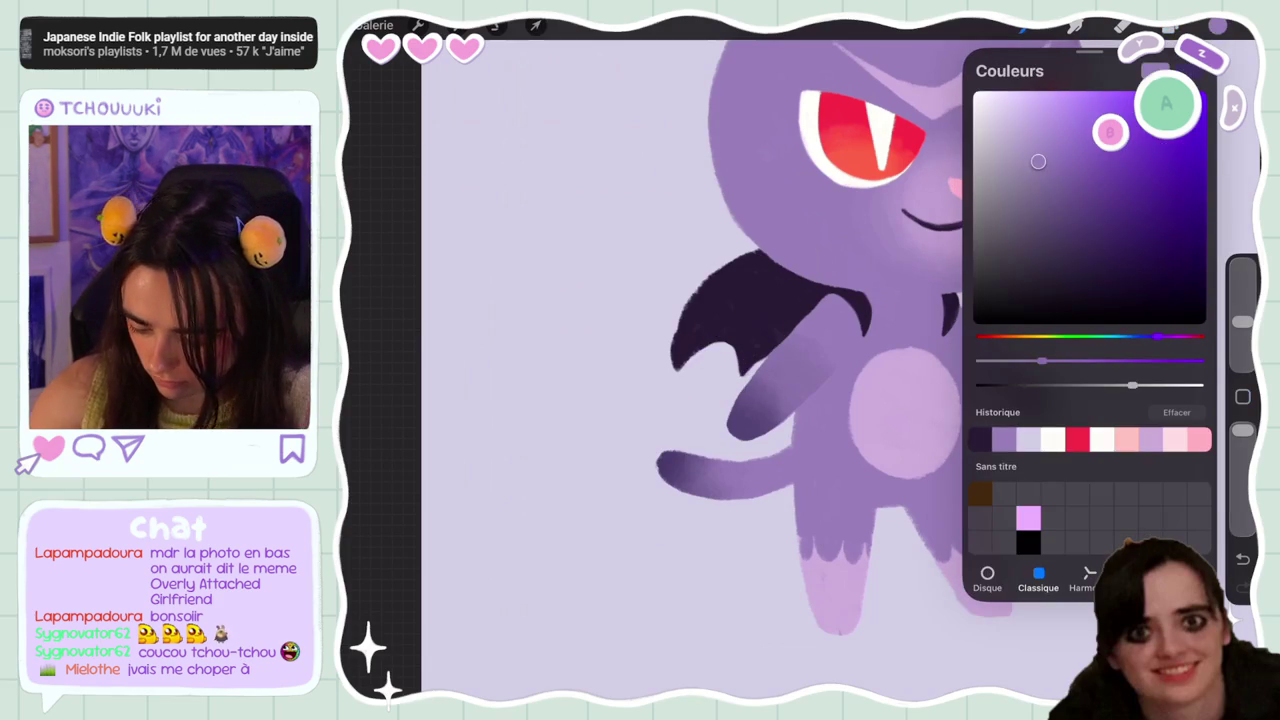
left_click(1216, 27)
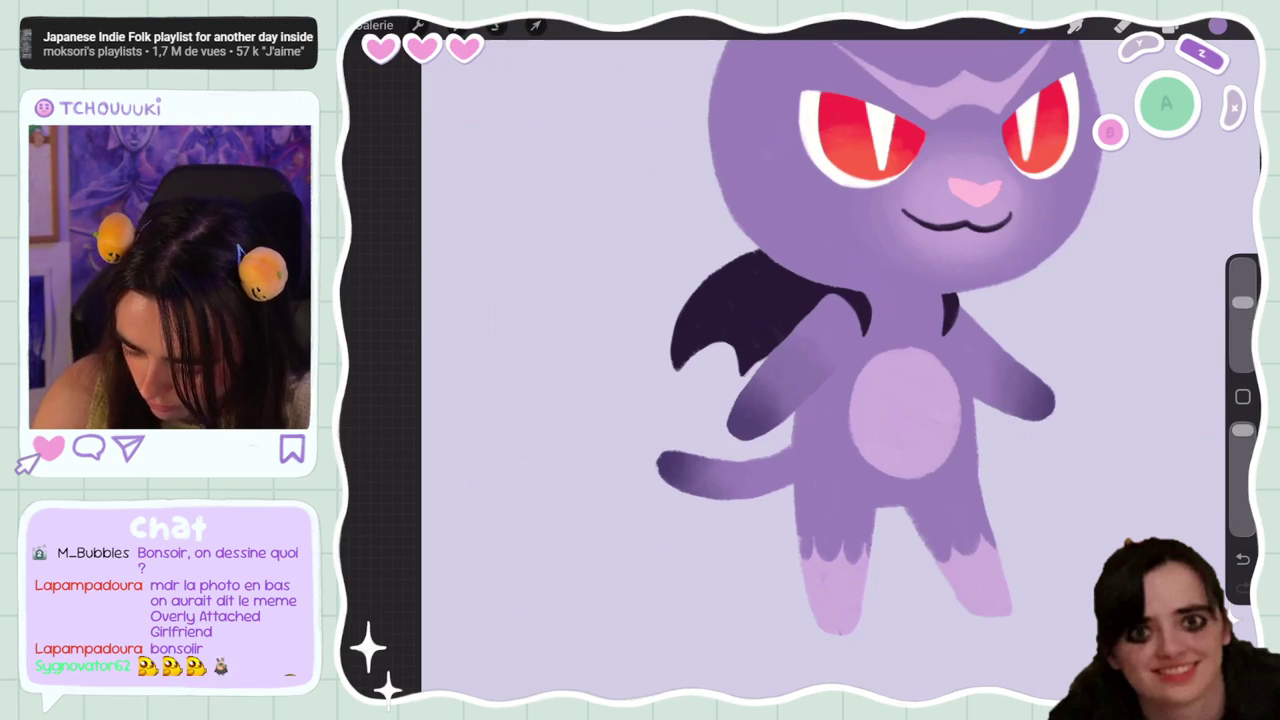
scroll(800, 360, "down", 5)
scroll(800, 360, "up", 5)
left_click(1122, 28)
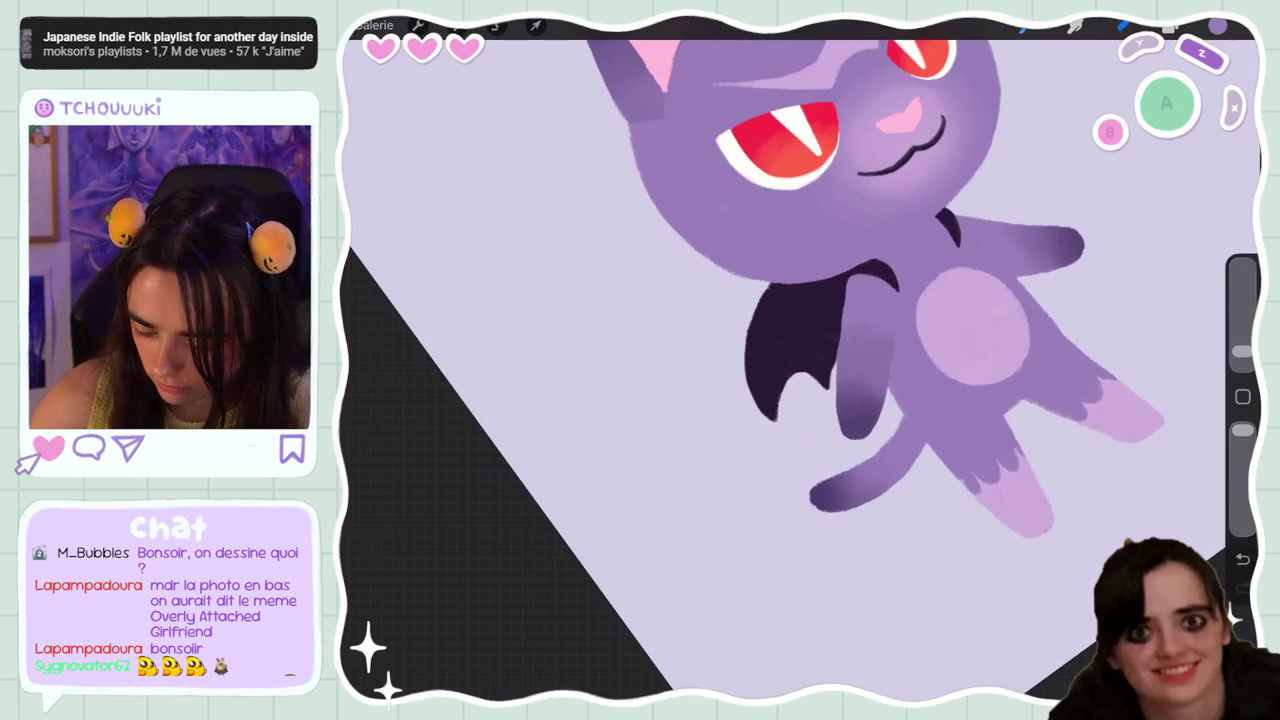
Erase along the wing's left edge, the neck edge, and the wing's right edge
left_click_drag(768, 290, 750, 330)
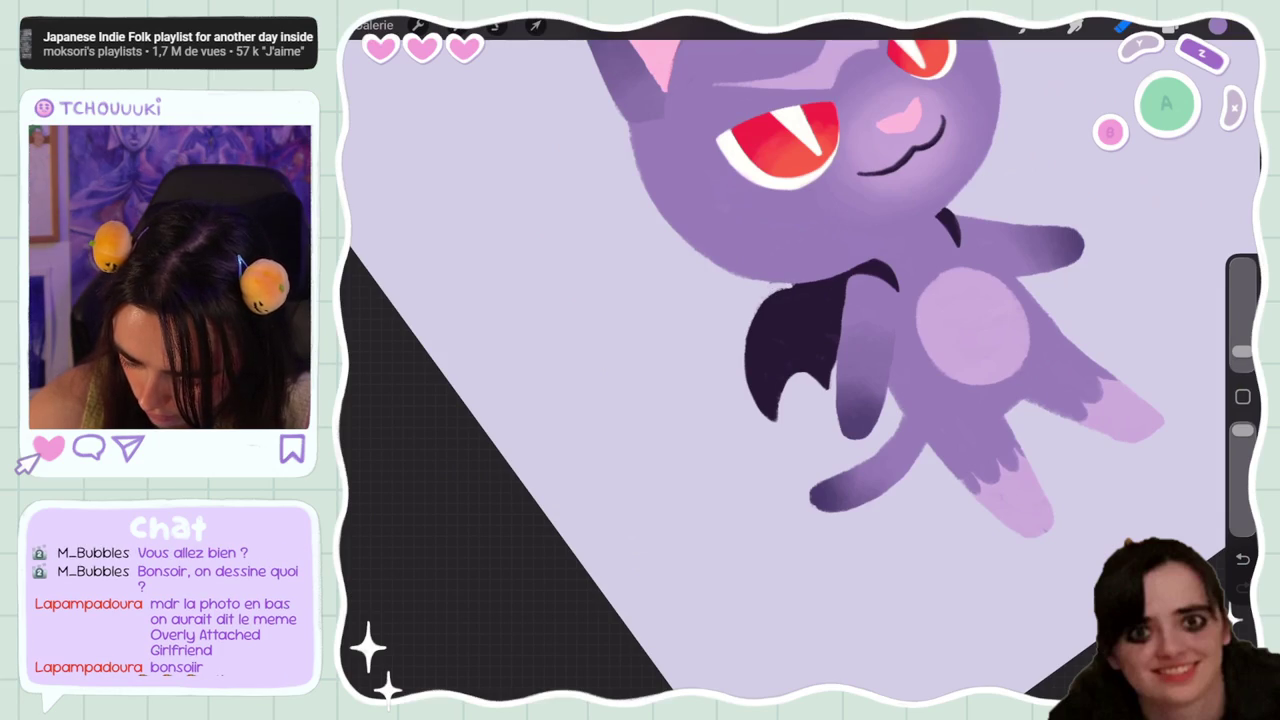
left_click_drag(772, 288, 826, 268)
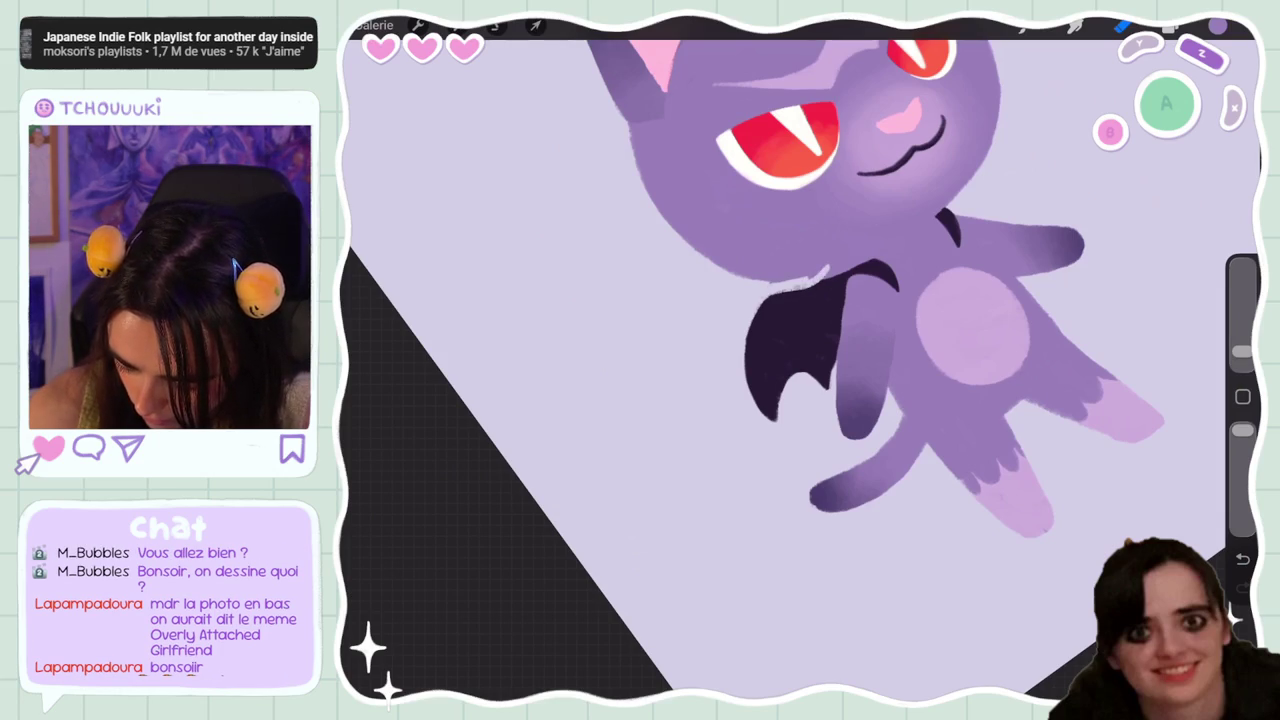
scroll(800, 360, "up", 3)
scroll(800, 360, "up", 3)
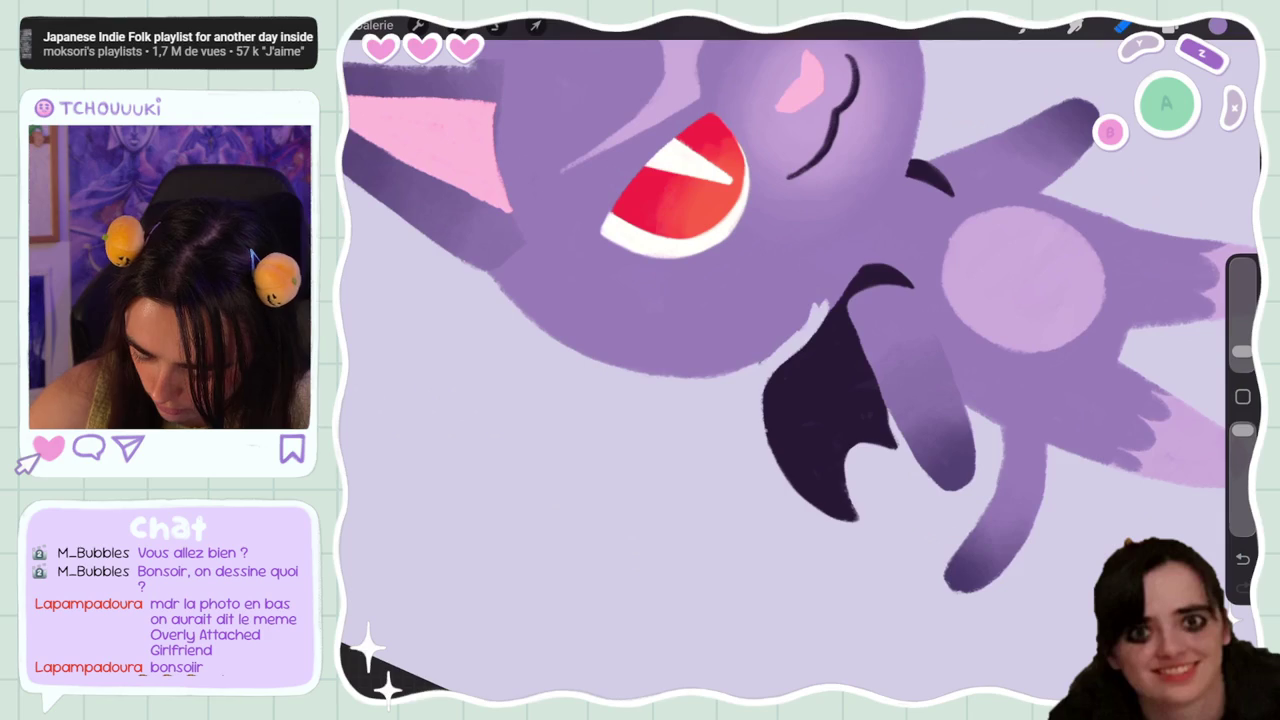
left_click_drag(1242, 351, 1242, 302)
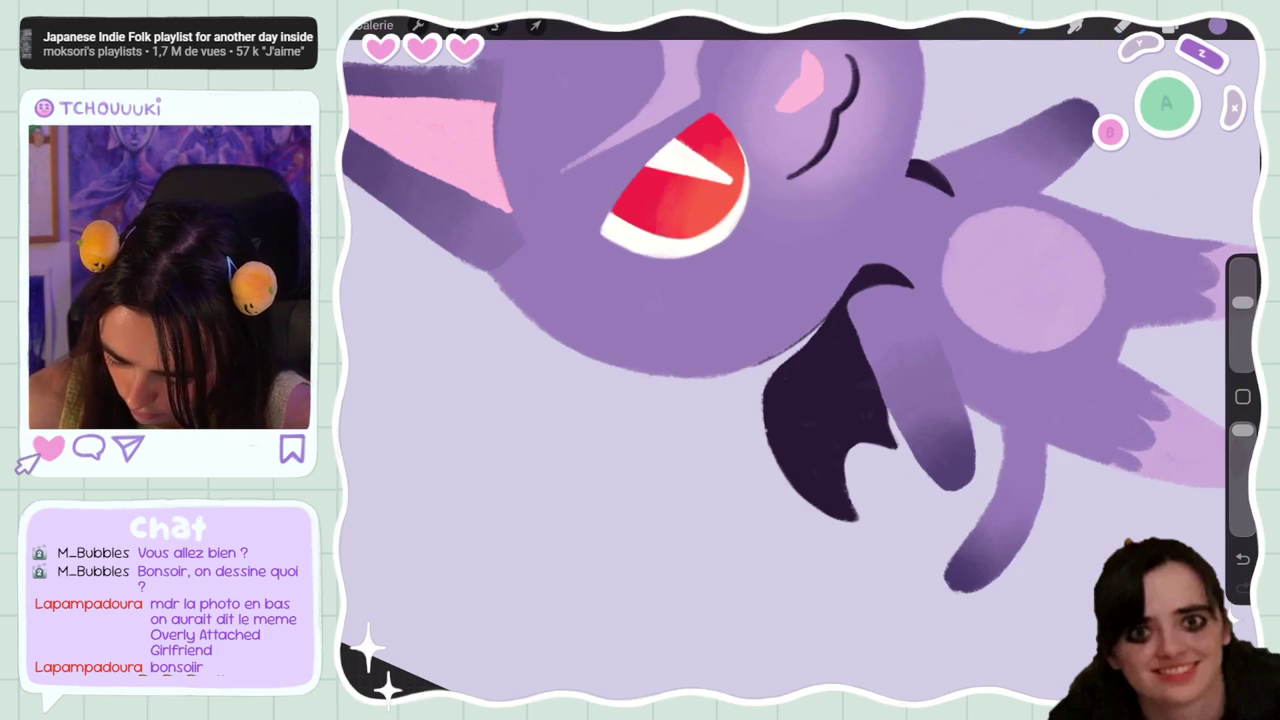
scroll(800, 360, "down", 5)
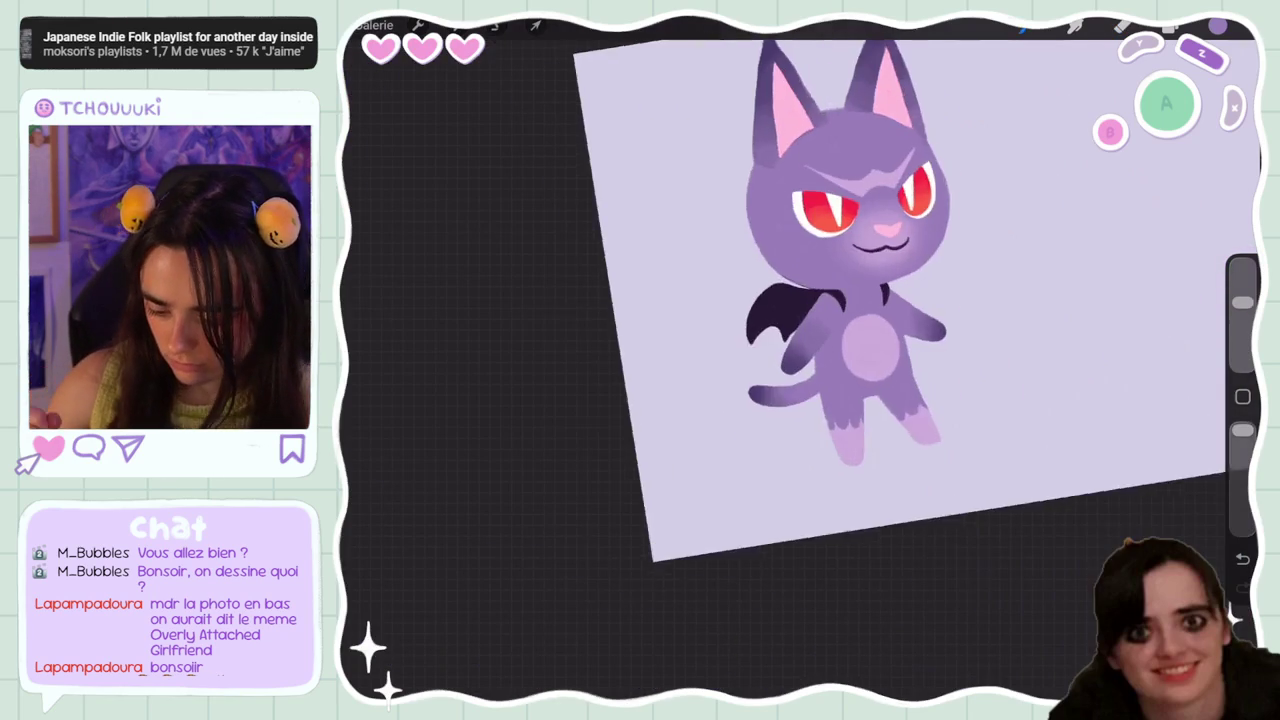
scroll(800, 360, "up", 5)
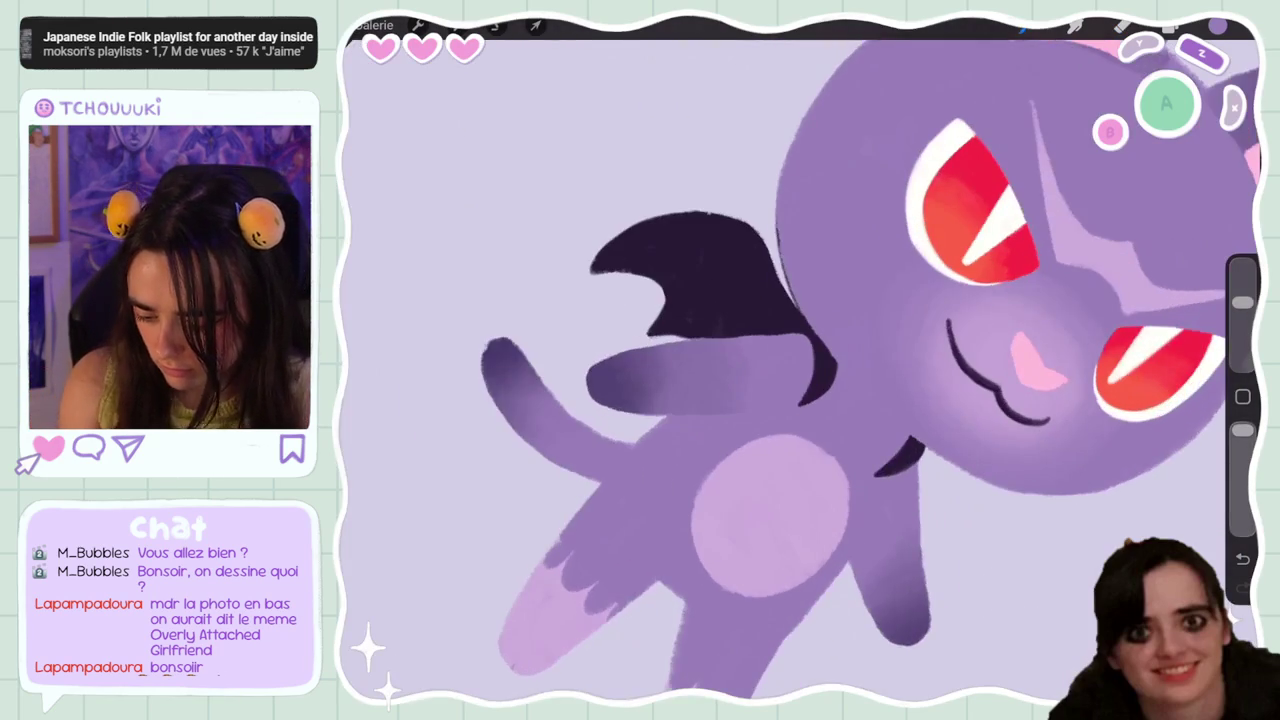
left_click_drag(768, 246, 792, 324)
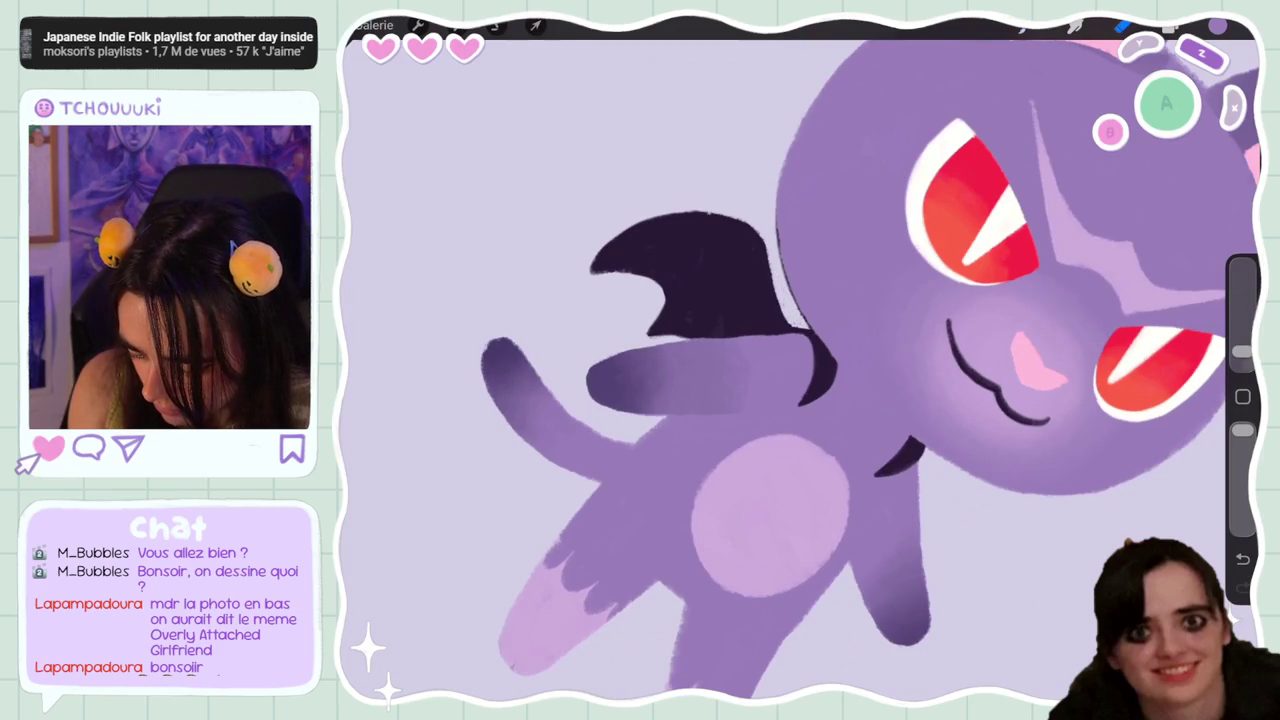
Undo the last five brush and eraser strokes on the bat wing
scroll(800, 360, "down", 5)
scroll(800, 360, "up", 3)
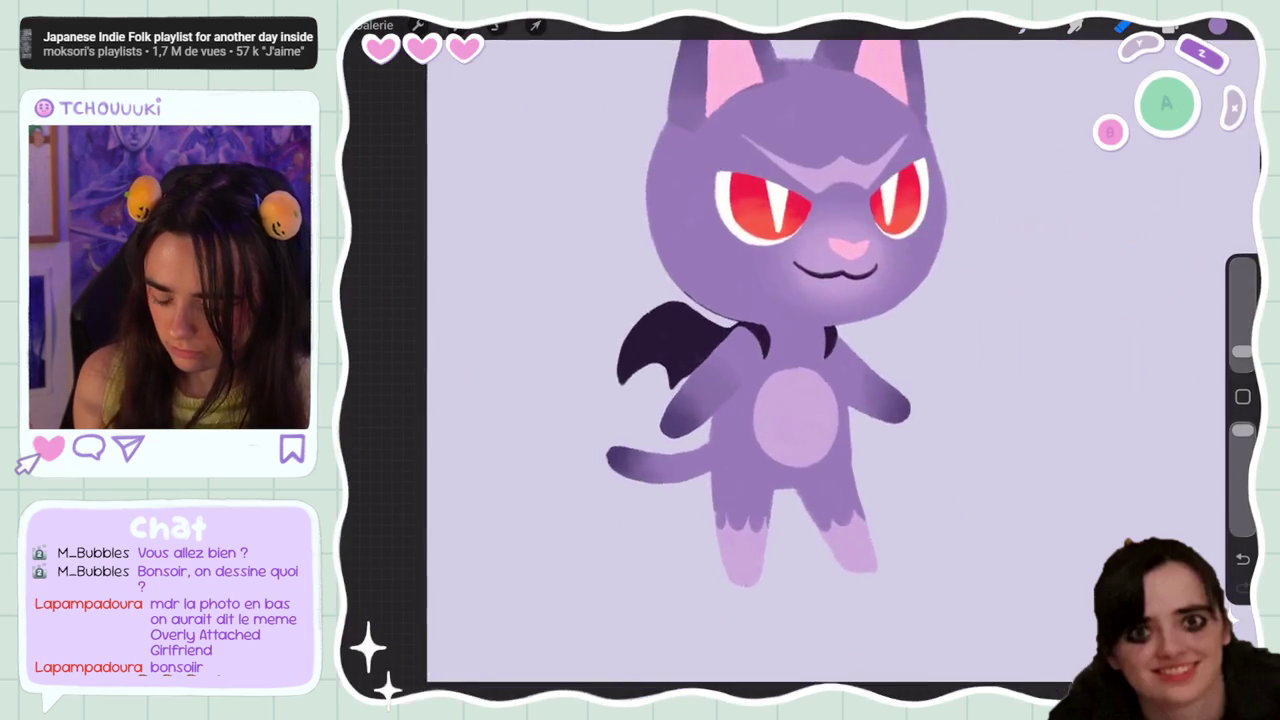
scroll(800, 360, "up", 3)
scroll(800, 360, "up", 2)
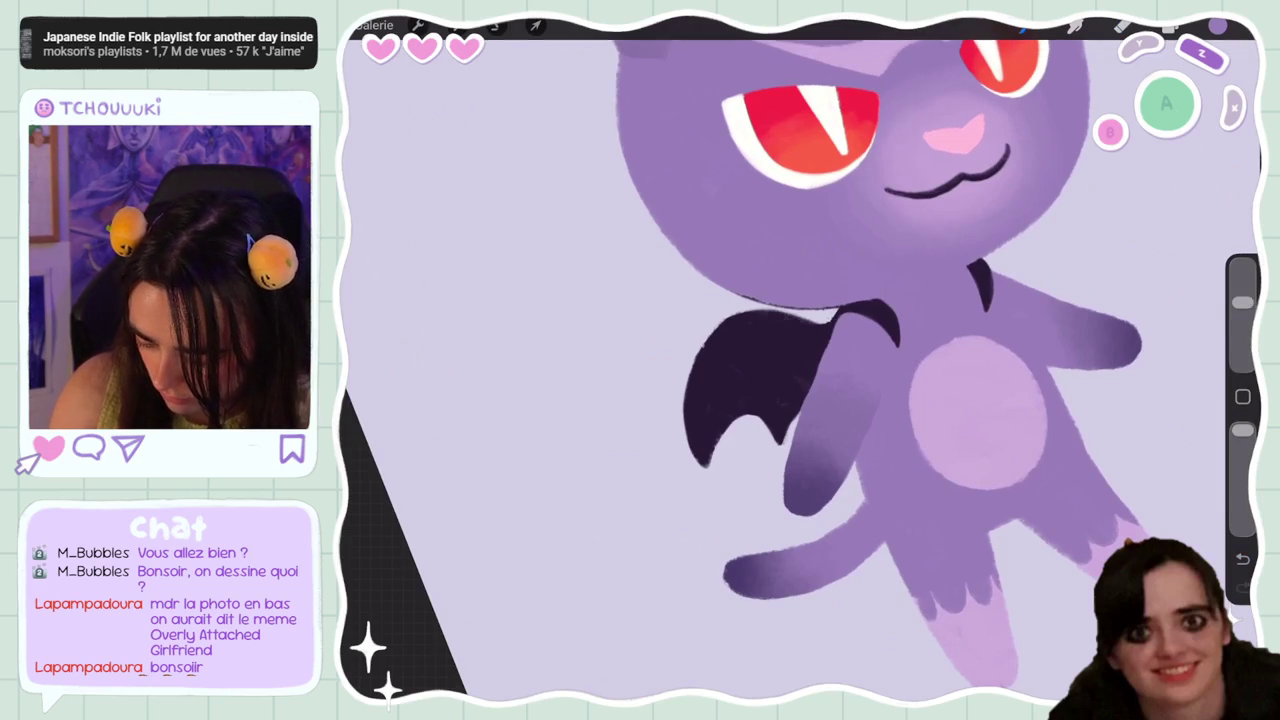
key("ctrl+z")
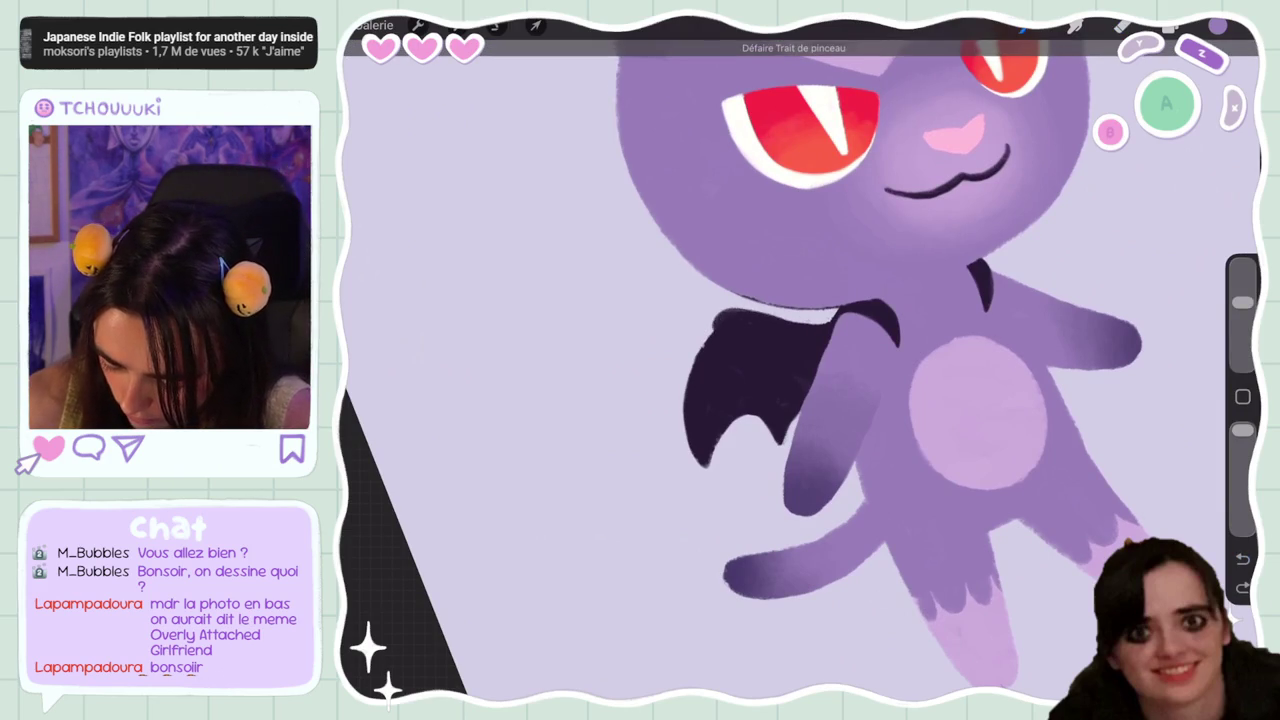
key("ctrl+z")
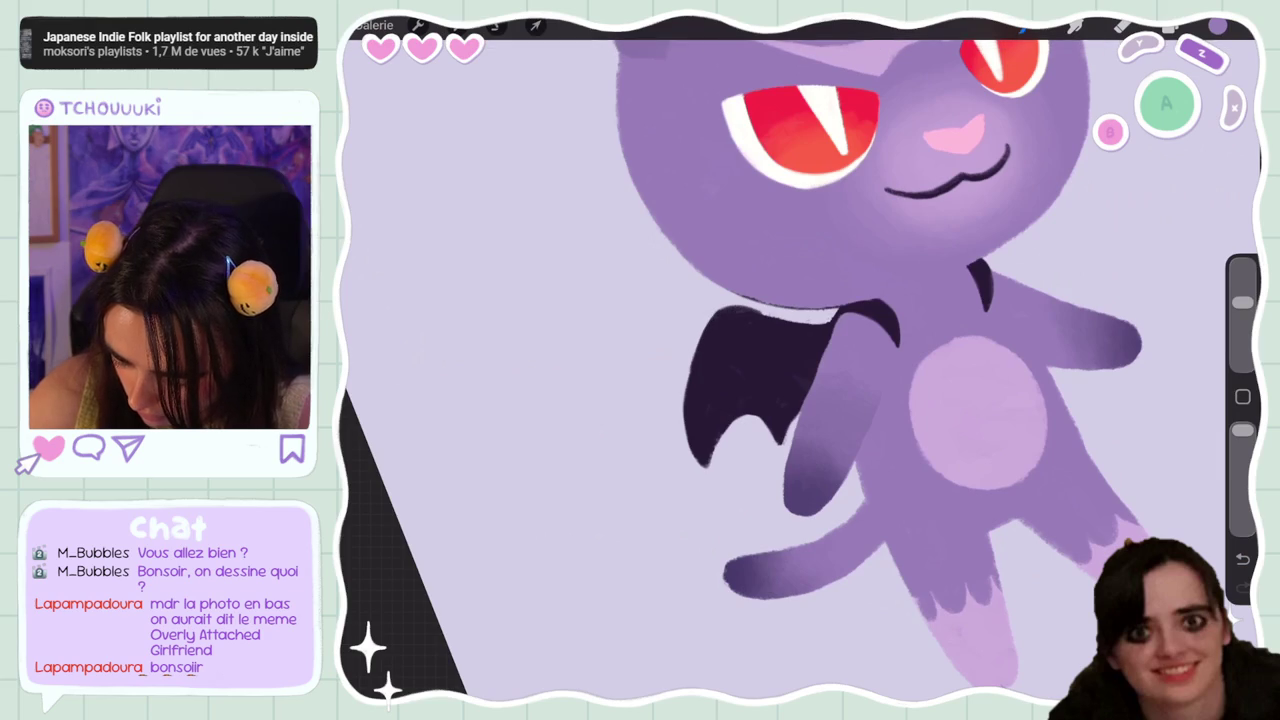
scroll(800, 360, "down", 5)
scroll(800, 360, "up", 5)
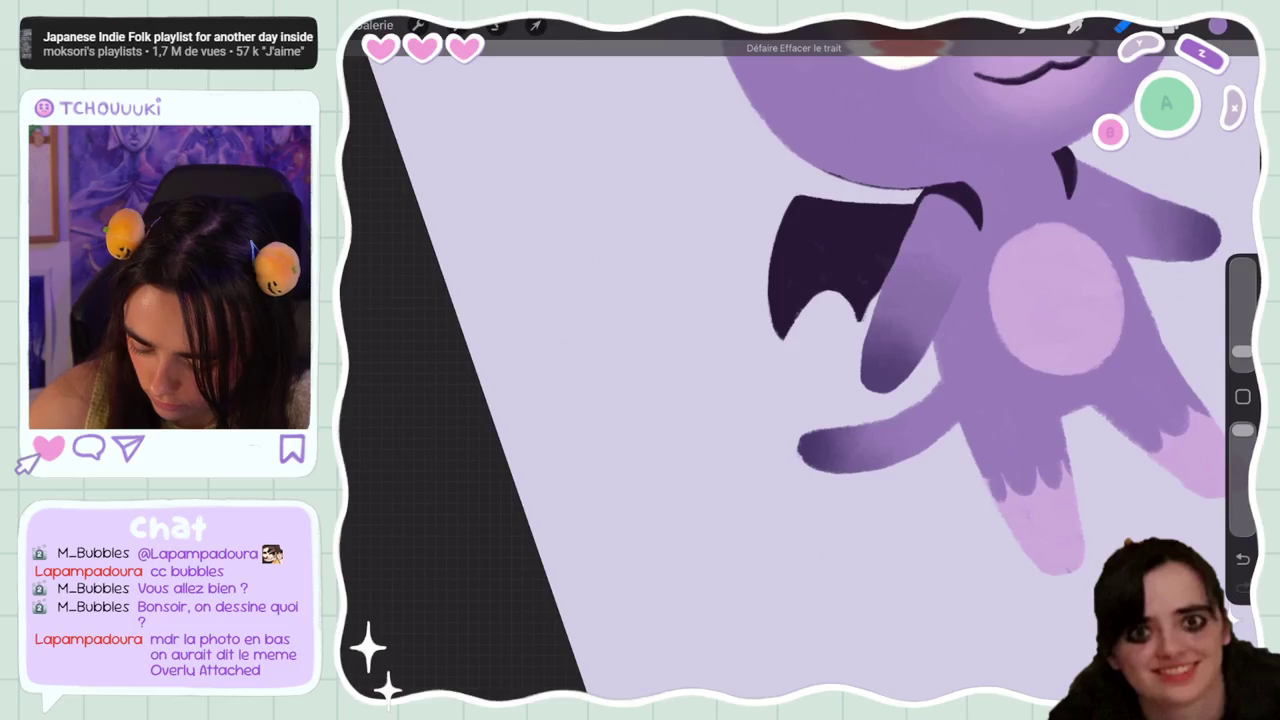
key("ctrl+z")
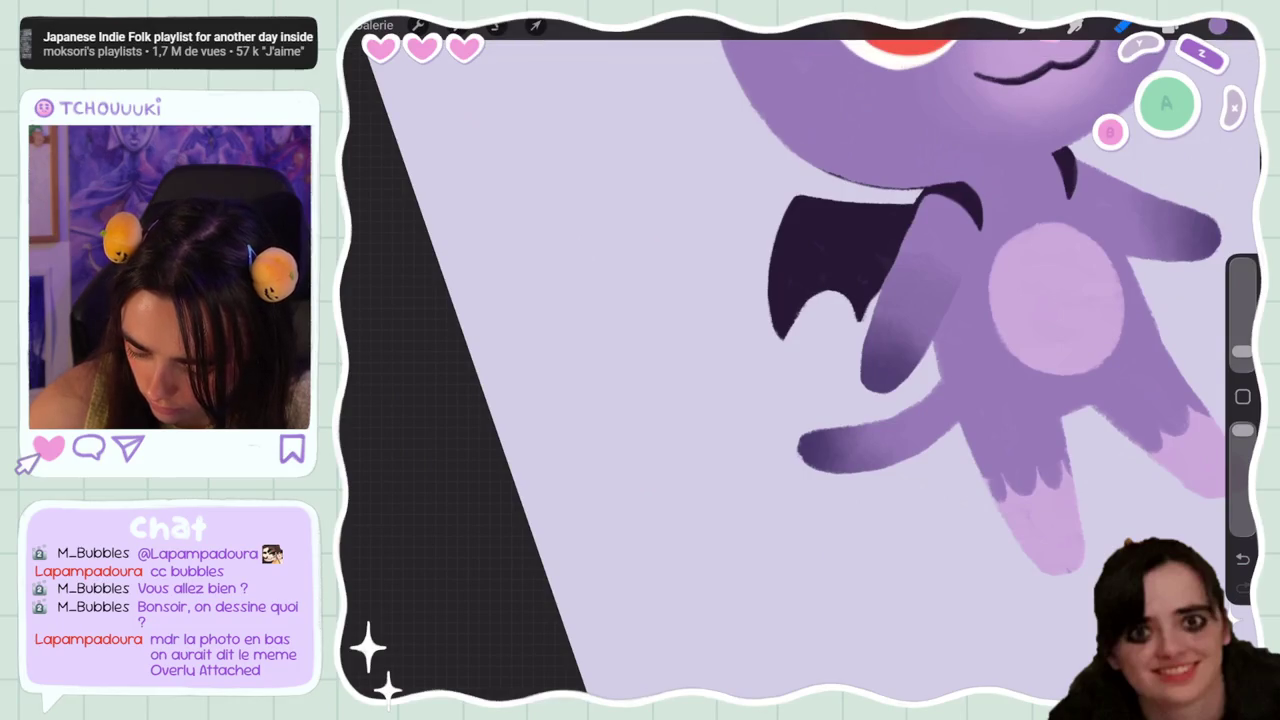
key("ctrl+z")
key("ctrl+z")
key("ctrl+z")
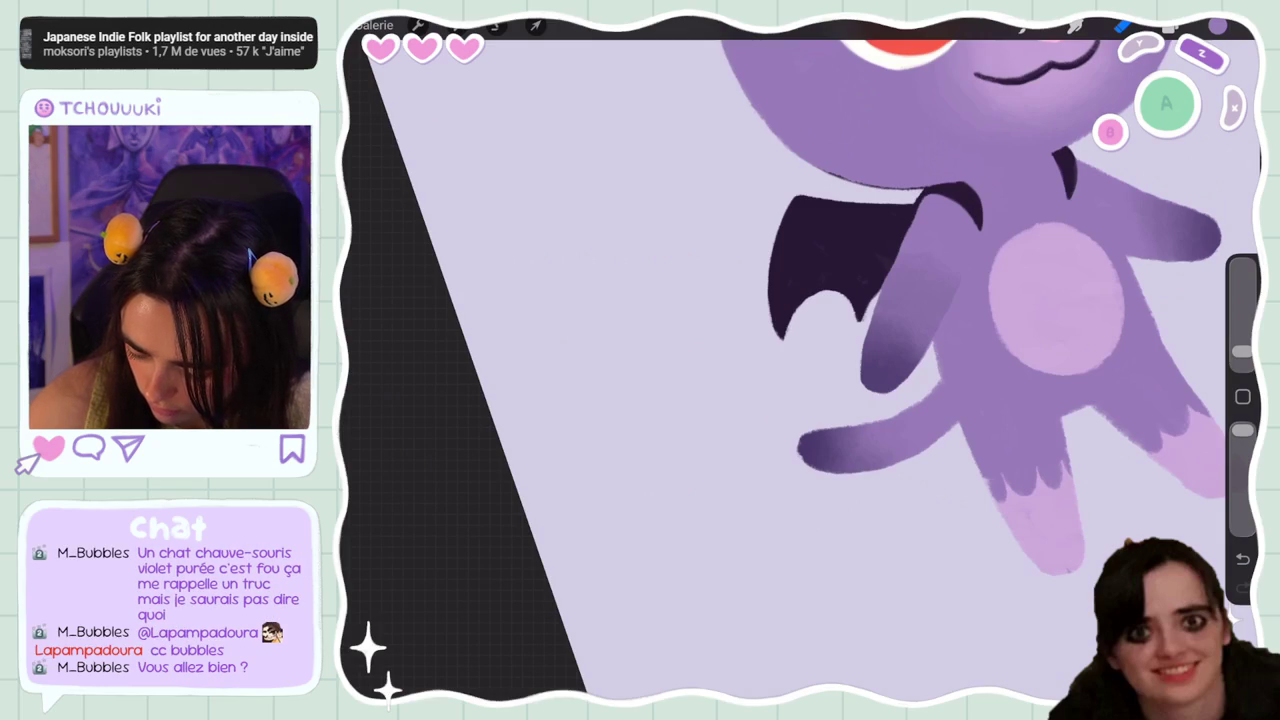
key("ctrl+z")
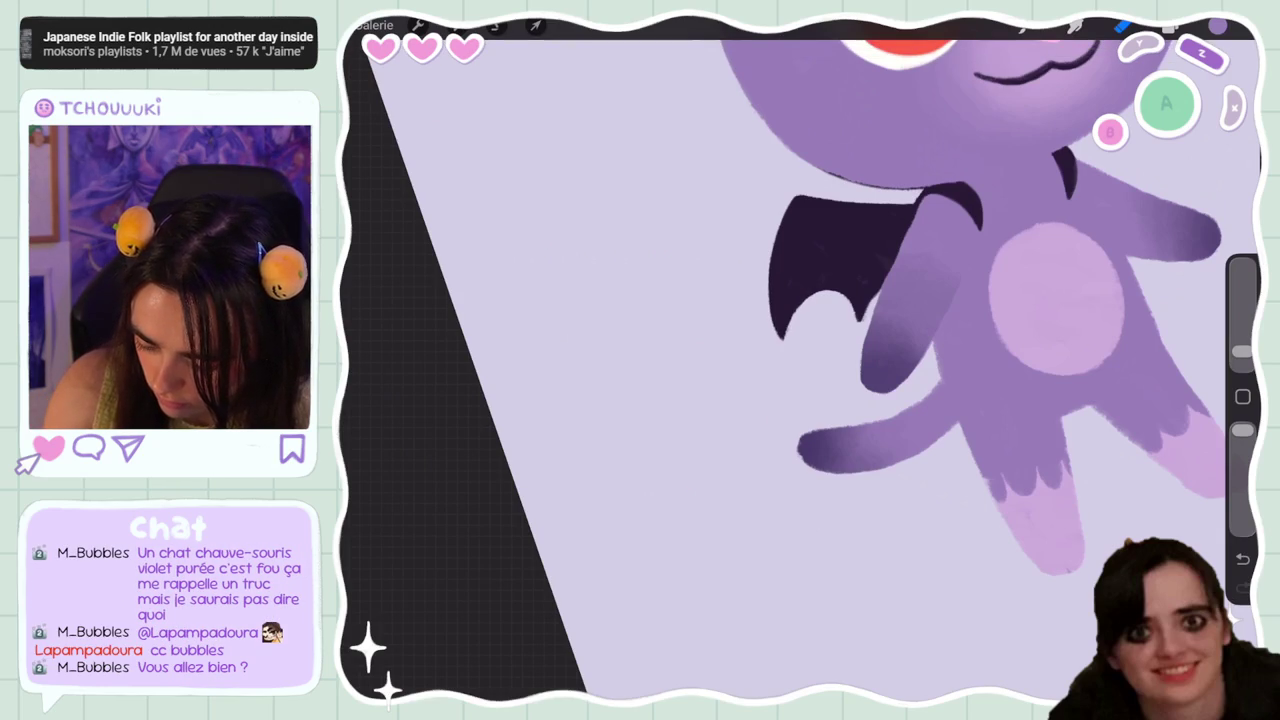
scroll(800, 360, "down", 5)
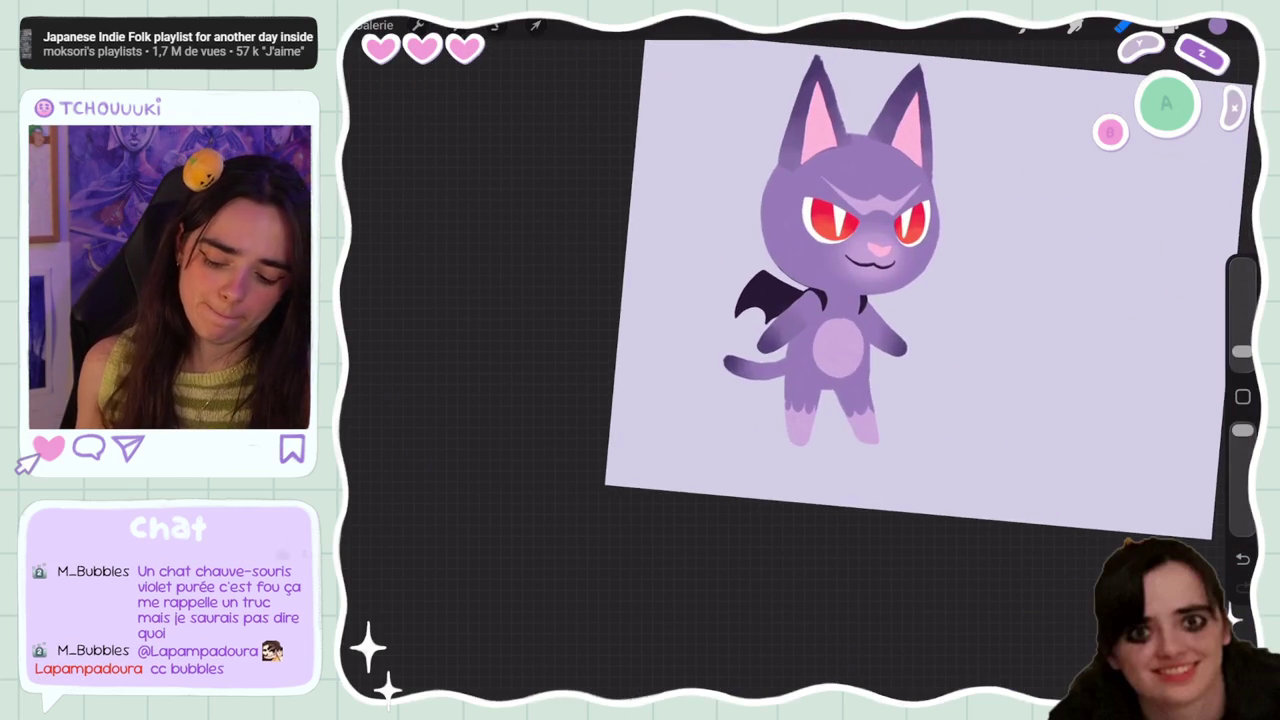
scroll(900, 290, "down", 5)
scroll(800, 320, "up", 5)
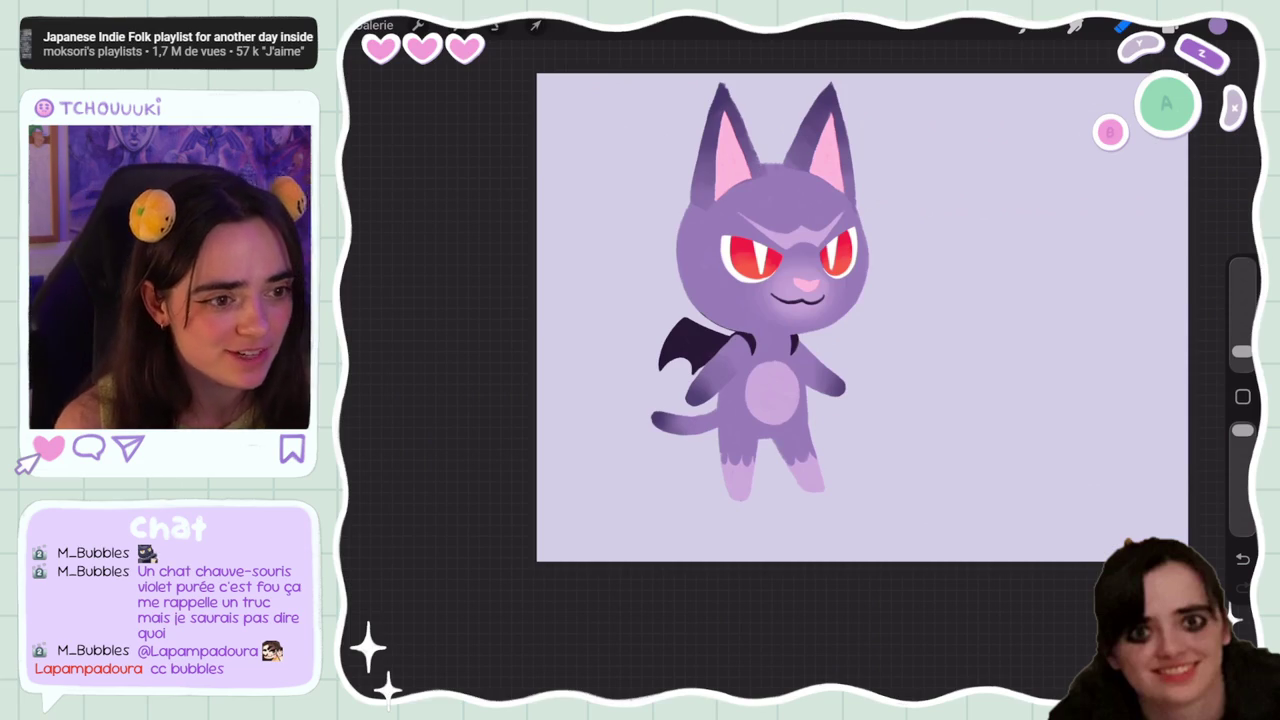
scroll(800, 290, "up", 5)
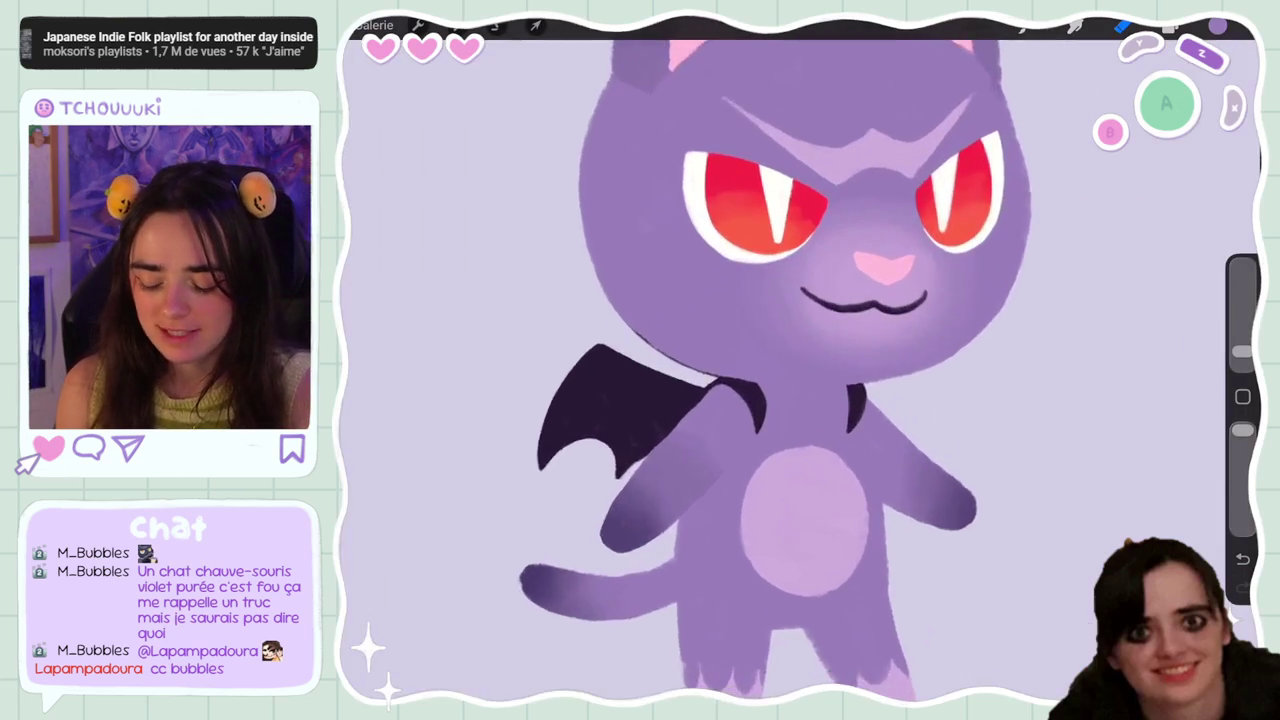
Browse the layers, selecting the red-eye layer Calque 3 and then the wing layer Calque 6
scroll(800, 290, "up", 3)
scroll(780, 370, "down", 5)
left_click(1170, 25)
scroll(700, 370, "up", 2)
left_click(1065, 382)
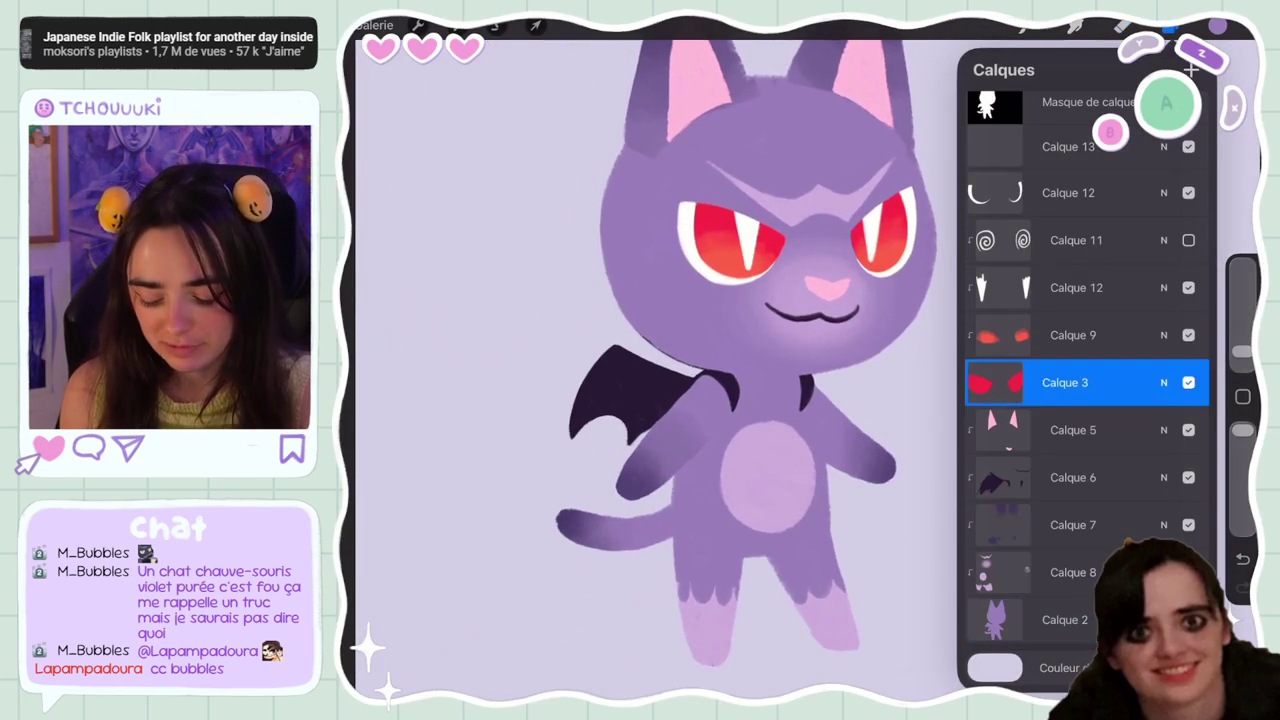
left_click(1073, 477)
left_click(1073, 477)
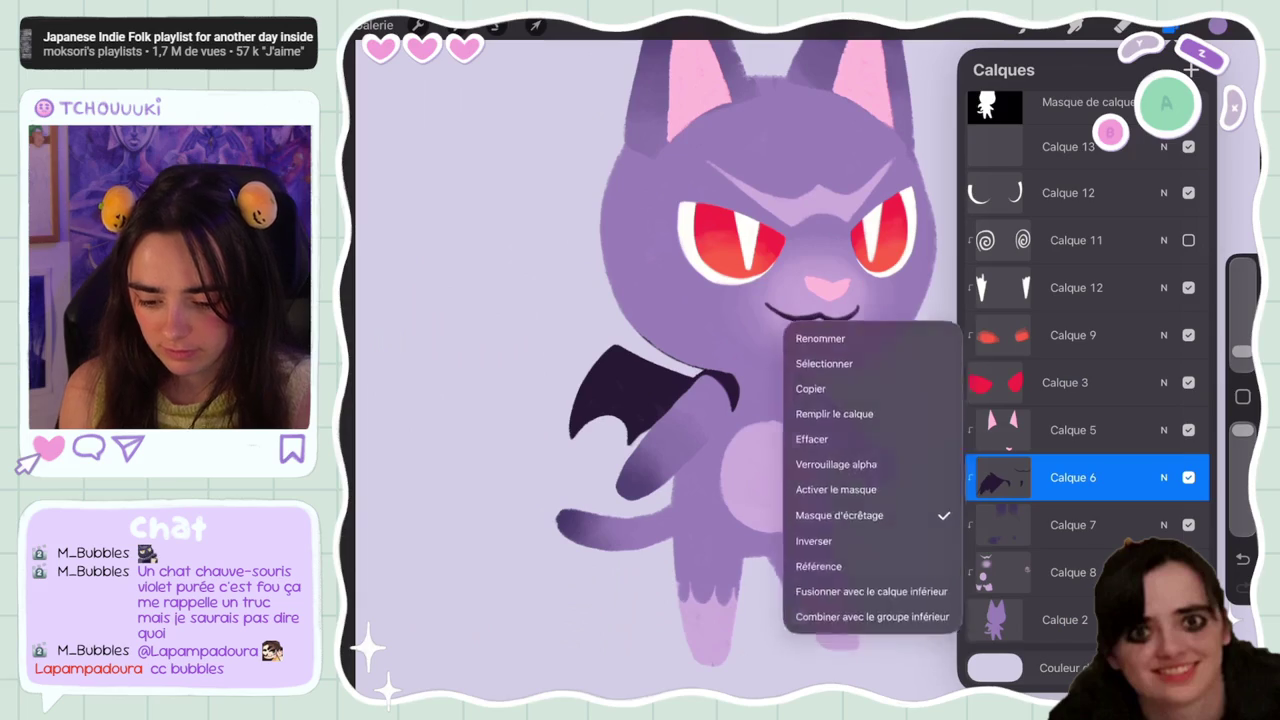
left_click(1122, 25)
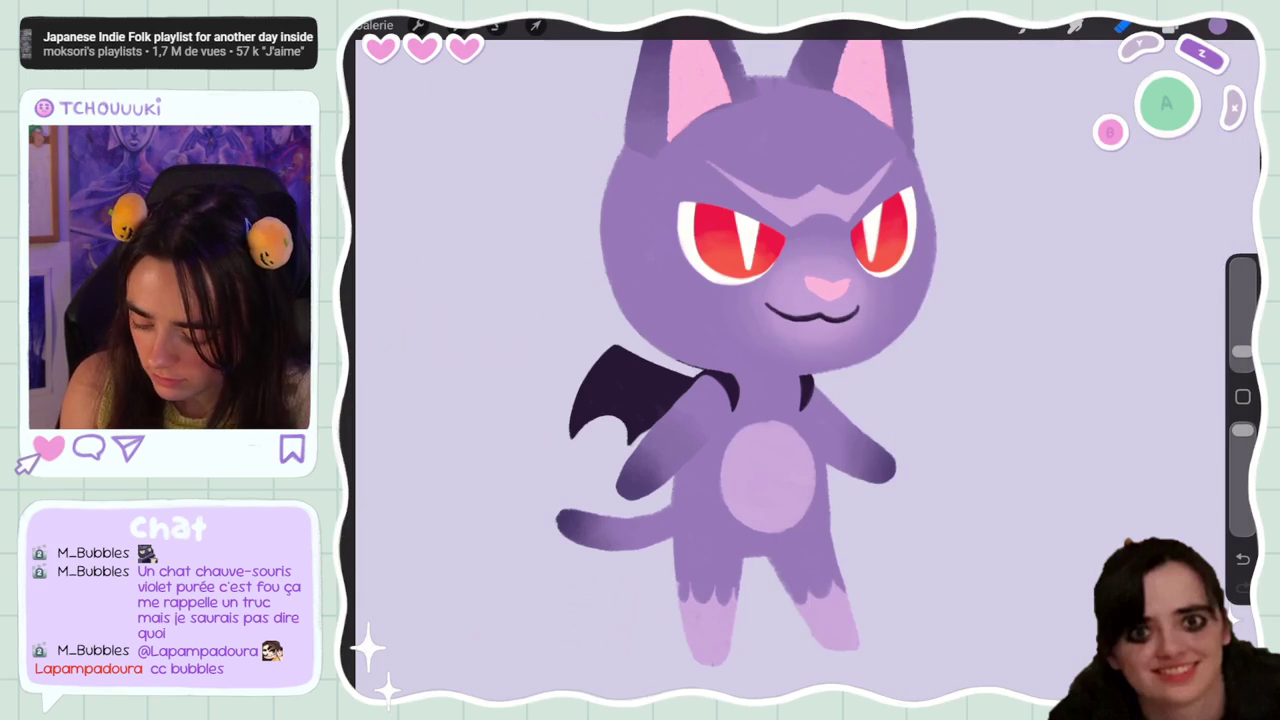
On the cat body layer Calque 2, undo two brush strokes and enlarge the brush
scroll(780, 360, "up", 5)
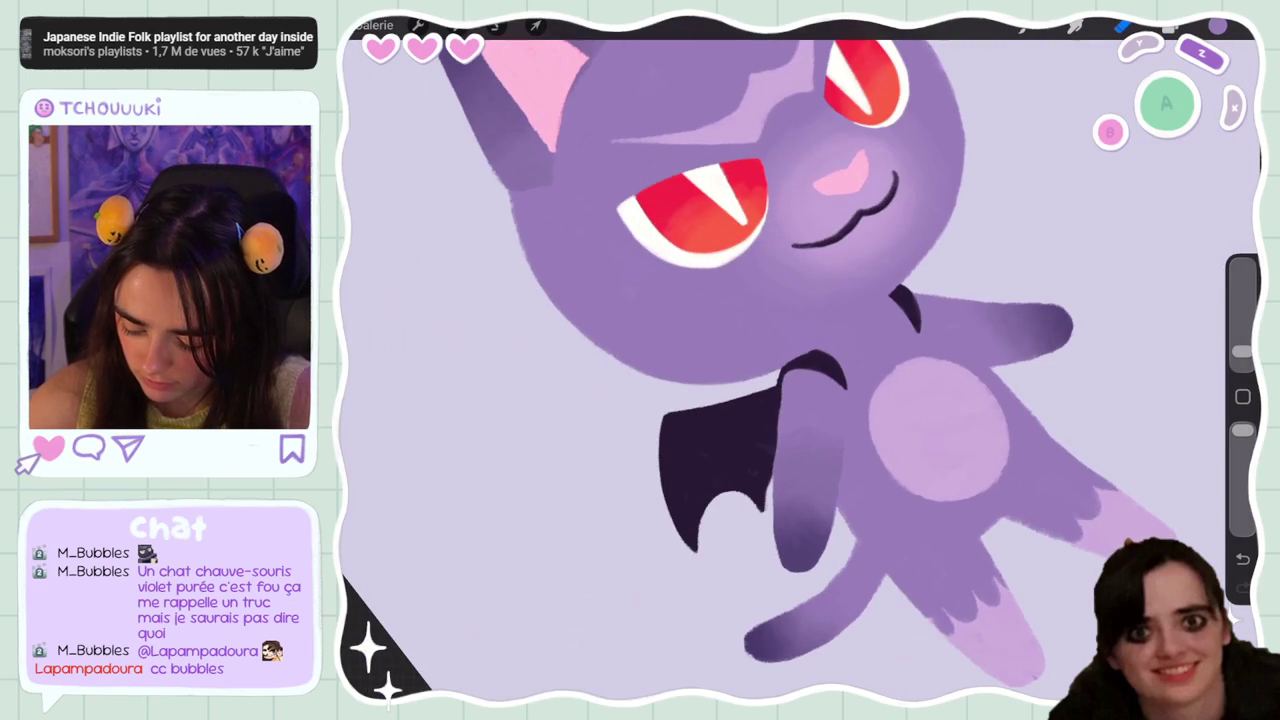
scroll(780, 360, "down", 5)
scroll(780, 360, "up", 3)
left_click(1170, 25)
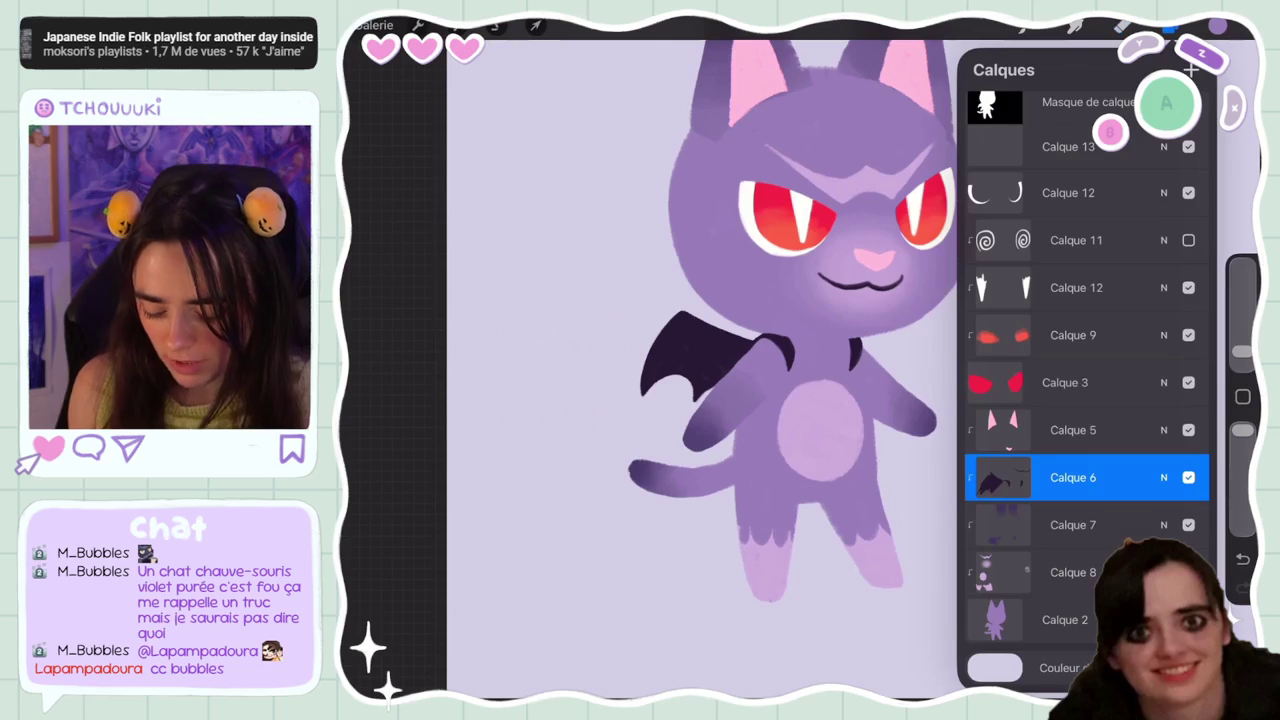
left_click(1065, 620)
left_click(1170, 25)
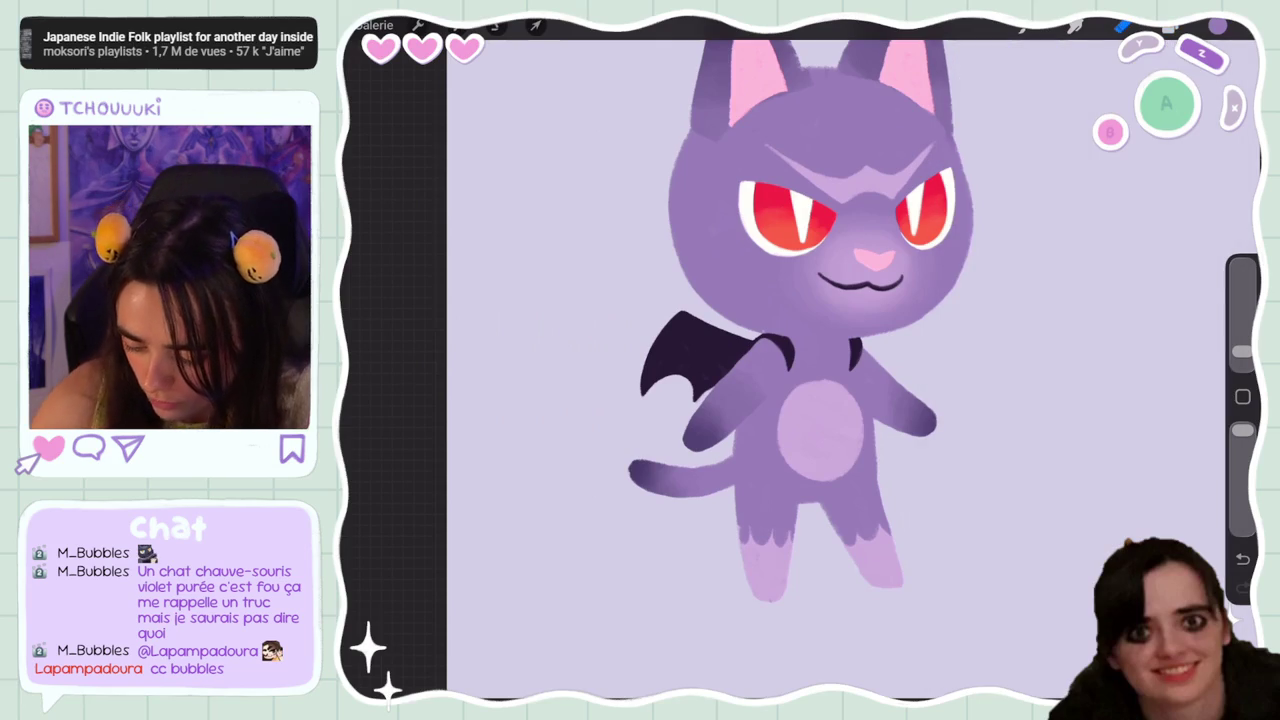
key("ctrl+z")
left_click_drag(1242, 352, 1242, 302)
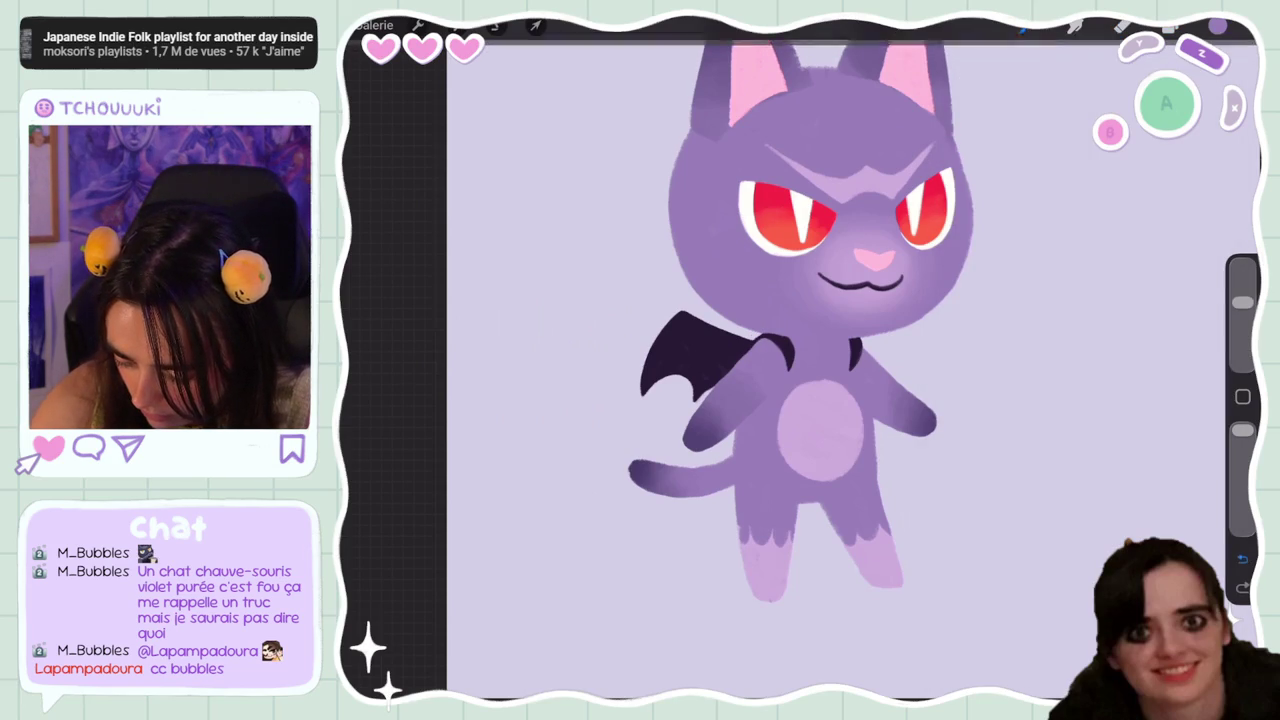
key("ctrl+z")
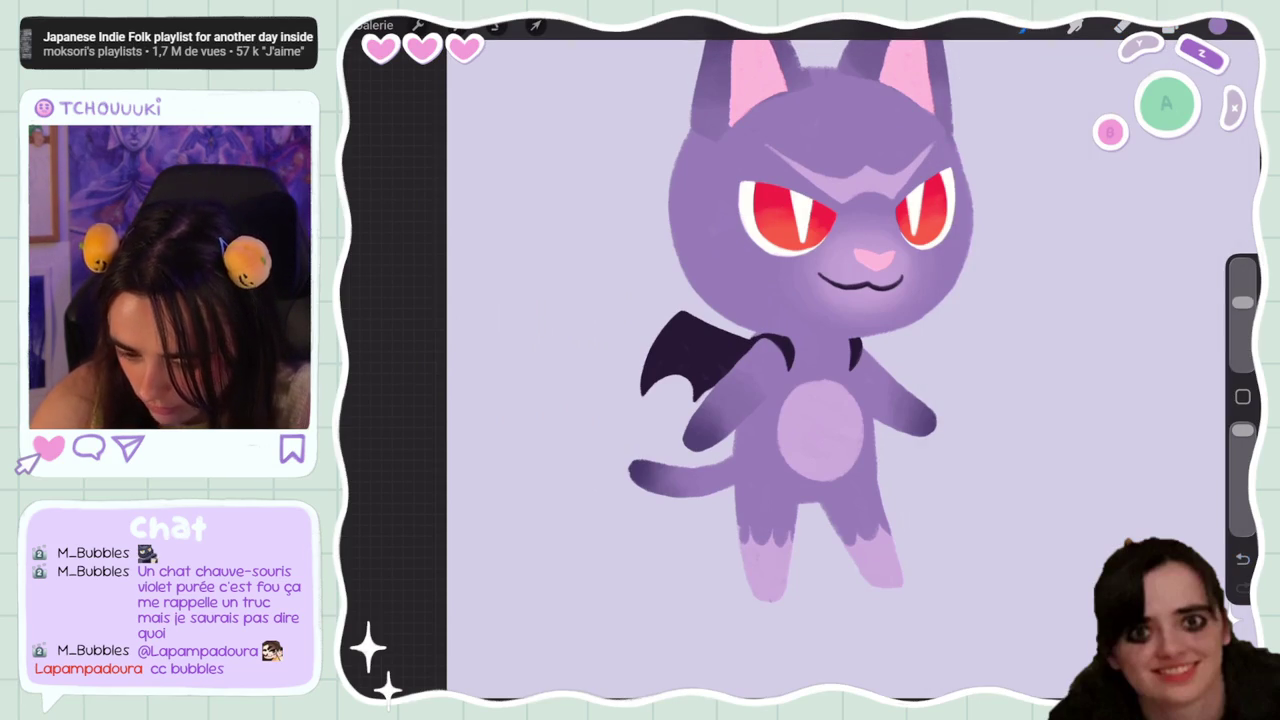
Switch to layer Calque 4 and look over the canvas
left_click(1170, 25)
left_click(1060, 478)
left_click(1170, 25)
scroll(748, 371, "up", 5)
scroll(748, 371, "up", 5)
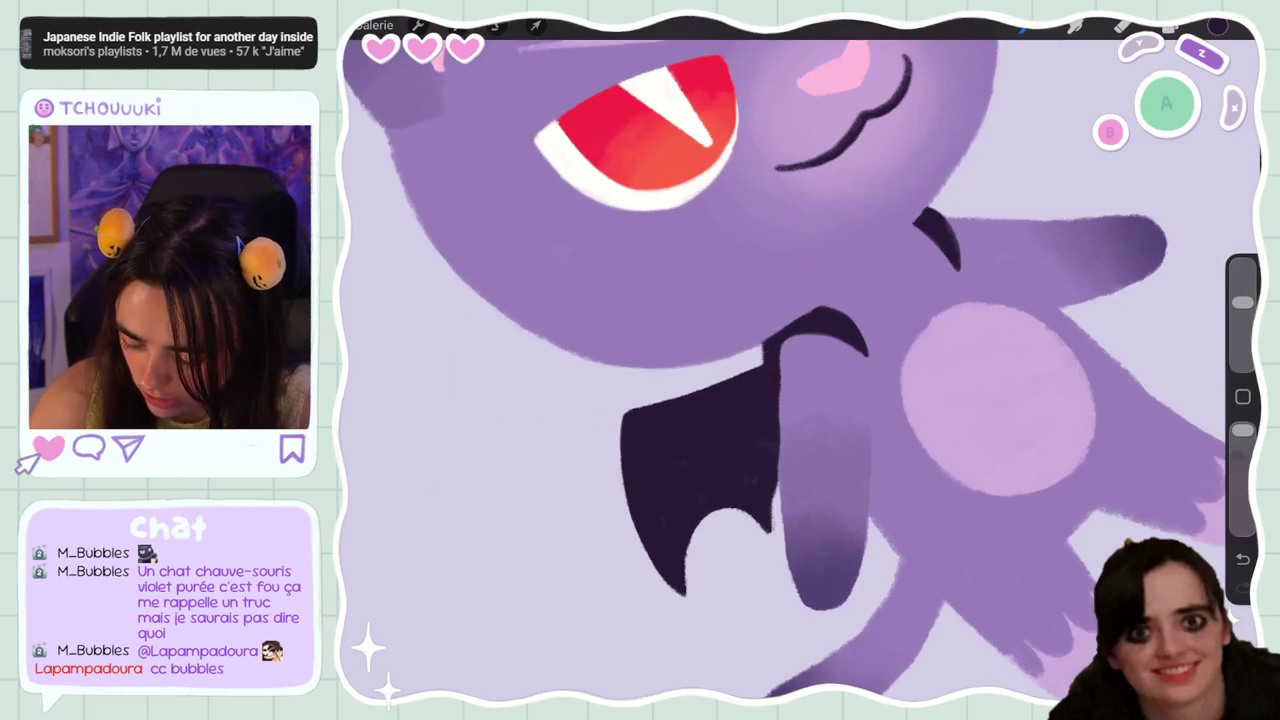
scroll(800, 360, "down", 5)
scroll(800, 360, "down", 3)
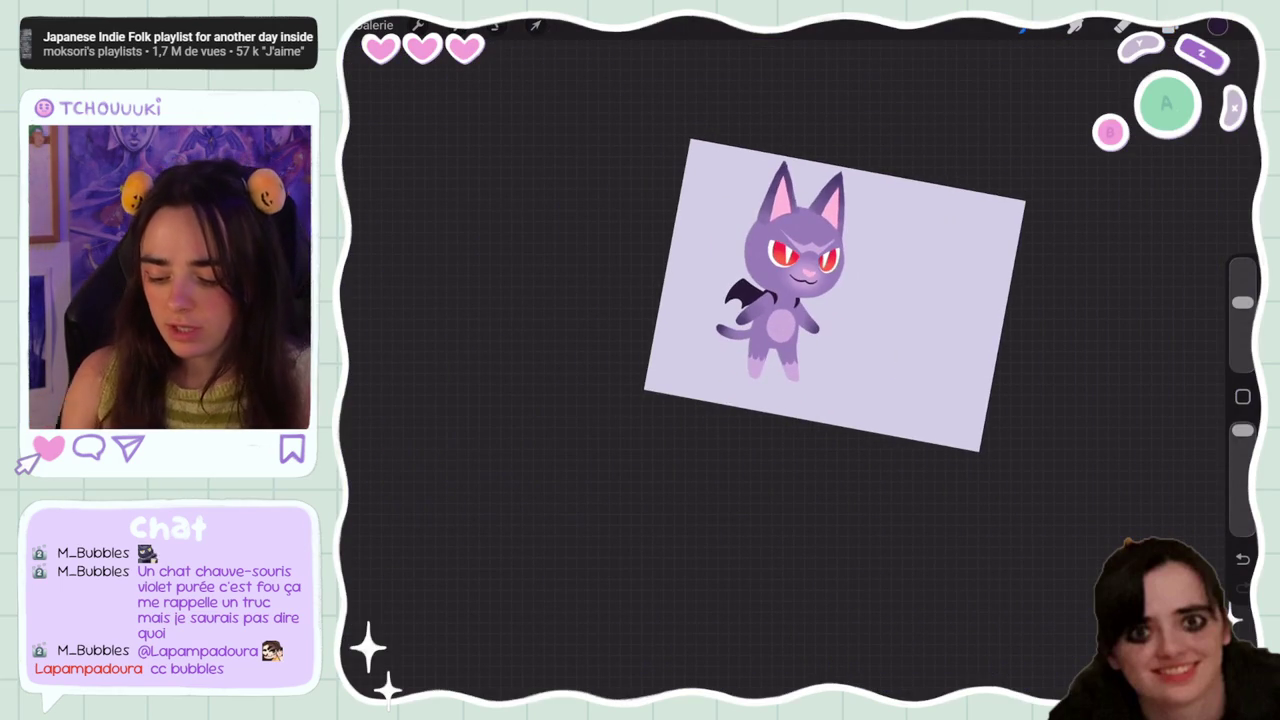
scroll(867, 288, "up", 2)
scroll(850, 300, "up", 3)
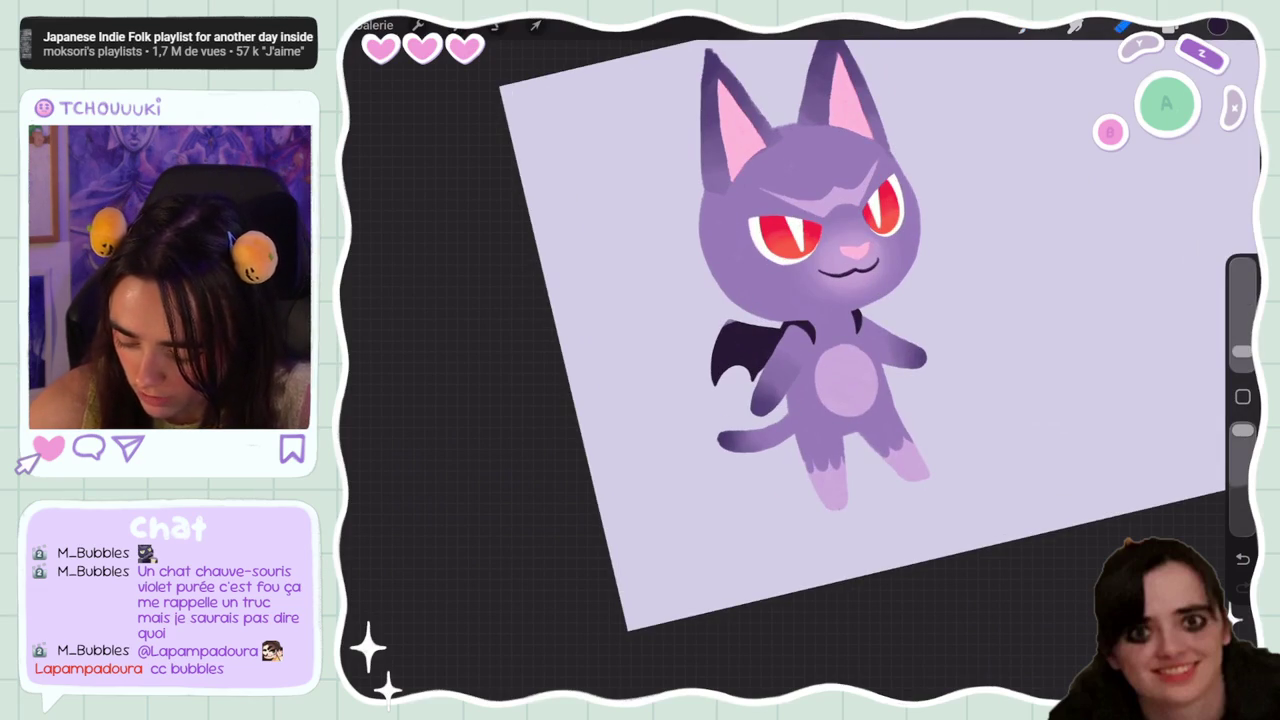
On cat body layer Calque 2, undo the erase to restore the stroke near the ear
left_click(1217, 26)
left_click(1065, 620)
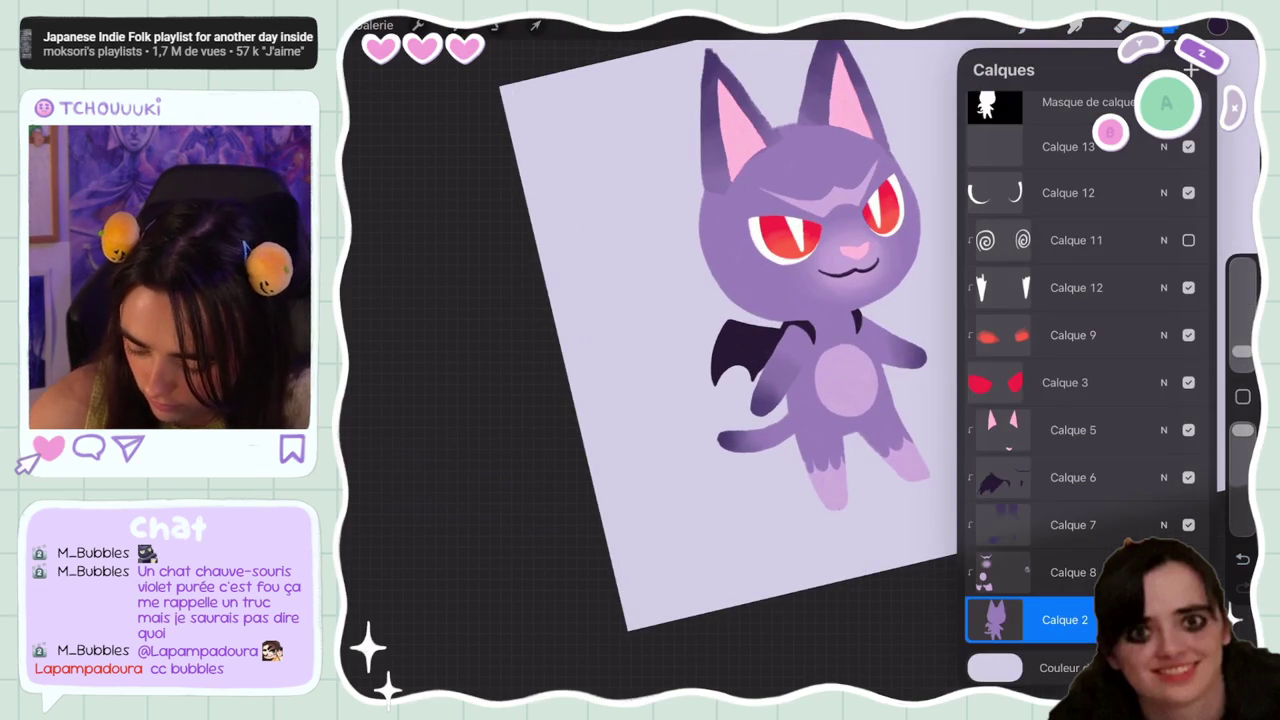
left_click(1217, 26)
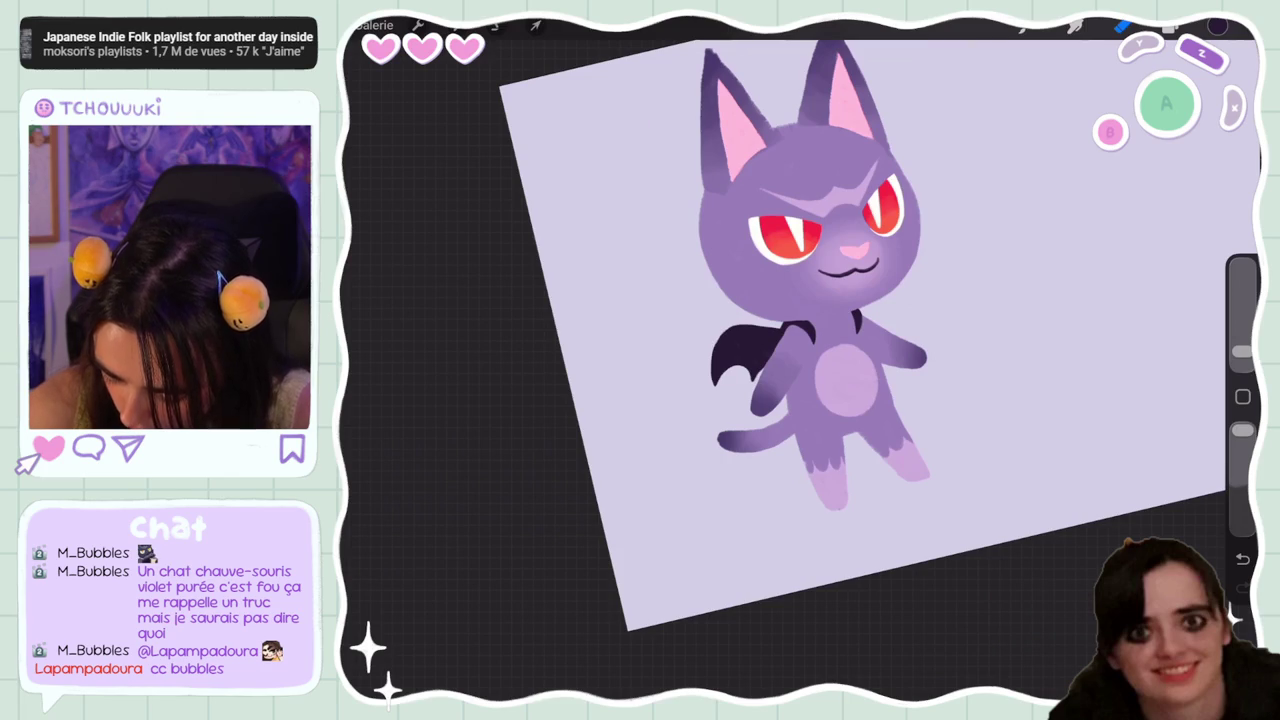
key("ctrl+z")
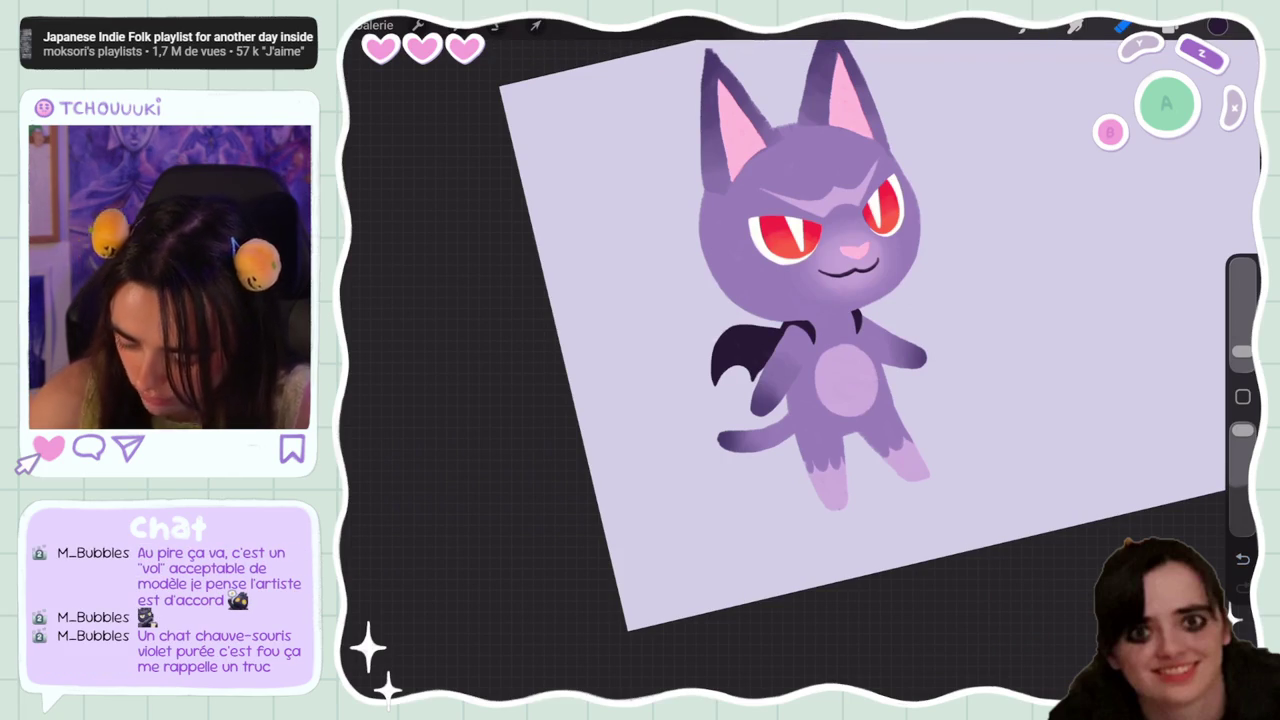
scroll(845, 300, "down", 5)
scroll(845, 300, "up", 5)
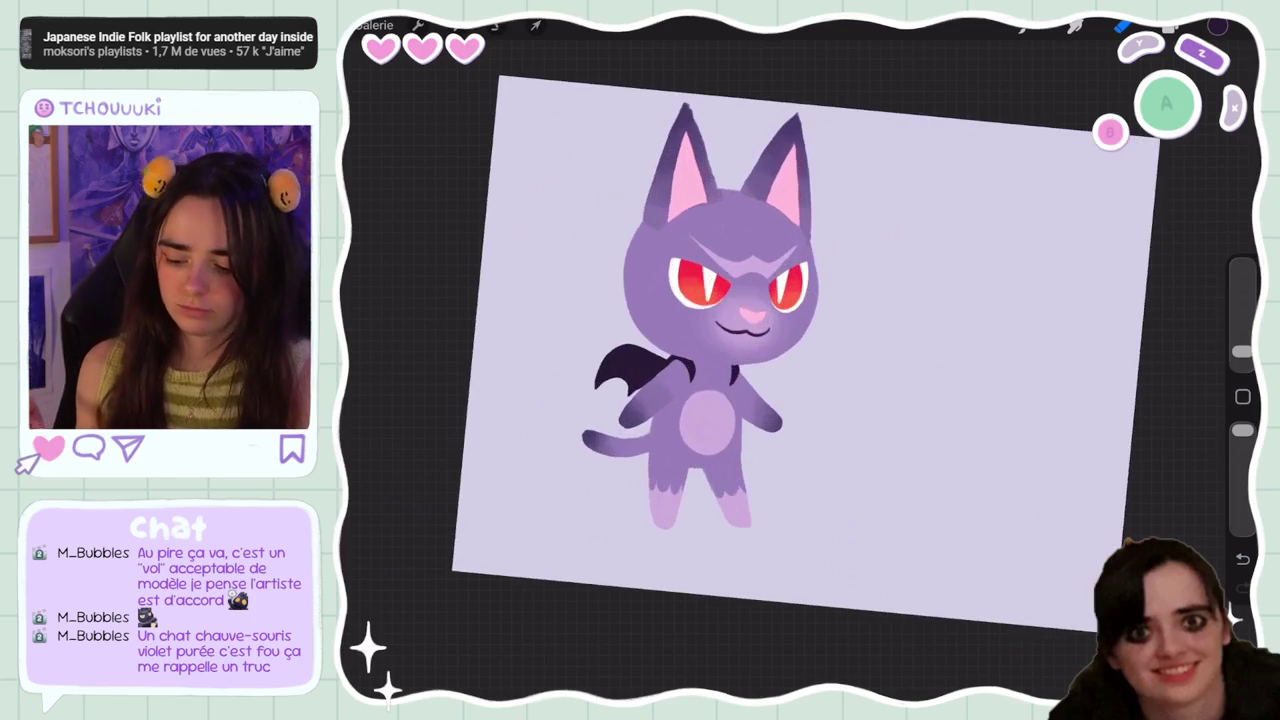
Briefly show the spiral-eyes layer Calque 11, hide it again, and select top layer Calque 13
left_click(1168, 26)
left_click(1188, 240)
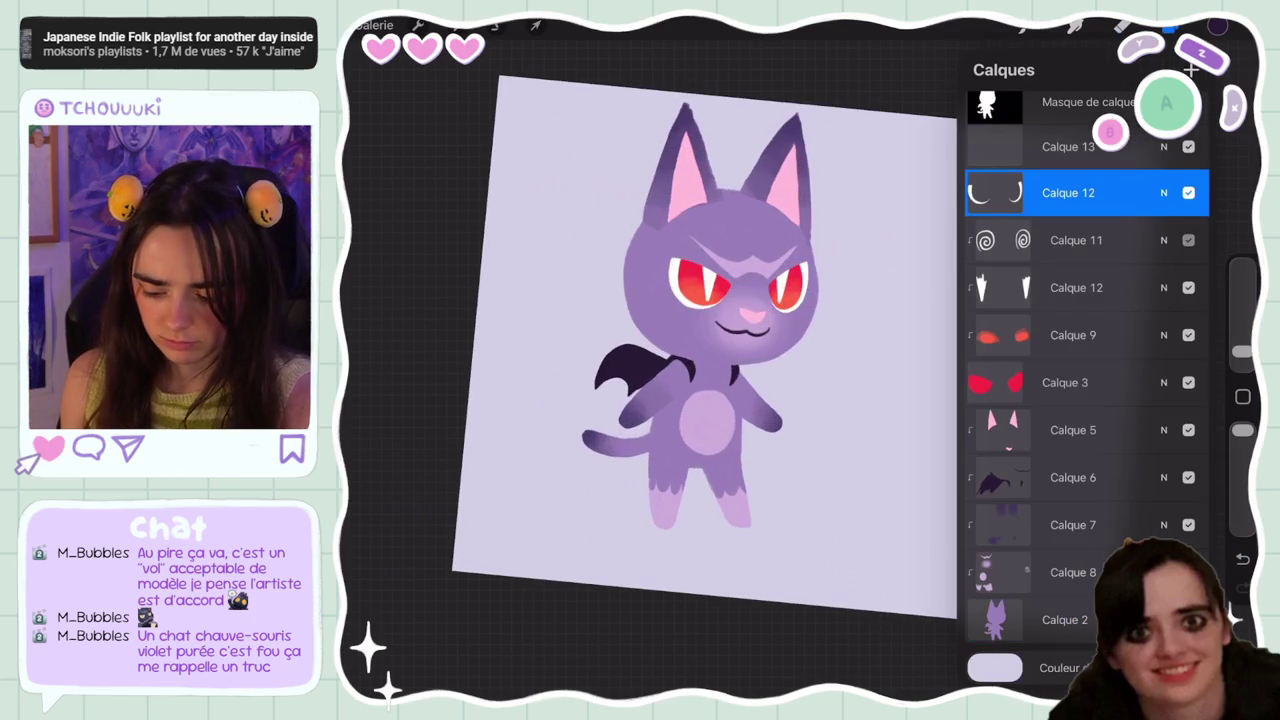
left_click(1188, 240)
left_click(1068, 146)
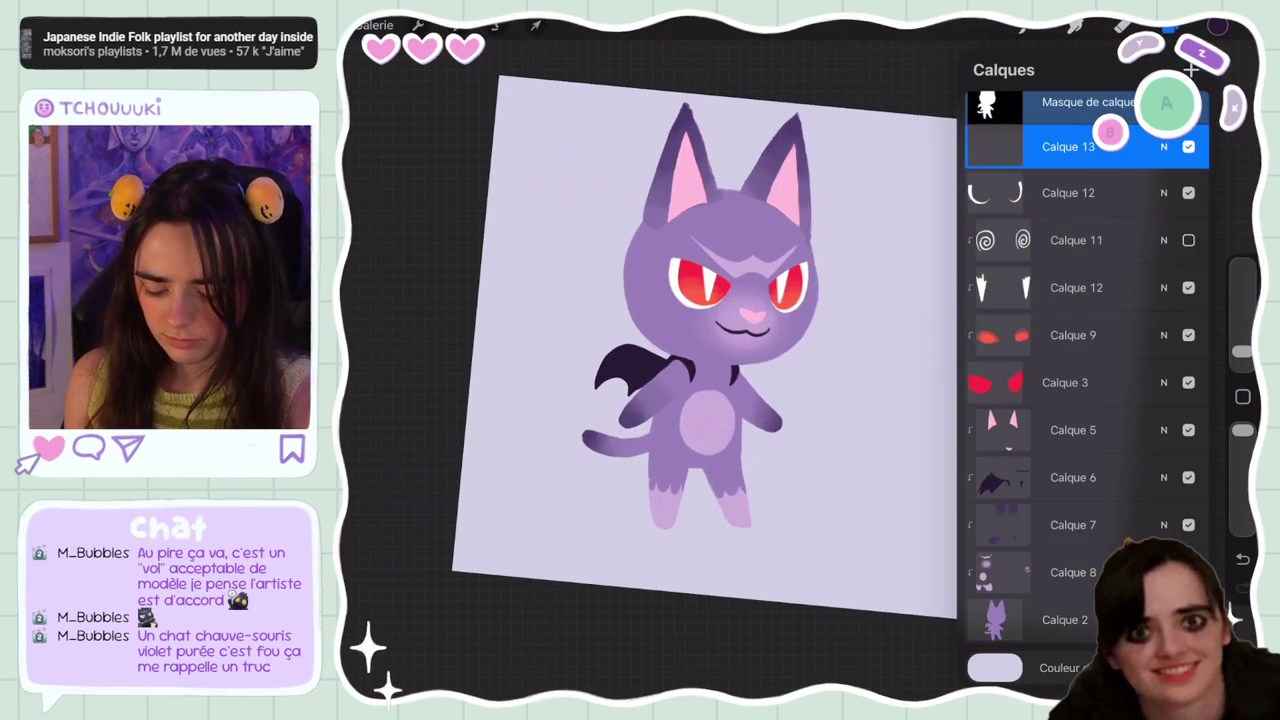
left_click(1217, 26)
left_click(1075, 26)
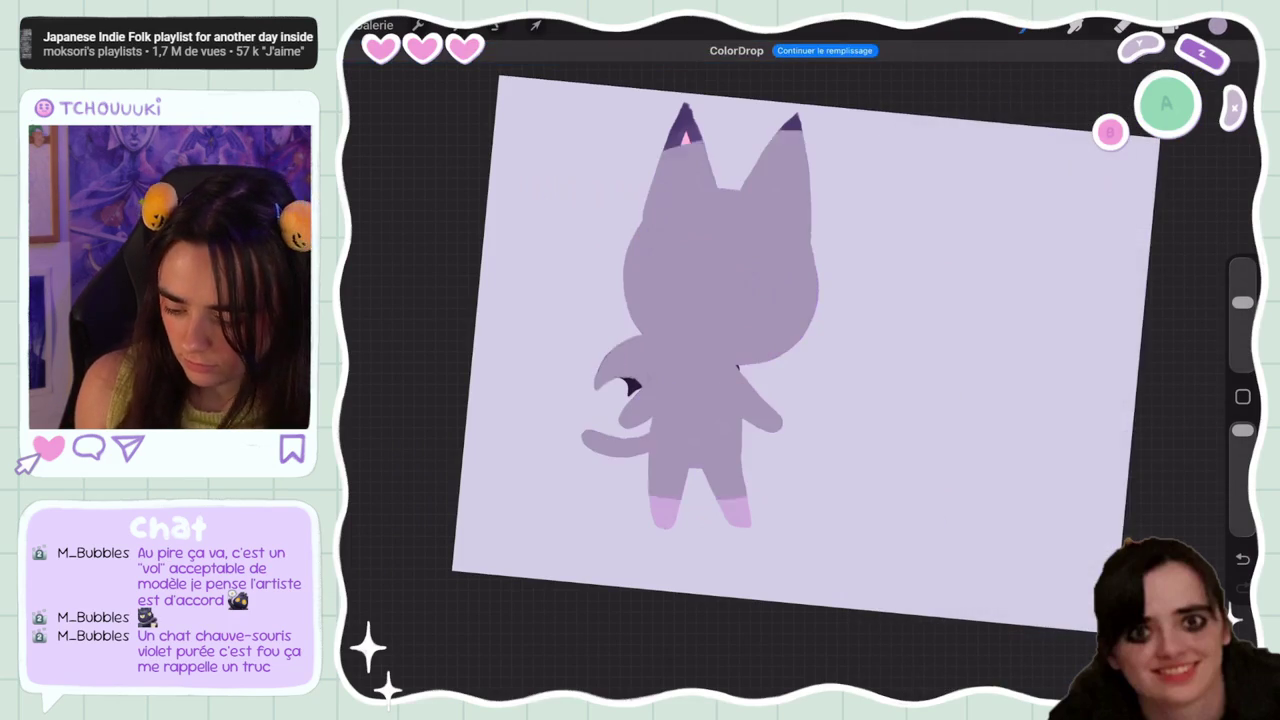
Flood the layer with purple and load the Calque 2 cat silhouette as a selection
left_click(1171, 28)
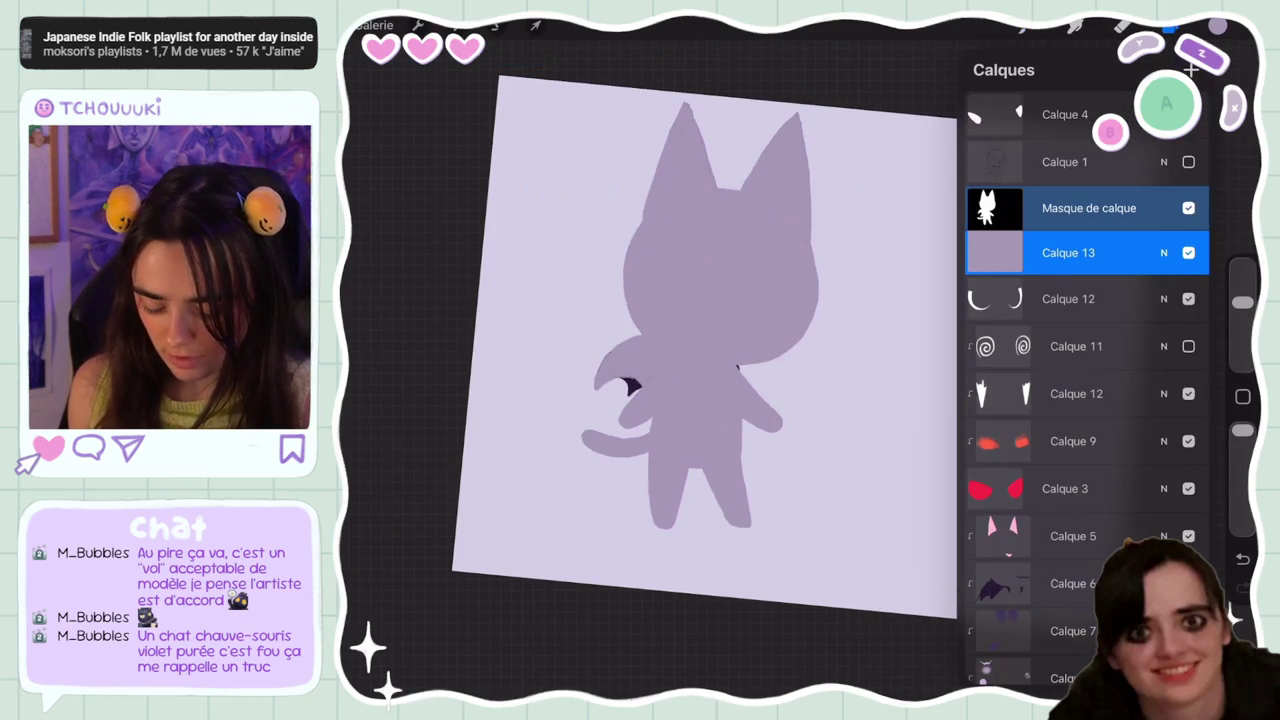
scroll(1080, 400, "down", 2)
left_click(1065, 620)
left_click(995, 620)
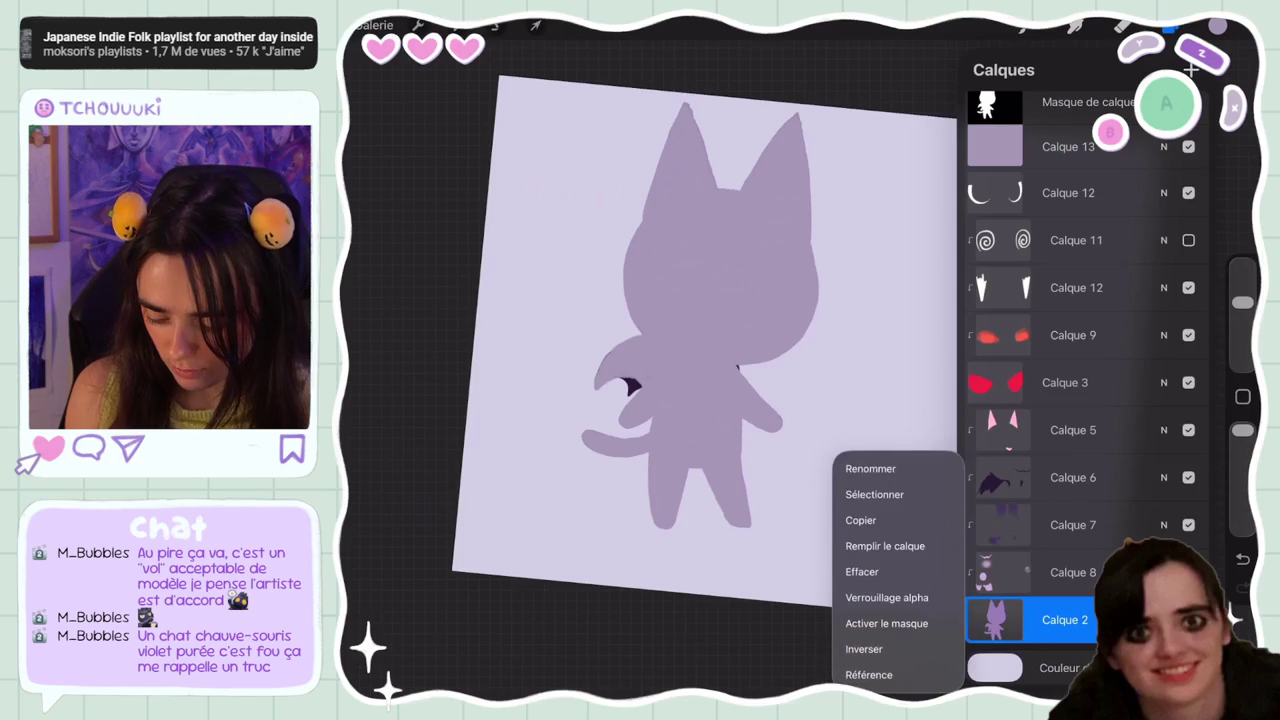
left_click(874, 494)
left_click(1171, 28)
scroll(1080, 400, "up", 2)
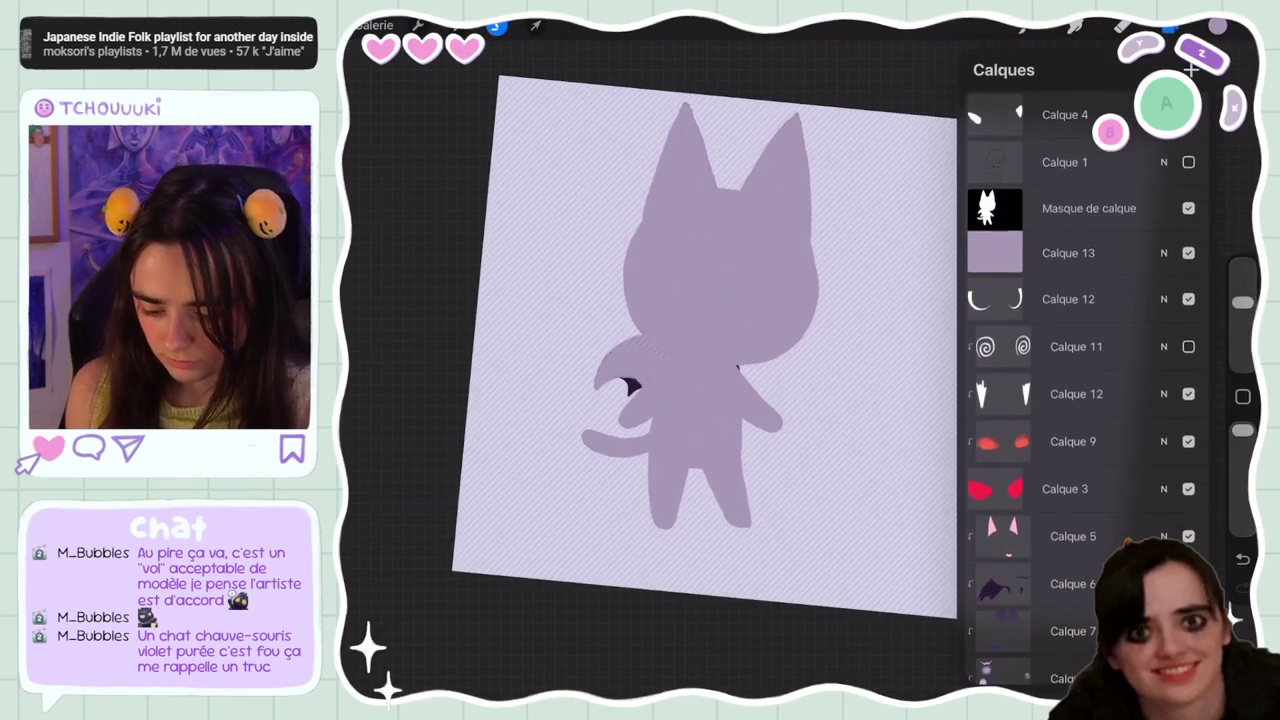
Replace the purple layer's old mask with a new mask limited to the cat silhouette
left_click(1090, 208)
left_click_drag(1150, 208, 1040, 208)
left_click(1180, 208)
left_click(995, 209)
left_click(995, 209)
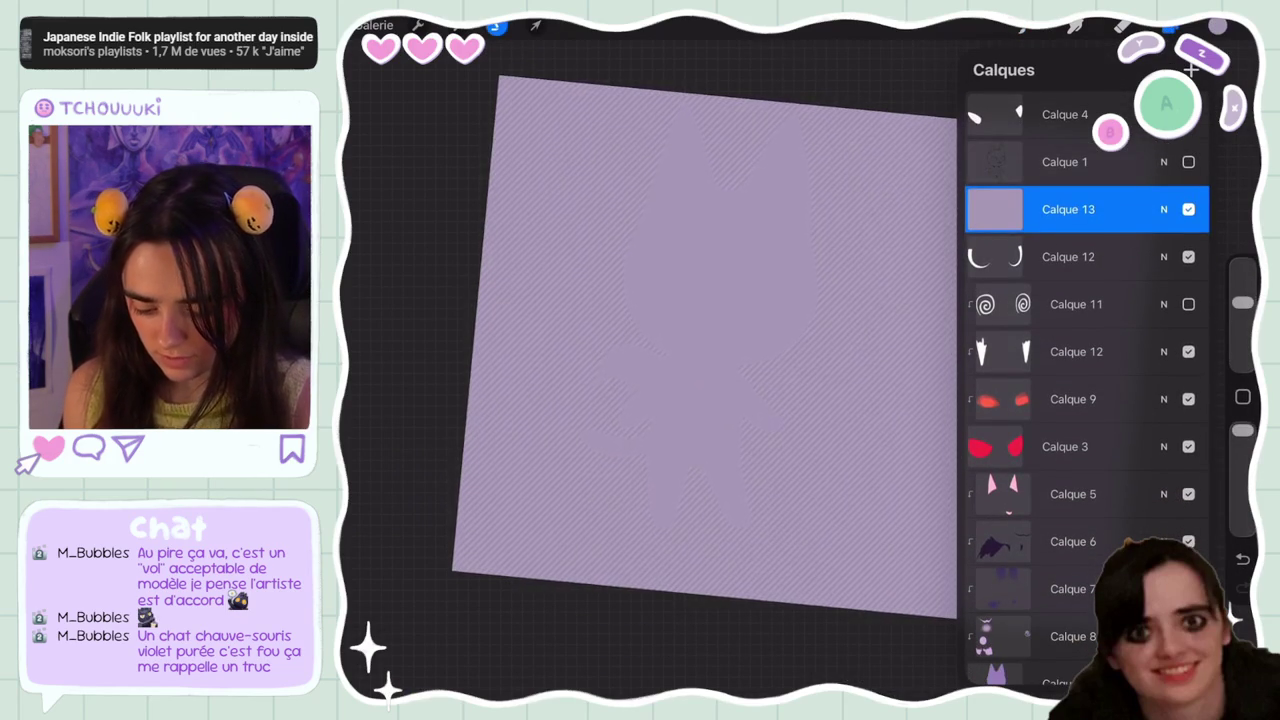
left_click(995, 209)
left_click(840, 203)
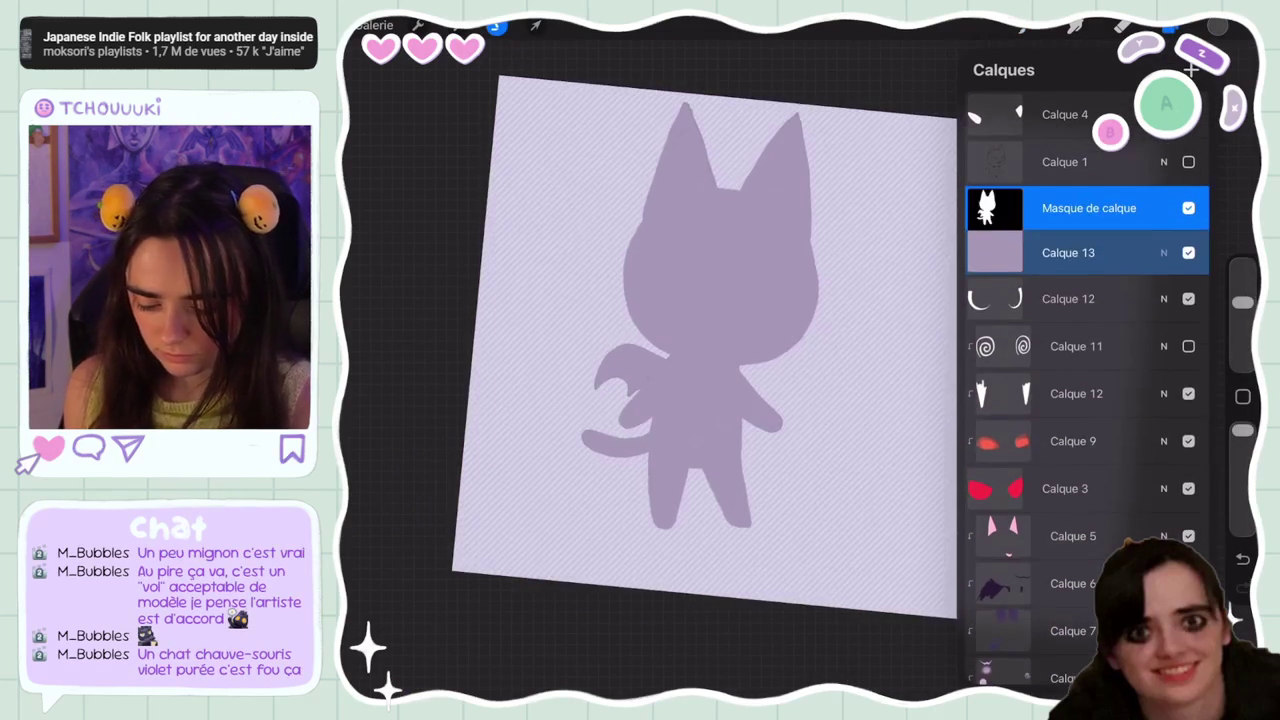
Set the purple layer's blend mode to Multiply and drop the selection
left_click(1163, 252)
left_click(1000, 449)
left_click(1163, 252)
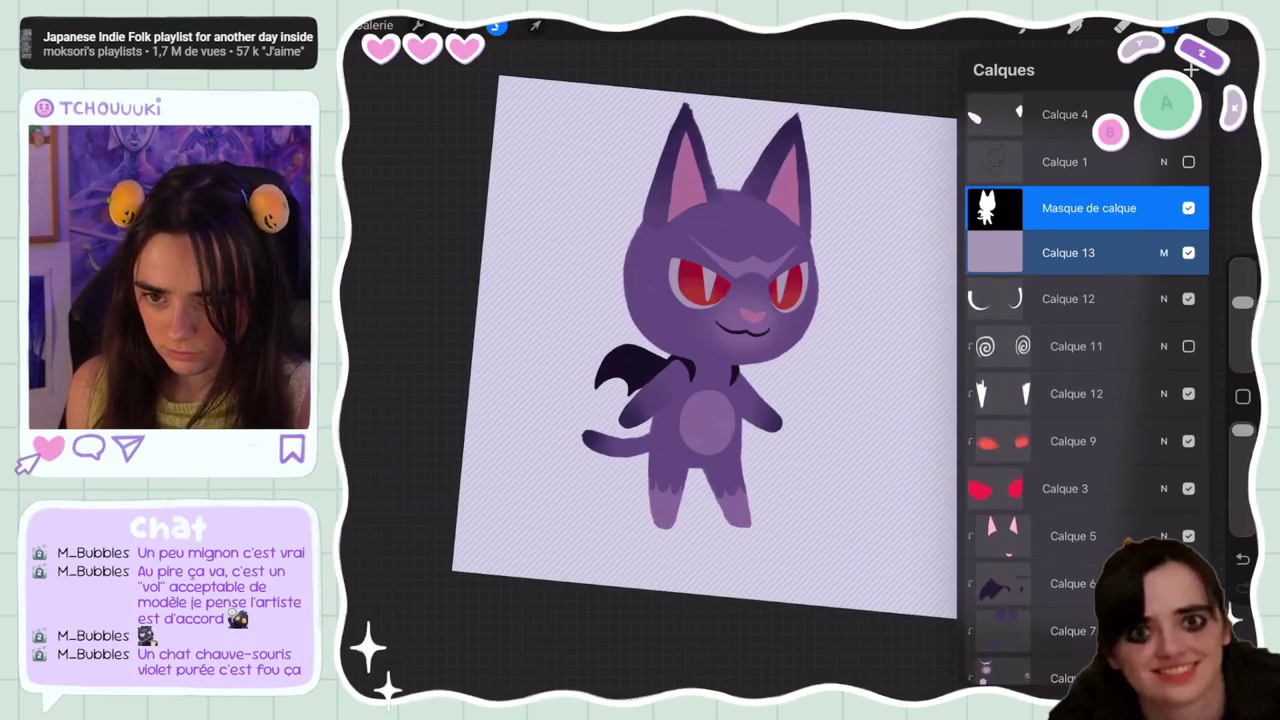
left_click(1068, 252)
left_click(1170, 27)
left_click(1122, 27)
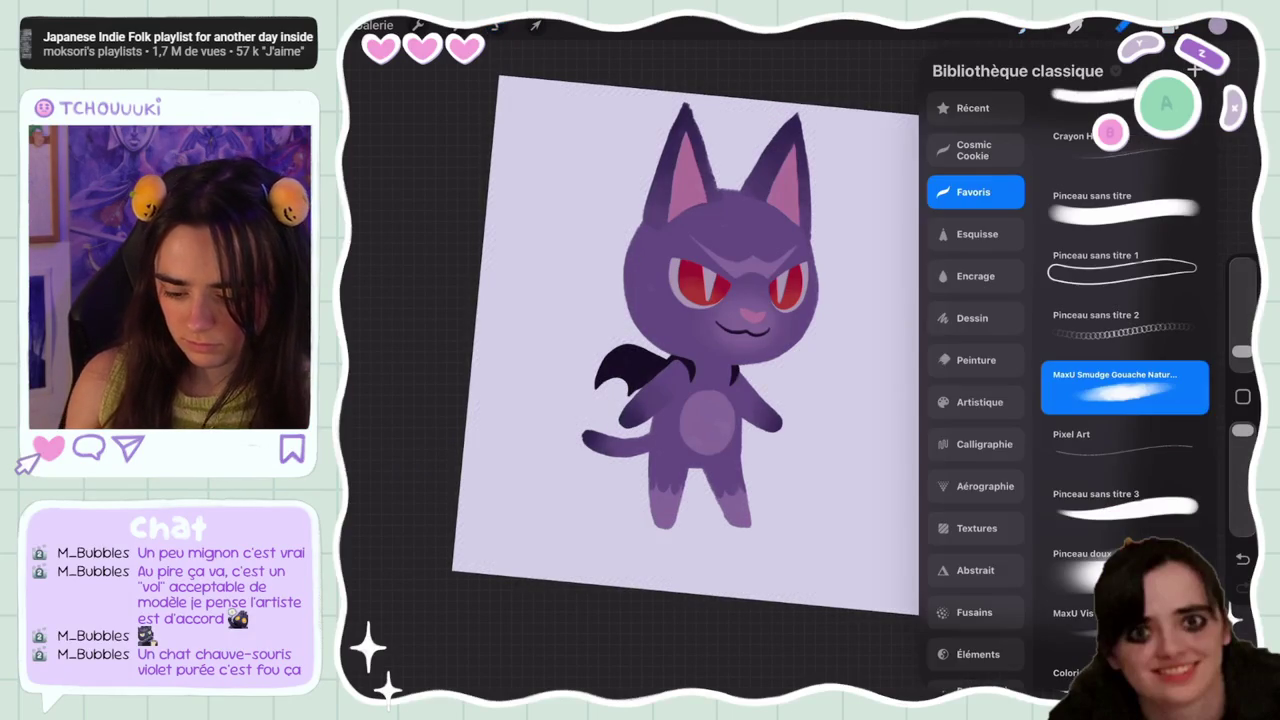
Set brush opacity near 31% and size 50%, then undo test erases between the eyes
left_click(1122, 27)
left_click_drag(1242, 430, 1242, 511)
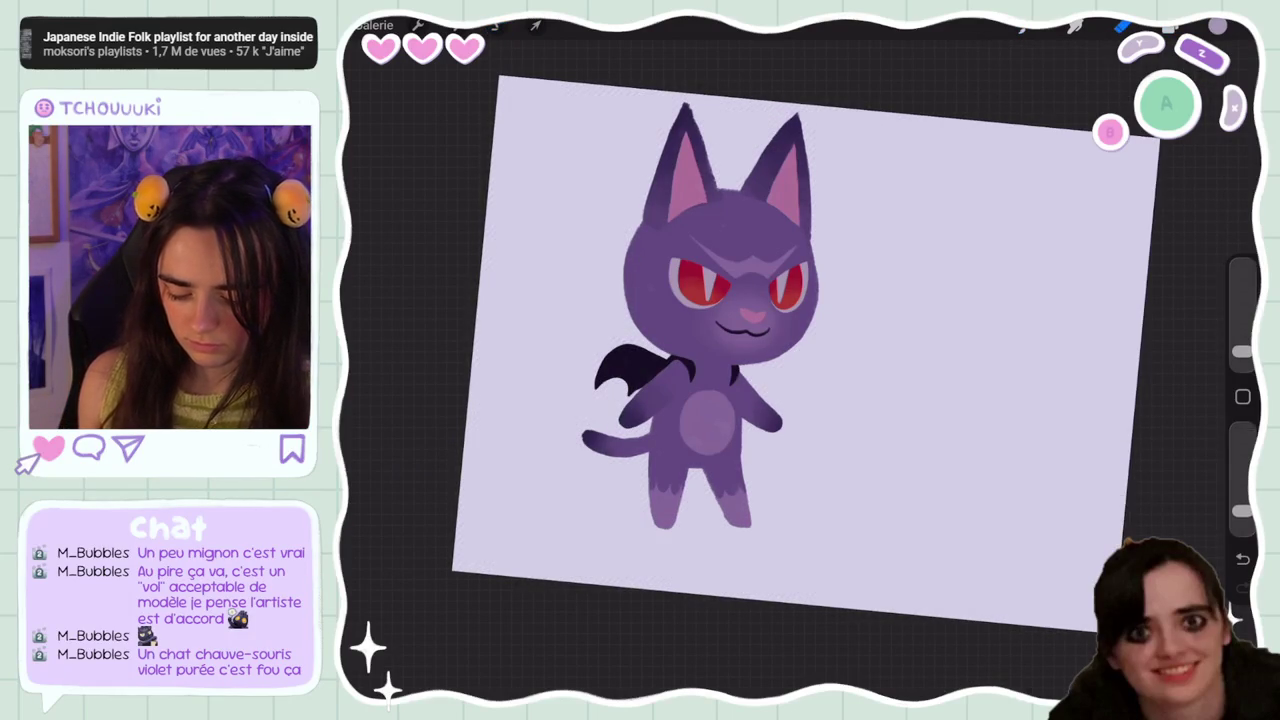
left_click_drag(1242, 351, 1242, 314)
scroll(800, 350, "up", 2)
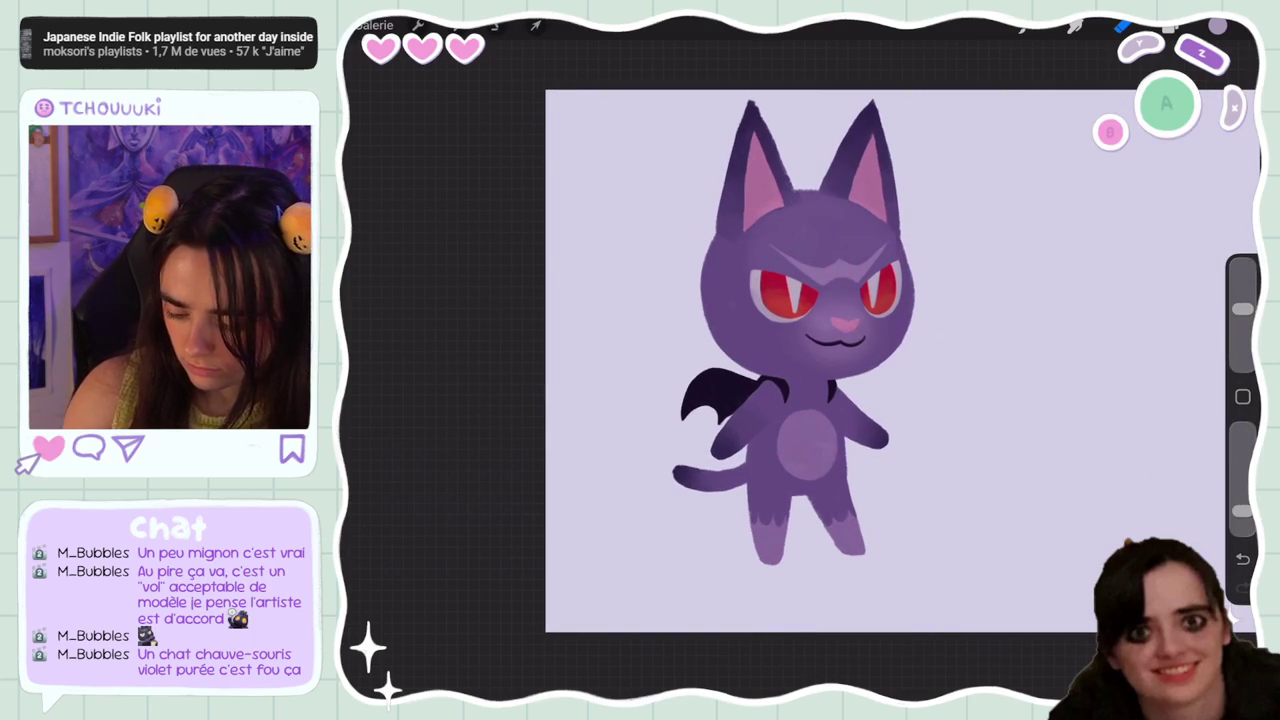
left_click_drag(1242, 511, 1242, 518)
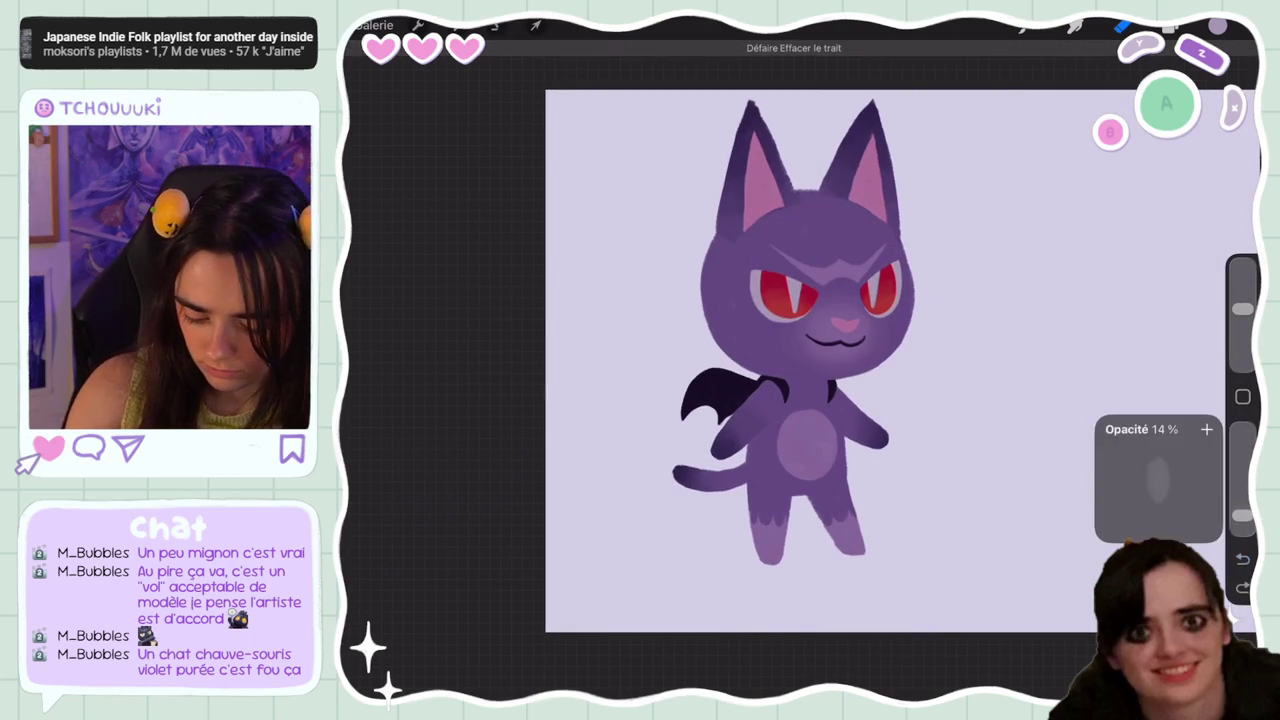
left_click_drag(1242, 308, 1242, 292)
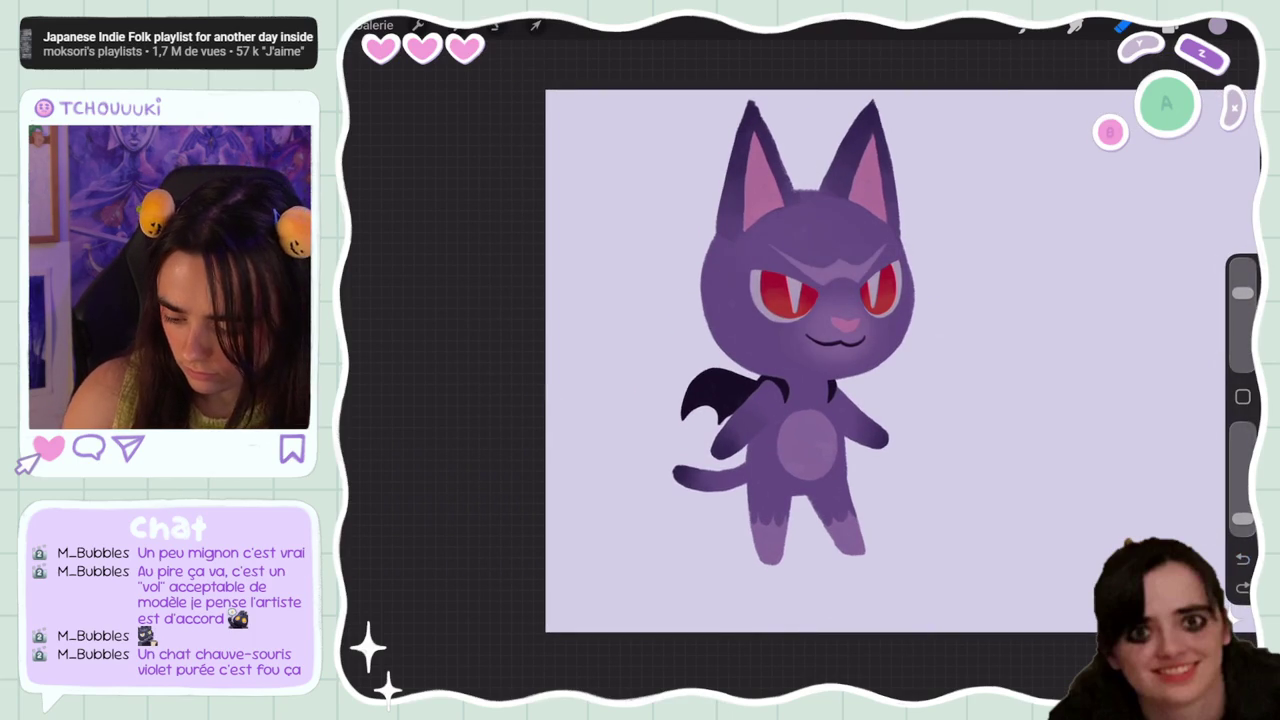
left_click(795, 284)
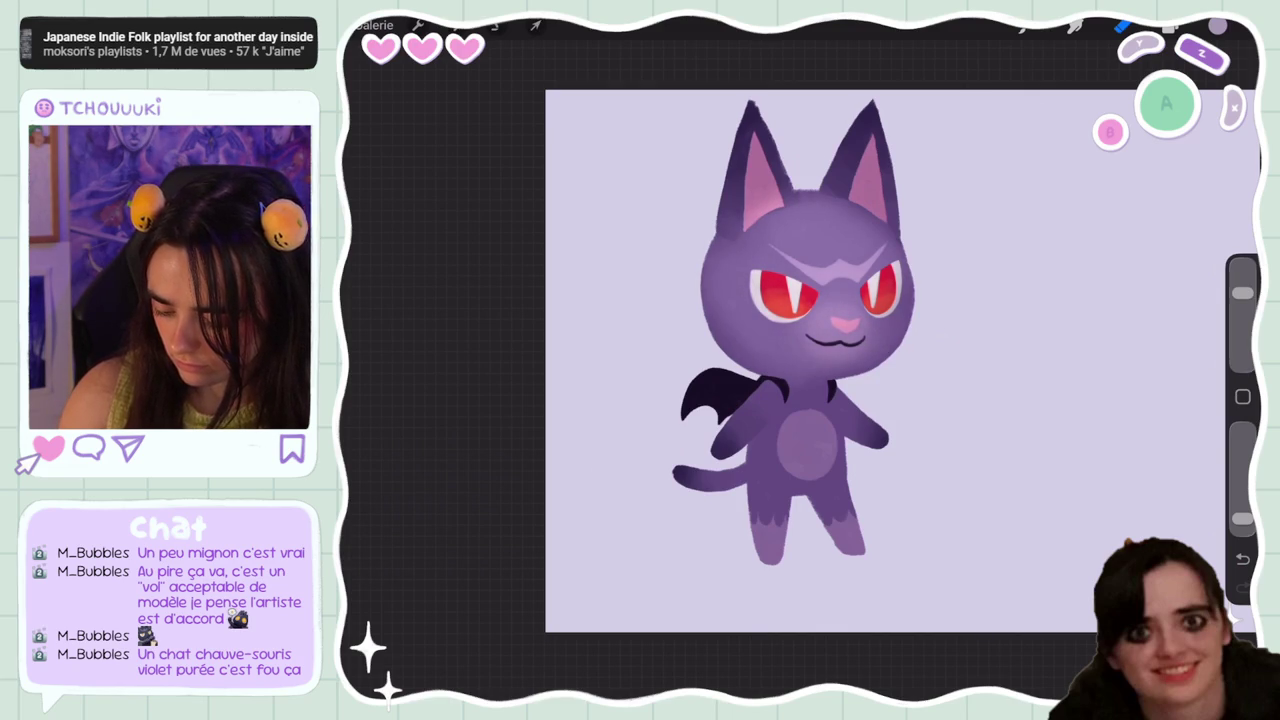
key("ctrl+z")
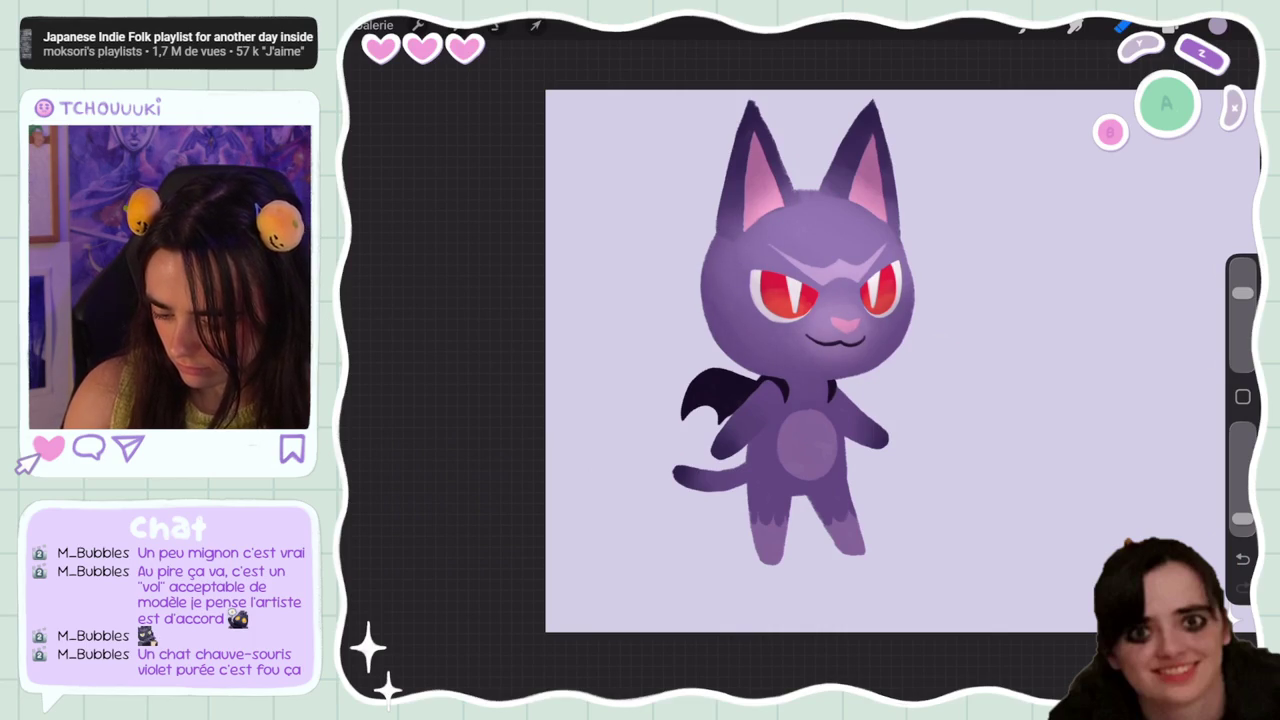
key("ctrl+z")
key("ctrl+z")
With Pinceau sans titre 3, paint a dark stroke down the right ear, comparing via undo/redo
left_click(1023, 27)
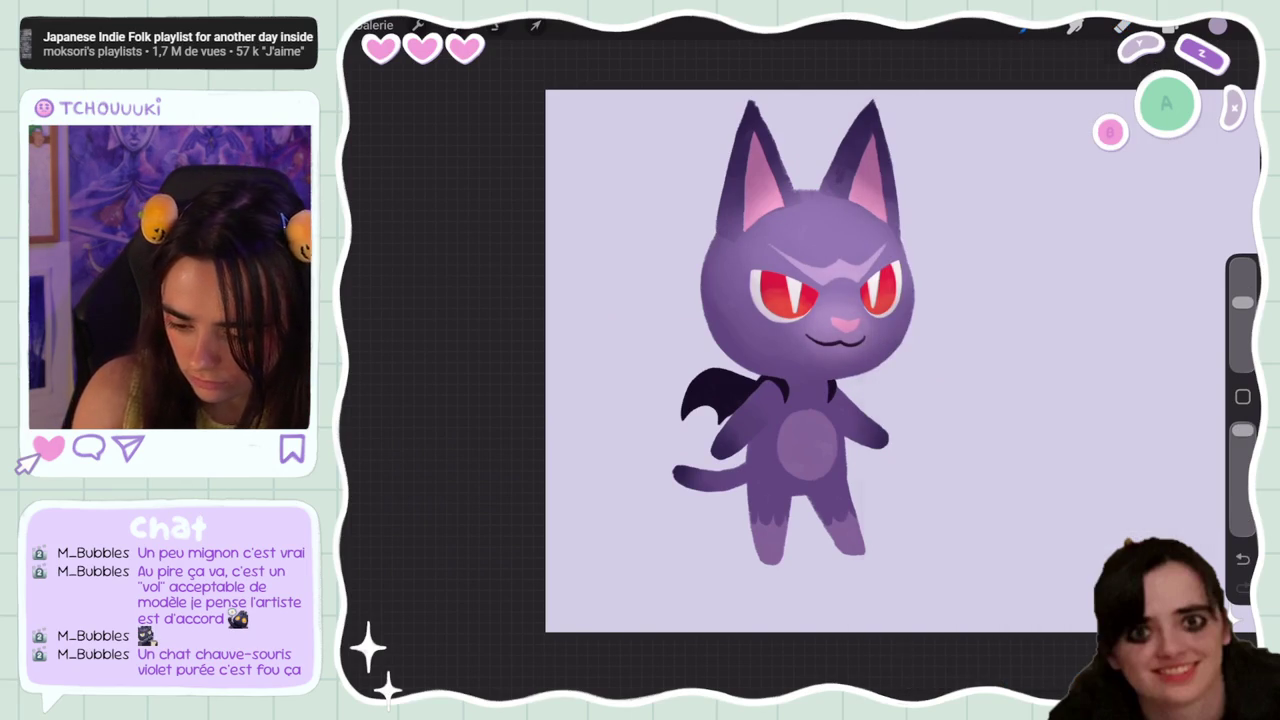
left_click(1023, 27)
left_click_drag(1242, 302, 1242, 351)
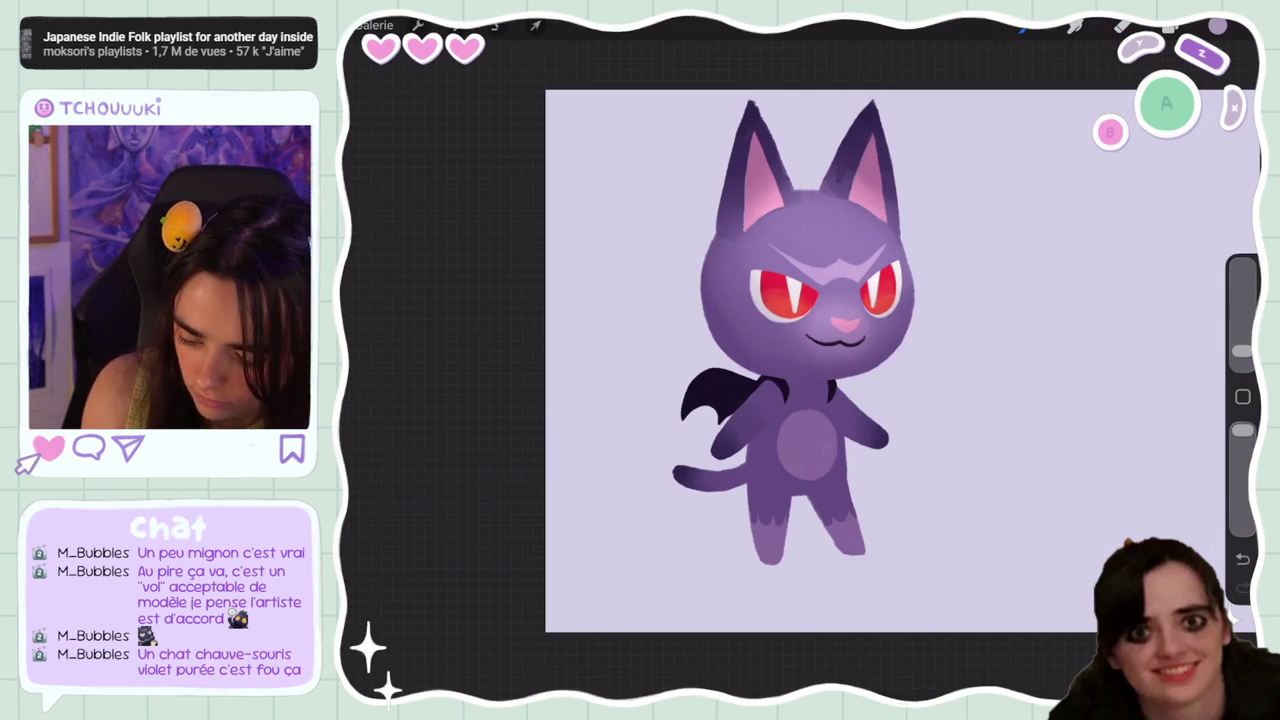
left_click_drag(874, 178, 884, 236)
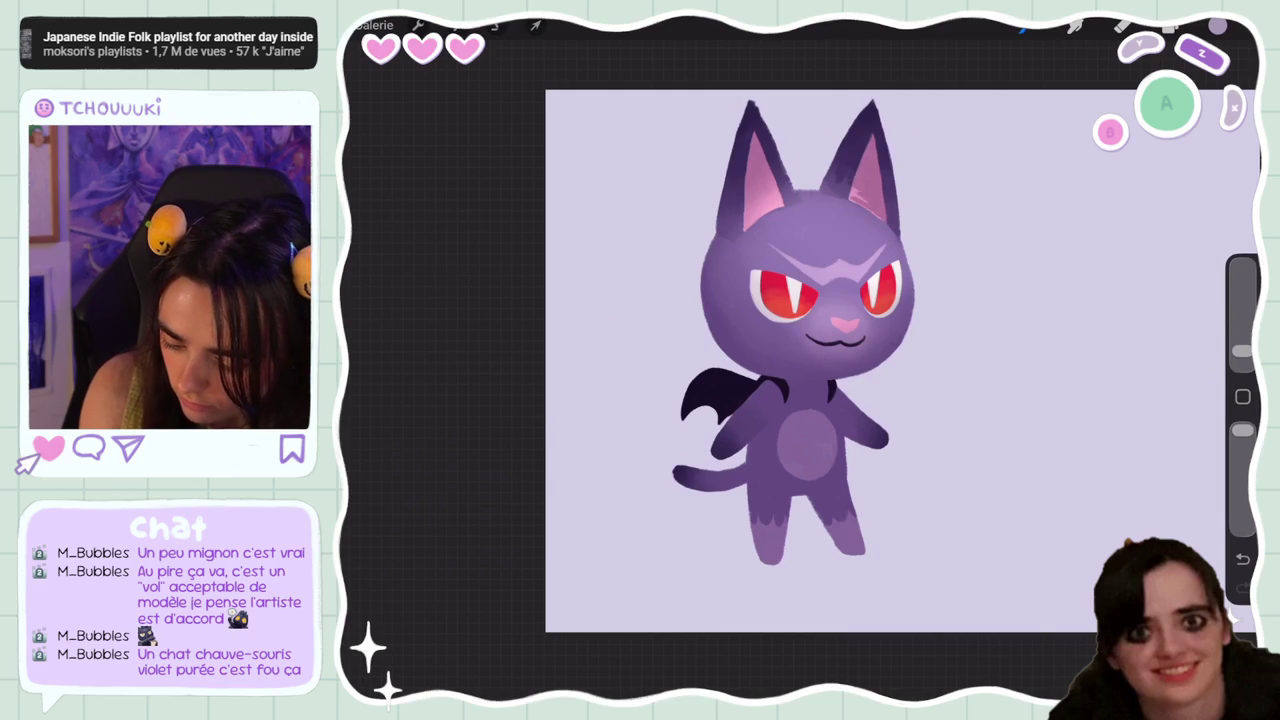
left_click(1242, 558)
left_click(1242, 588)
left_click(1242, 558)
left_click(1242, 588)
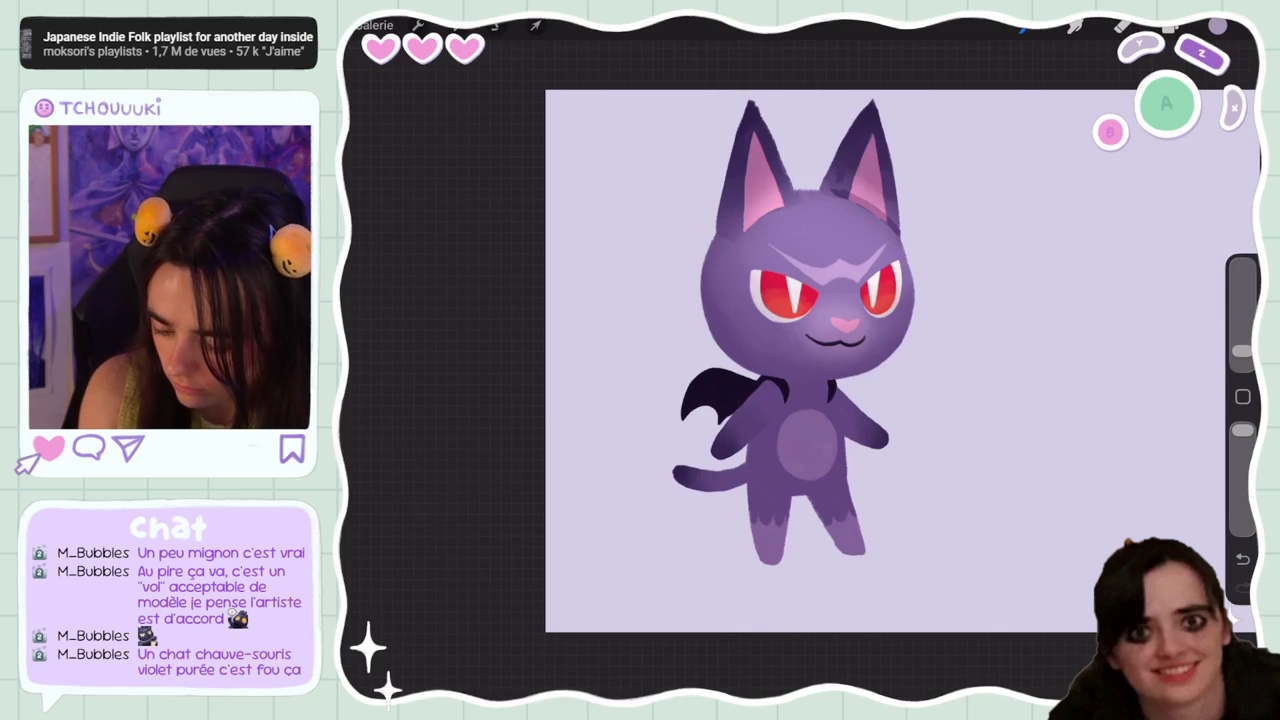
Paint darker shading along the inner edges of the right and left ears
left_click_drag(800, 360, 700, 300)
scroll(760, 360, "up", 2)
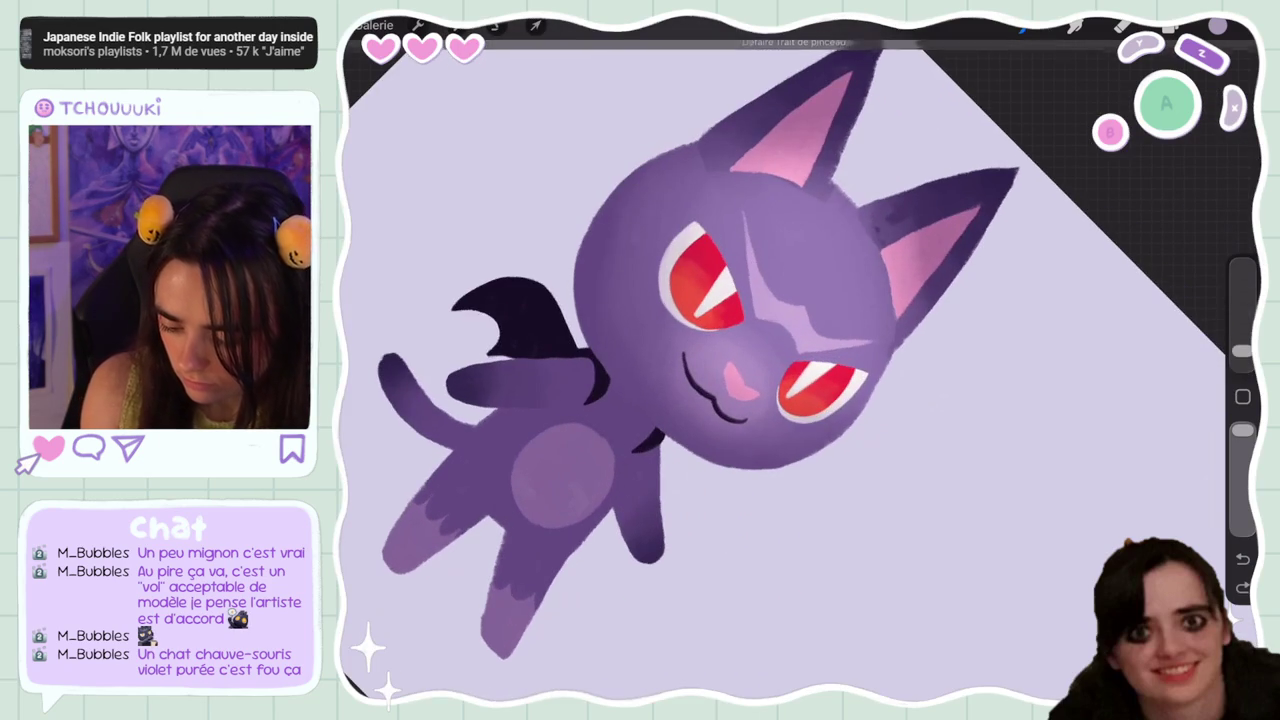
mouse_move(893, 275)
left_mouse_down()
mouse_move(897, 350)
mouse_move(905, 328)
left_mouse_up()
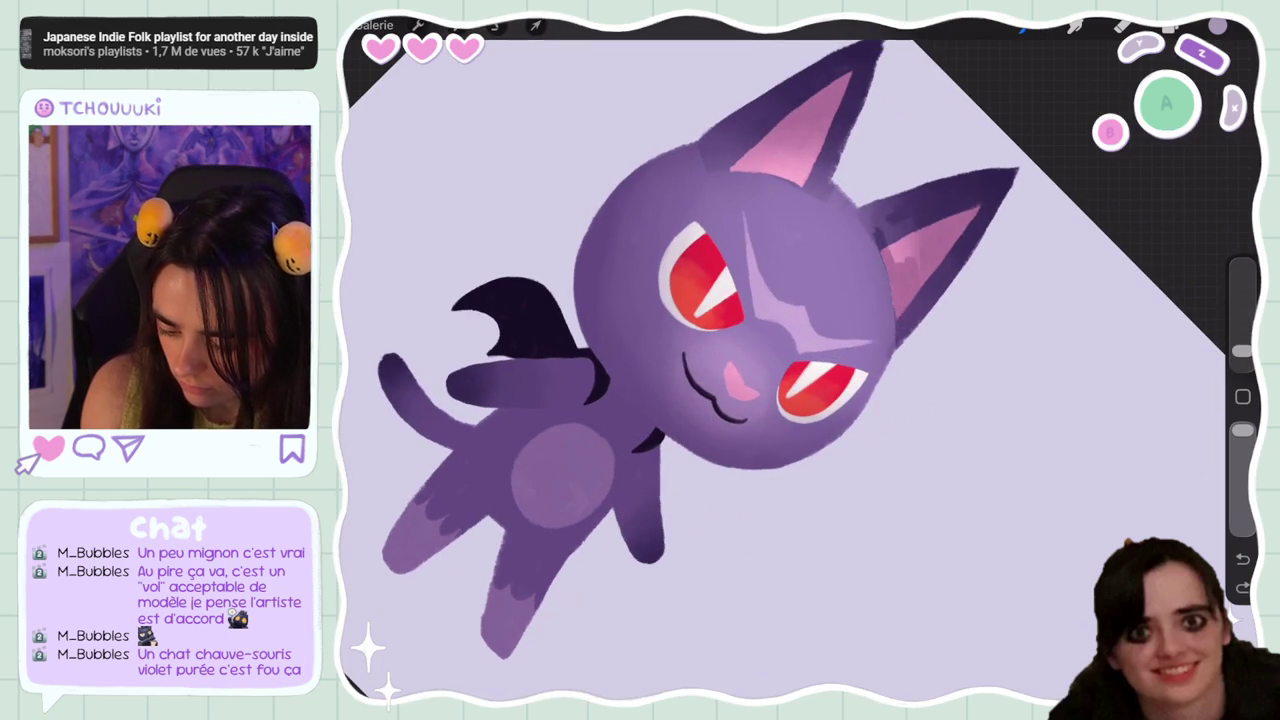
mouse_move(888, 206)
left_mouse_down()
mouse_move(908, 258)
mouse_move(885, 262)
mouse_move(870, 231)
left_mouse_up()
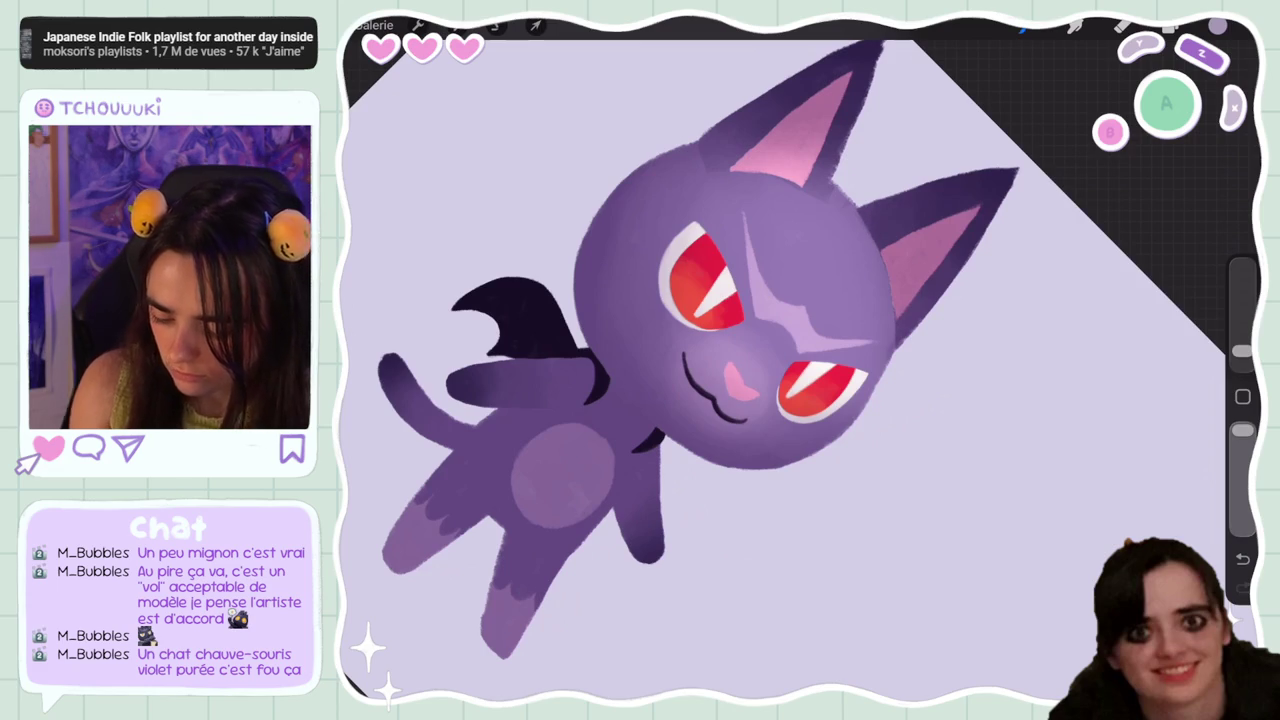
left_click_drag(730, 320, 900, 400)
mouse_move(805, 275)
left_mouse_down()
mouse_move(835, 310)
mouse_move(848, 305)
left_mouse_up()
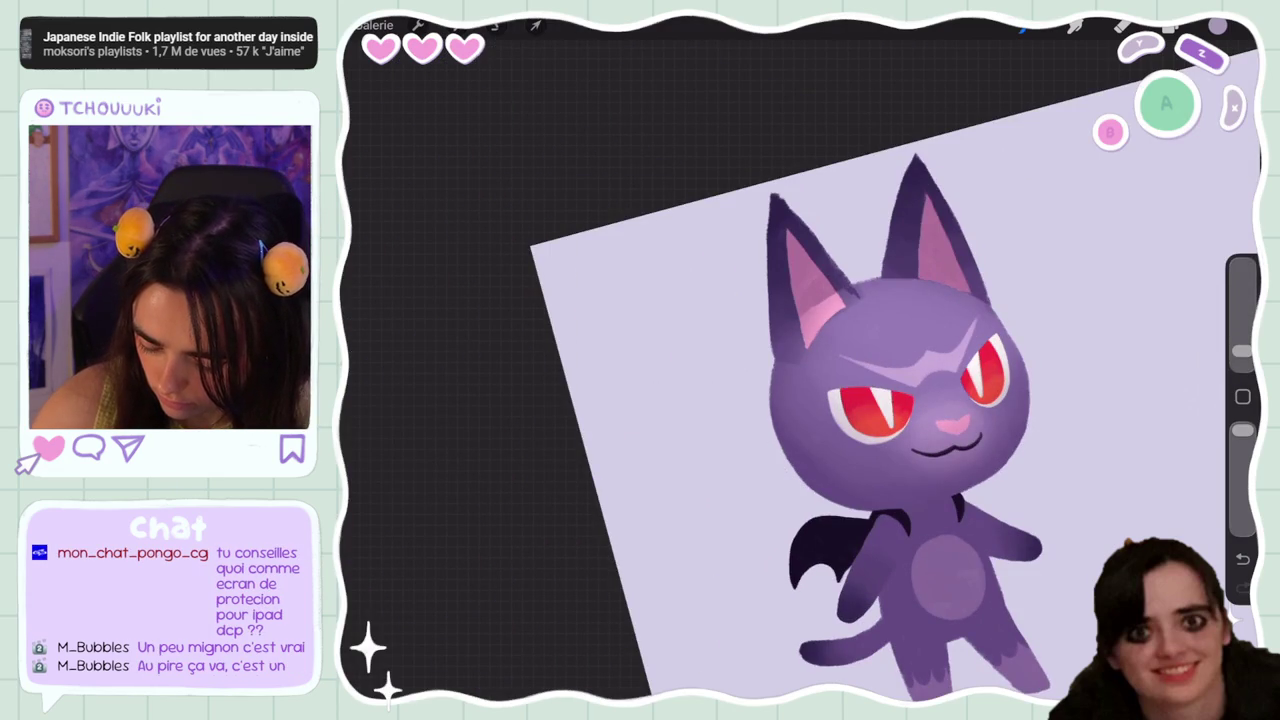
mouse_move(822, 290)
left_mouse_down()
mouse_move(842, 306)
mouse_move(836, 324)
mouse_move(800, 358)
mouse_move(786, 346)
left_mouse_up()
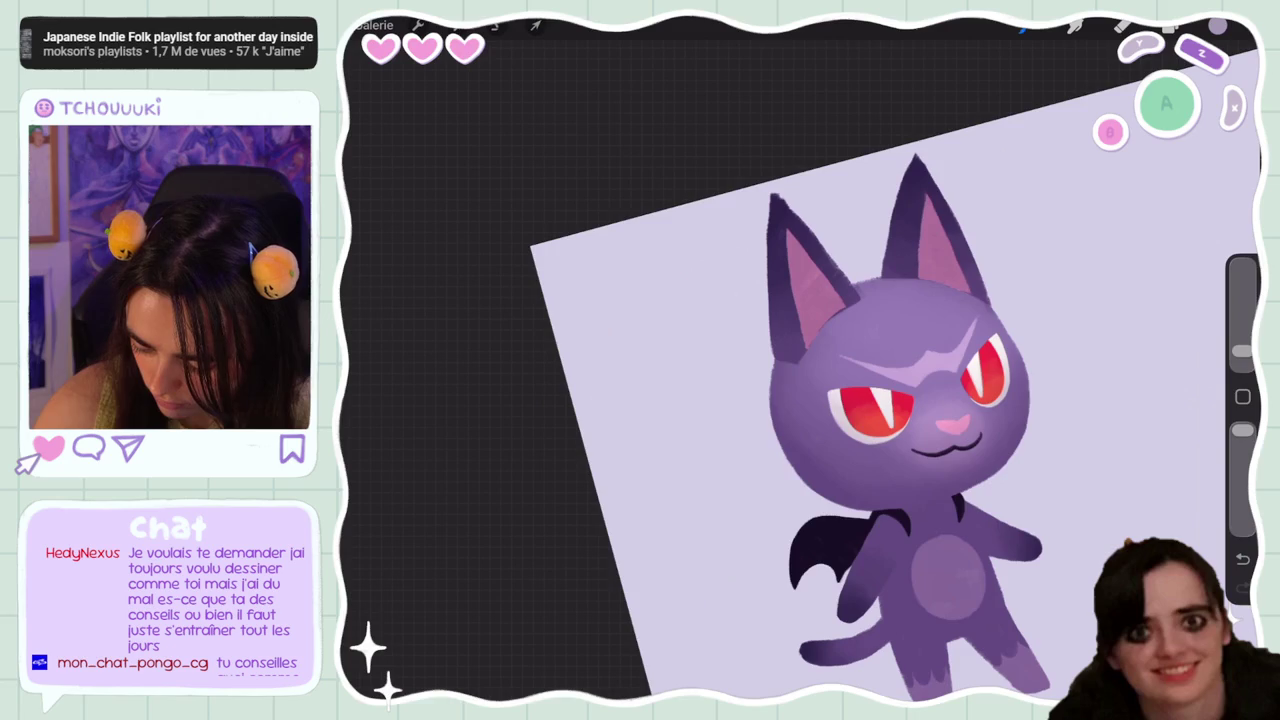
Fine-tune brush size and opacity, then undo four erase strokes on the left ear
scroll(800, 400, "down", 5)
scroll(900, 430, "up", 5)
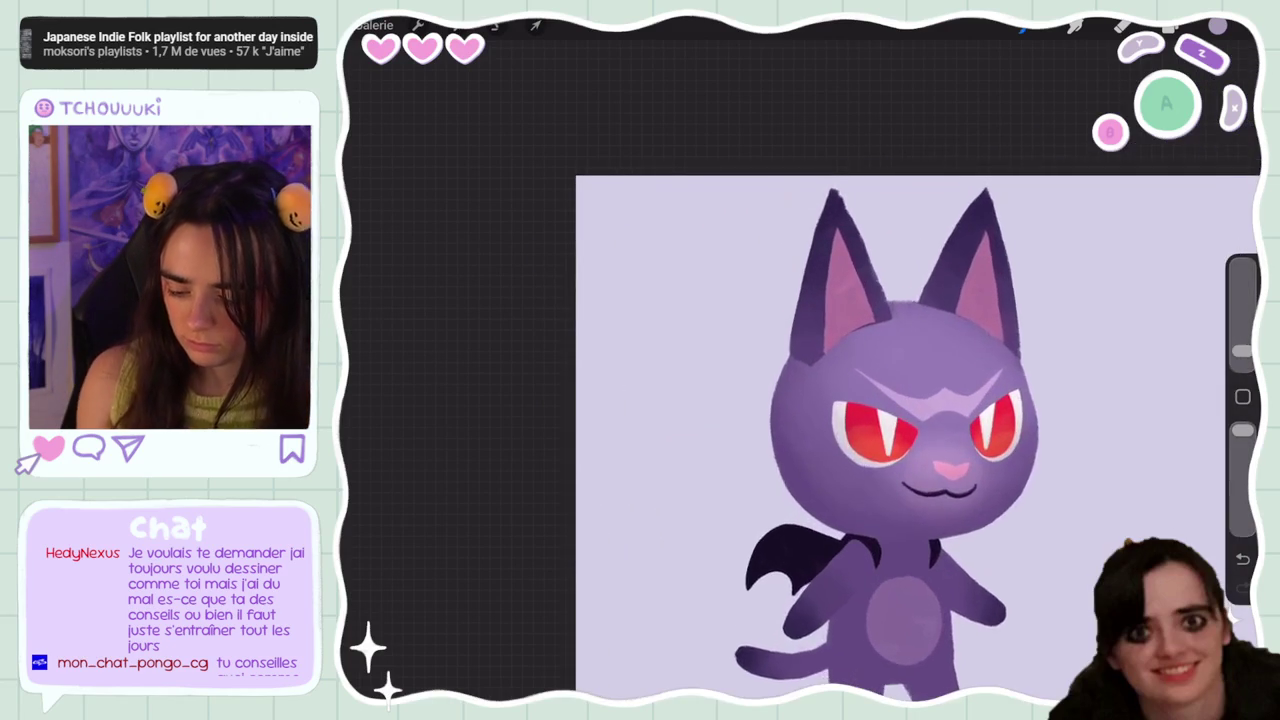
scroll(900, 420, "up", 2)
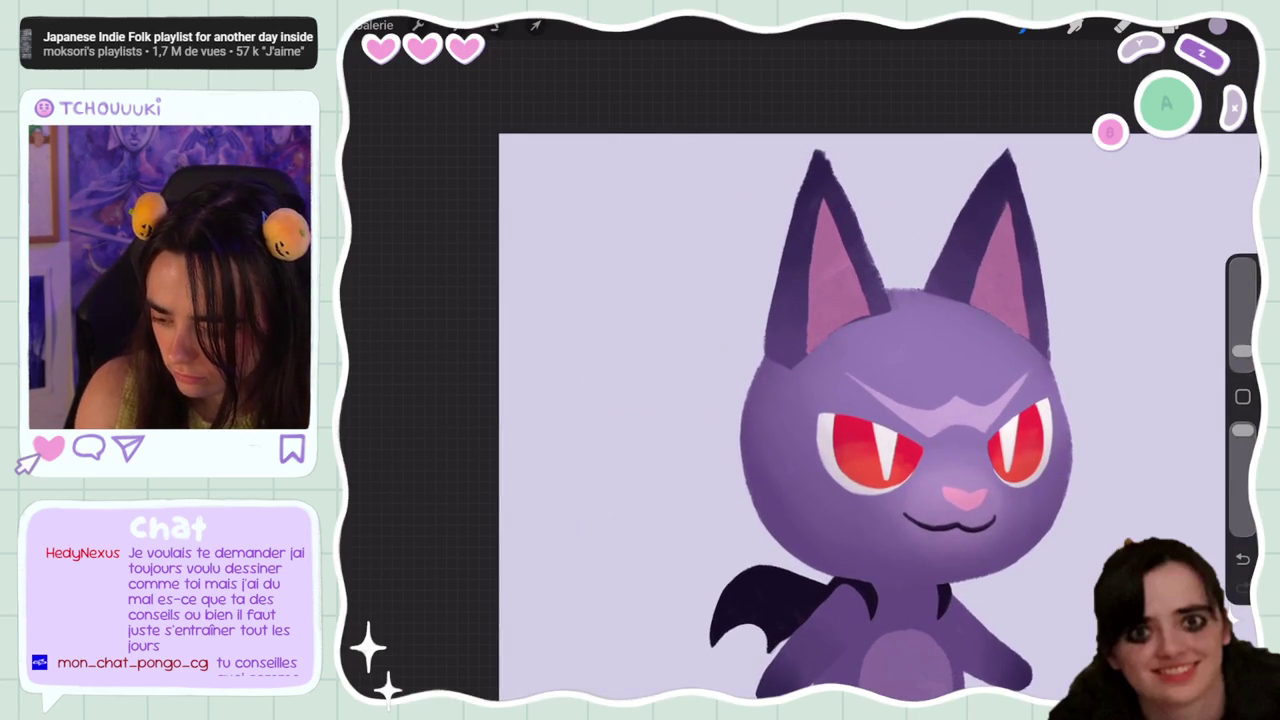
left_click_drag(1242, 351, 1242, 311)
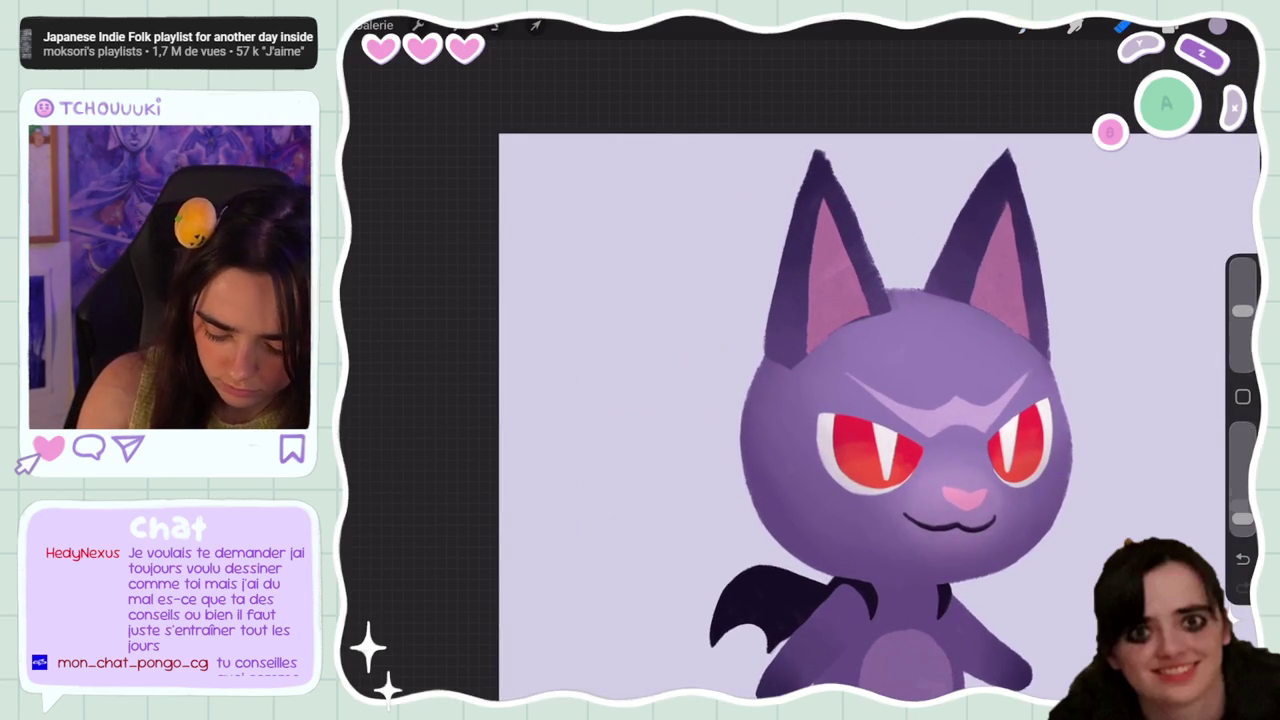
left_click_drag(1242, 518, 1242, 506)
left_click_drag(1242, 311, 1242, 333)
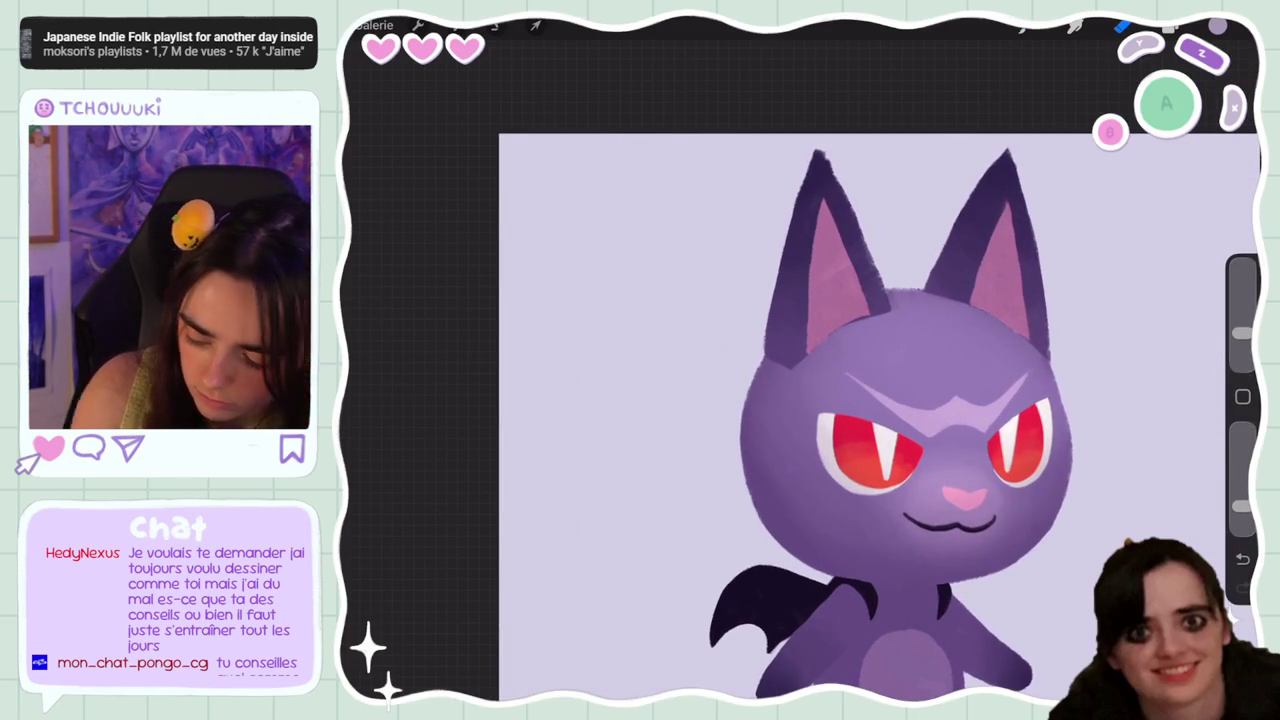
left_click_drag(1242, 506, 1242, 483)
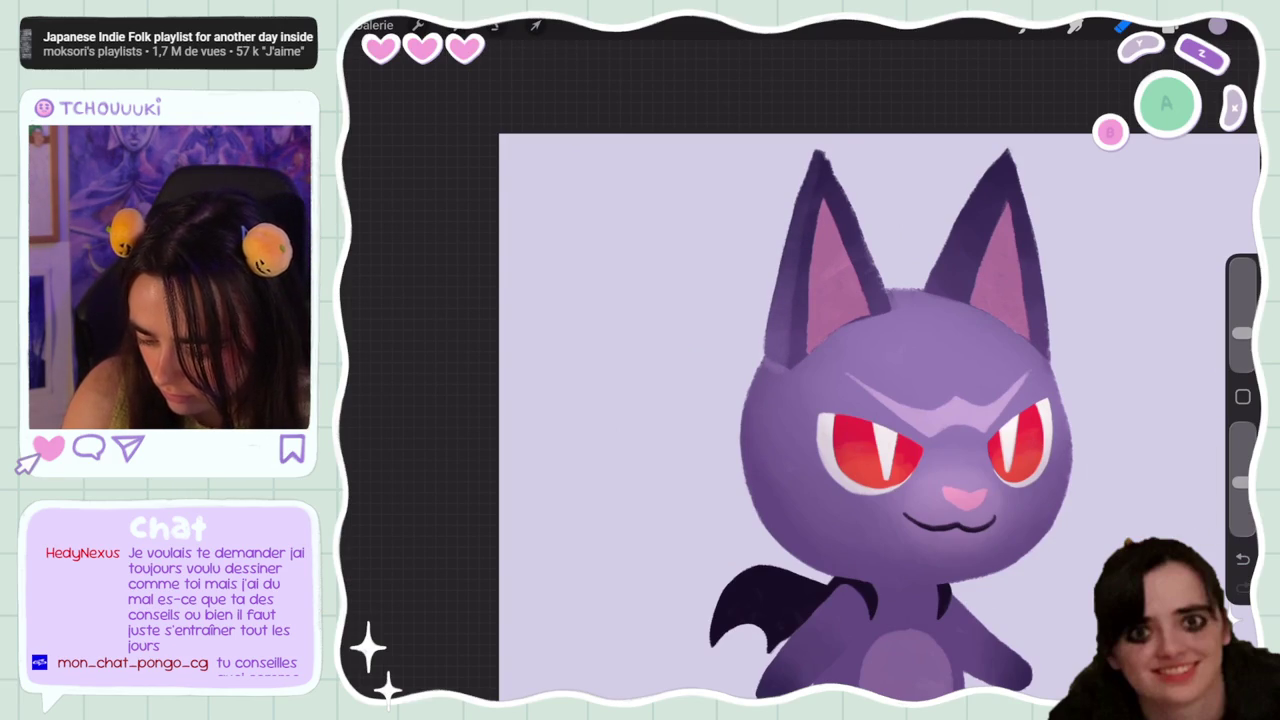
key("ctrl+z")
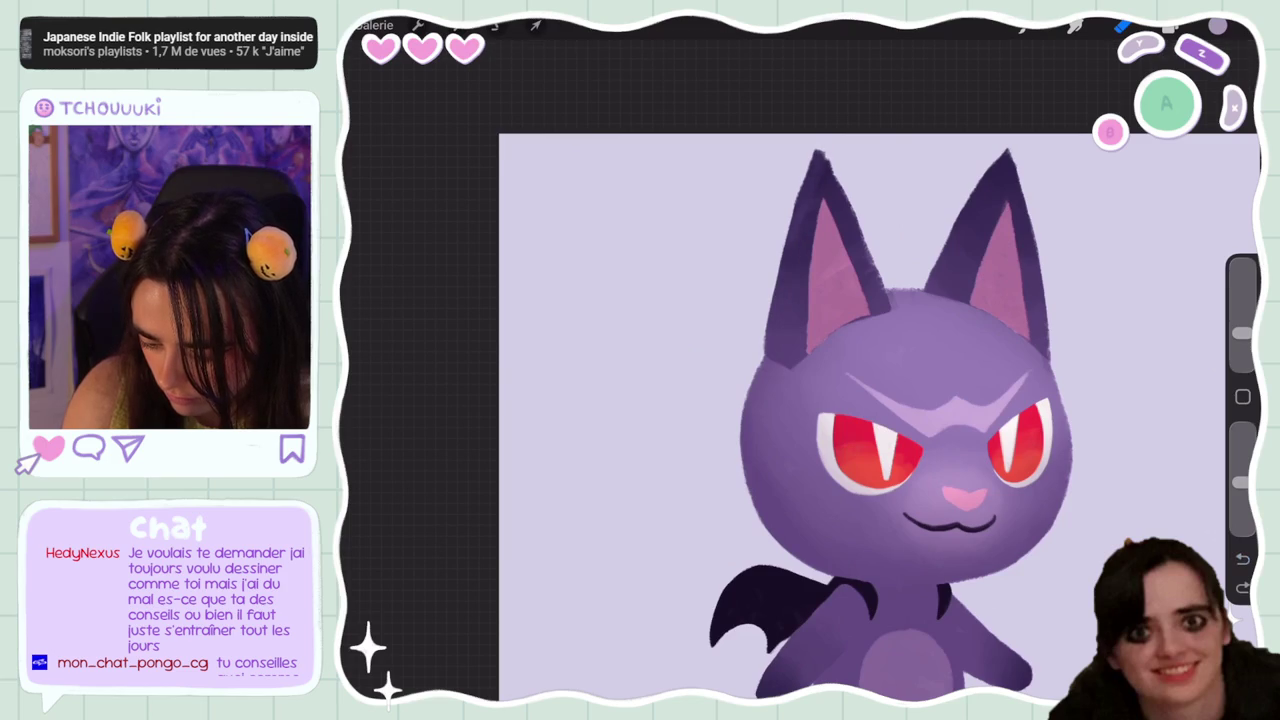
key("ctrl+z")
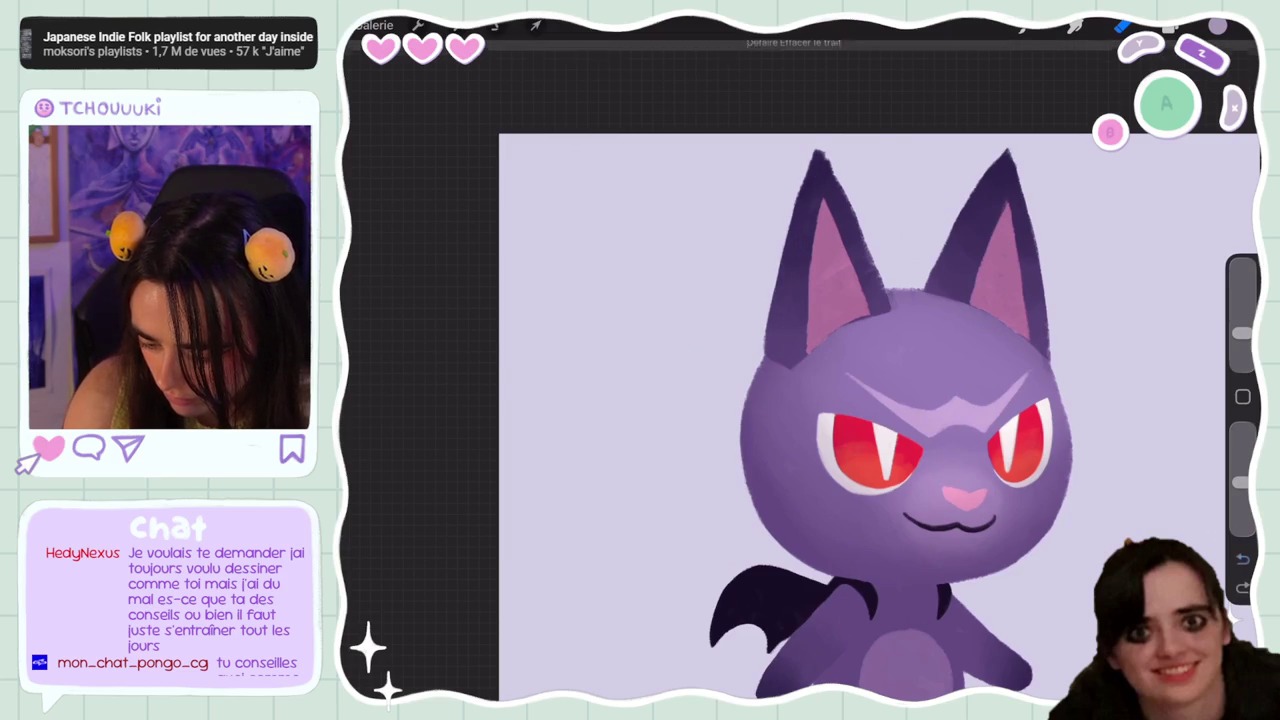
key("ctrl+z")
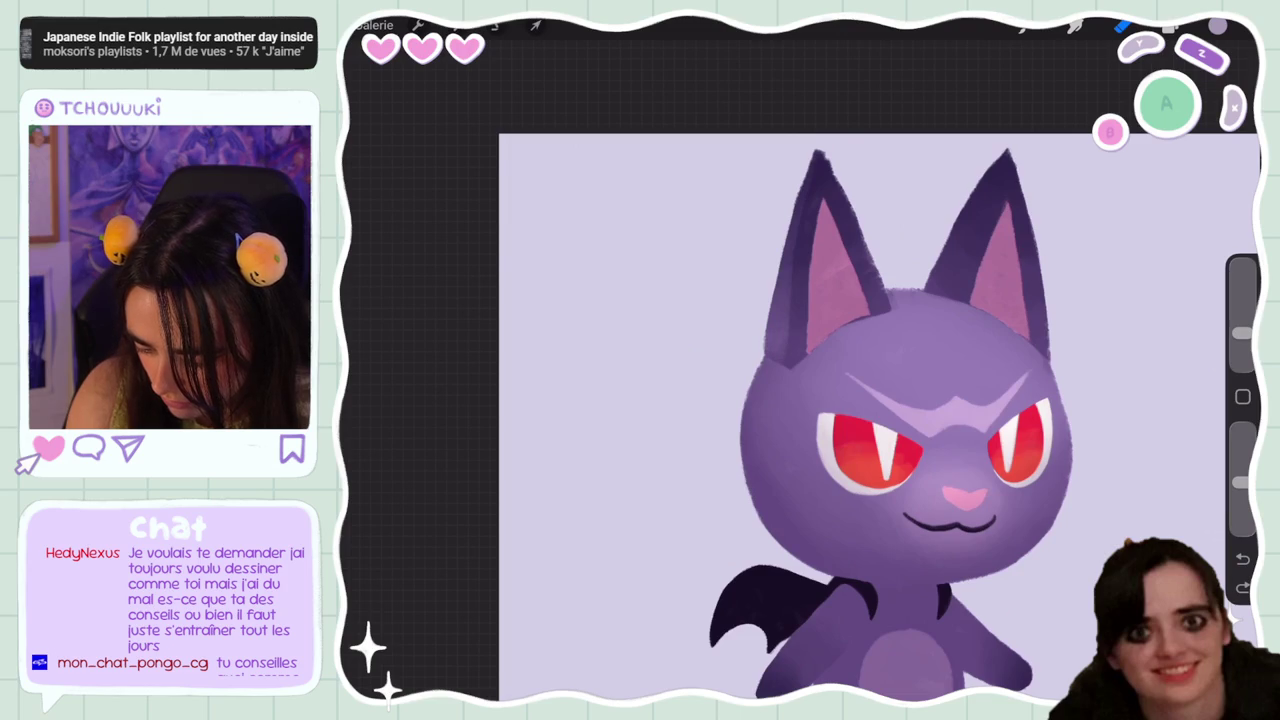
key("ctrl+z")
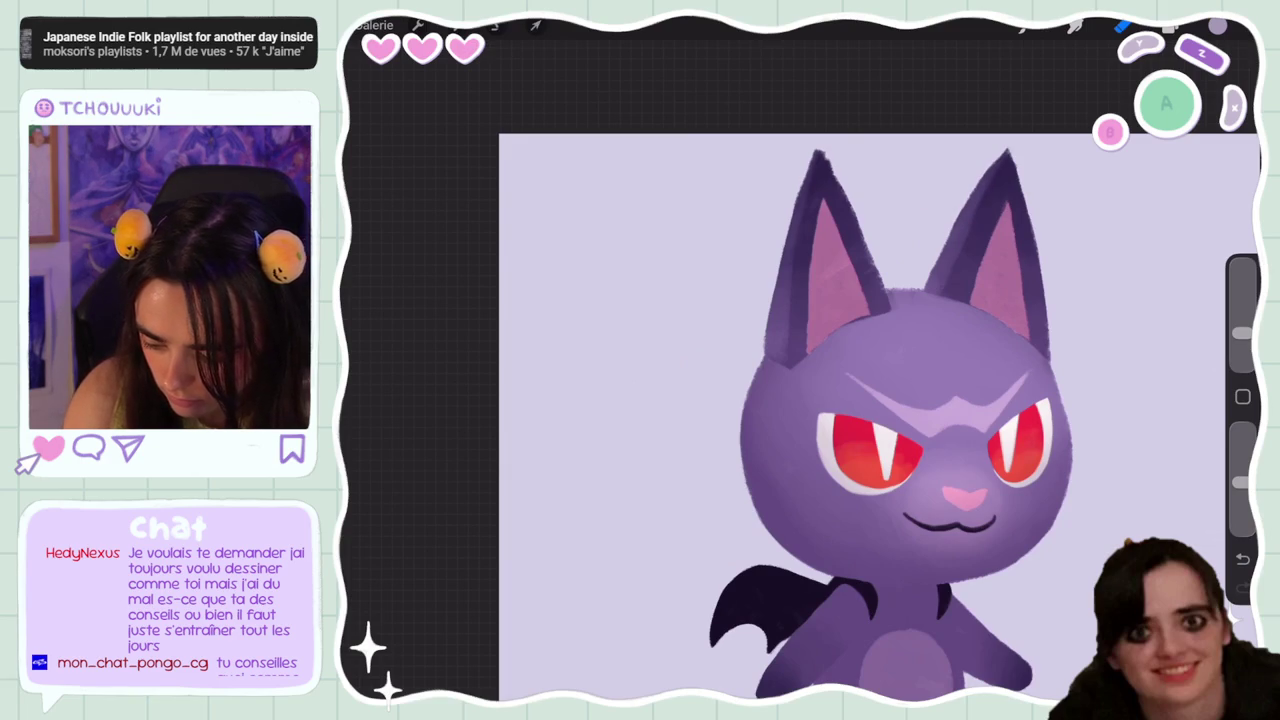
scroll(880, 400, "down", 3)
Restore the last erased patch and nudge the brush size up slightly
scroll(880, 400, "down", 3)
scroll(900, 370, "down", 2)
scroll(900, 370, "up", 2)
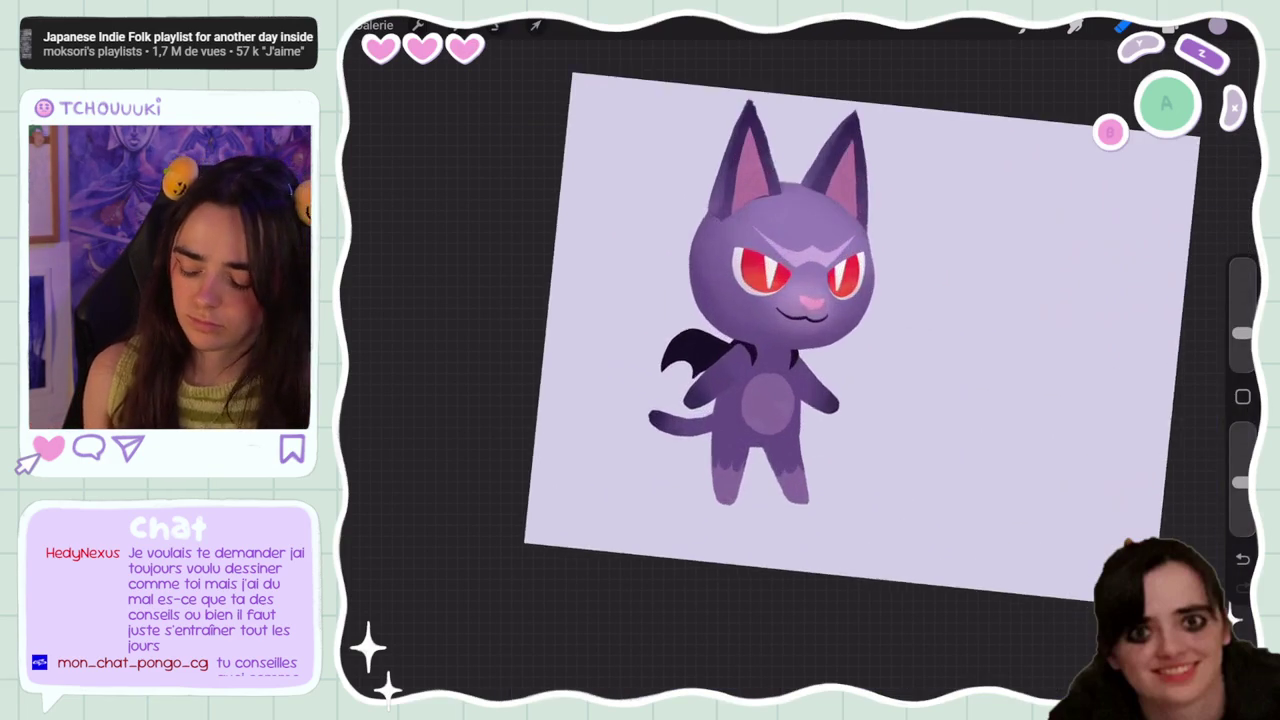
scroll(880, 350, "up", 3)
scroll(800, 350, "up", 1)
scroll(800, 350, "up", 1)
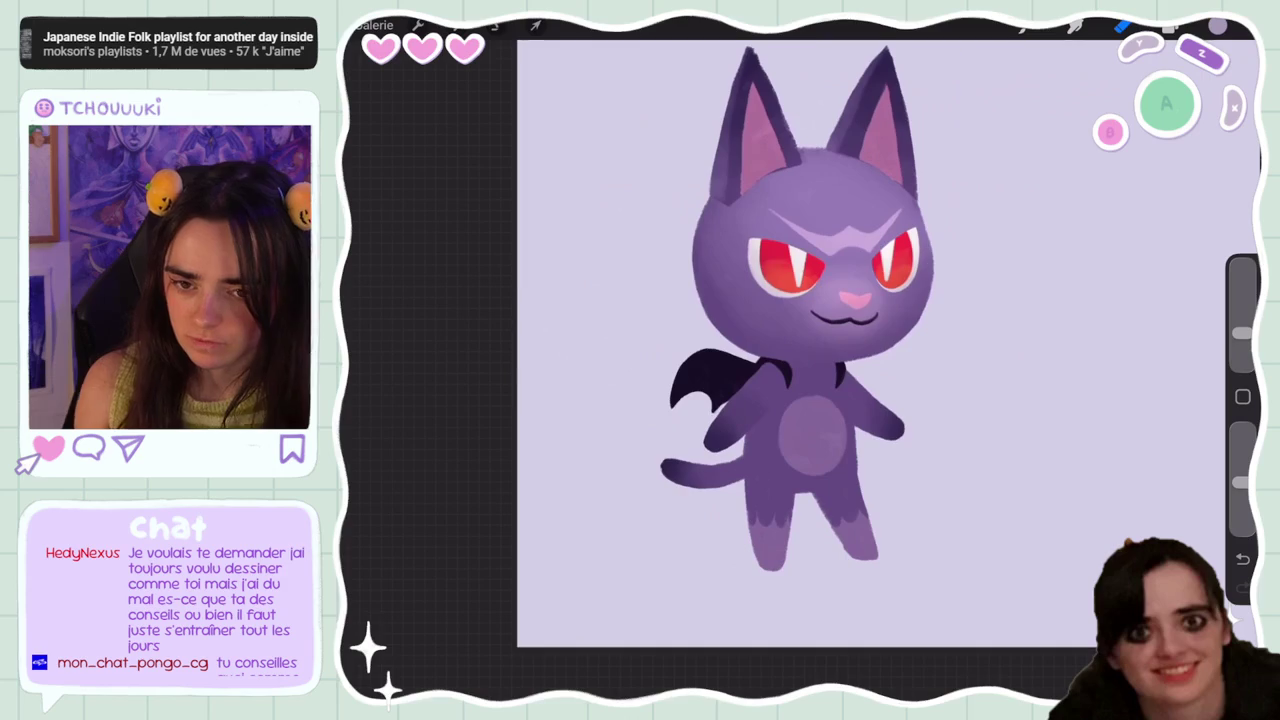
scroll(880, 350, "up", 2)
scroll(880, 350, "up", 2)
key("ctrl+z")
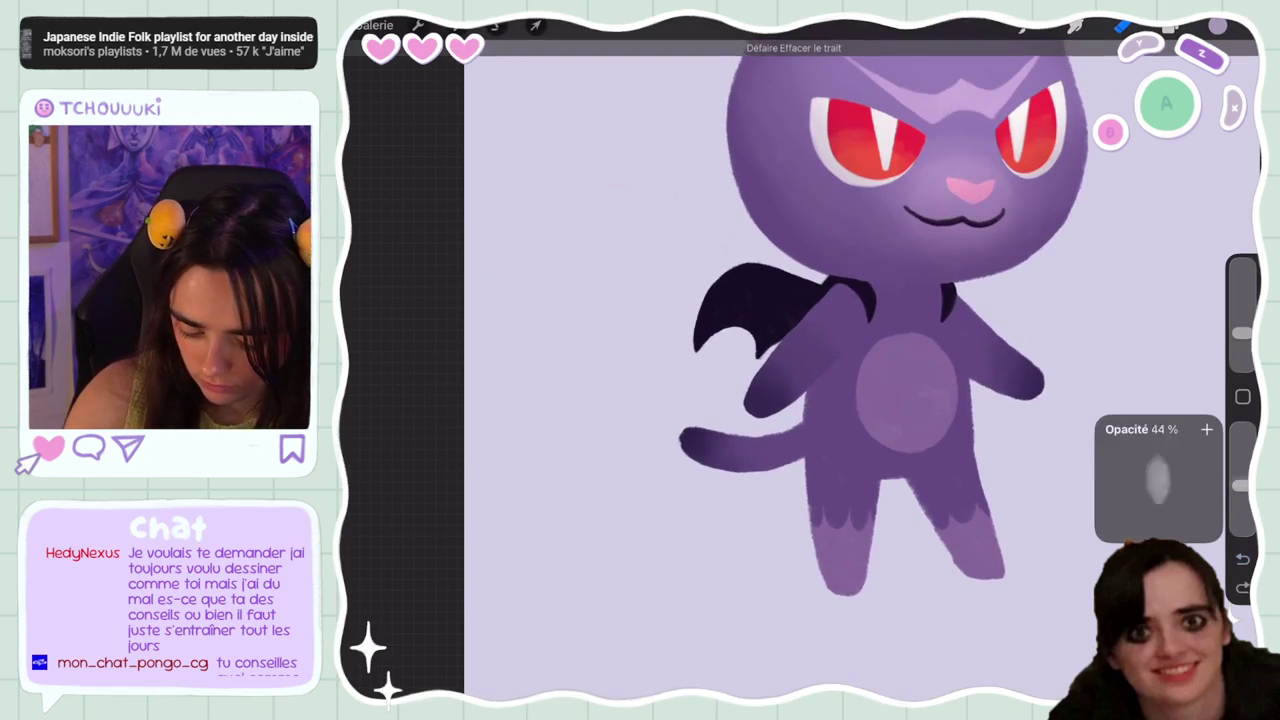
left_click_drag(1242, 333, 1242, 331)
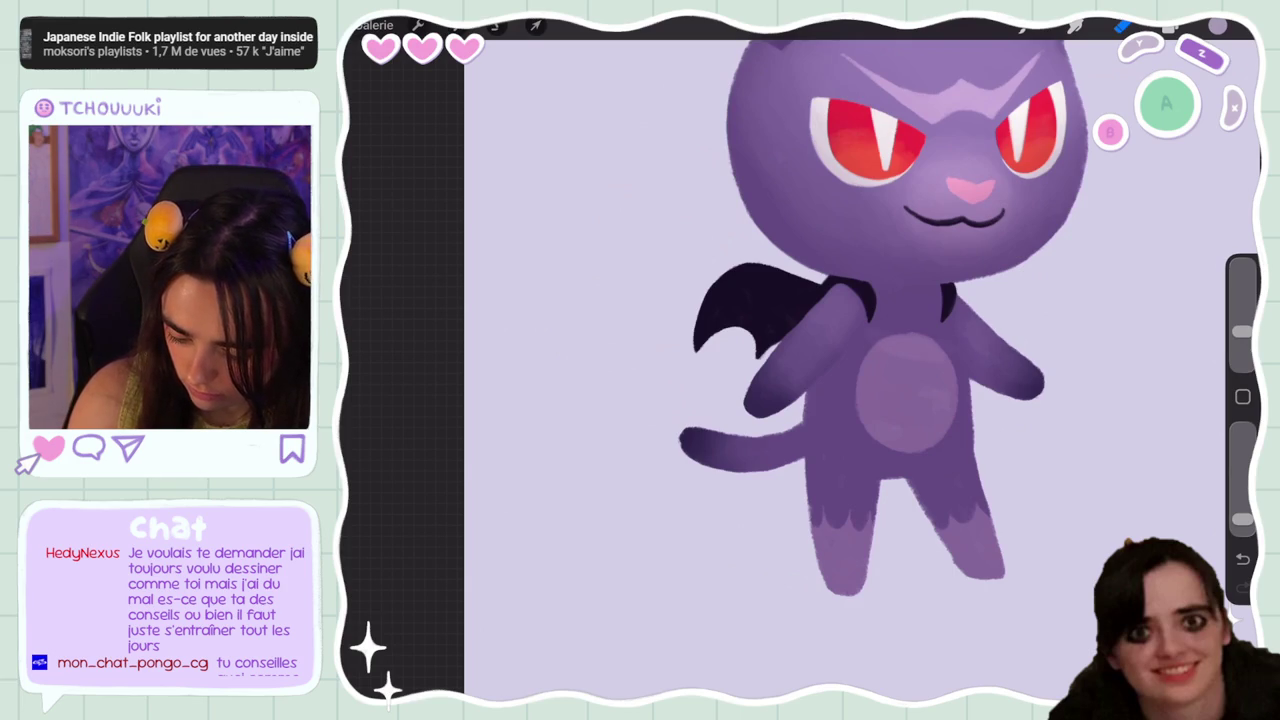
Undo the latest stroke and set the brush size to 16%
left_click(1243, 559)
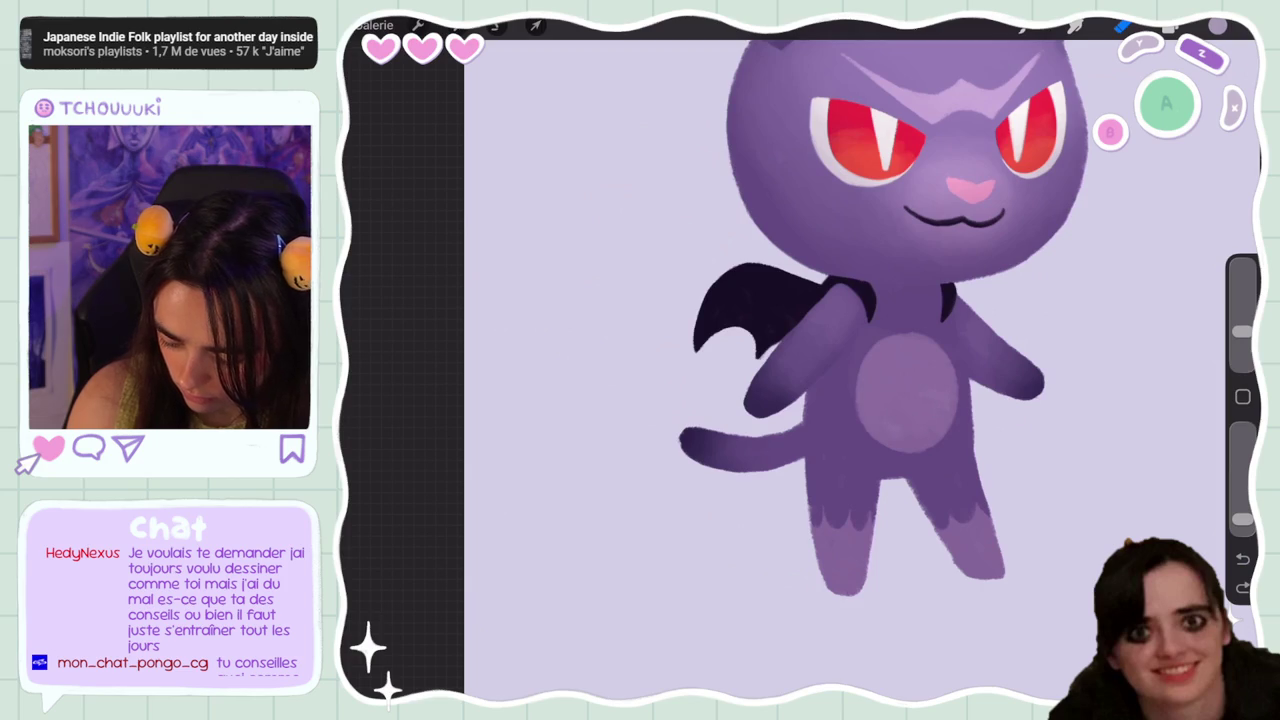
left_click_drag(1243, 330, 1243, 322)
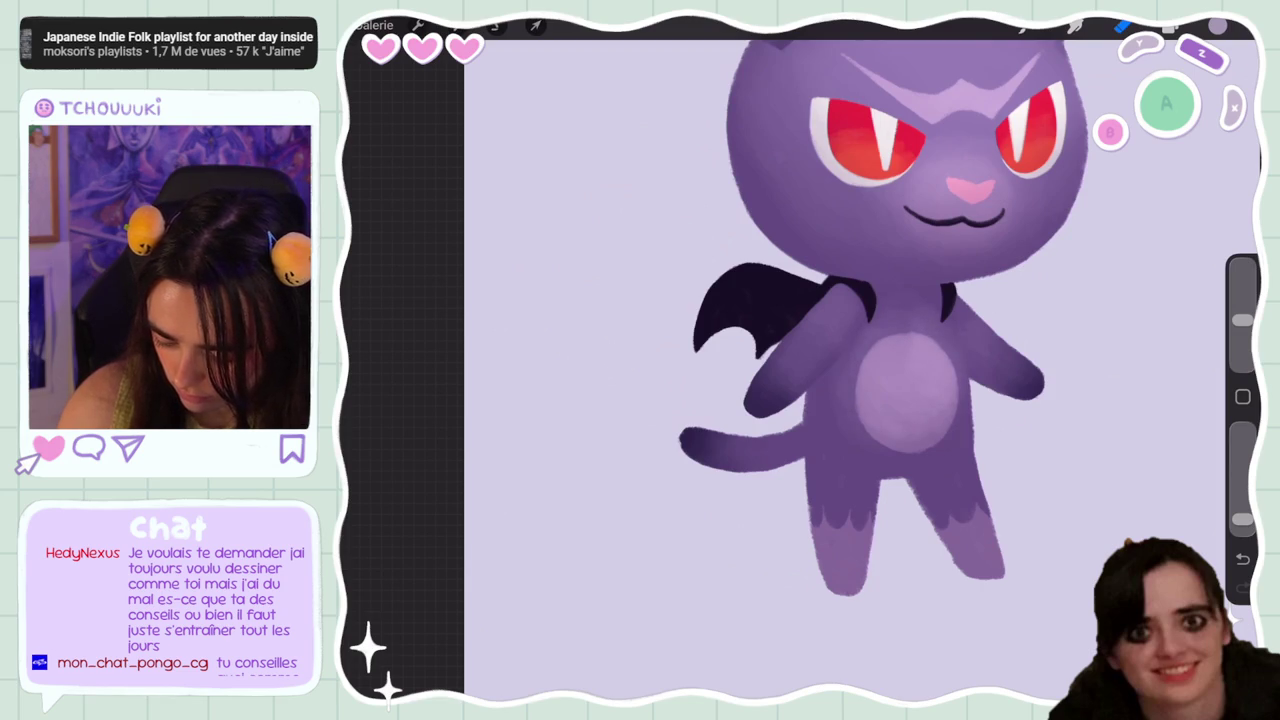
left_click(496, 25)
Draw freehand selections around the cat's tail and then the bat wing
mouse_move(806, 396)
left_mouse_down()
mouse_move(802, 456)
mouse_move(720, 505)
mouse_move(650, 410)
left_mouse_up()
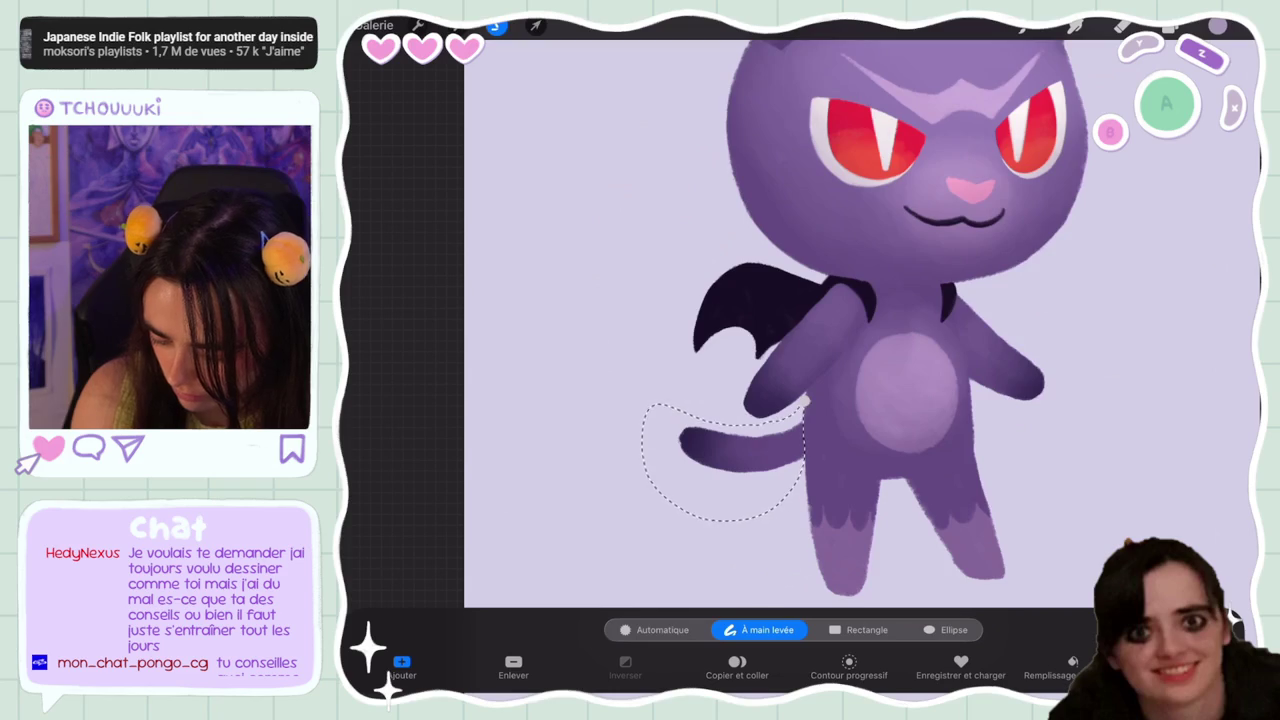
left_click(1122, 25)
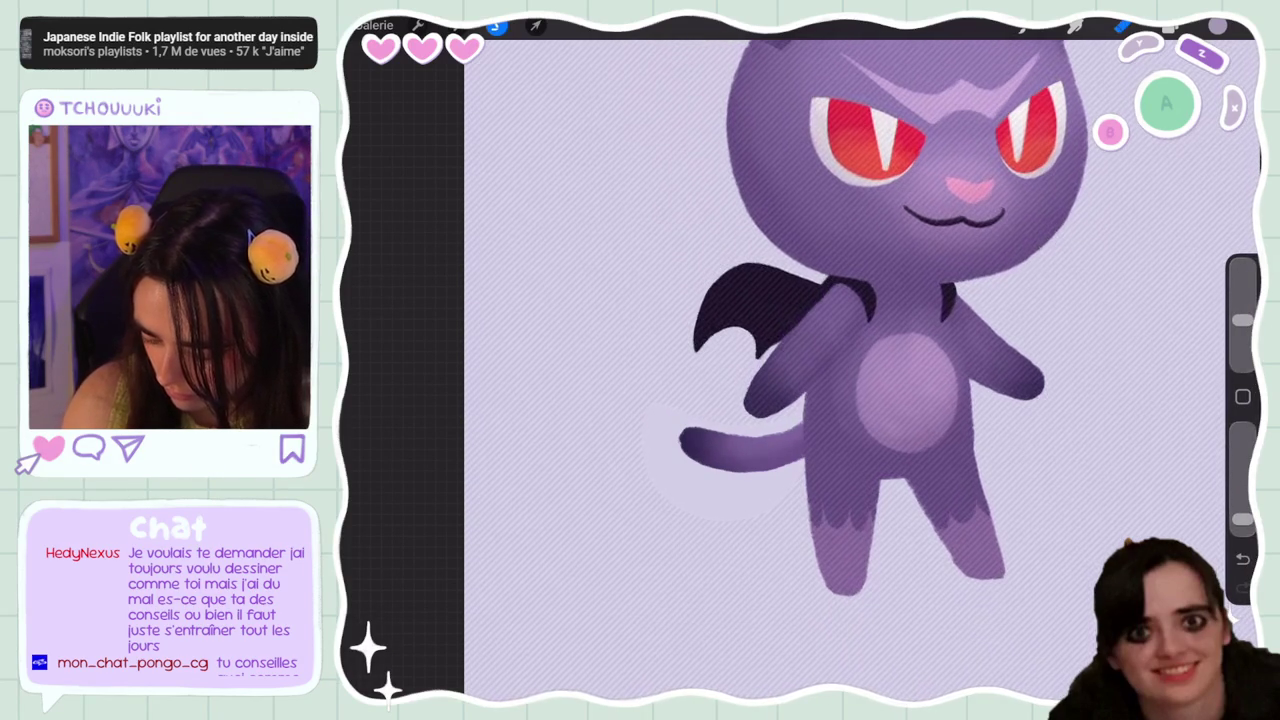
left_click(496, 25)
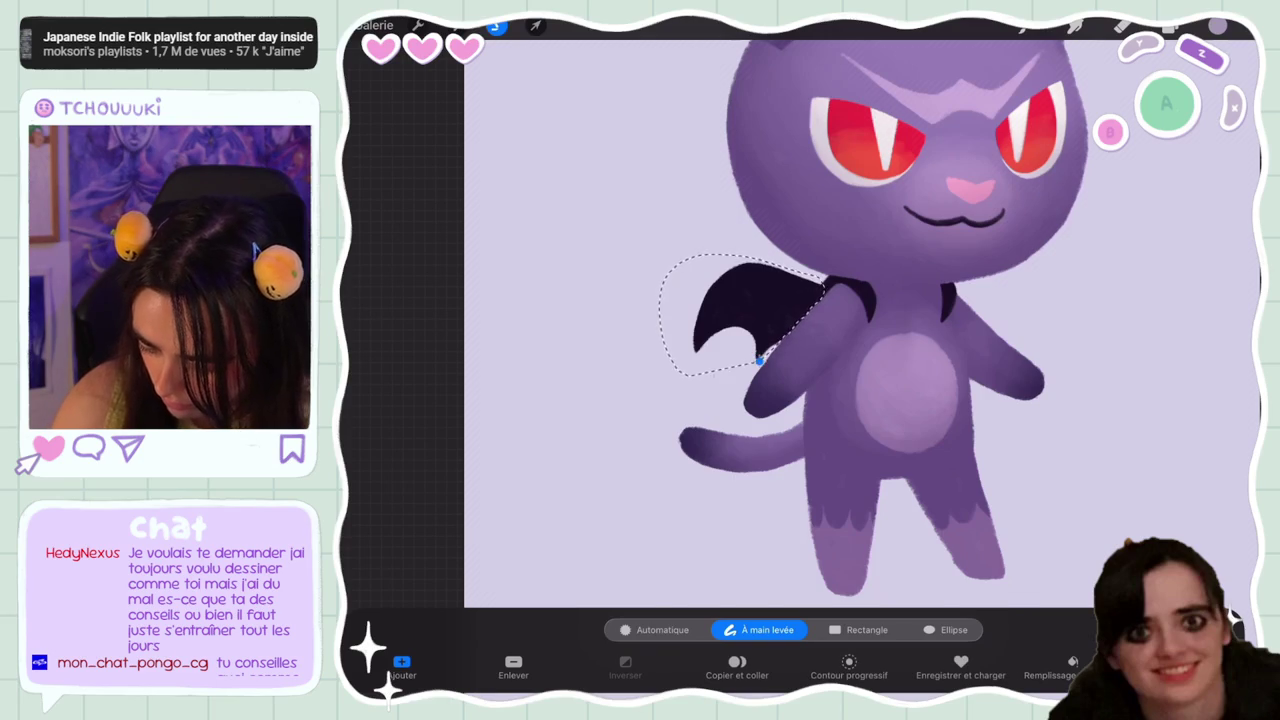
left_click(1123, 25)
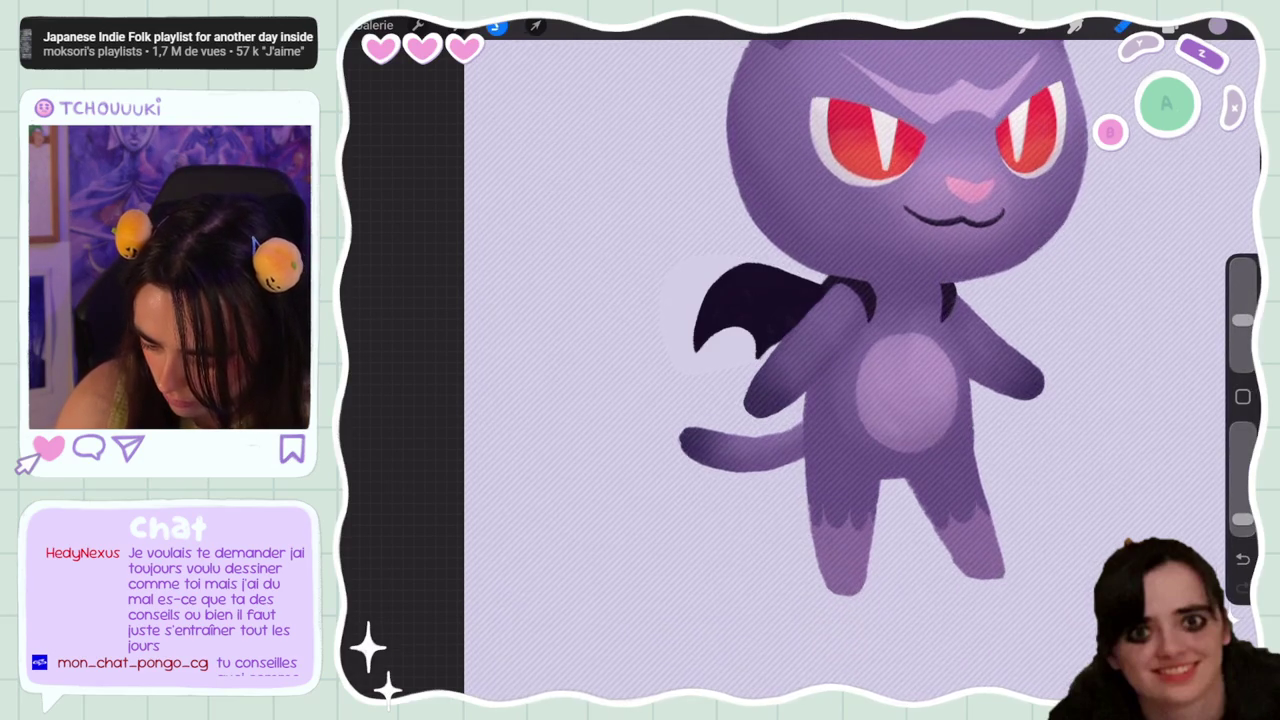
Adjust brush opacity and size (down to 6%), rotating the canvas sideways to paint inside
left_click_drag(1242, 519, 1242, 430)
left_click_drag(1242, 320, 1242, 338)
scroll(780, 370, "up", 5)
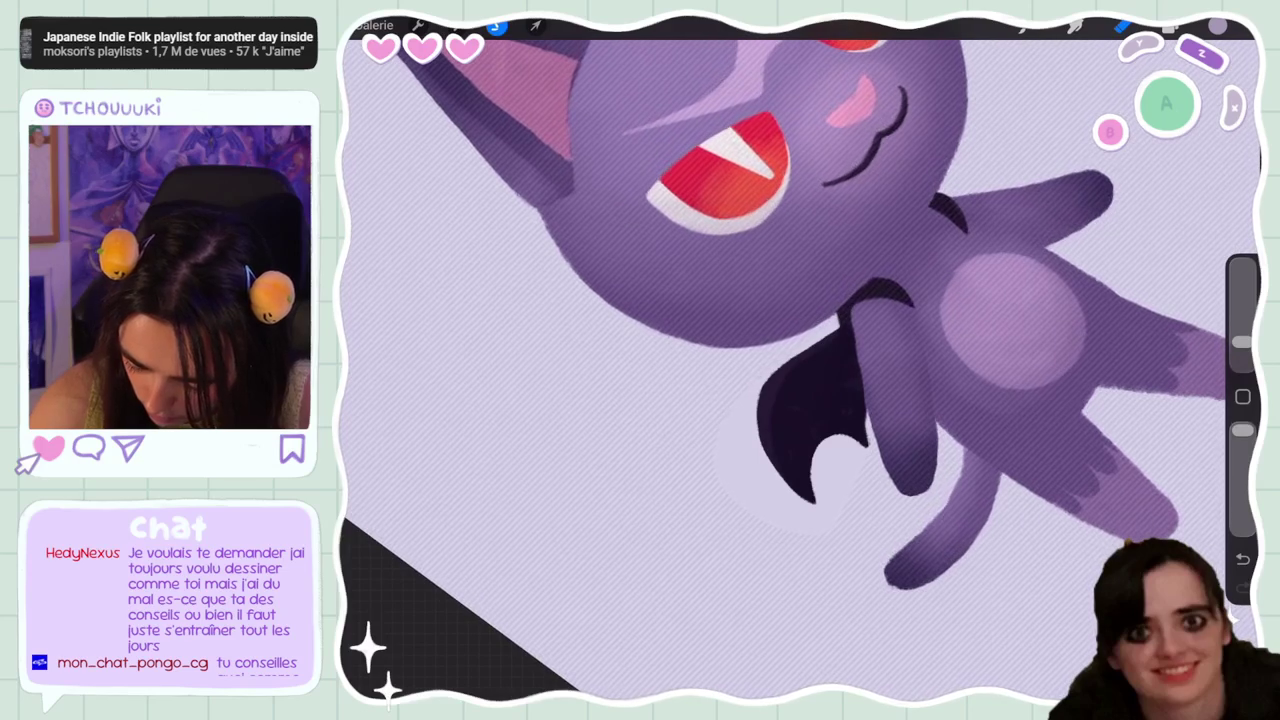
left_click_drag(800, 360, 700, 420)
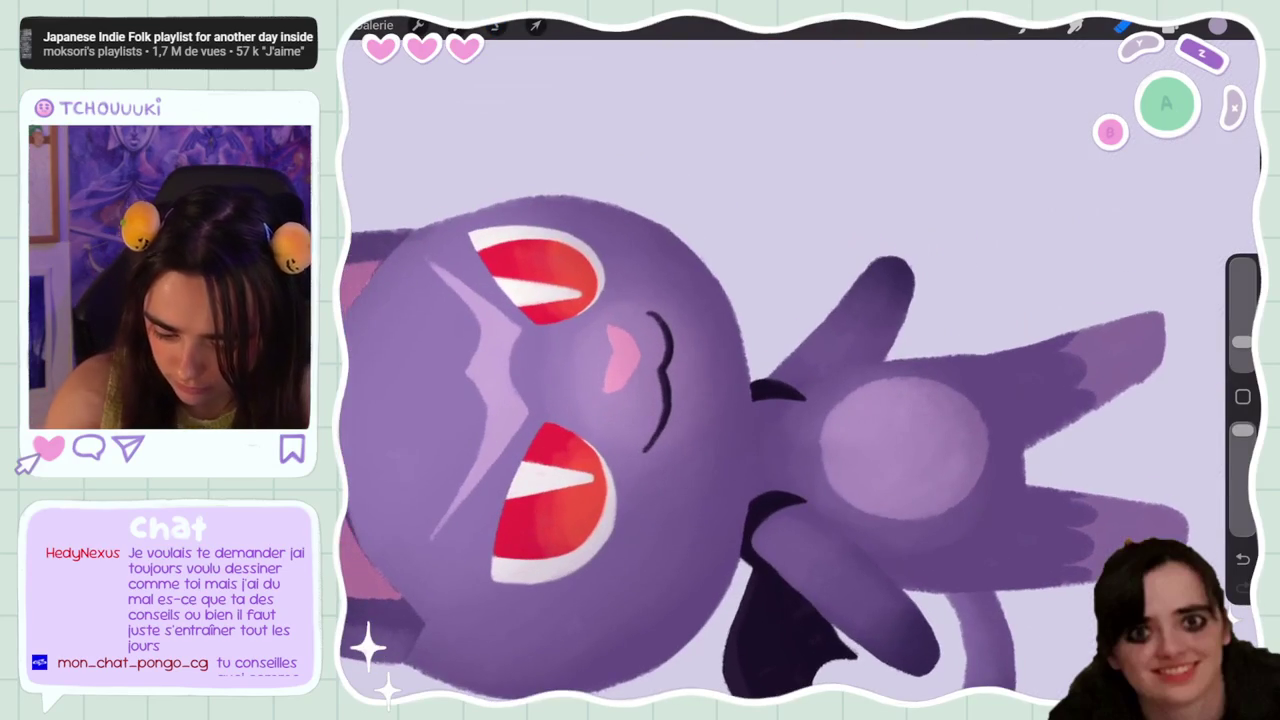
left_click_drag(1242, 430, 1242, 519)
left_click_drag(1242, 343, 1242, 330)
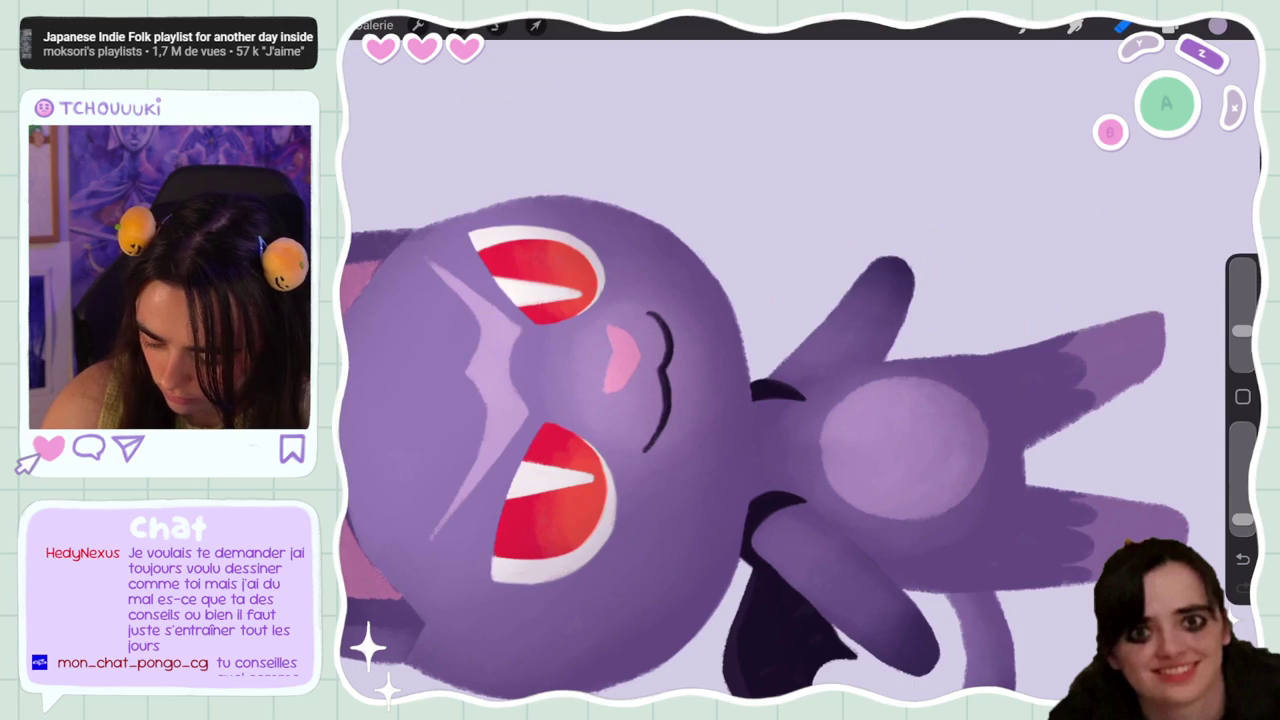
mouse_move(800, 400)
left_mouse_down()
mouse_move(860, 320)
mouse_move(730, 355)
left_mouse_up()
left_click(1170, 25)
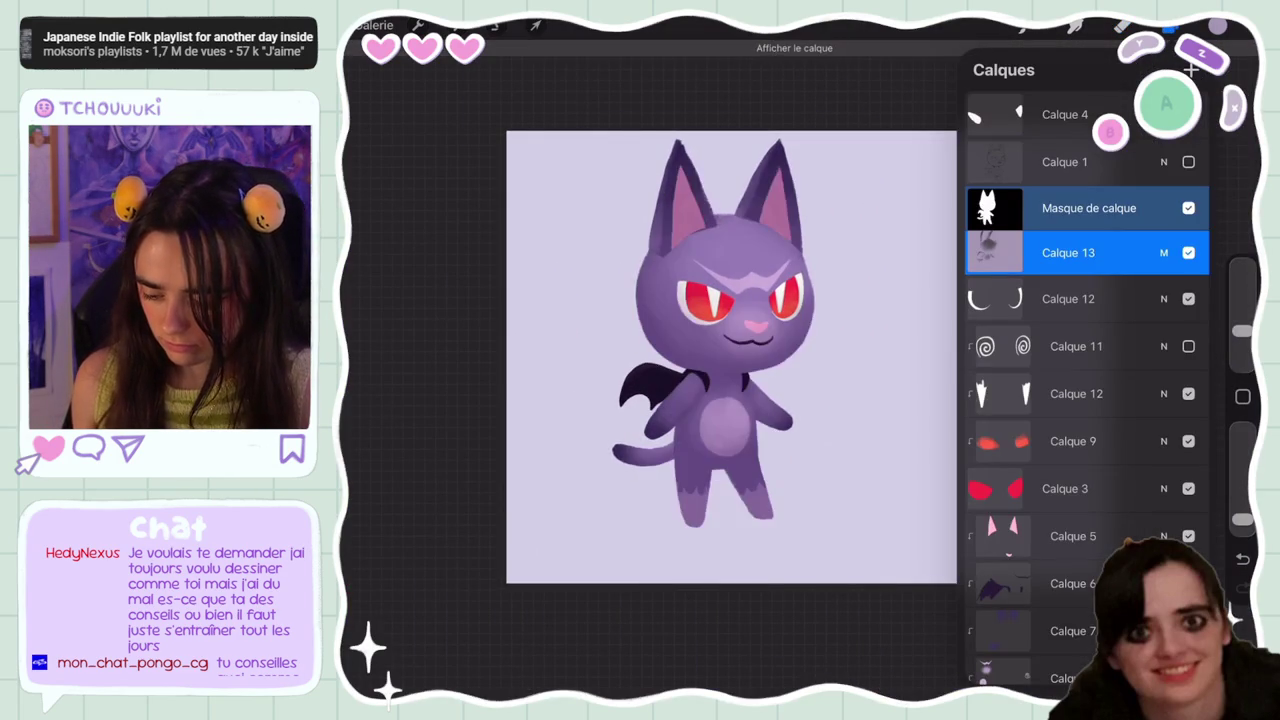
Add a new layer, Calque 15, clipped to the cat's shading layer below
scroll(730, 350, "up", 3)
left_click(1123, 25)
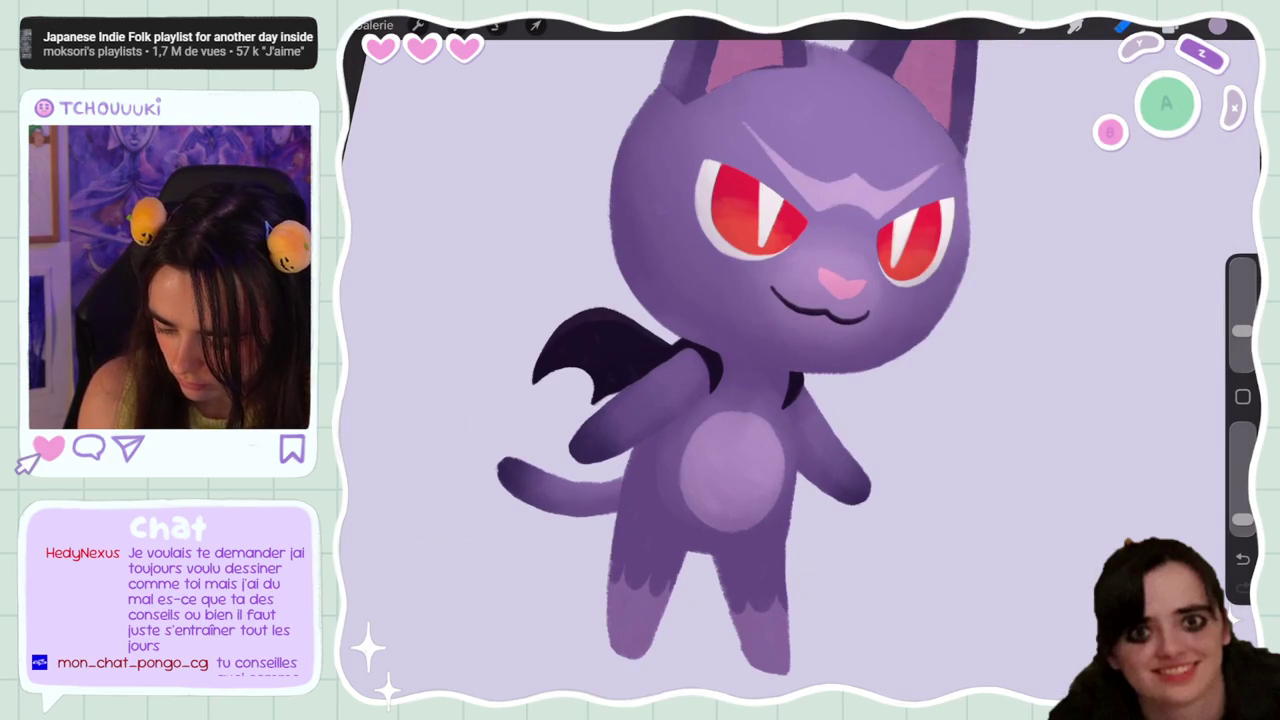
scroll(730, 350, "down", 3)
left_click(1170, 25)
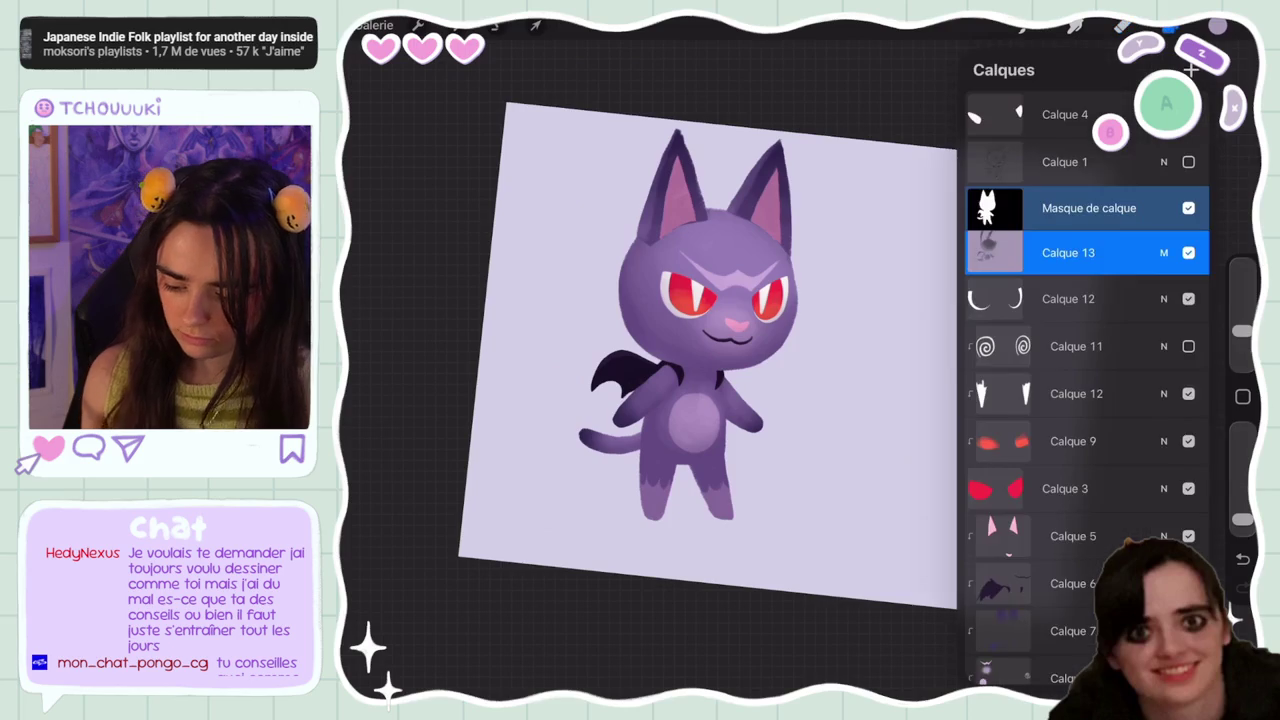
left_click(1190, 70)
left_click(1076, 209)
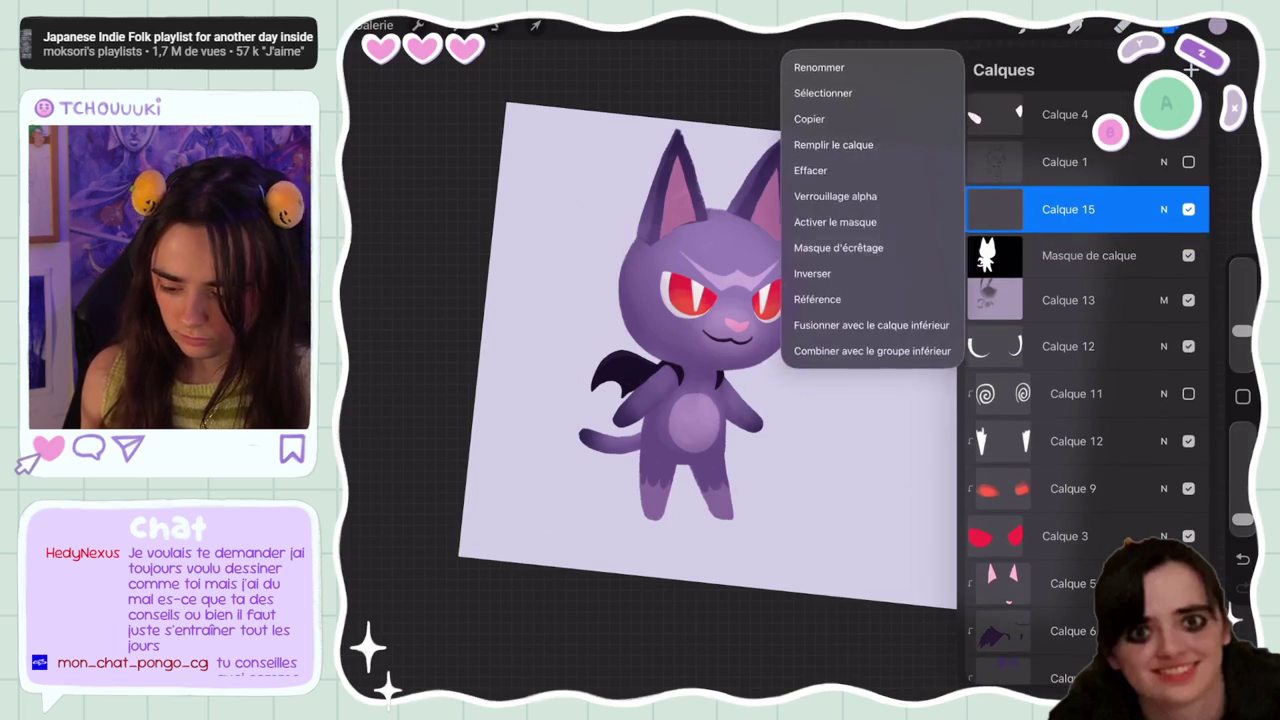
left_click(830, 214)
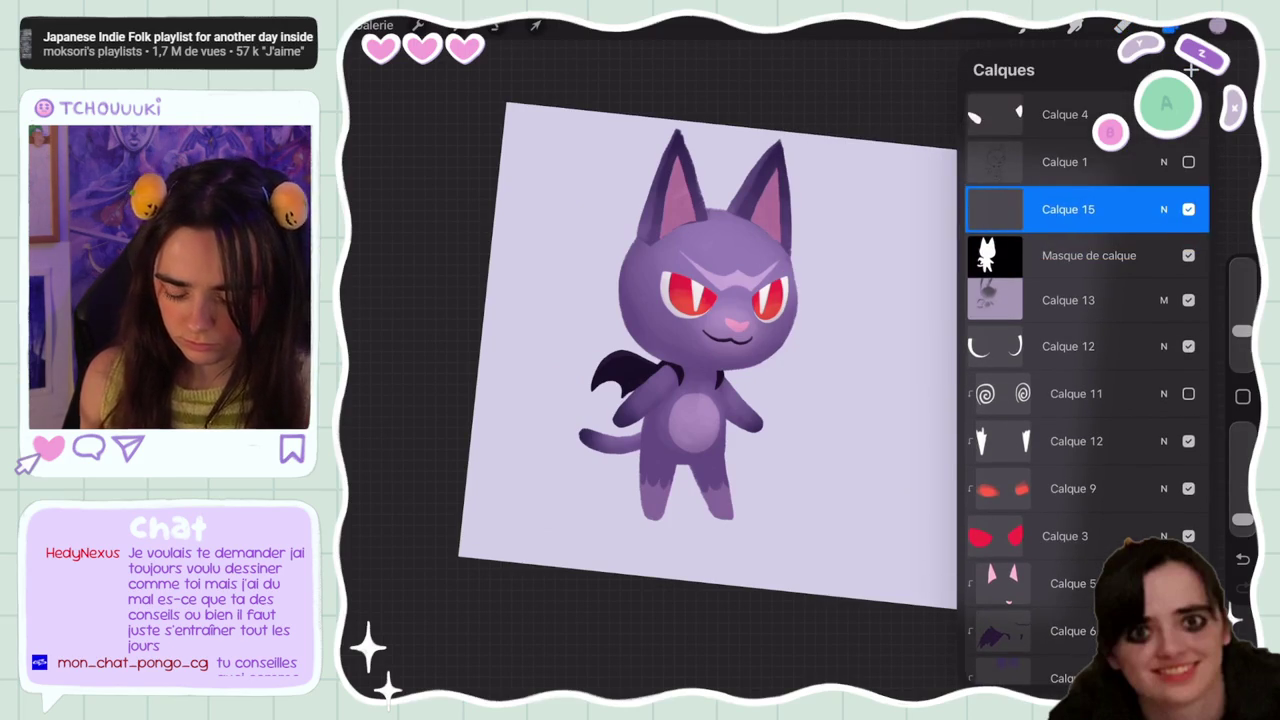
Shift the painting colour's hue toward magenta
left_click(1217, 25)
left_click_drag(1006, 162, 1015, 92)
left_click_drag(1158, 337, 1175, 337)
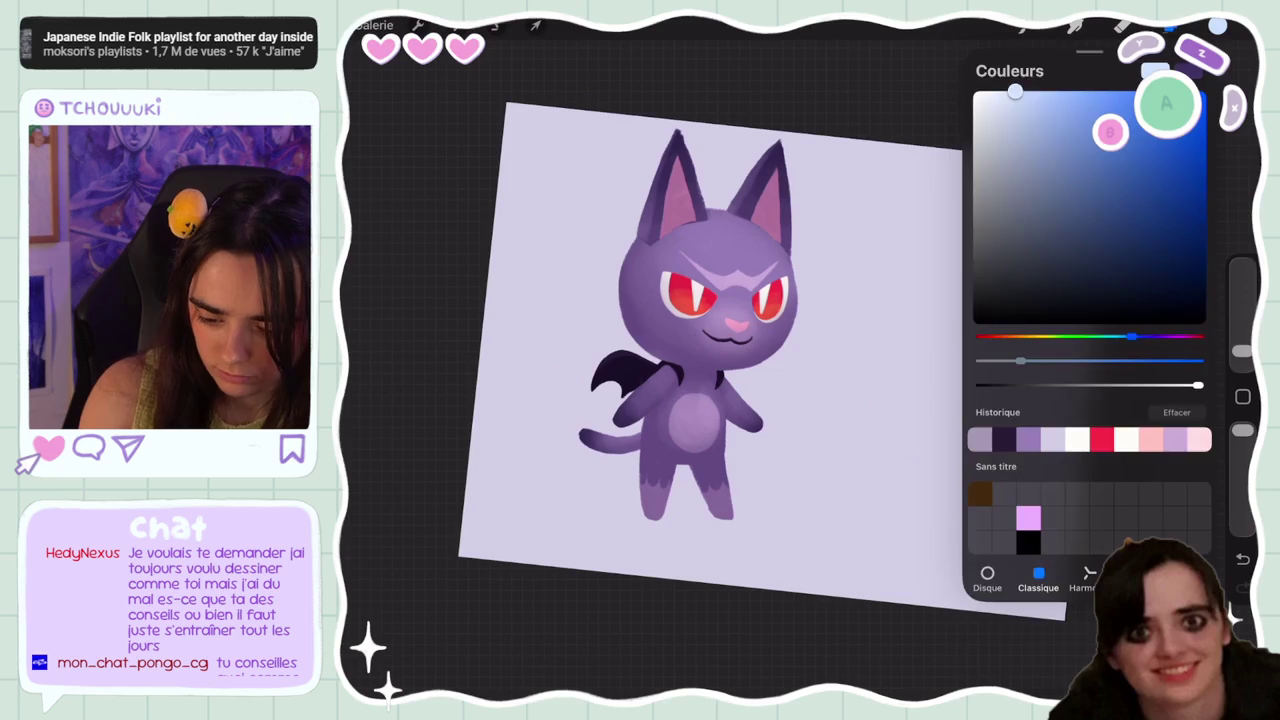
left_click(1170, 28)
Set Calque 15's blend mode to Lumière tamisée (Soft Light)
left_click(1163, 209)
left_click_drag(1086, 480, 1086, 330)
left_click(1086, 403)
left_click(1086, 323)
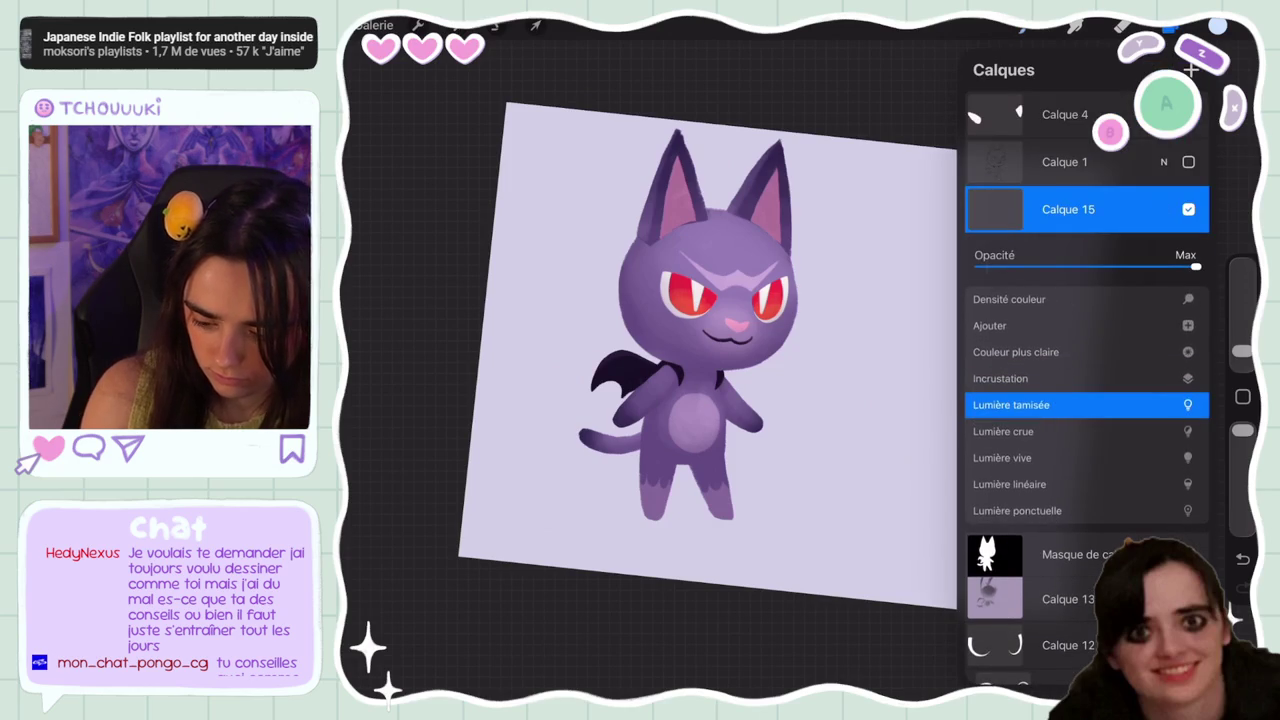
left_click(1163, 209)
left_click(1022, 28)
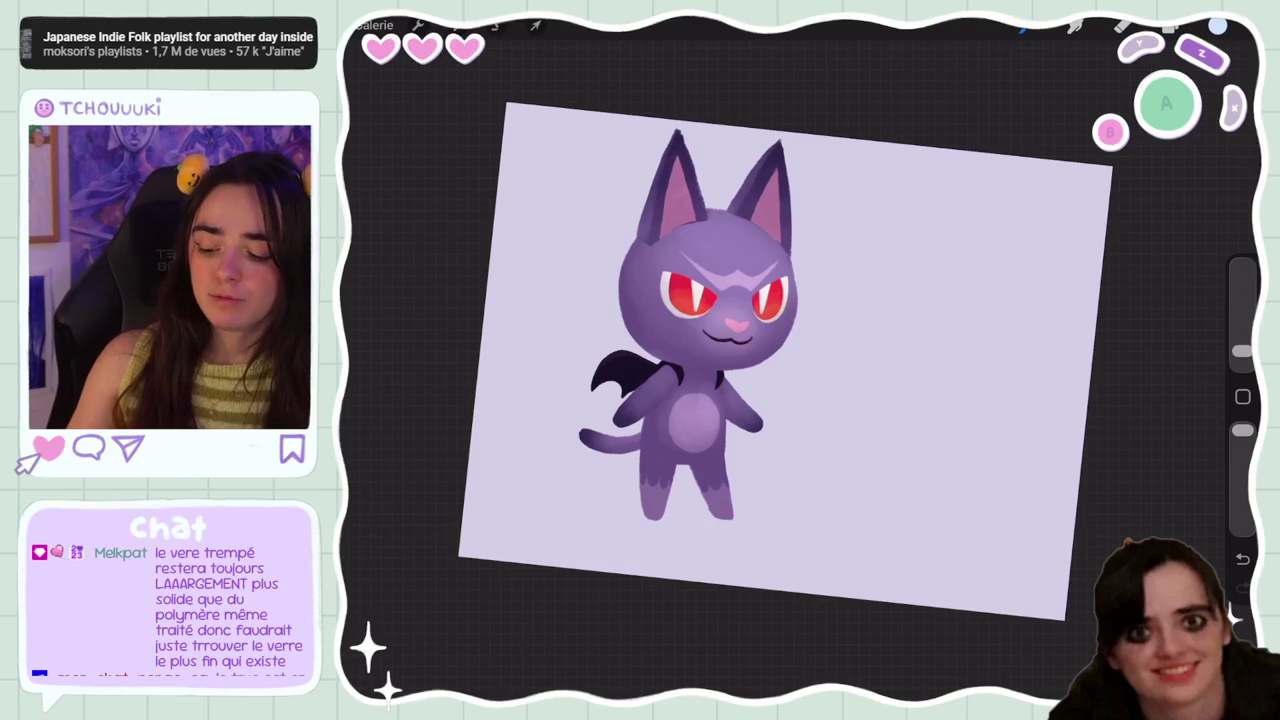
Toggle Calque 13's visibility to compare and check its blend mode and opacity
left_click(1170, 27)
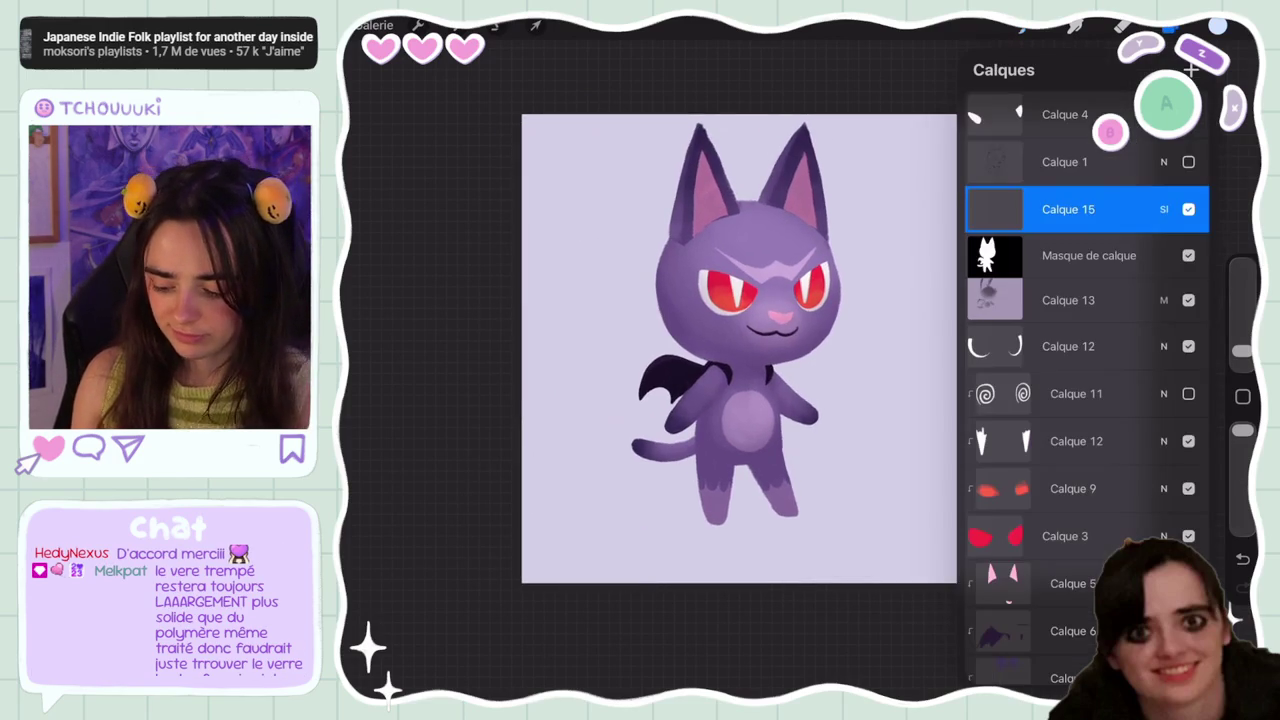
left_click(1188, 300)
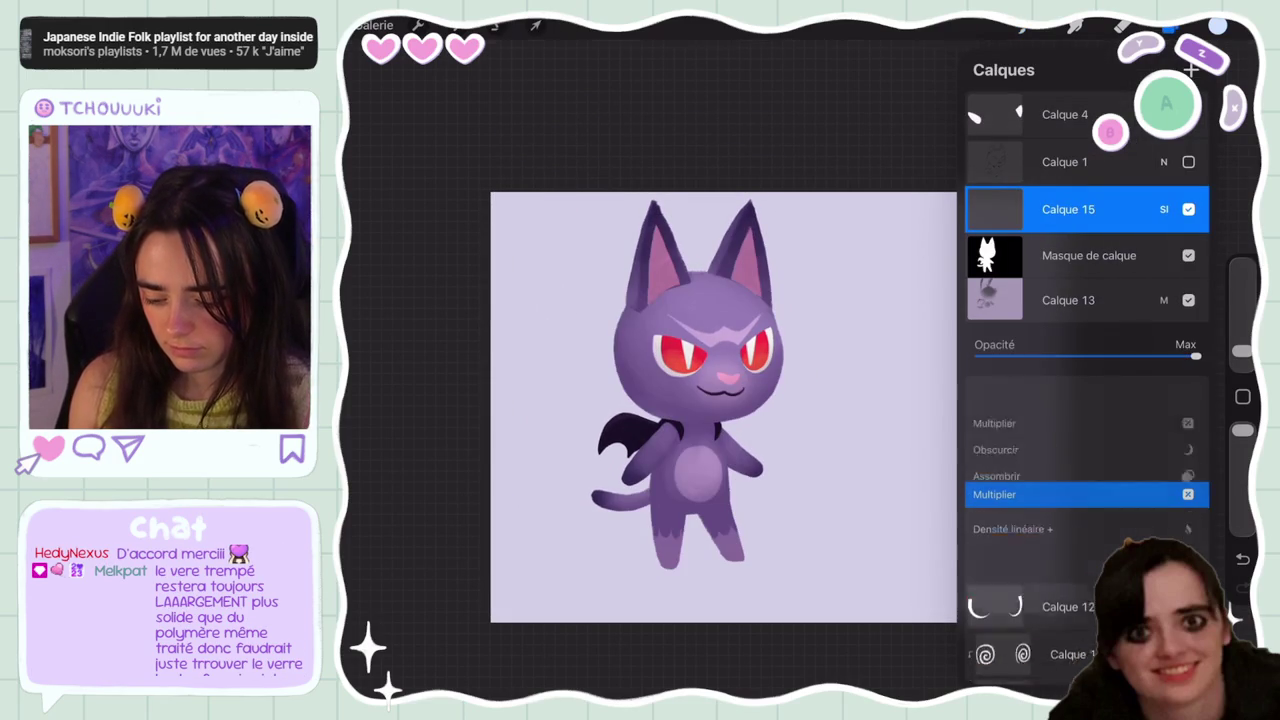
left_click(1163, 300)
left_click(1163, 300)
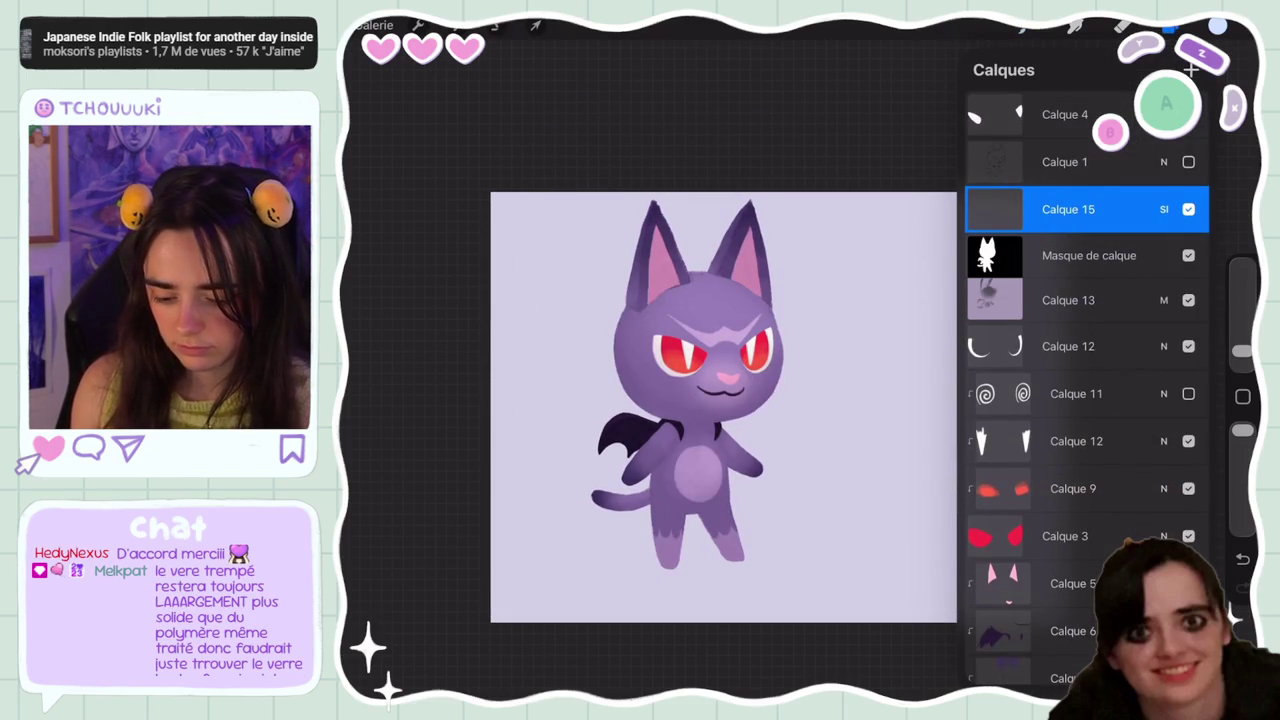
left_click(1075, 25)
scroll(723, 407, "up", 5)
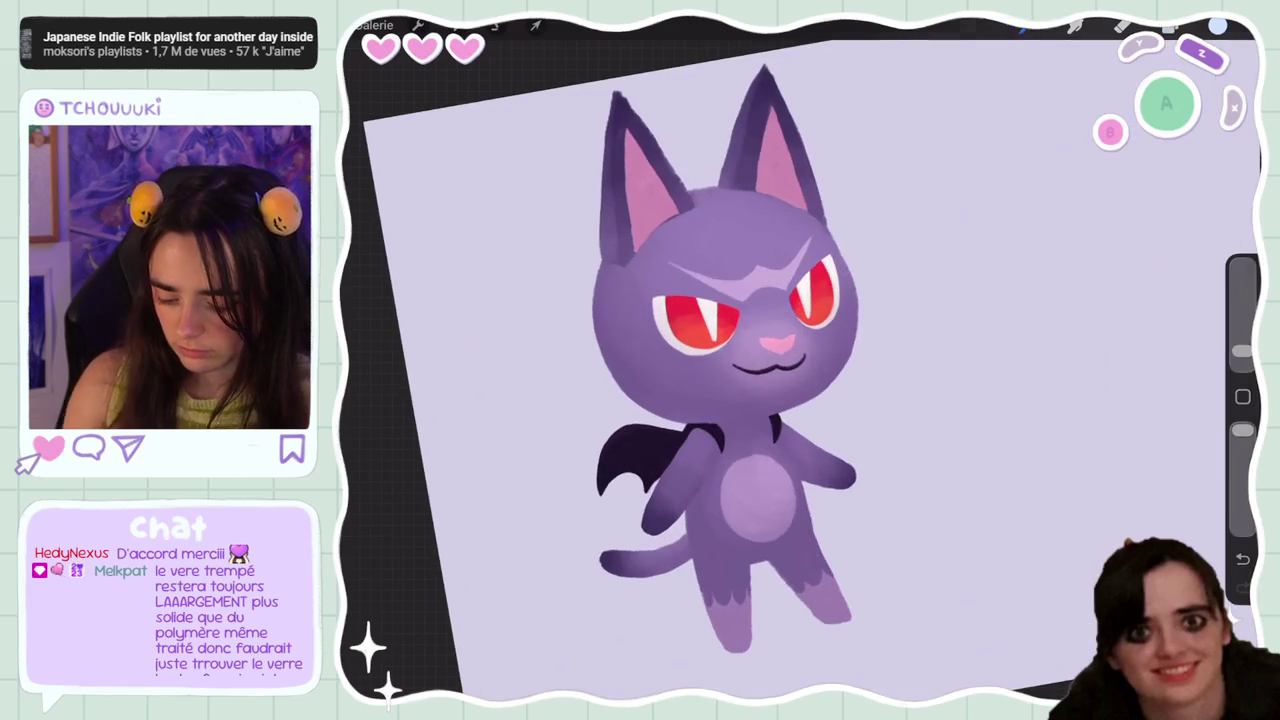
left_click(1170, 25)
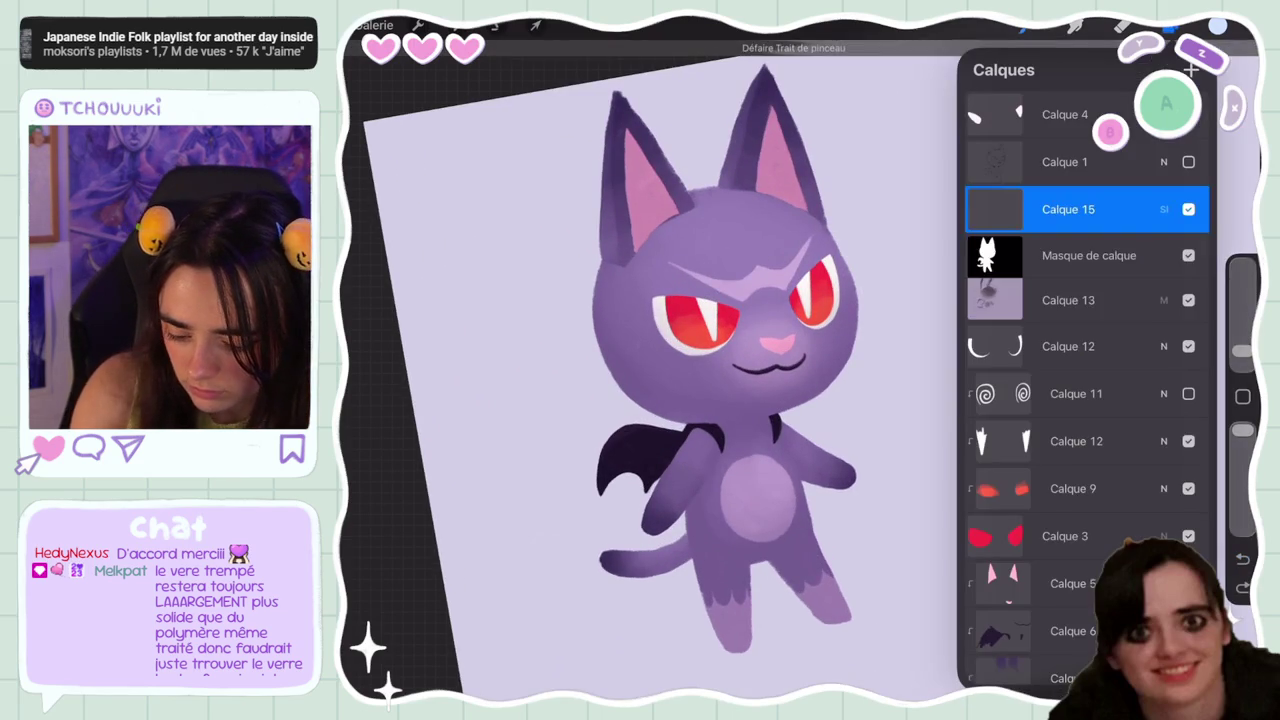
Select the cat silhouette from Calque 13's mask, fill Calque 15 inside it, then undo the fill
left_click(1089, 255)
left_click(995, 255)
left_click(857, 234)
left_click(1170, 25)
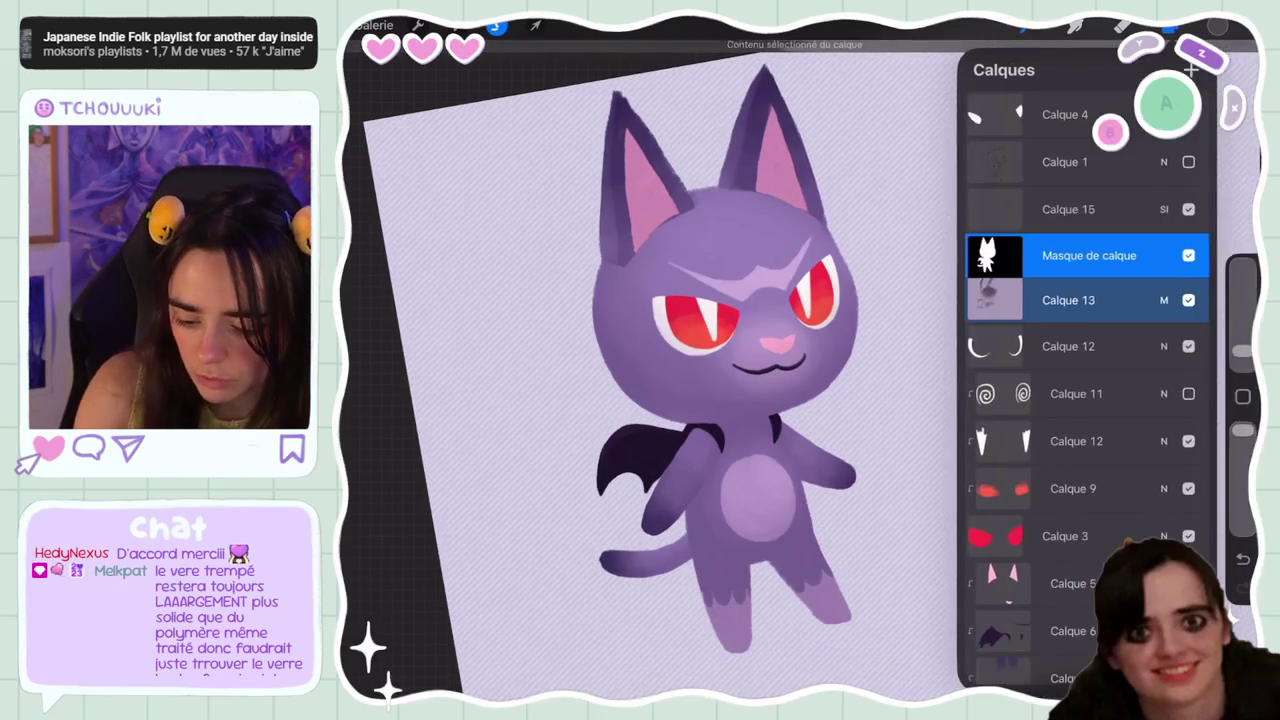
left_click(1068, 209)
left_click(995, 209)
left_click(833, 144)
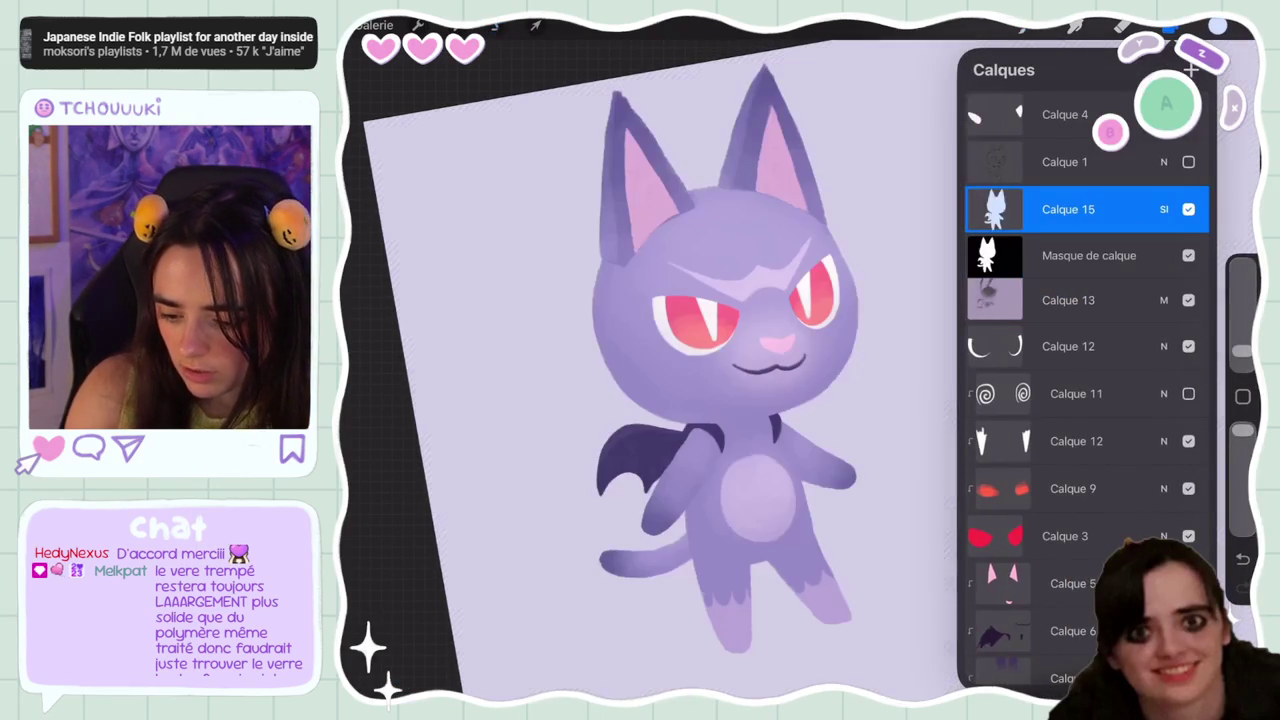
left_click(1028, 25)
left_click(1170, 25)
left_click(1242, 558)
Add a layer mask to the glow layer Calque 15 and select it
left_click(995, 209)
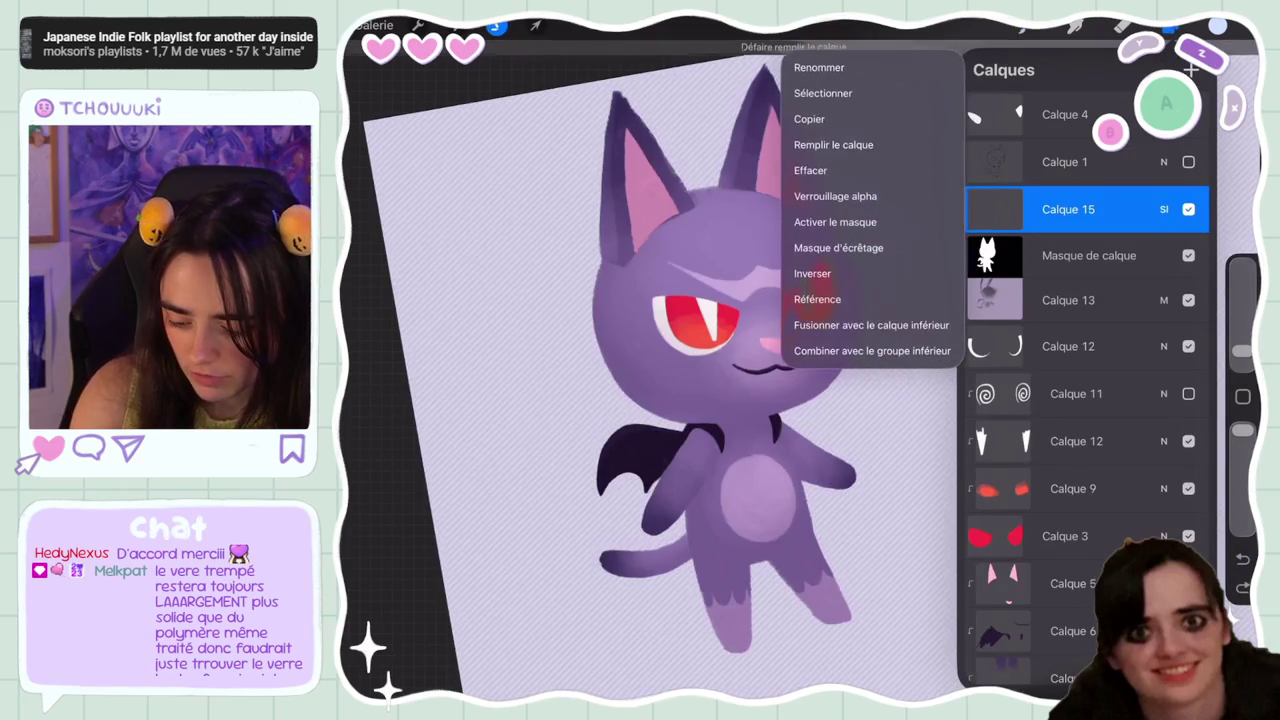
left_click(995, 209)
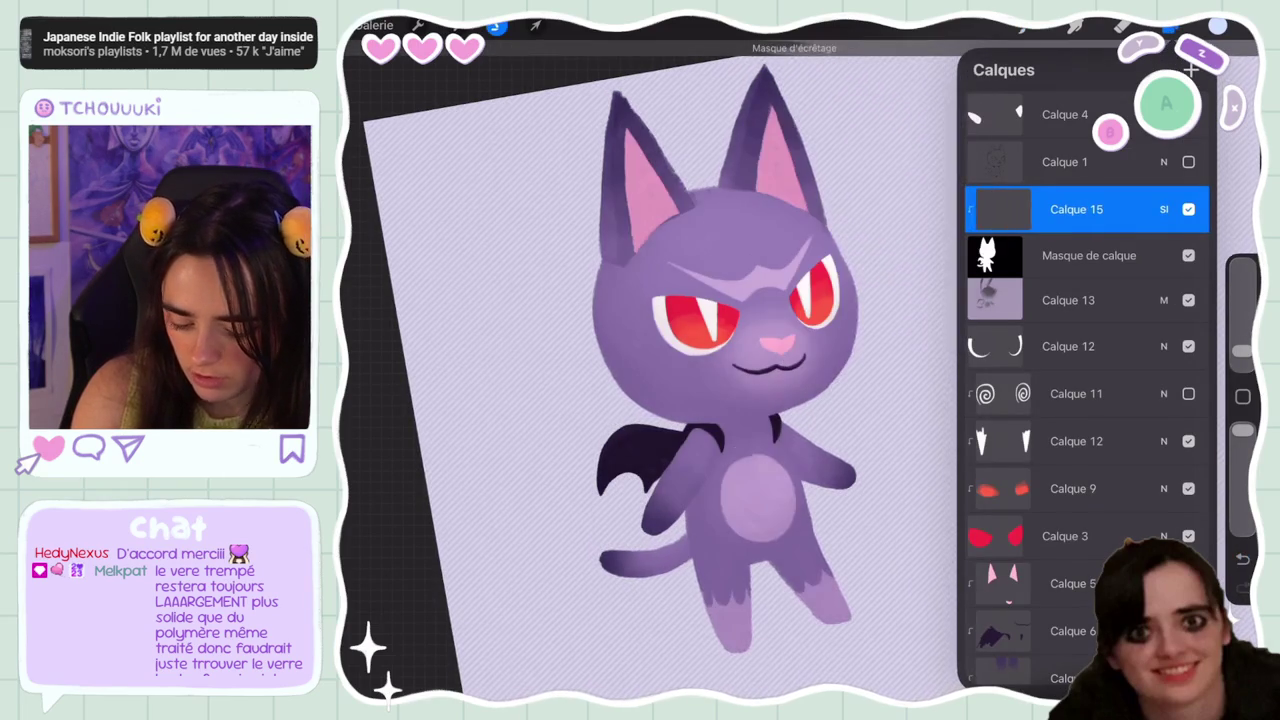
left_click(995, 209)
left_click(835, 221)
left_click(1075, 25)
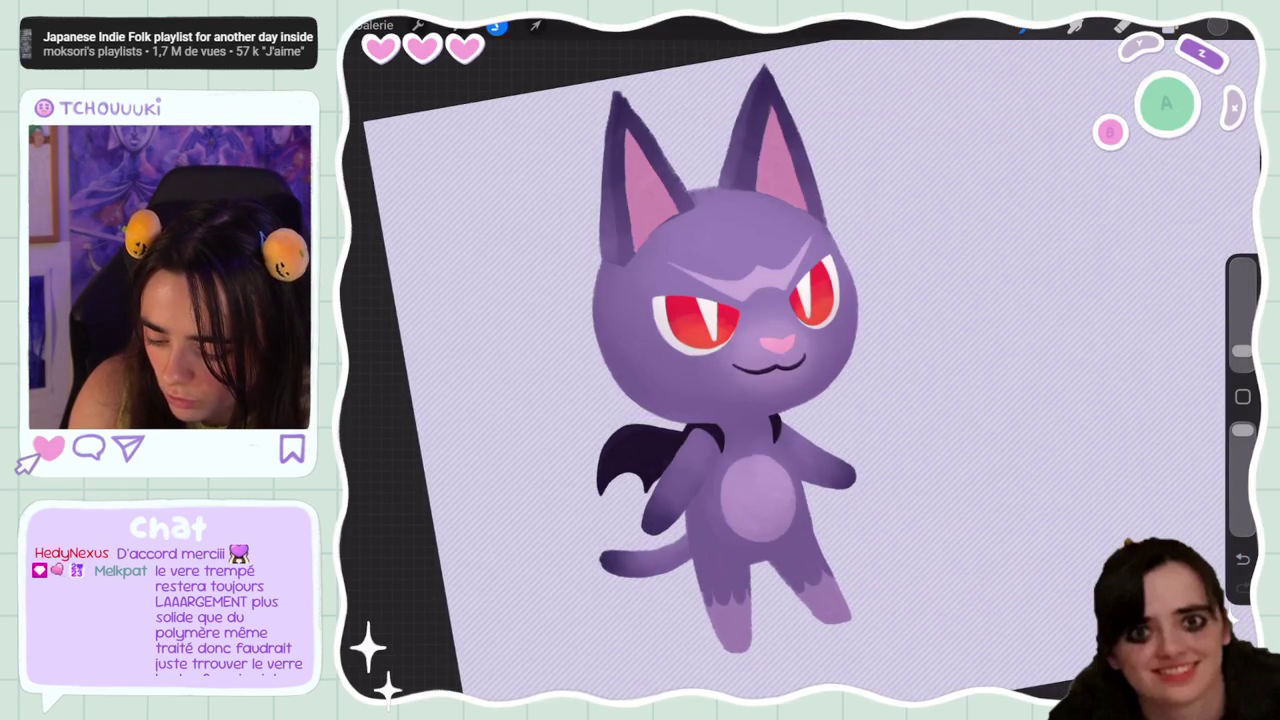
Undo the stray brush and eraser strokes and make the brush slightly smaller
key("ctrl+z")
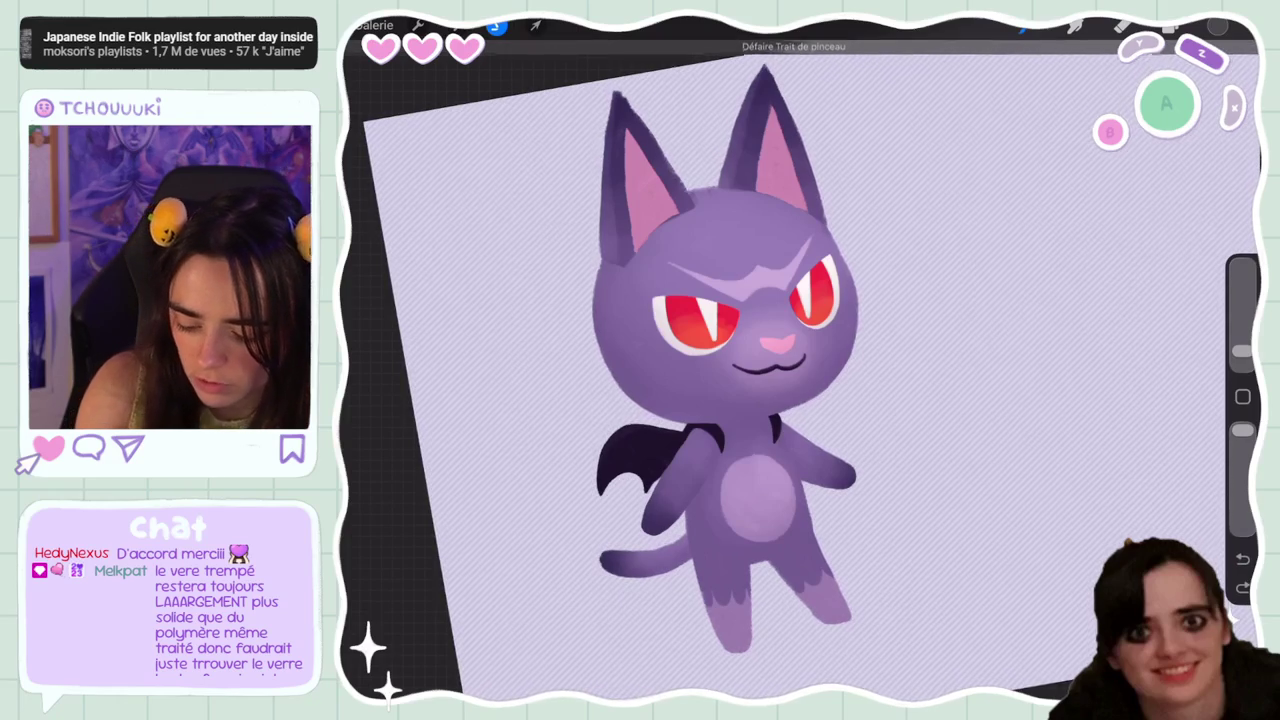
left_click(1075, 25)
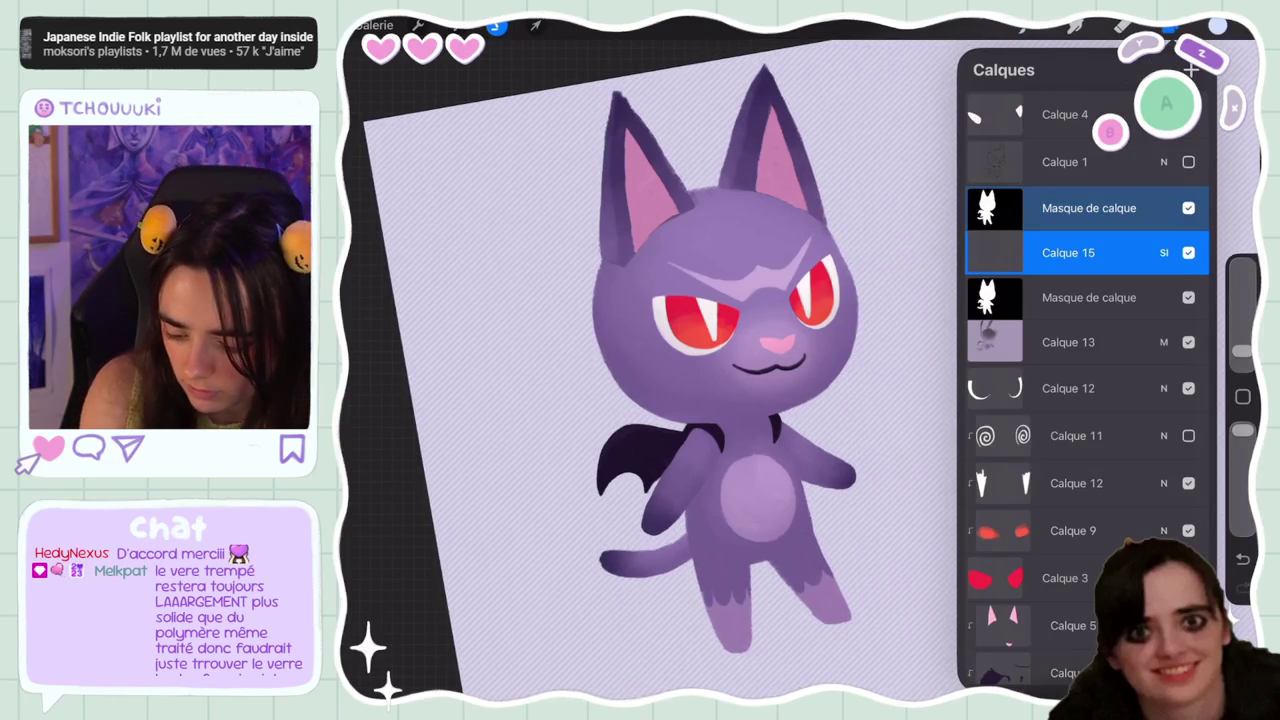
key("ctrl+z")
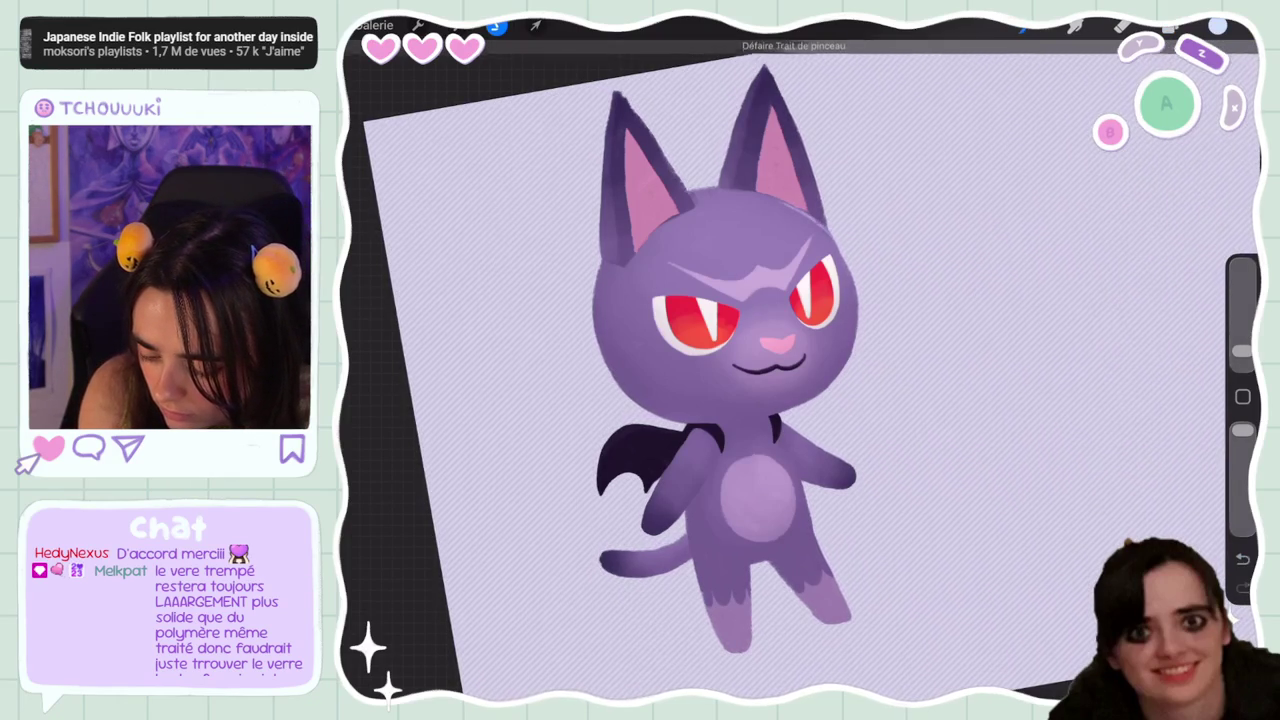
key("l")
key("l")
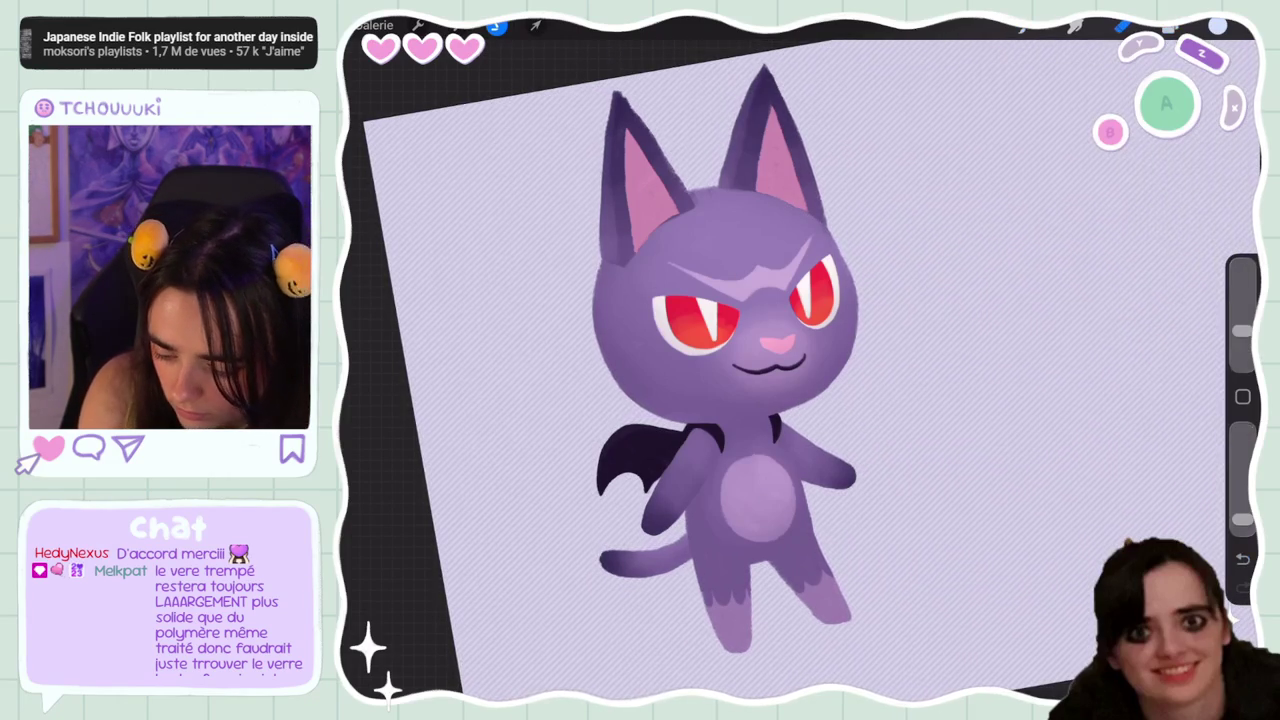
key("ctrl+z")
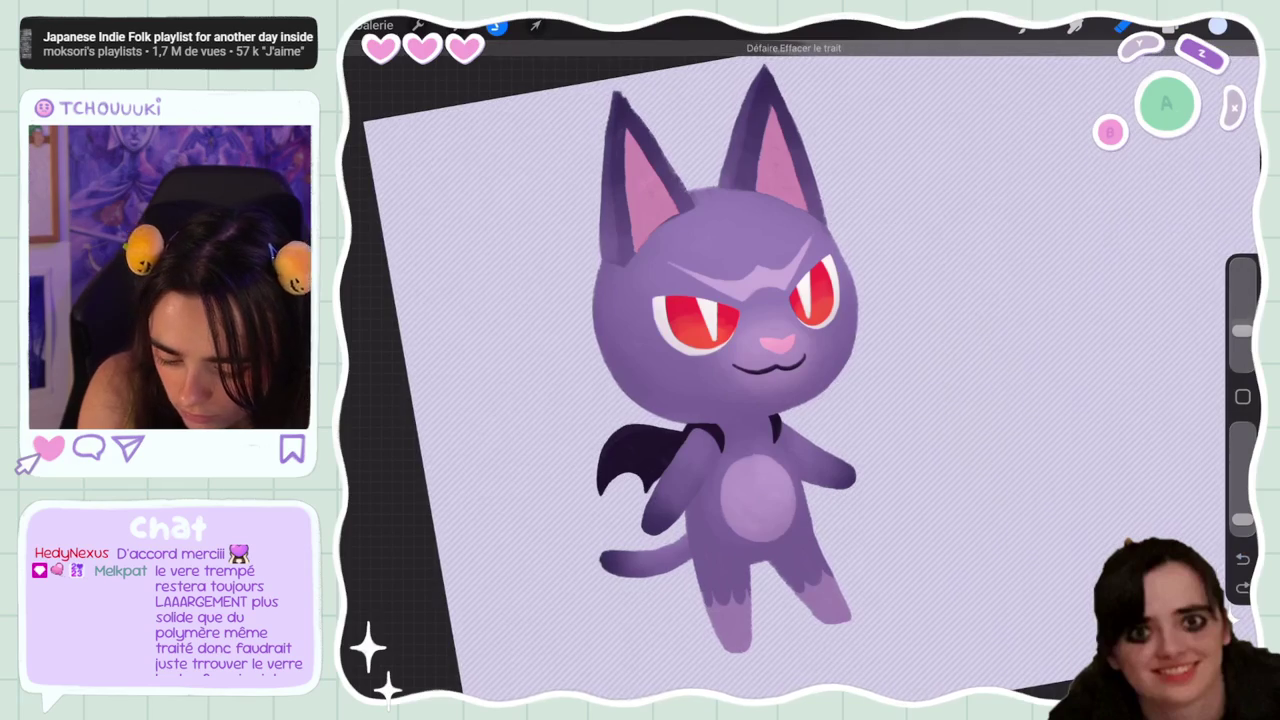
left_click_drag(1242, 330, 1242, 340)
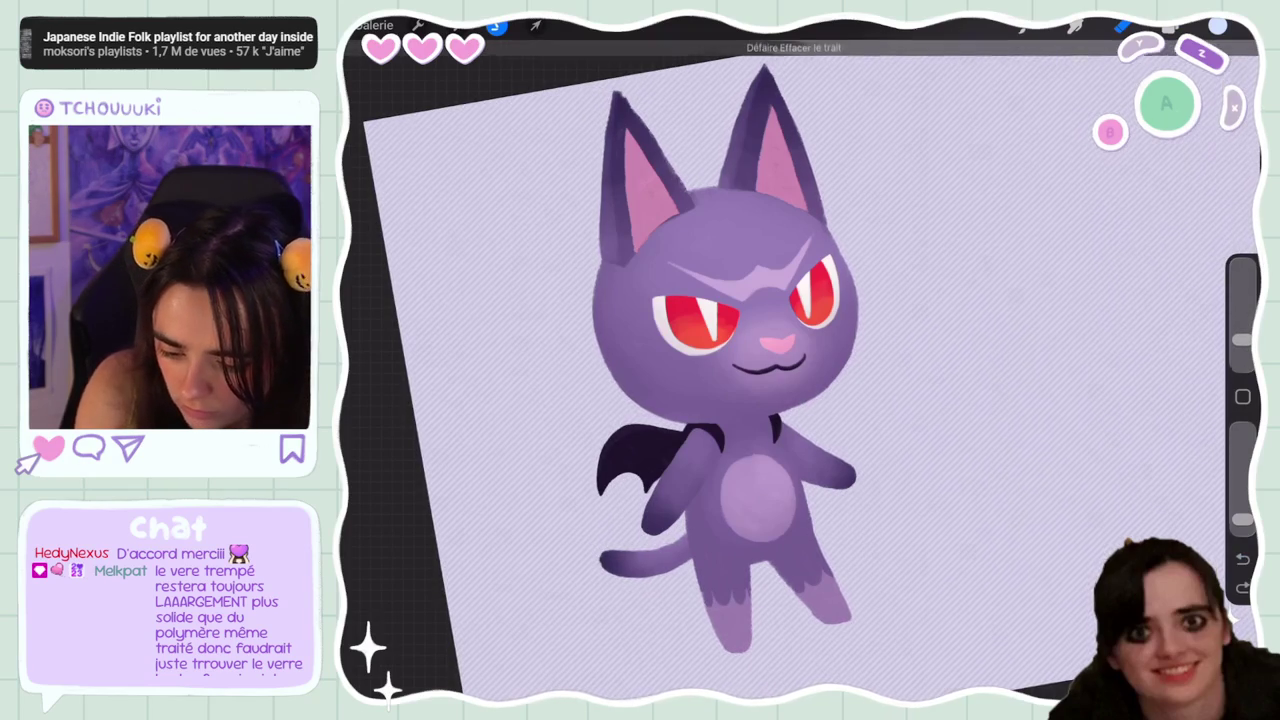
Check Calque 13's options, undo another eraser stroke, and raise the brush opacity
left_click(1123, 25)
left_click(994, 342)
left_click(600, 400)
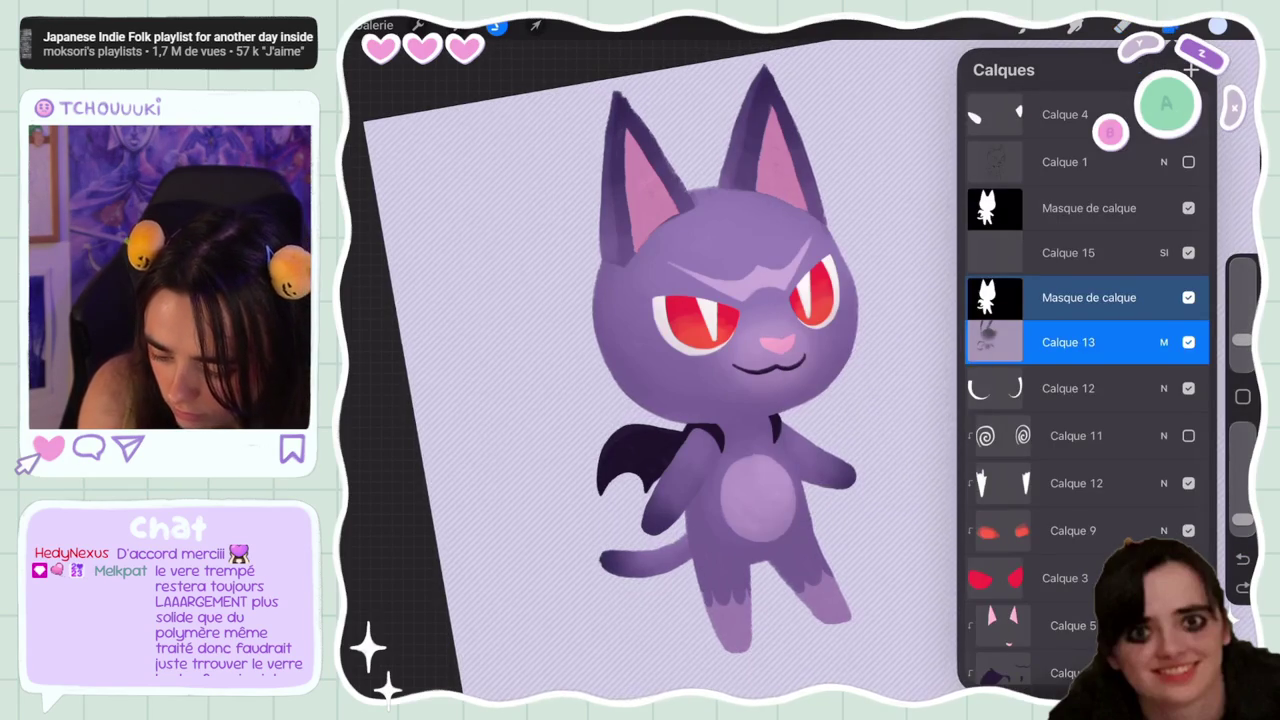
left_click(1170, 25)
left_click(1170, 25)
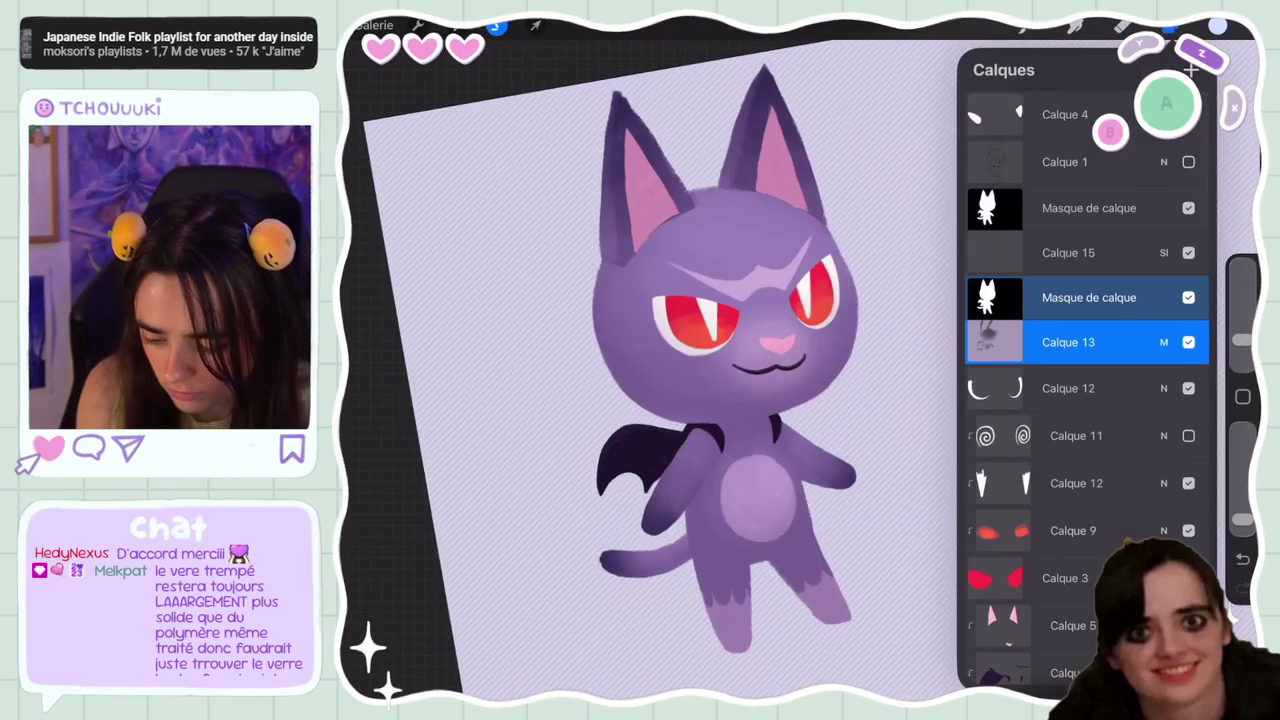
key("ctrl+z")
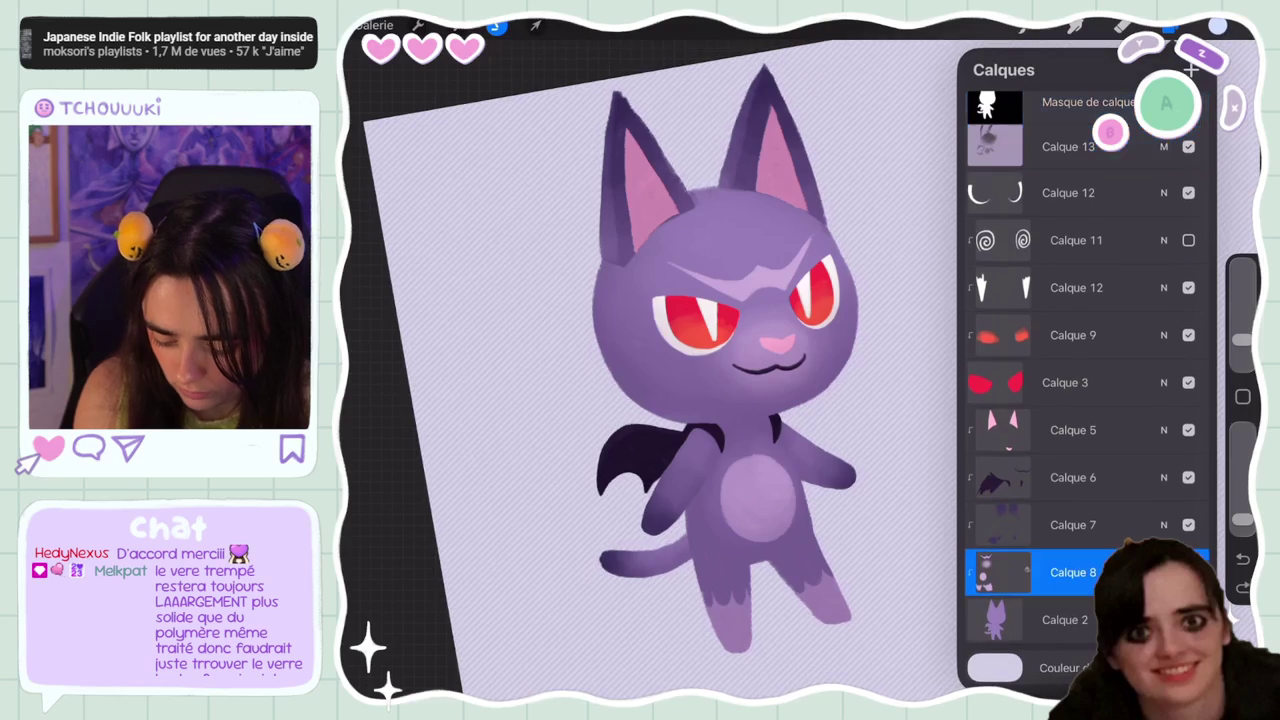
left_click(1170, 25)
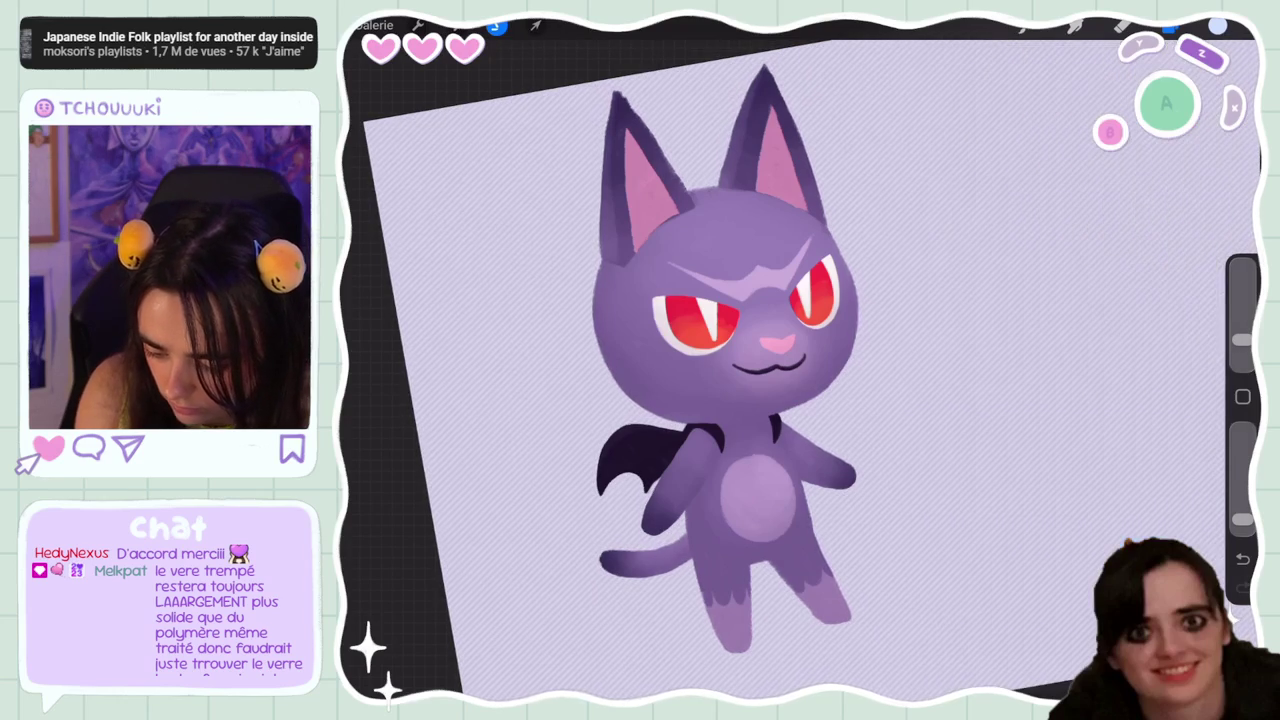
left_click_drag(1242, 519, 1242, 430)
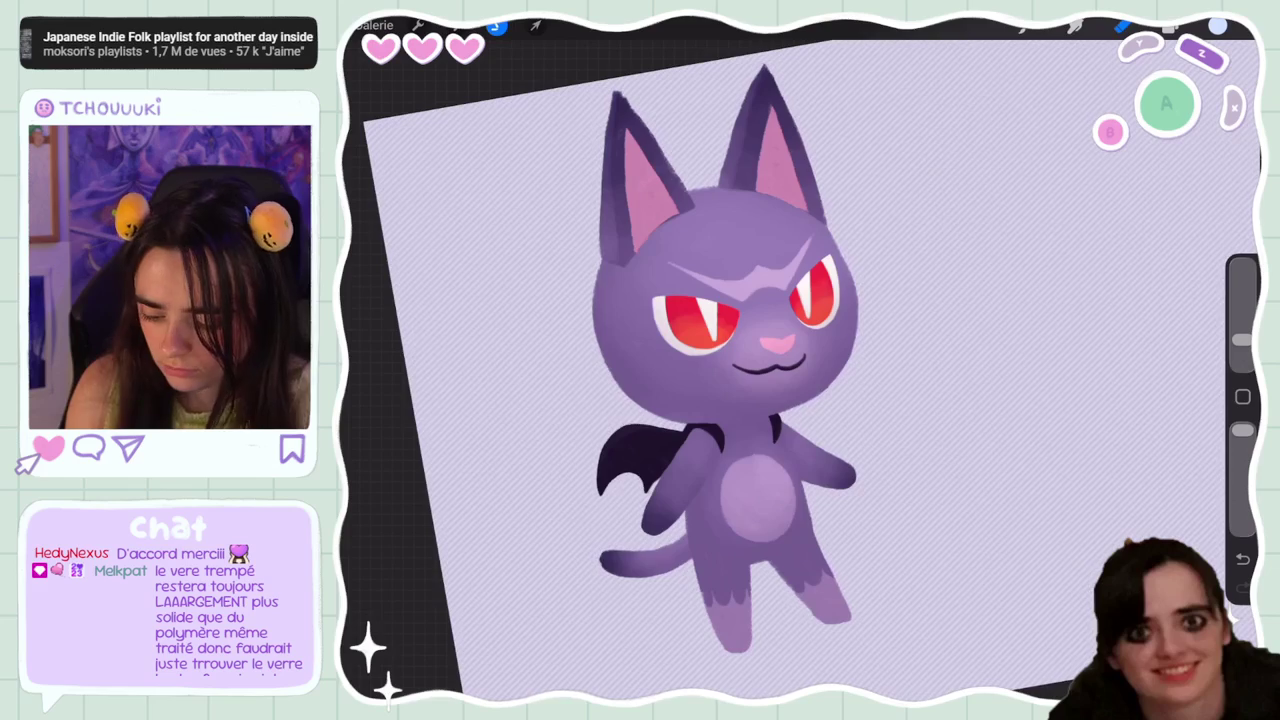
left_click(1170, 25)
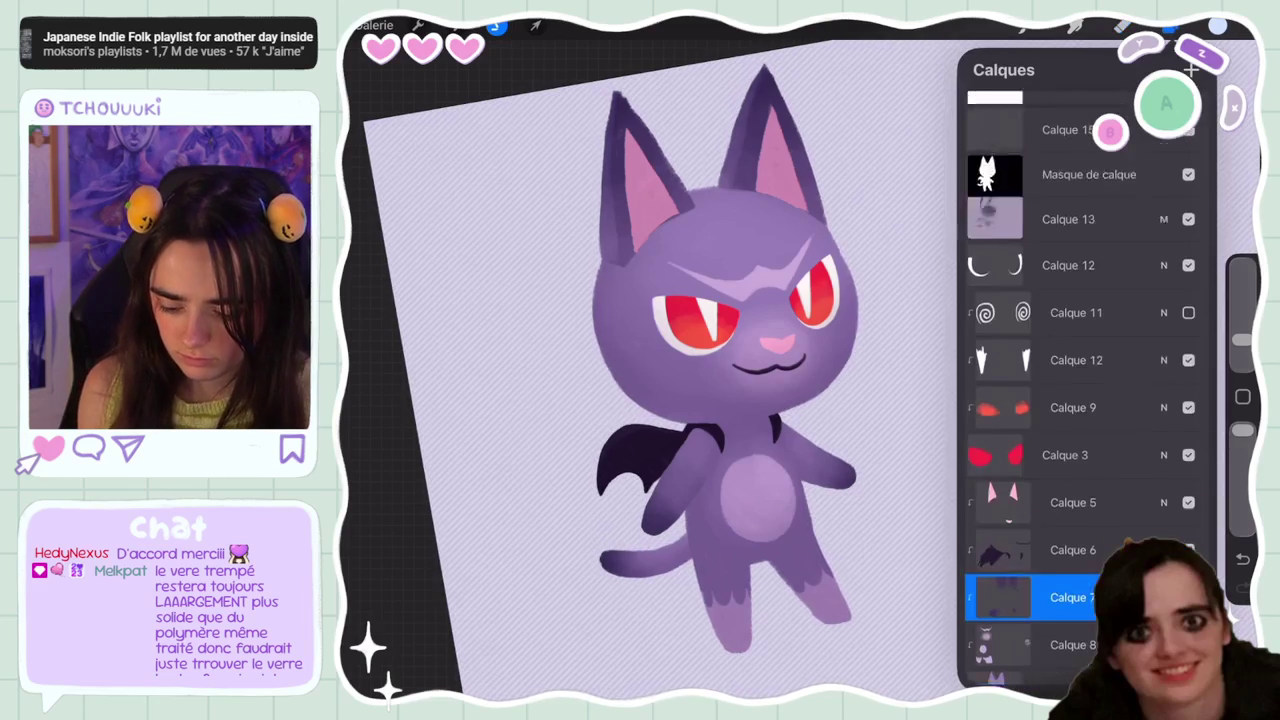
Hide the shading layer Calque 13 and reveal Calque 1's lock and delete options
left_click(1025, 25)
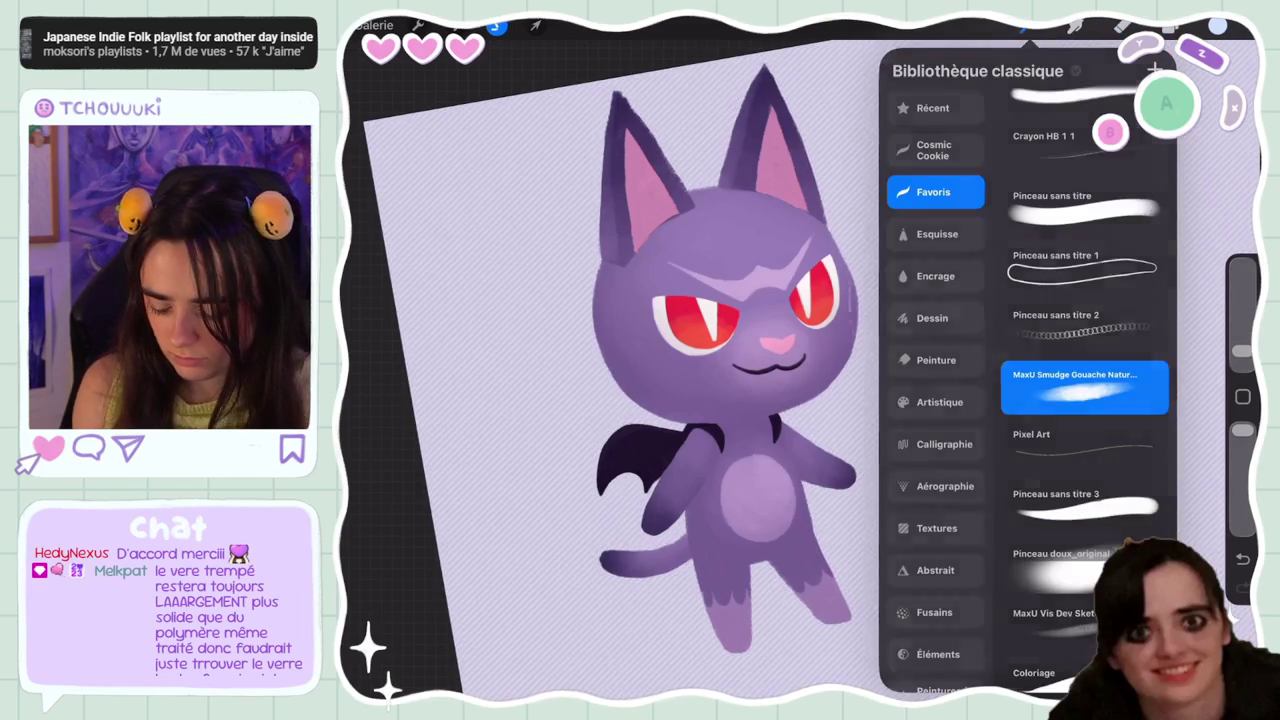
scroll(640, 360, "up", 5)
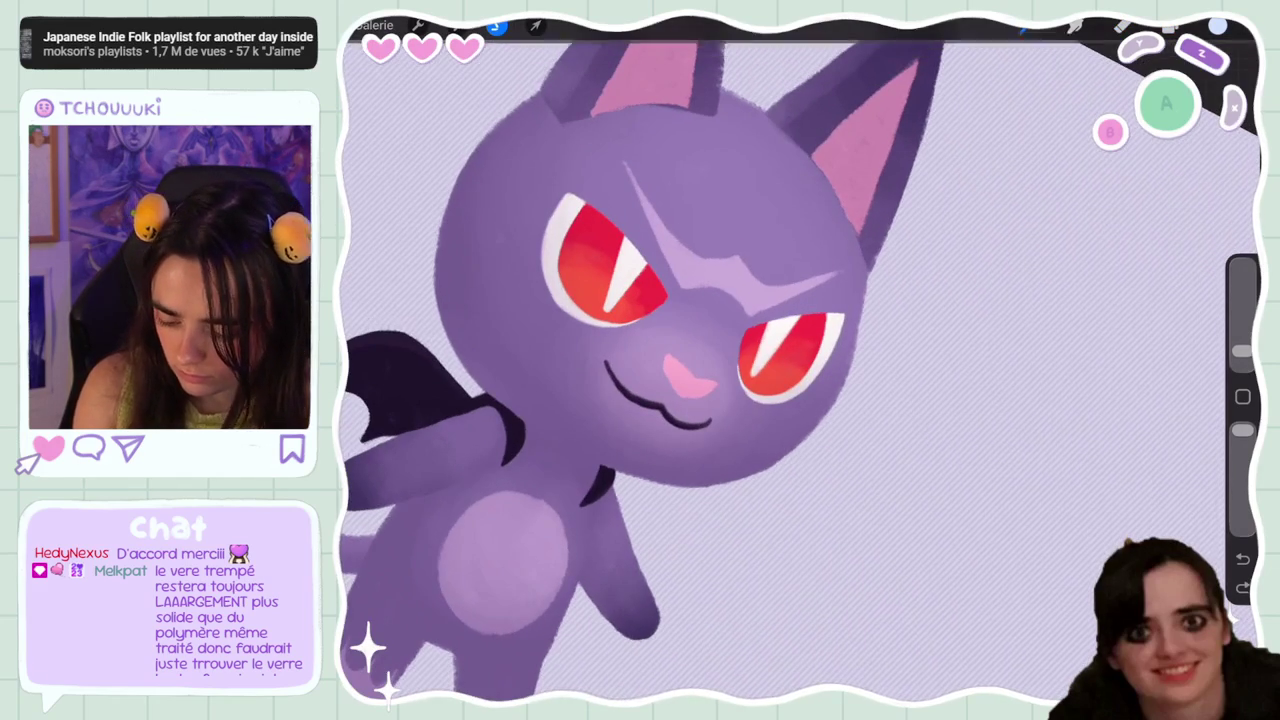
left_click(1170, 25)
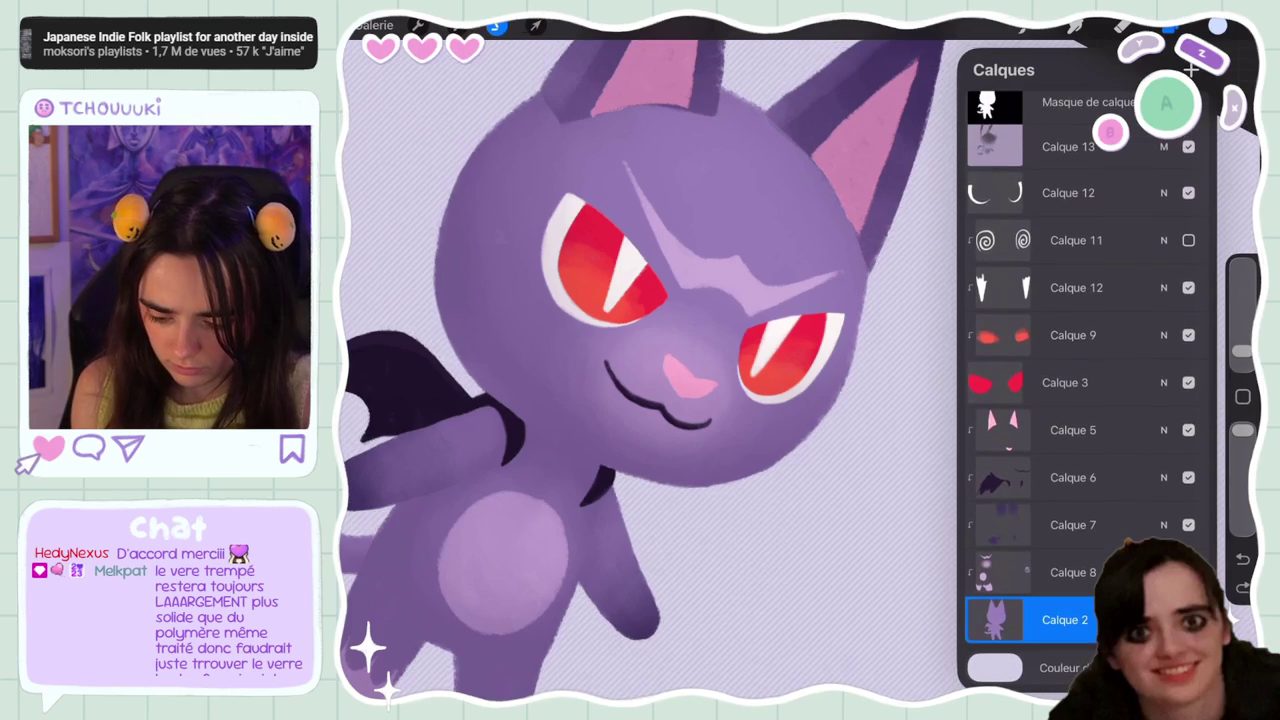
left_click(1188, 146)
left_click_drag(1070, 620, 985, 620)
Sample a colour from the cat's eye, bring Calque 13 back, deselect, and zoom to fit
left_click(1217, 25)
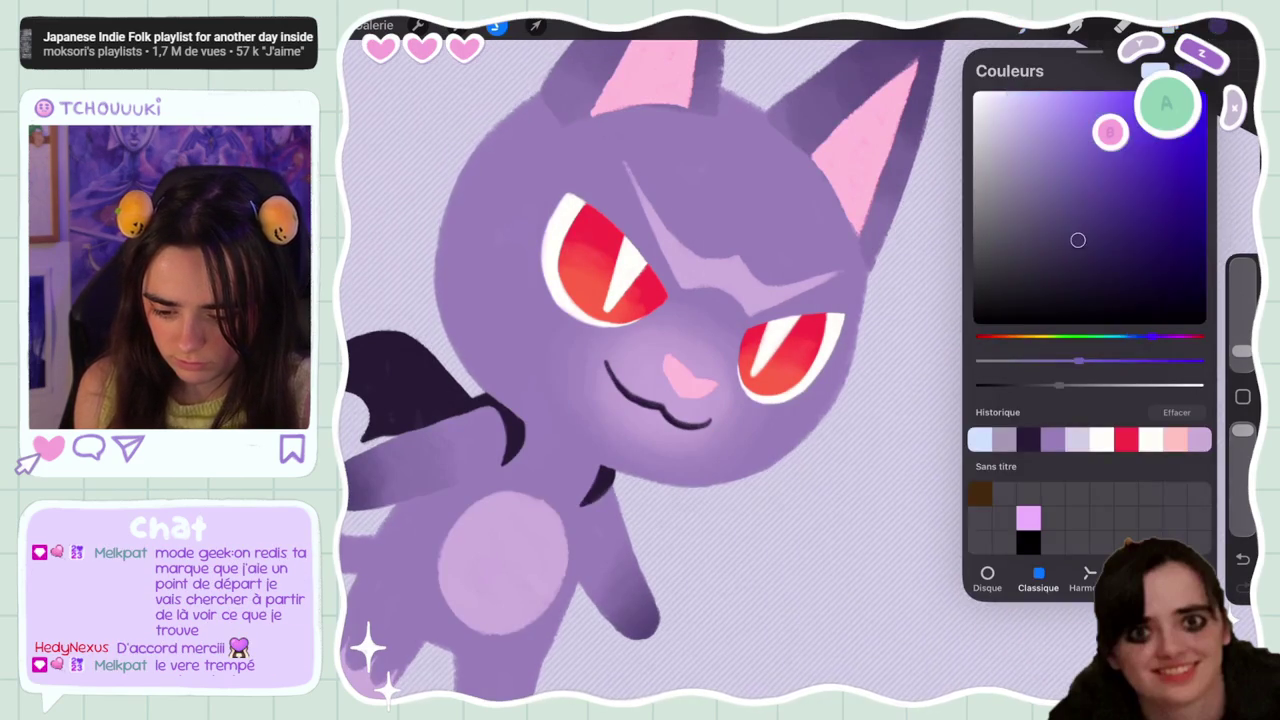
left_click(1217, 25)
left_click(850, 365)
key("ctrl+z")
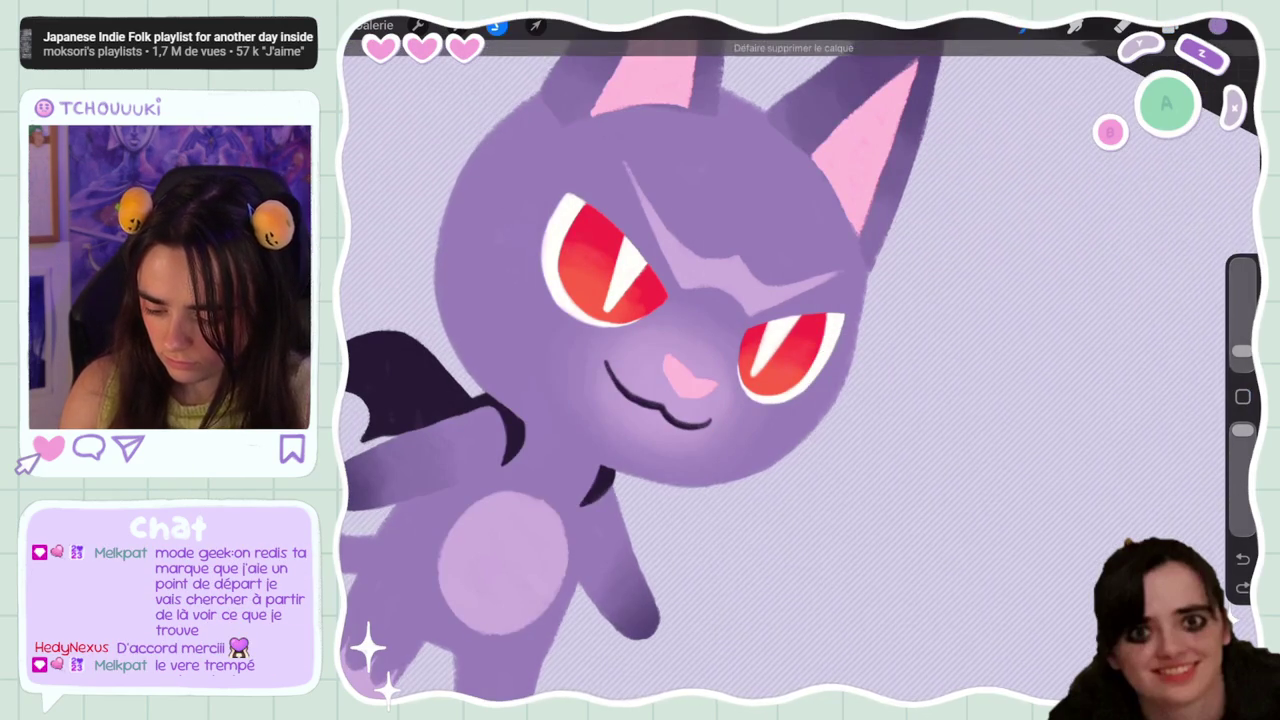
left_click(1172, 25)
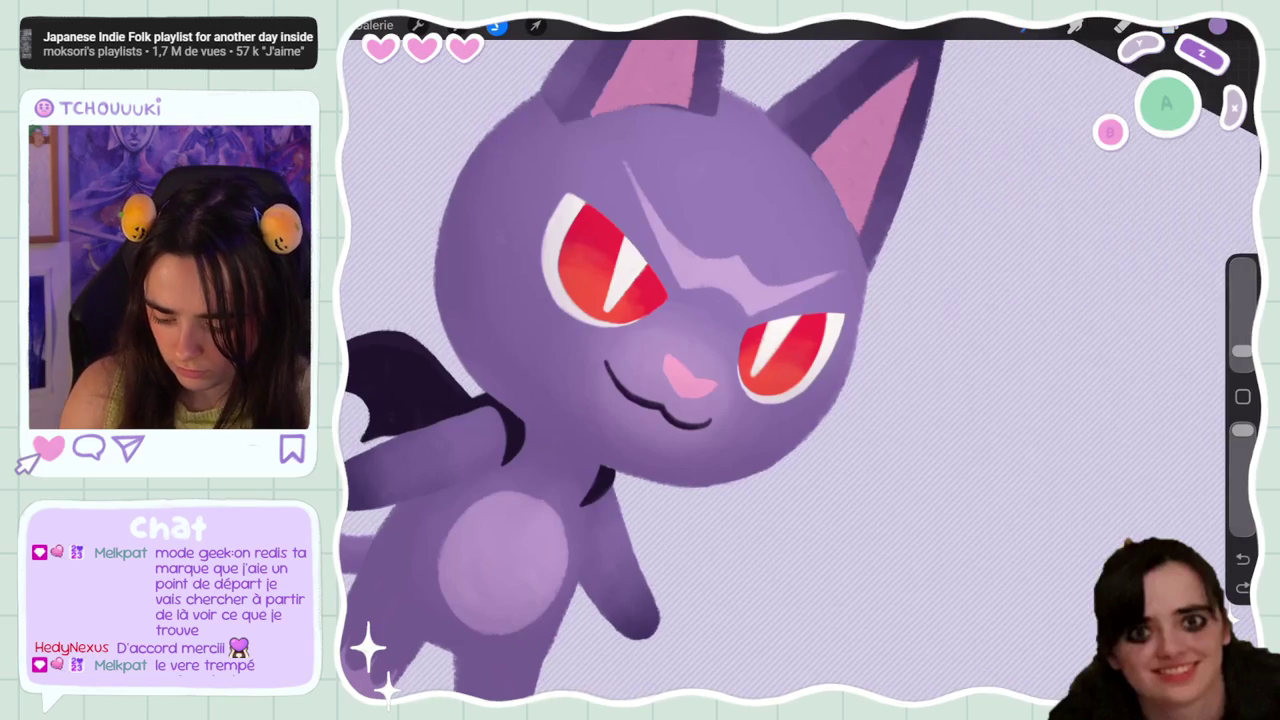
left_click(496, 25)
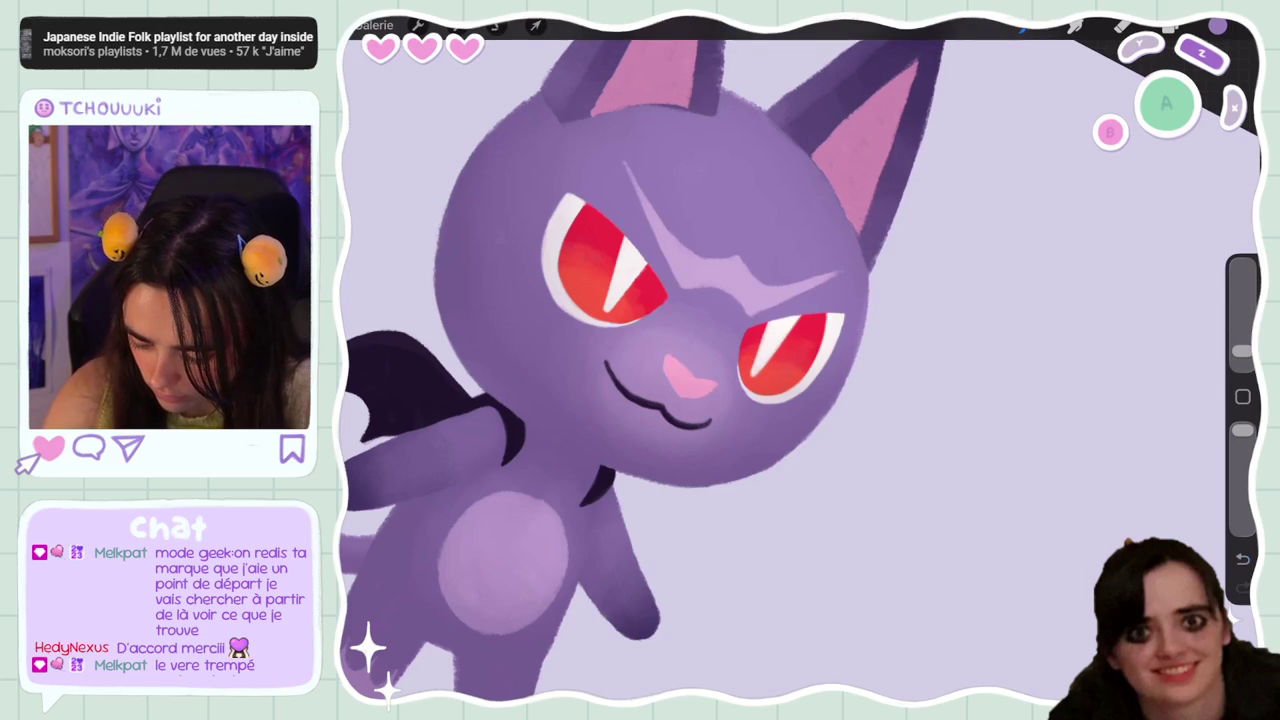
key("ctrl+0")
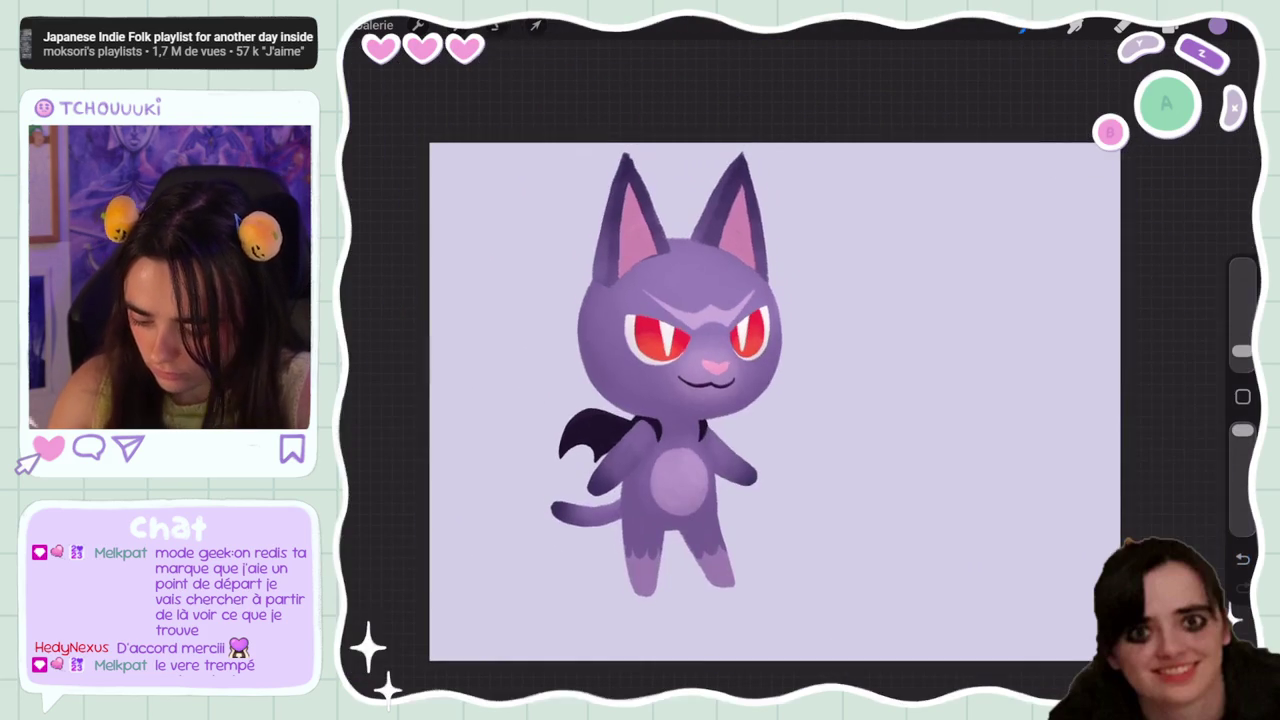
Select the cat's silhouette from Calque 2 via its Sélectionner option
key("l")
left_click(1040, 620)
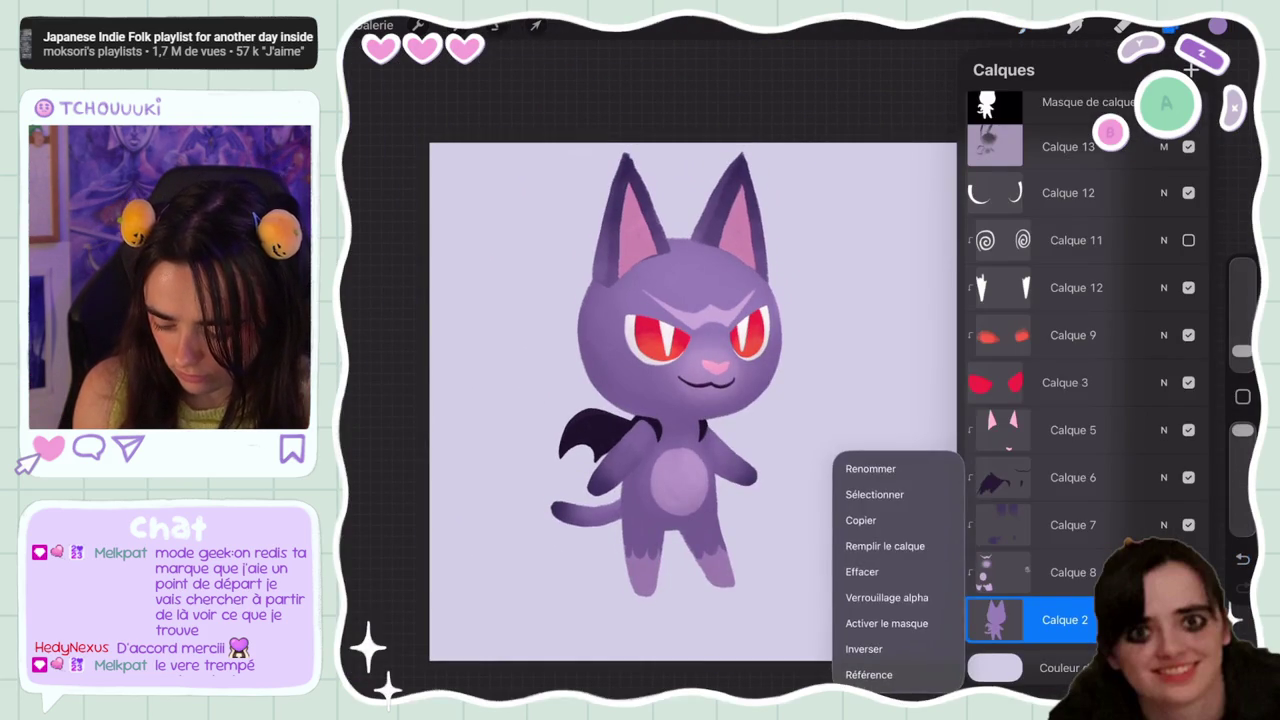
left_click(790, 500)
left_click(1170, 28)
scroll(1090, 380, "up", 5)
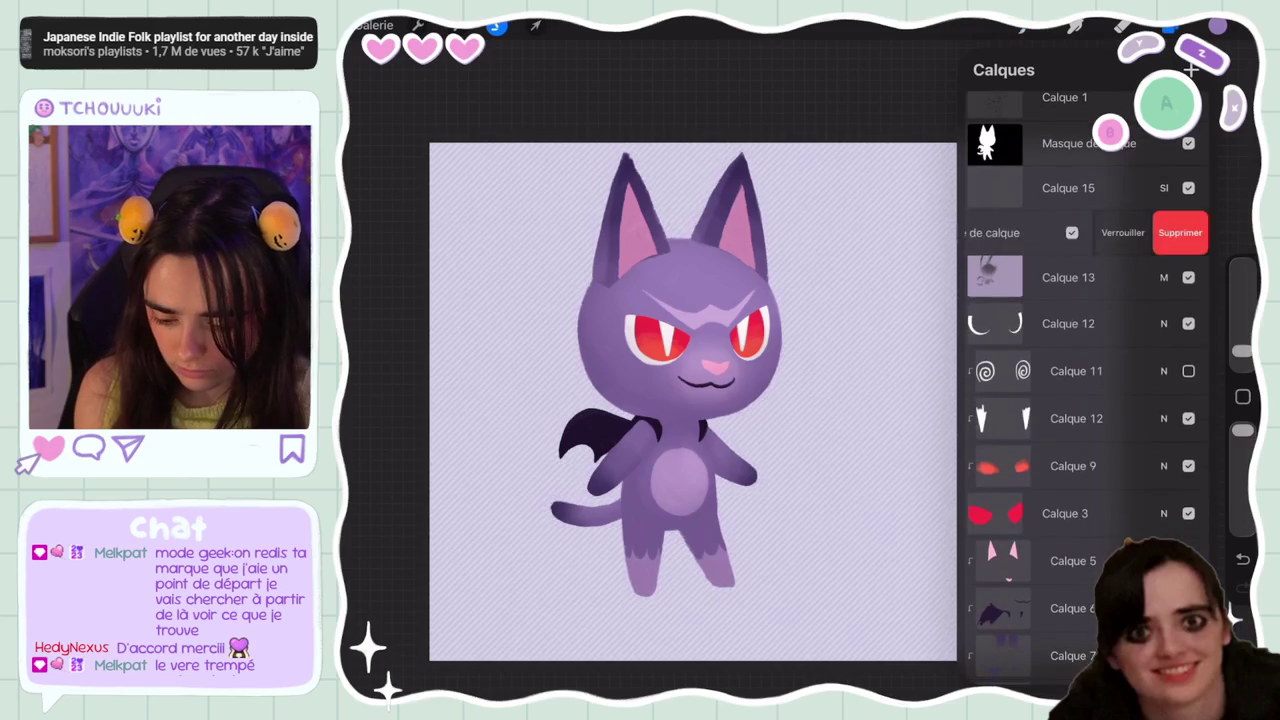
Add and delete an extra mask on Calque 13, then select the glow layer Calque 15 for painting
left_click(995, 234)
left_click(870, 247)
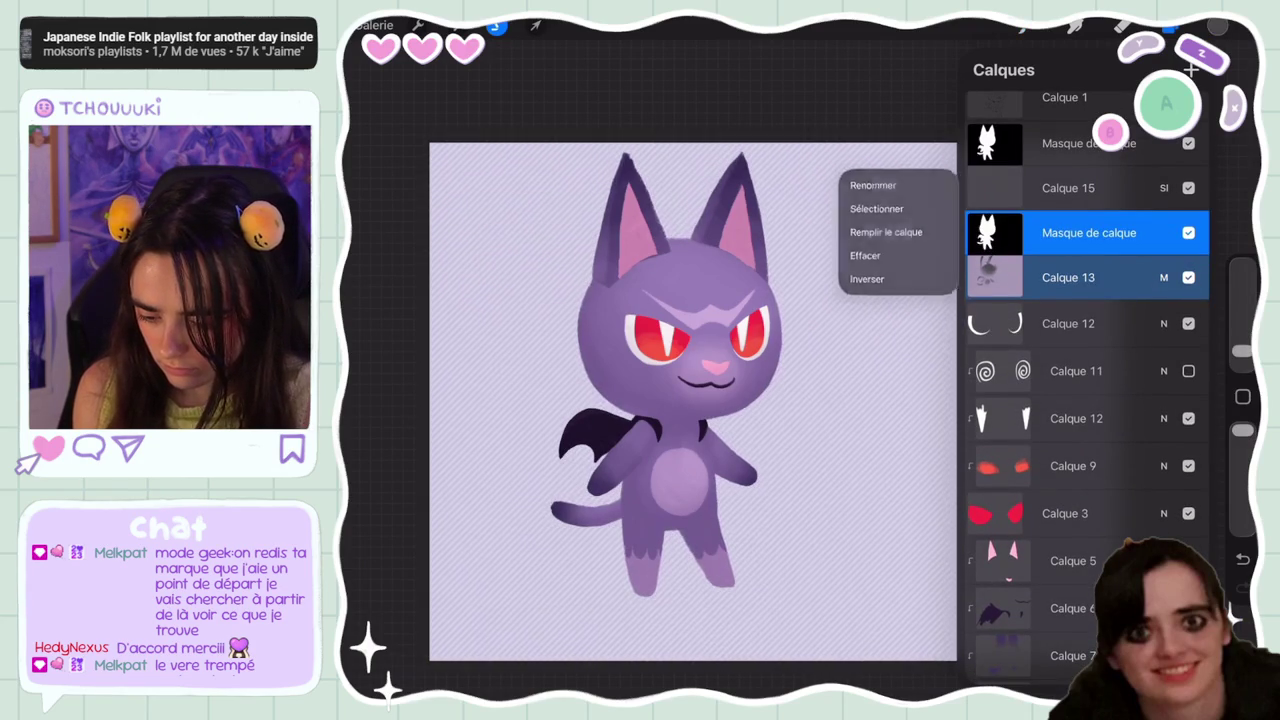
left_click_drag(1180, 143, 1062, 143)
left_click(1068, 187)
left_click(995, 187)
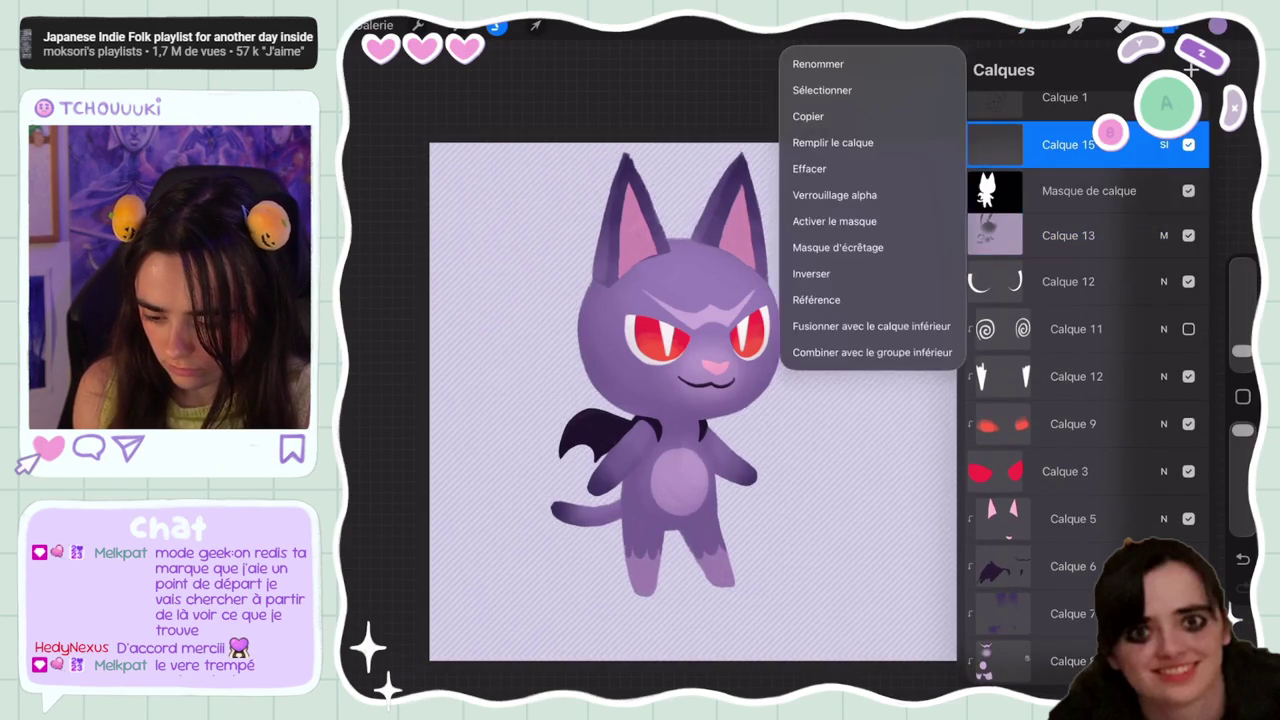
left_click(800, 168)
left_click(1217, 27)
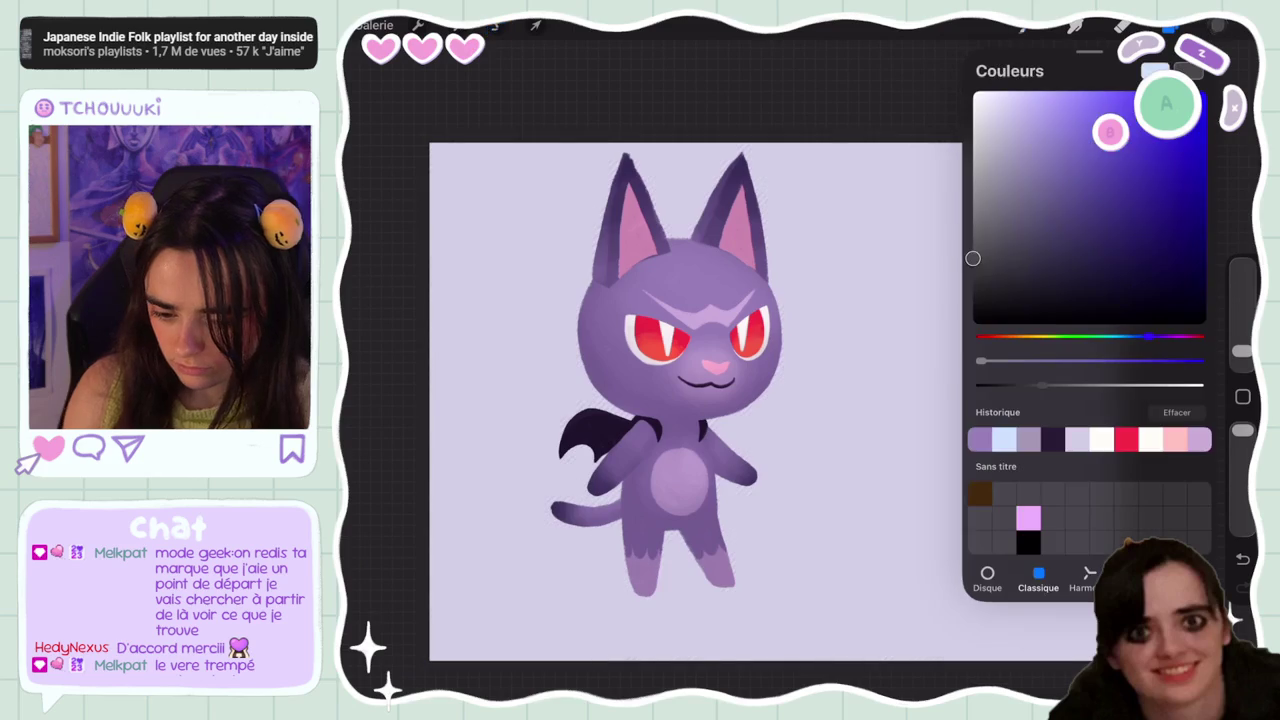
left_click(1075, 27)
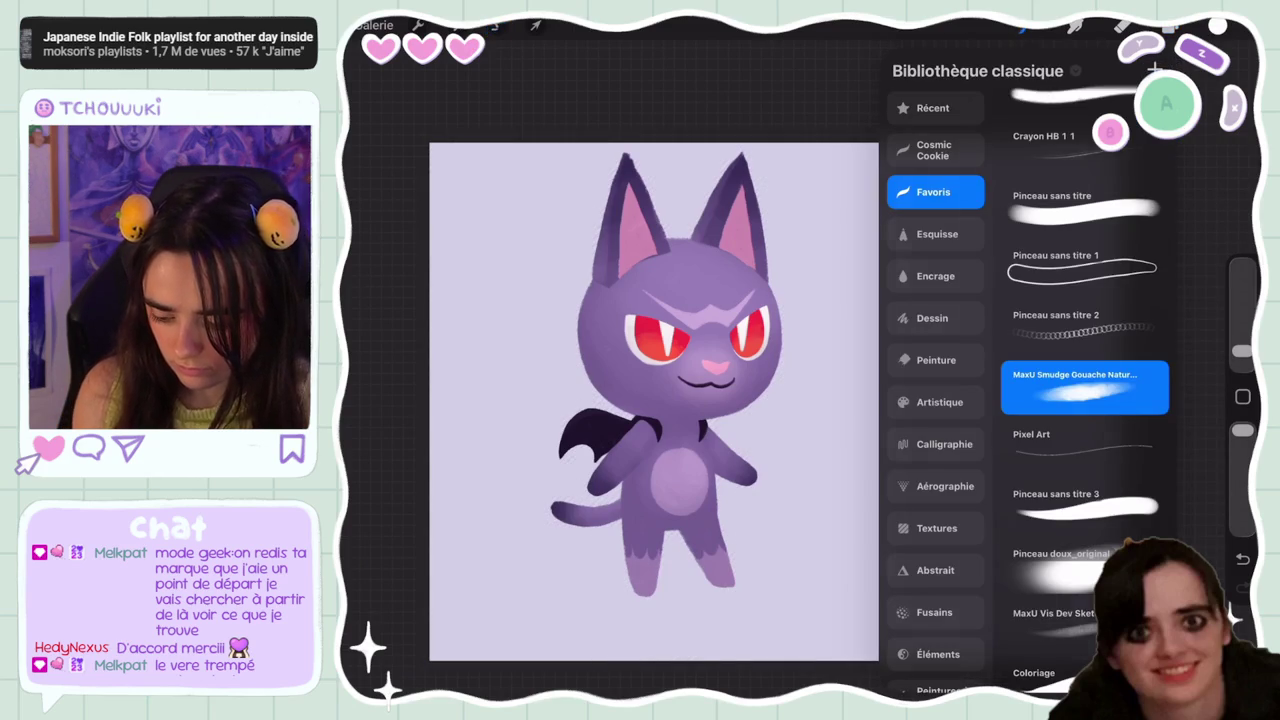
scroll(720, 350, "up", 5)
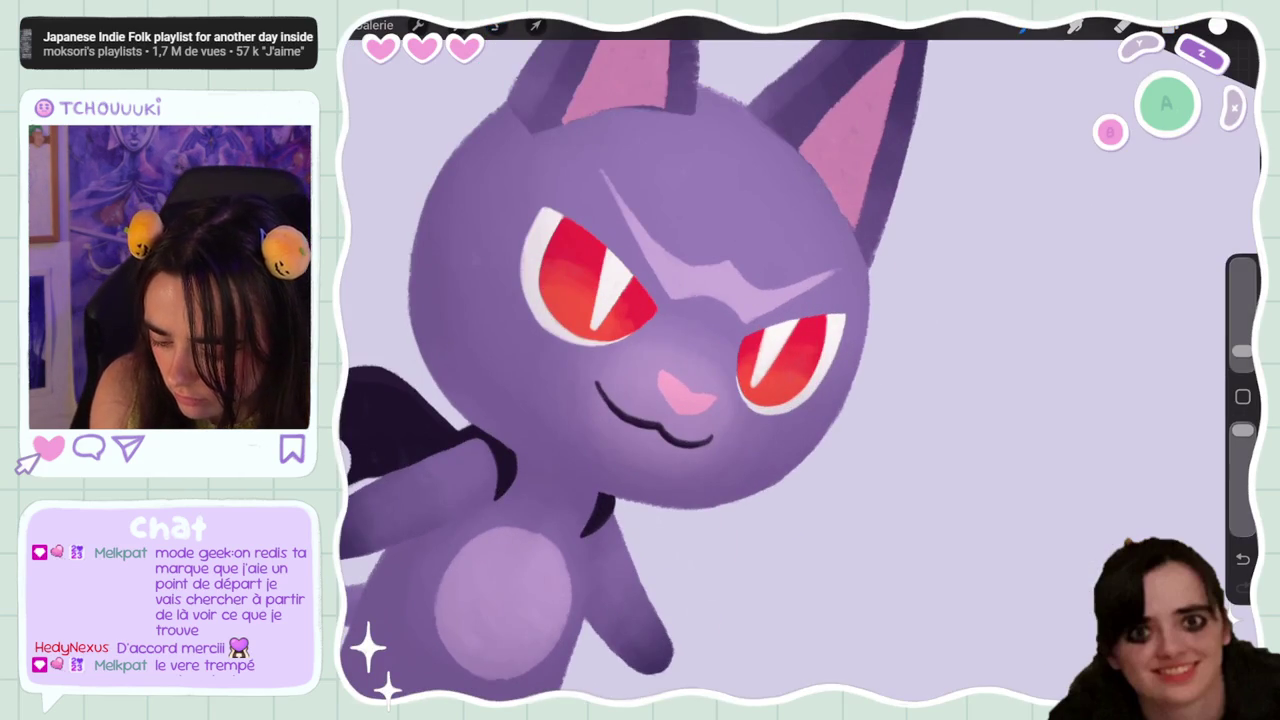
left_click(1171, 27)
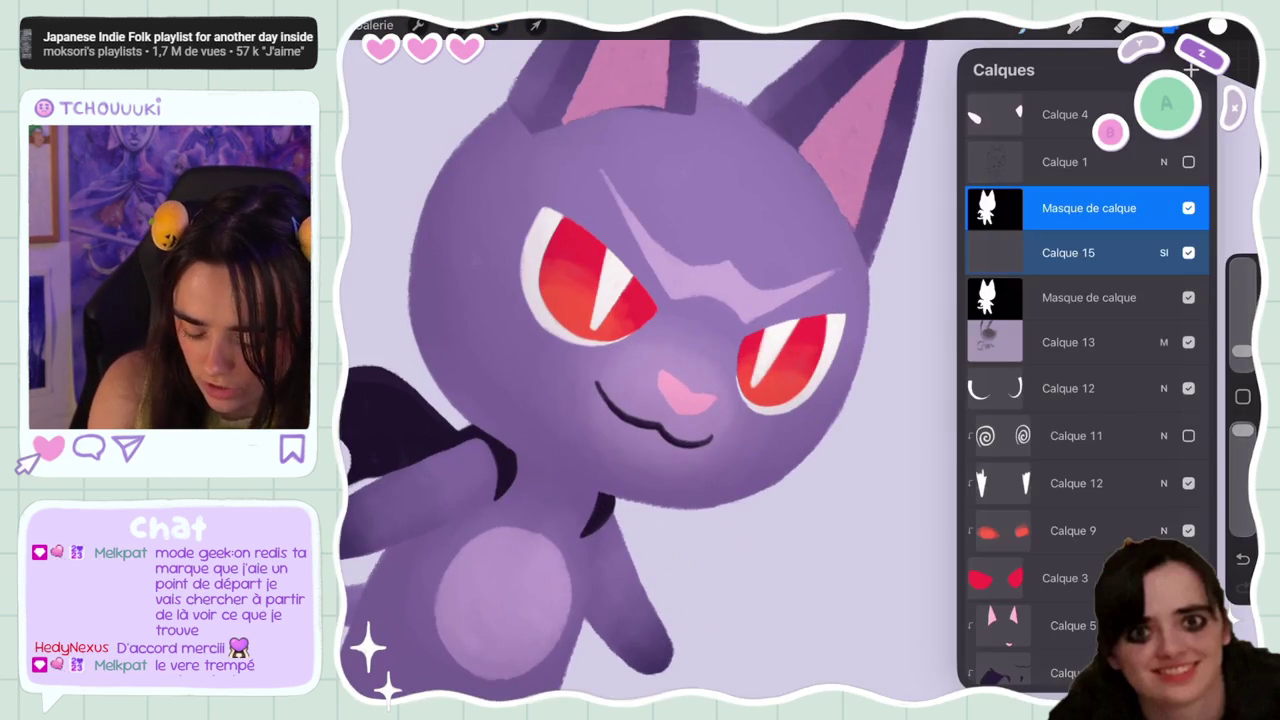
Confirm Calque 15 uses Lumière tamisée and choose a lighter lilac paint colour
left_click(1243, 558)
left_click(1171, 27)
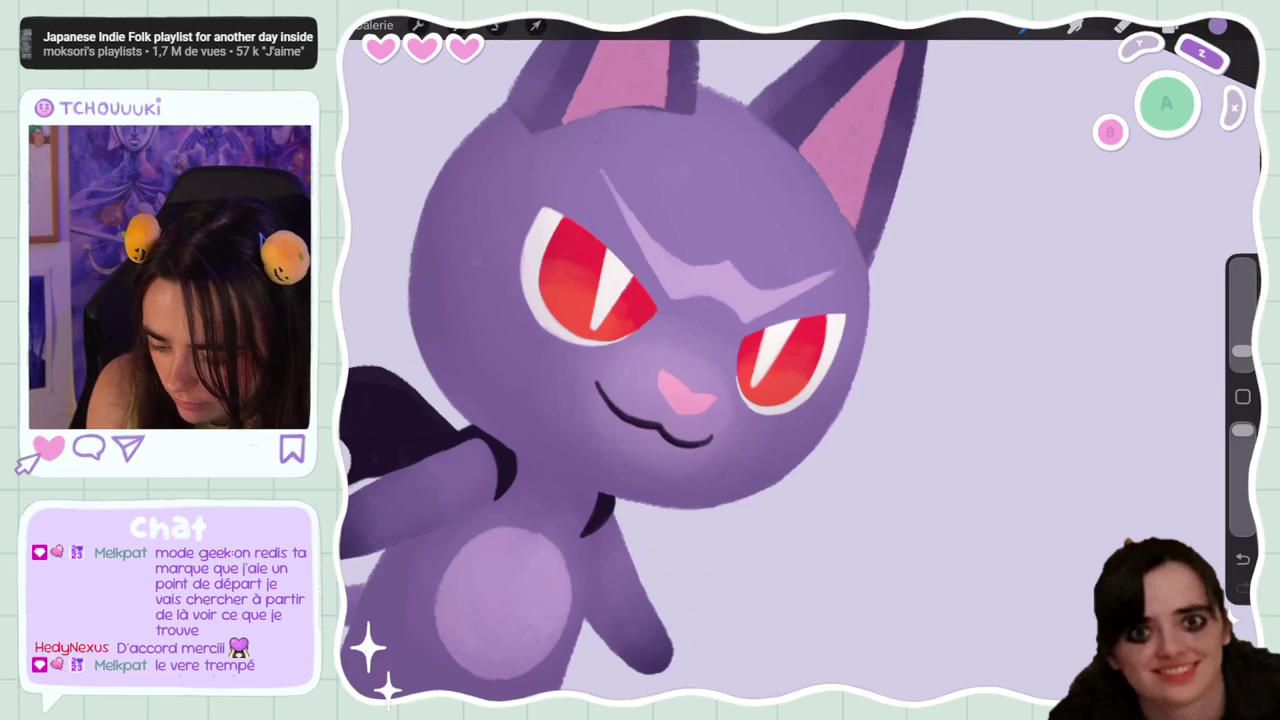
left_click(1171, 27)
left_click(1163, 252)
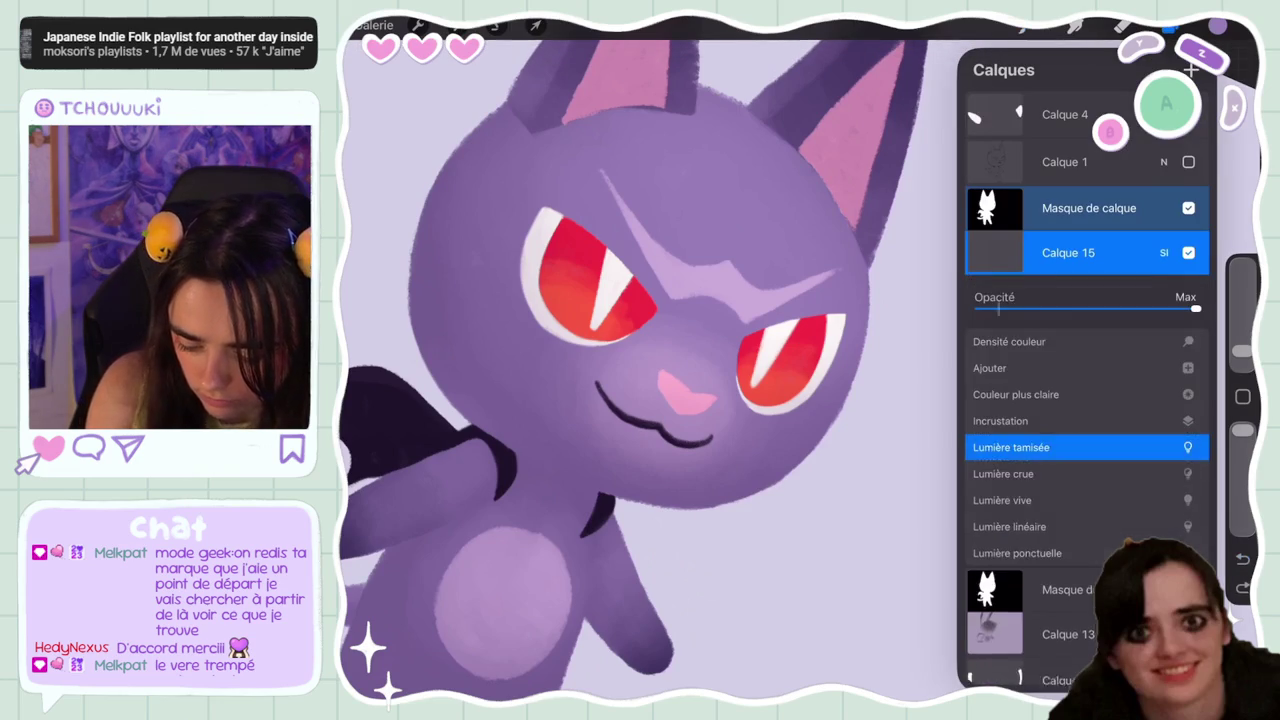
left_click(1163, 252)
left_click(1217, 27)
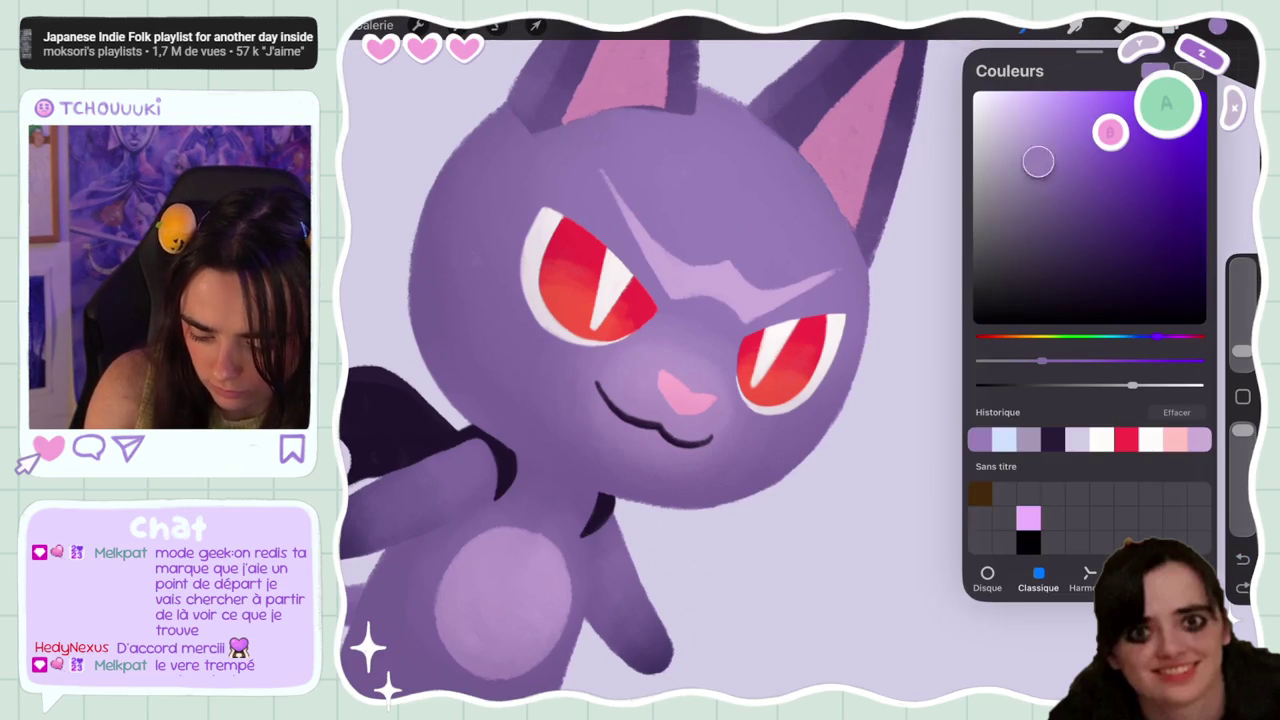
left_click(1217, 27)
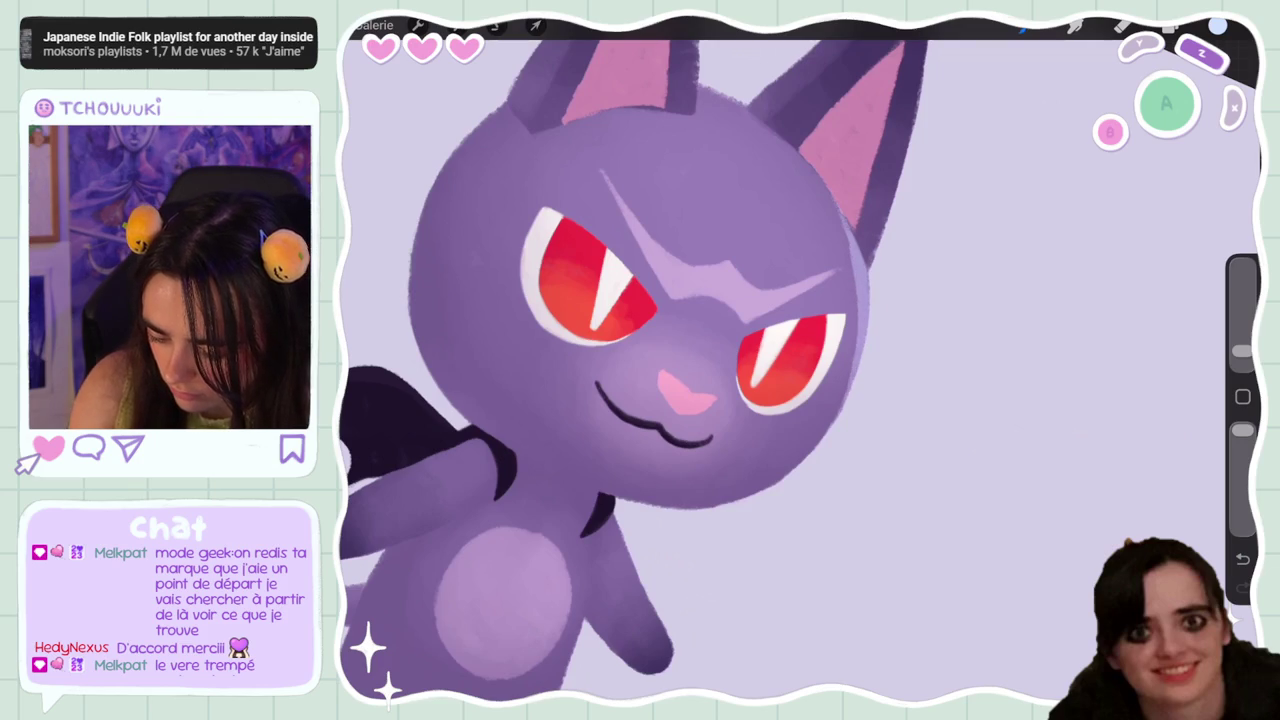
Paint lilac rim light on the head edges with a slightly smaller brush, undoing bad strokes
key("ctrl+z")
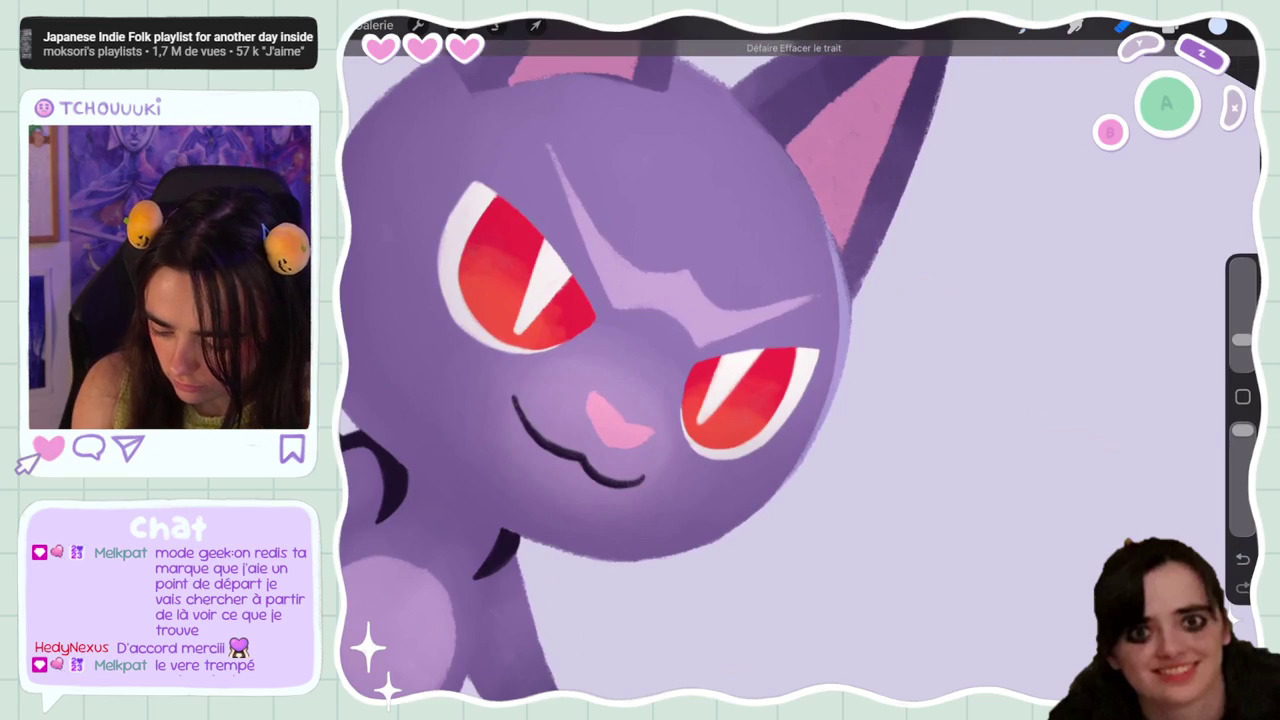
left_click_drag(1241, 340, 1241, 350)
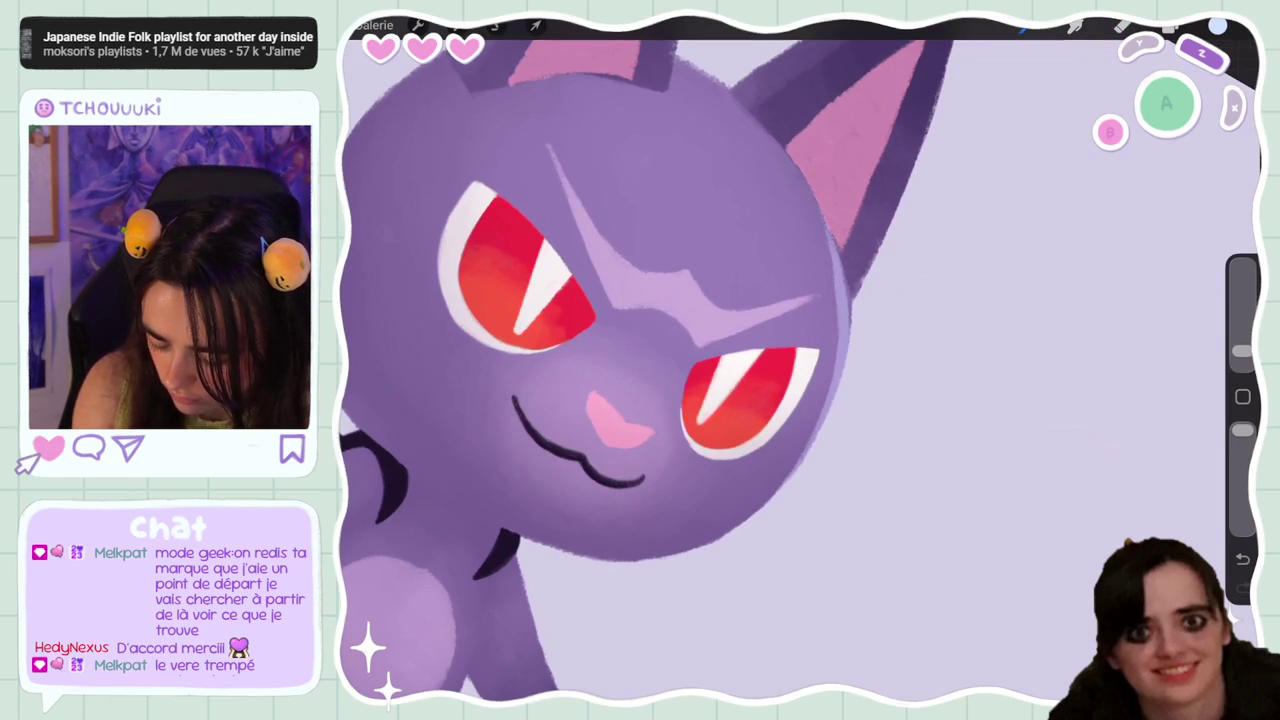
left_click(1241, 558)
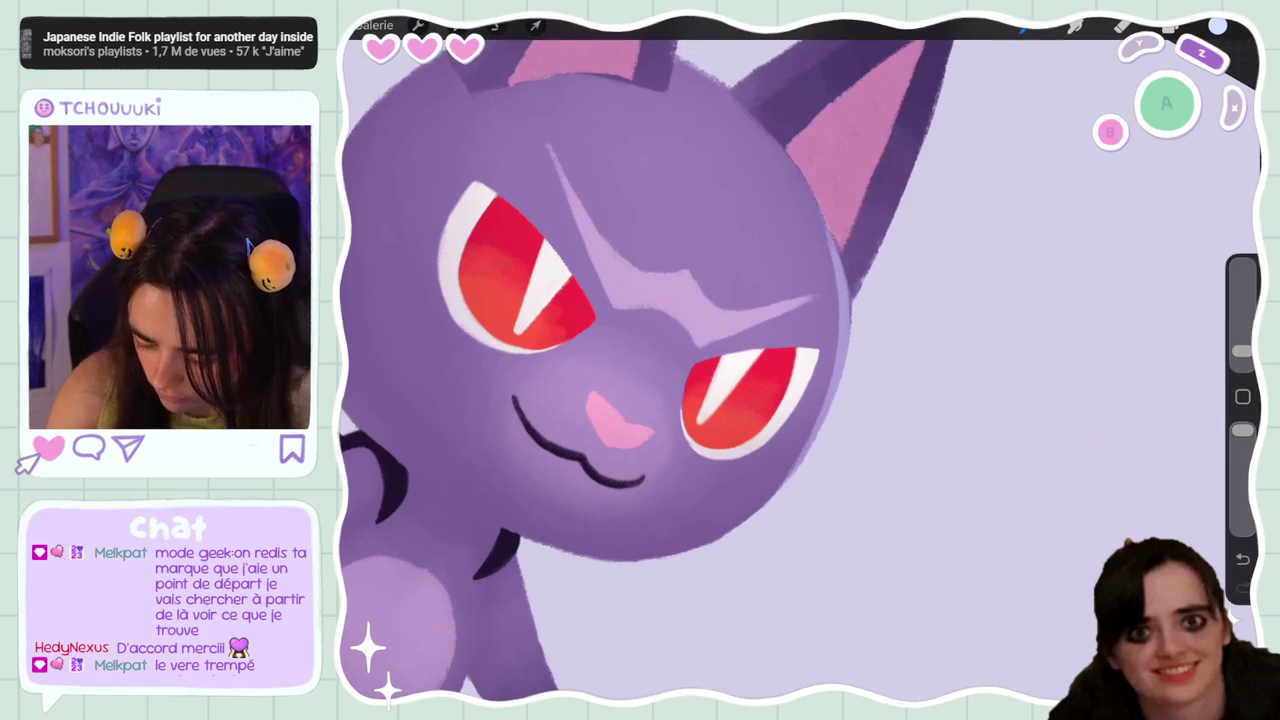
scroll(615, 360, "down", 3)
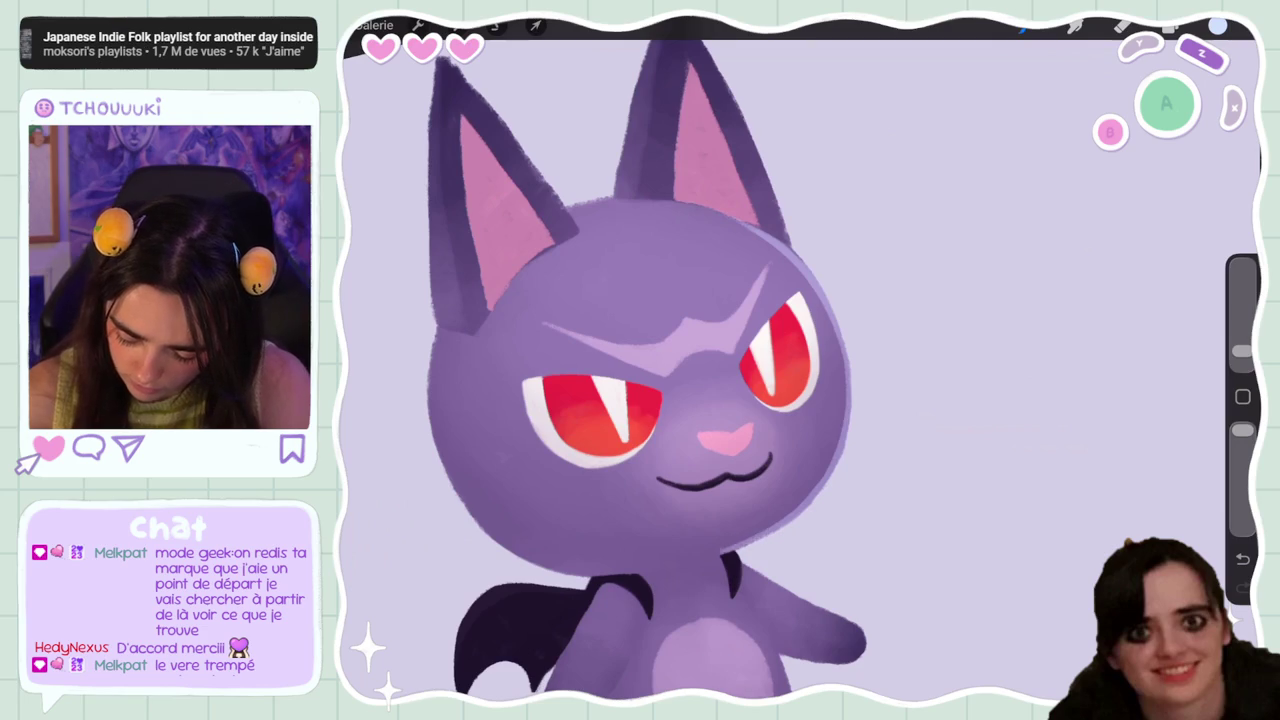
scroll(800, 400, "down", 3)
scroll(800, 400, "down", 2)
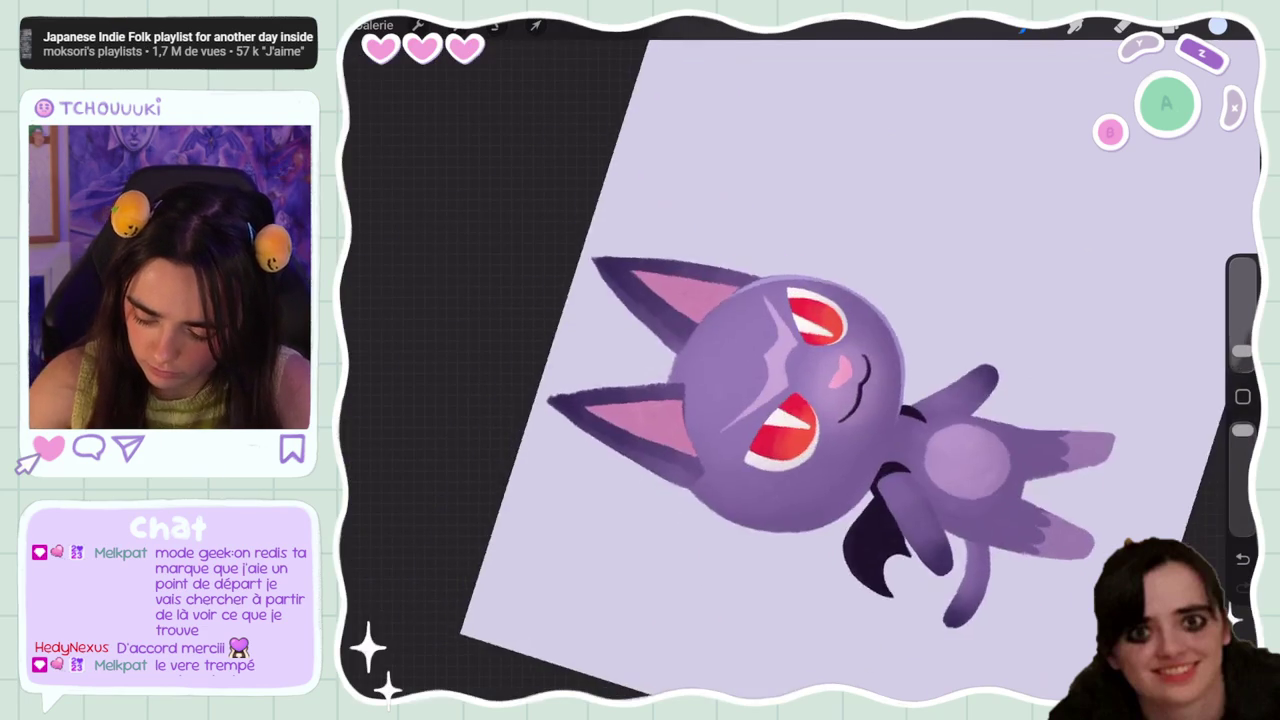
scroll(800, 370, "up", 3)
scroll(800, 370, "up", 2)
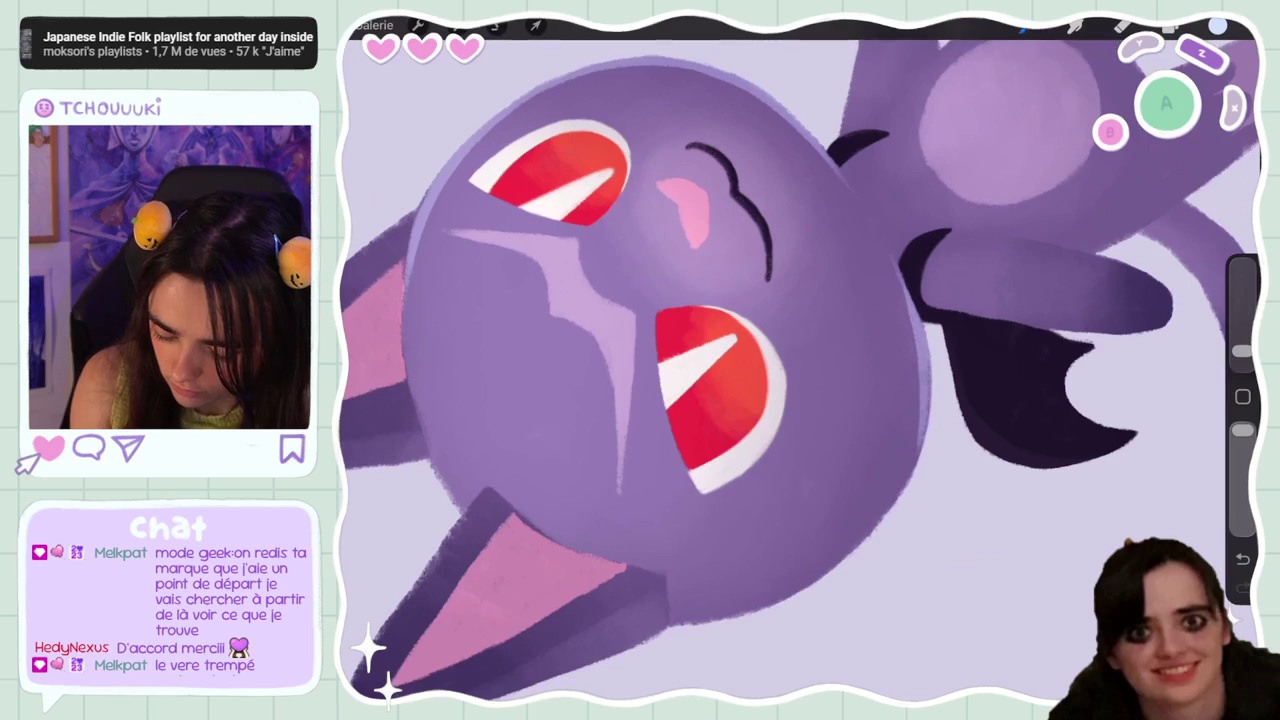
Touch up the ear edge rim light, undoing and redoing strokes, and rotate the cat upright
key("ctrl+z")
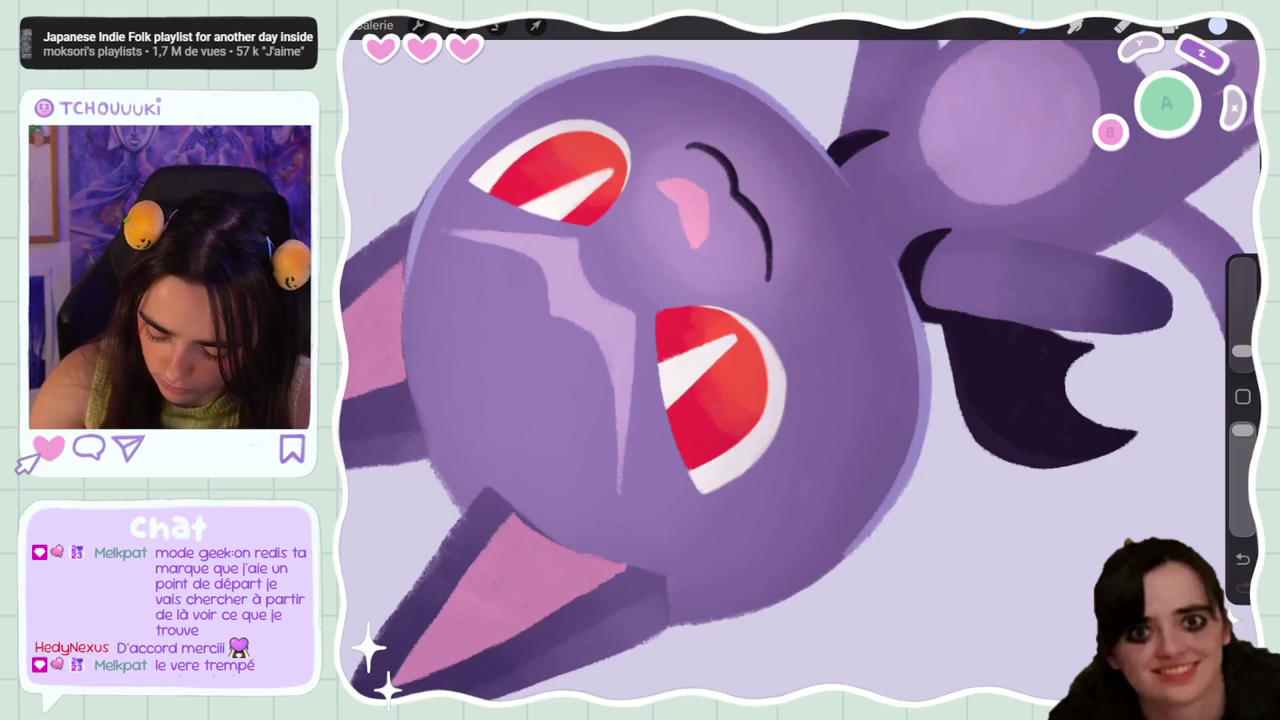
scroll(800, 360, "down", 3)
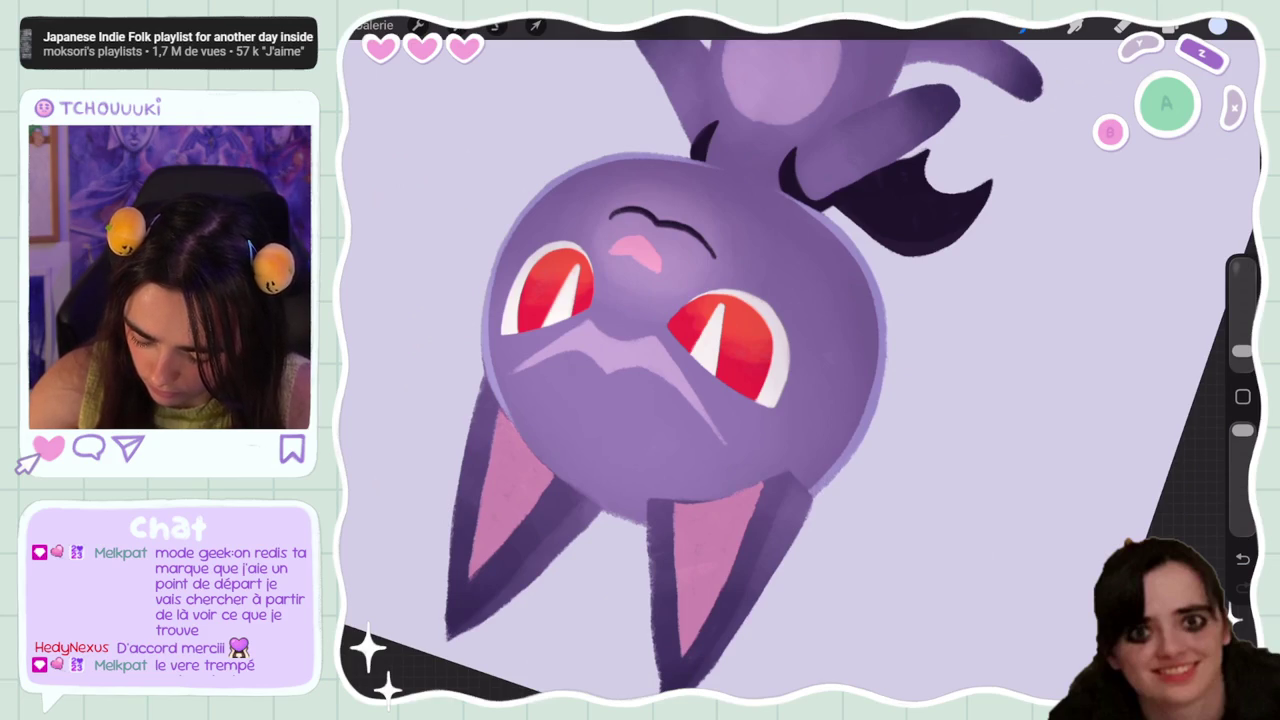
scroll(720, 360, "down", 2)
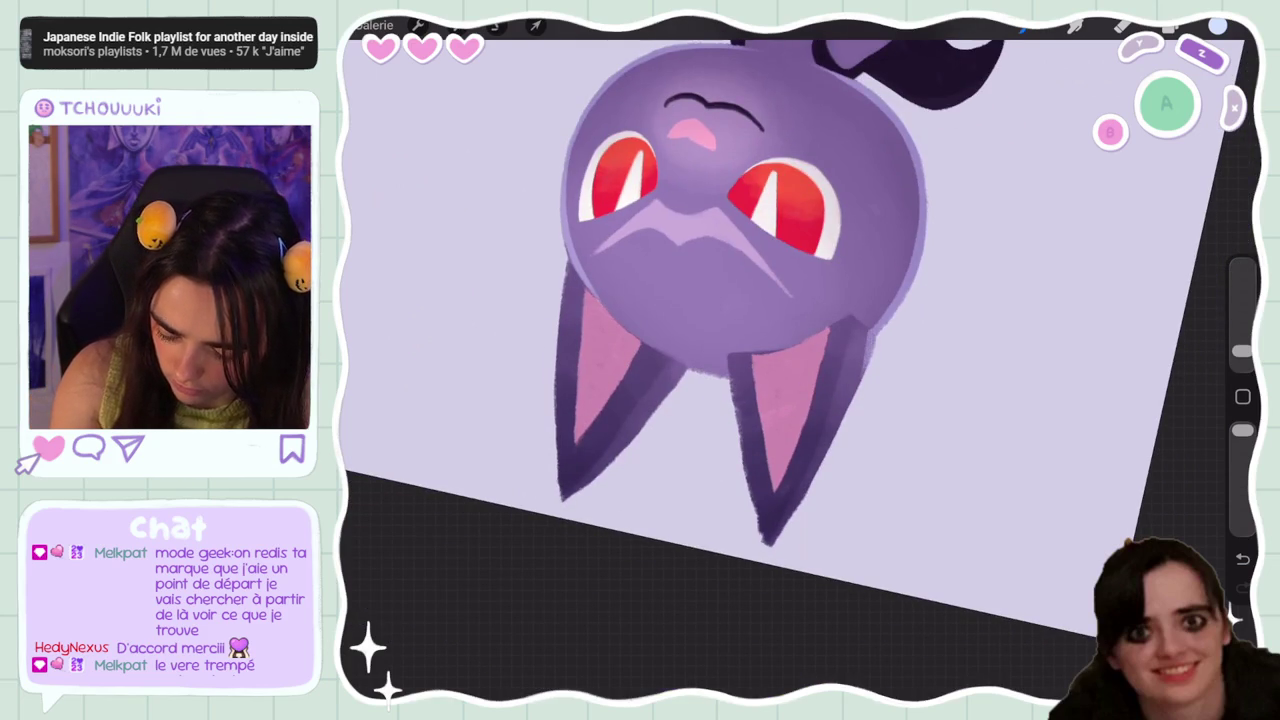
key("ctrl+z")
left_click_drag(866, 335, 866, 388)
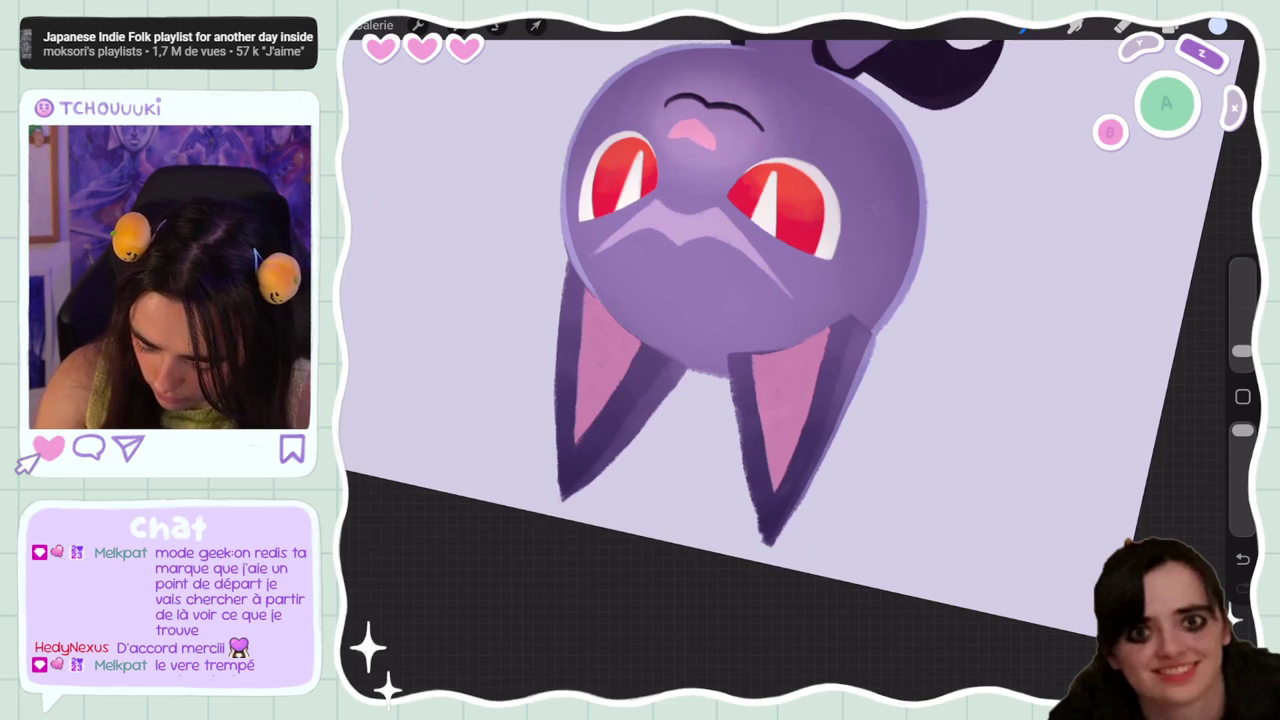
scroll(768, 360, "down", 3)
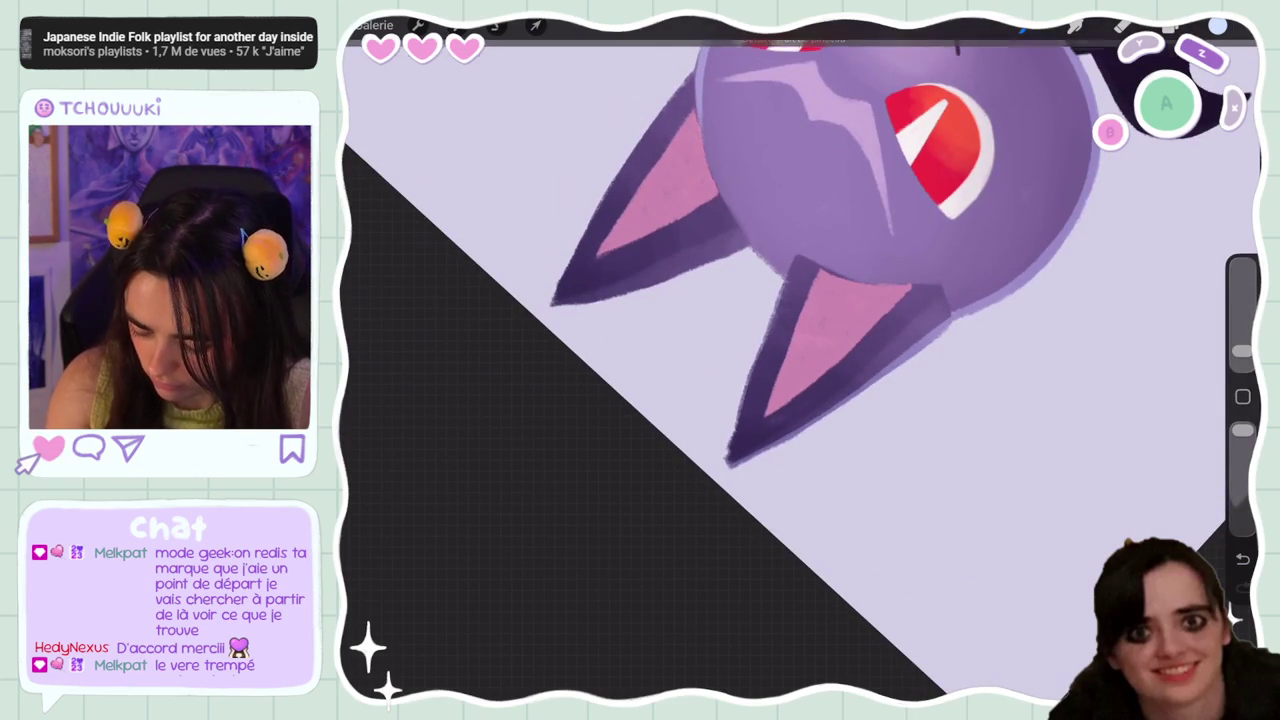
scroll(800, 360, "down", 3)
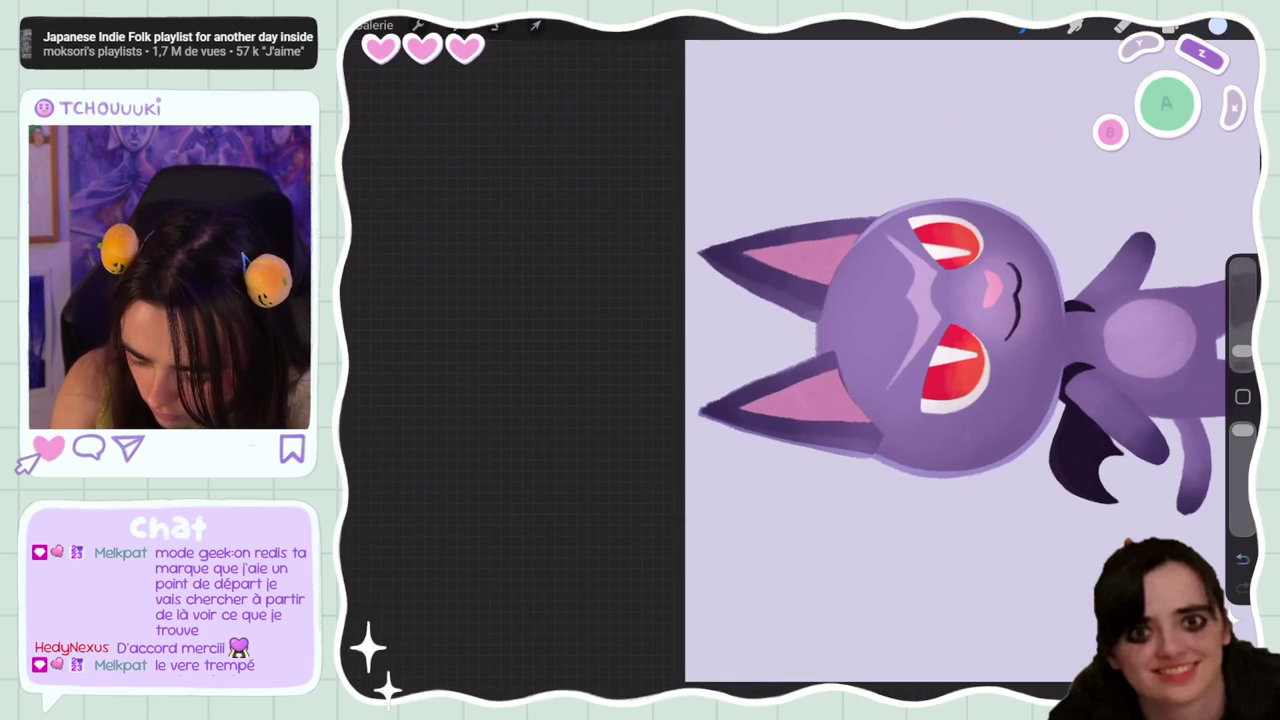
key("ctrl+z")
key("ctrl+shift+z")
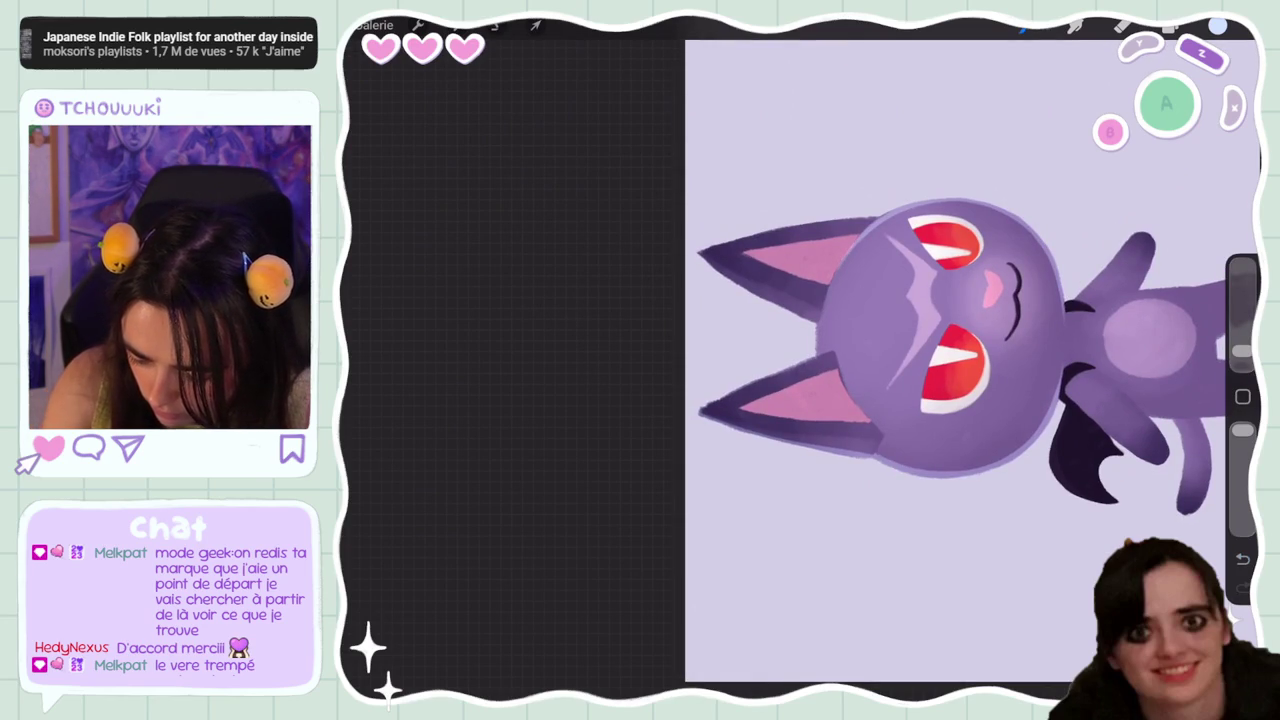
key("ctrl+shift+z")
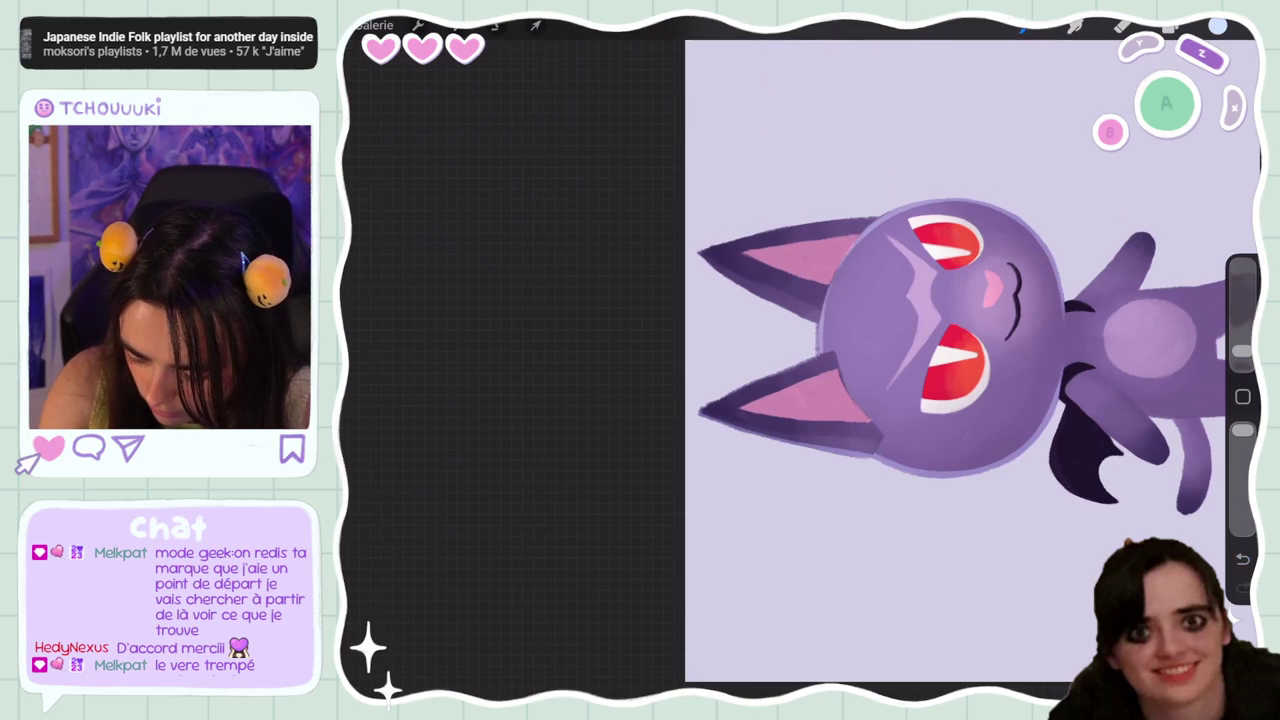
left_click_drag(950, 350, 860, 400)
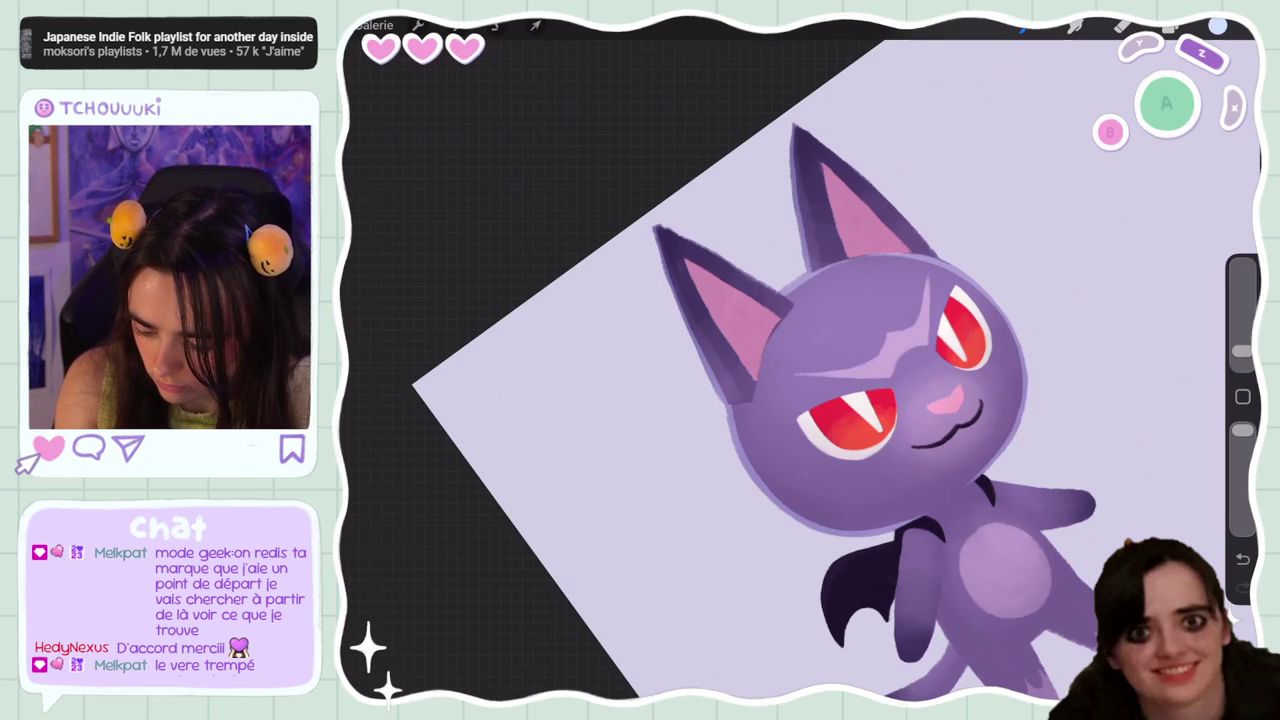
left_click_drag(850, 400, 760, 400)
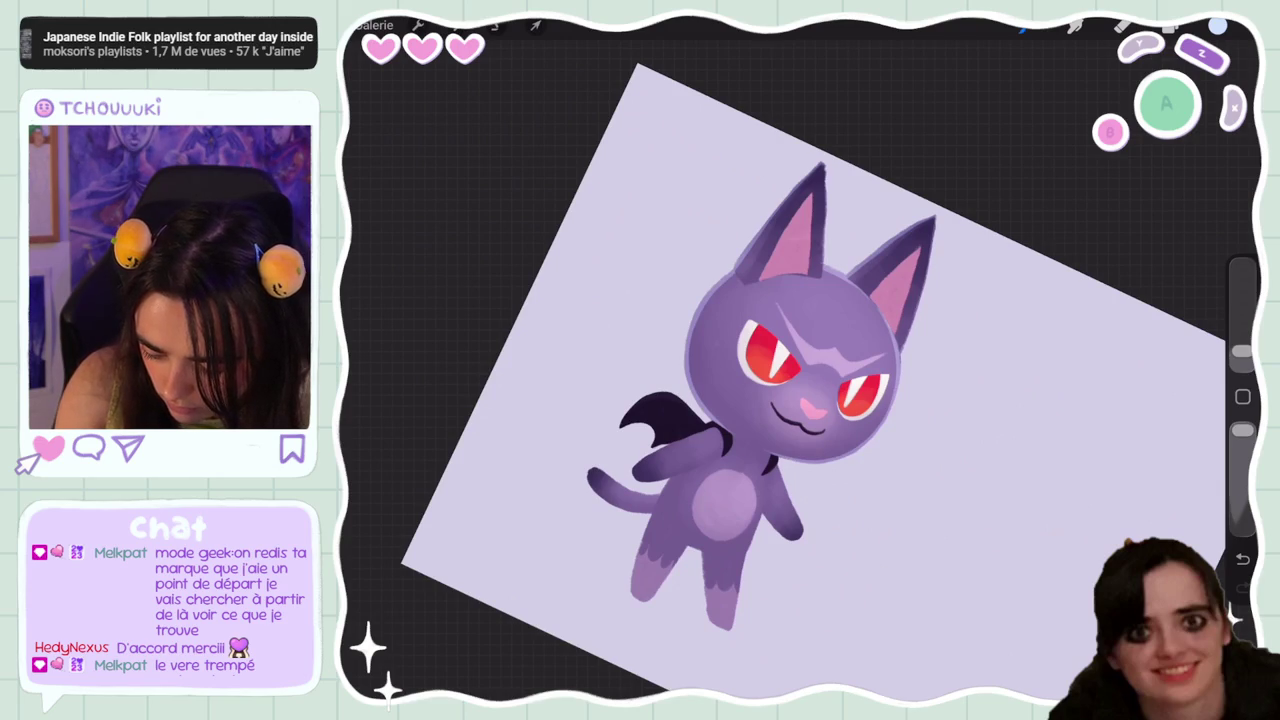
mouse_move(790, 360)
left_mouse_down()
mouse_move(871, 257)
mouse_move(900, 314)
mouse_move(795, 240)
mouse_move(820, 270)
mouse_move(700, 300)
left_mouse_up()
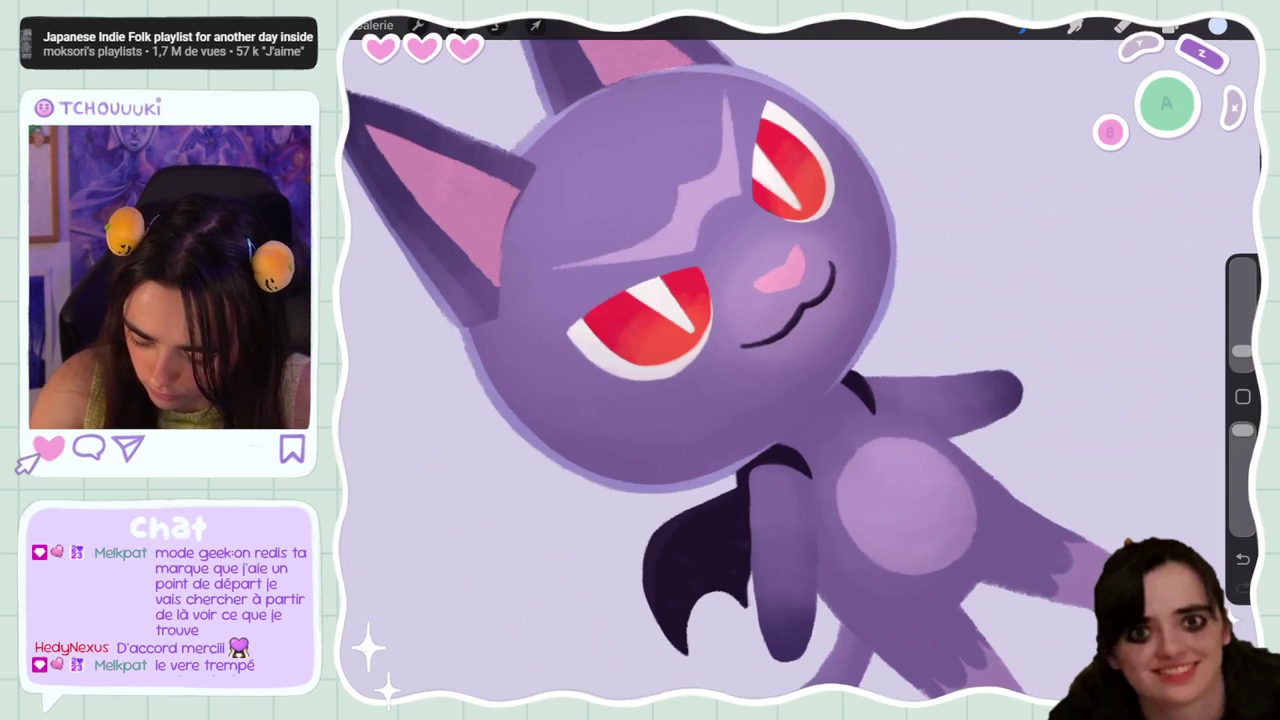
left_click_drag(760, 250, 620, 430)
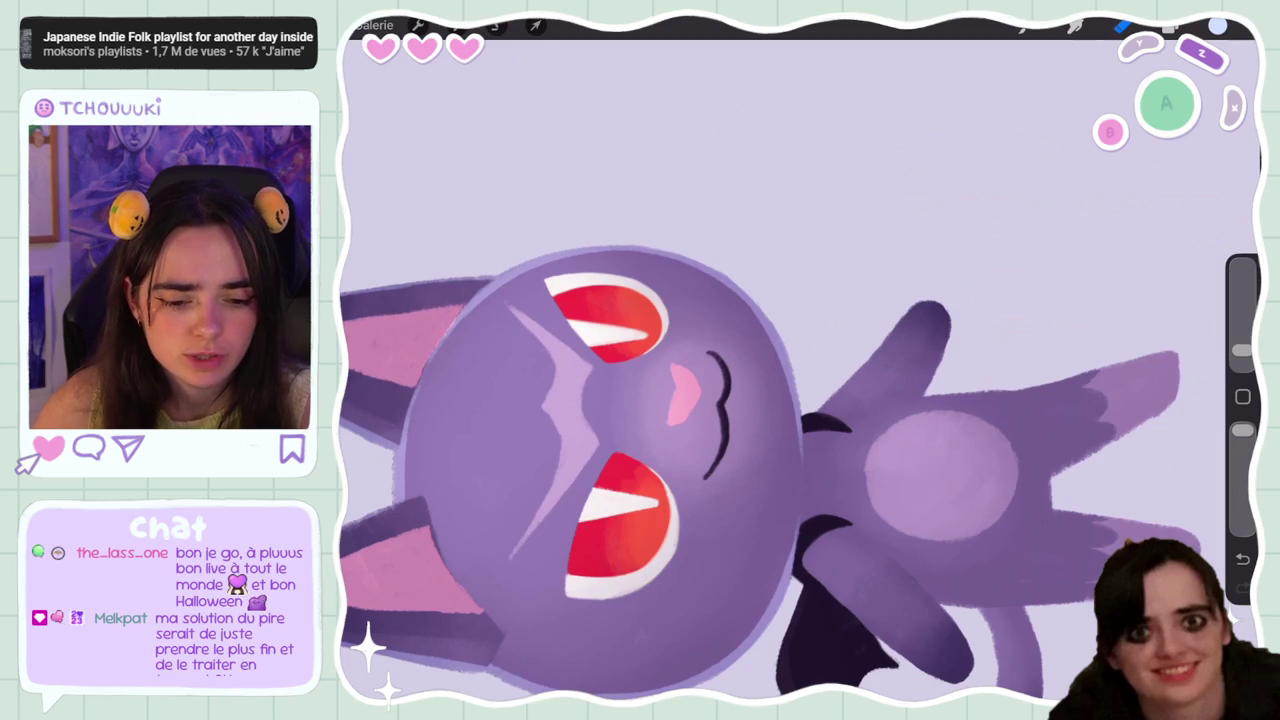
left_click_drag(600, 470, 650, 500)
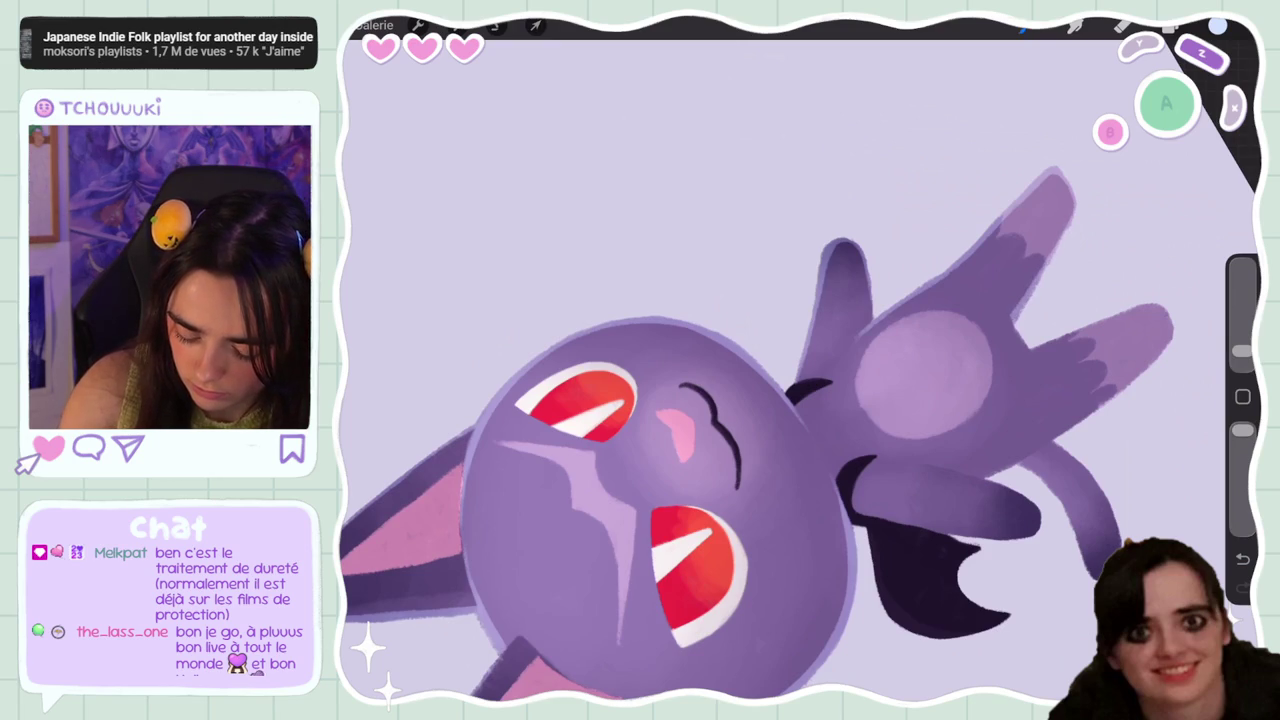
Lighten the edge of the paw's tall finger, undoing stray strokes including one on the wing
mouse_move(925, 370)
left_mouse_down()
mouse_move(934, 171)
mouse_move(894, 543)
left_mouse_up()
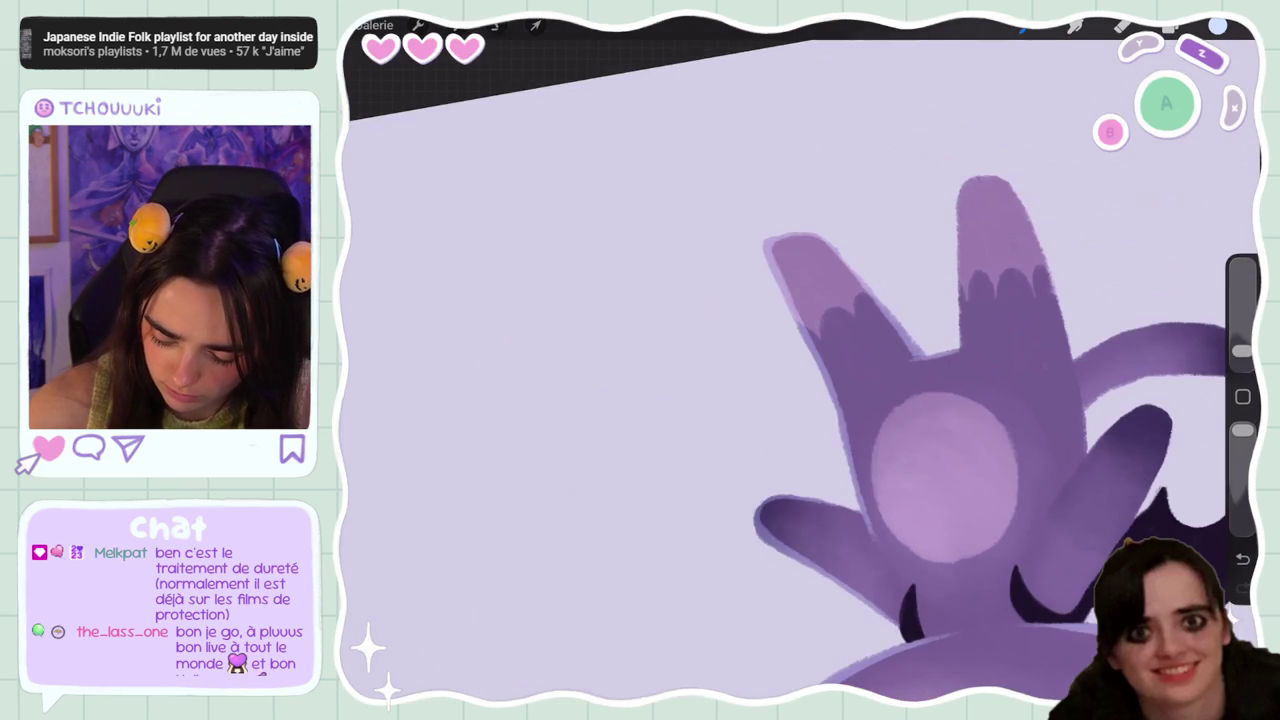
left_click_drag(958, 190, 958, 280)
left_click_drag(962, 216, 962, 318)
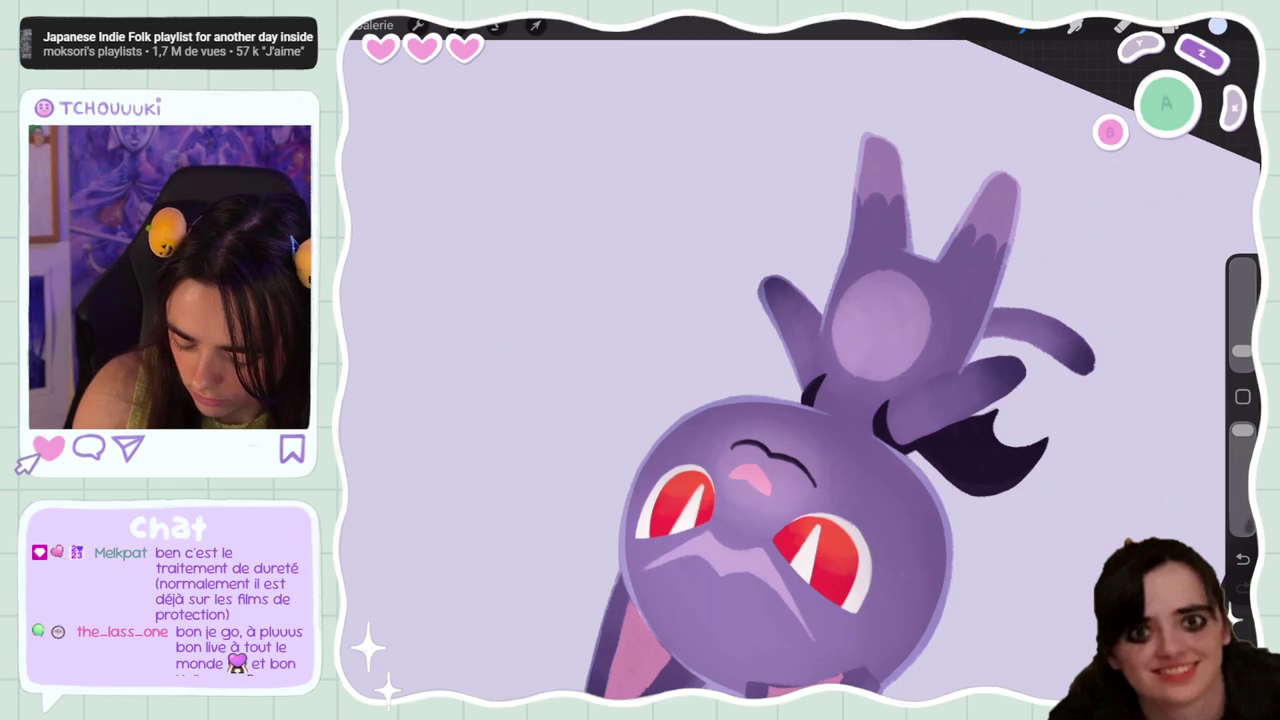
key("ctrl+z")
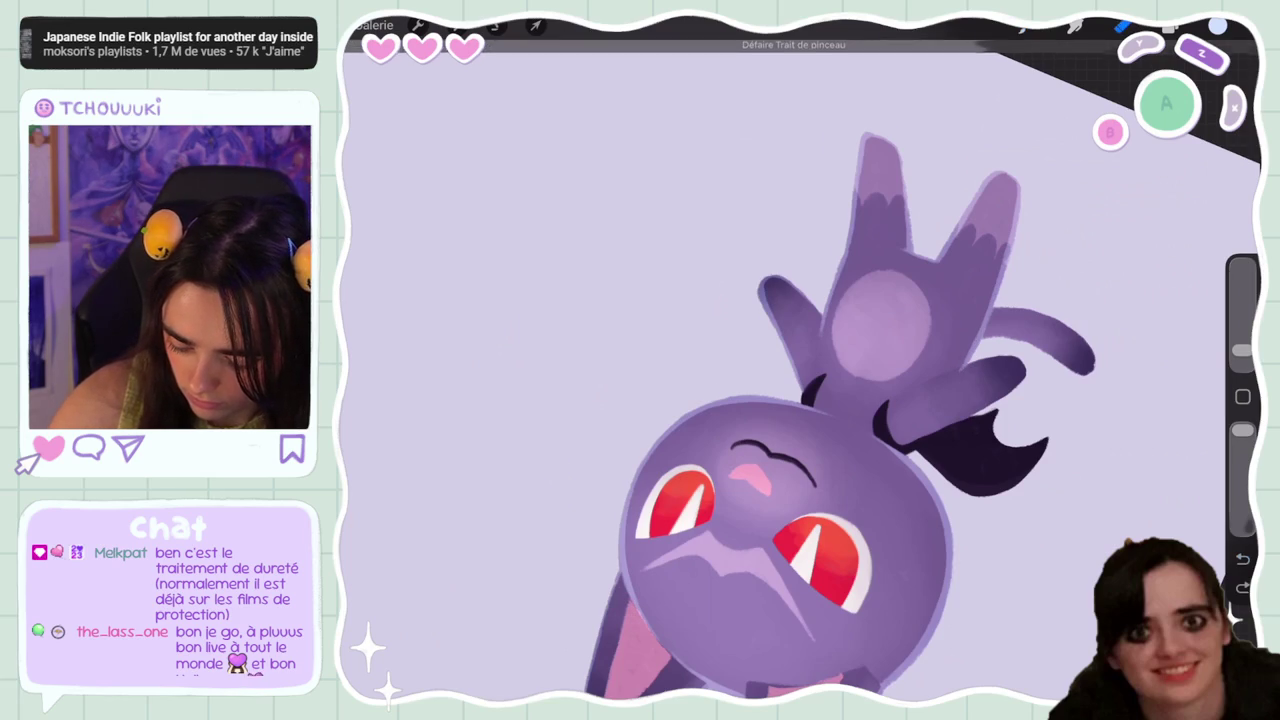
left_click_drag(790, 530, 840, 590)
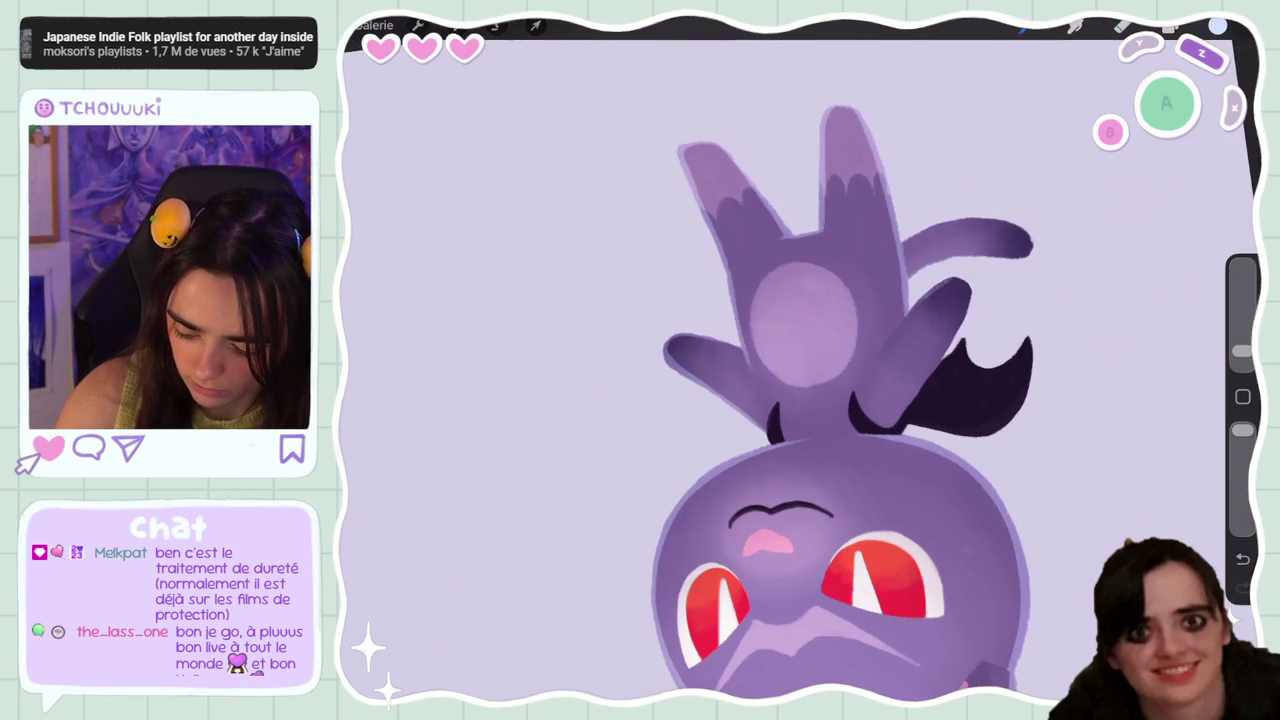
key("ctrl+z")
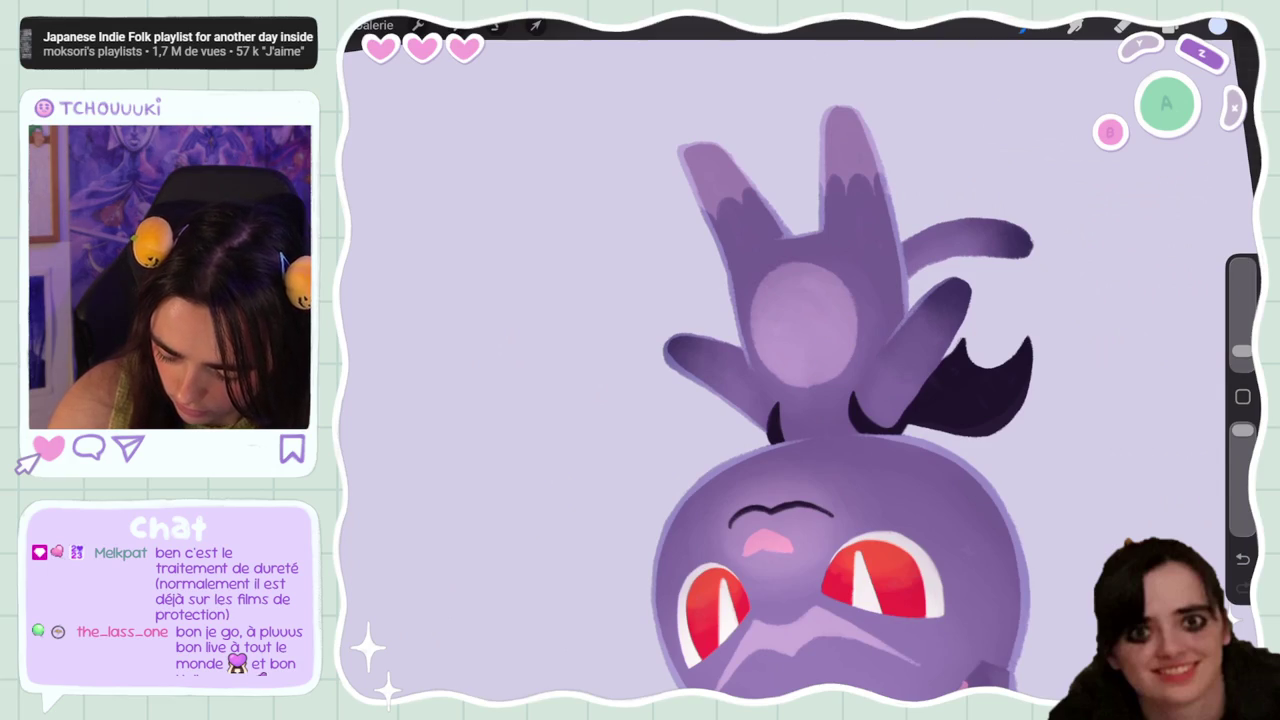
key("ctrl+z")
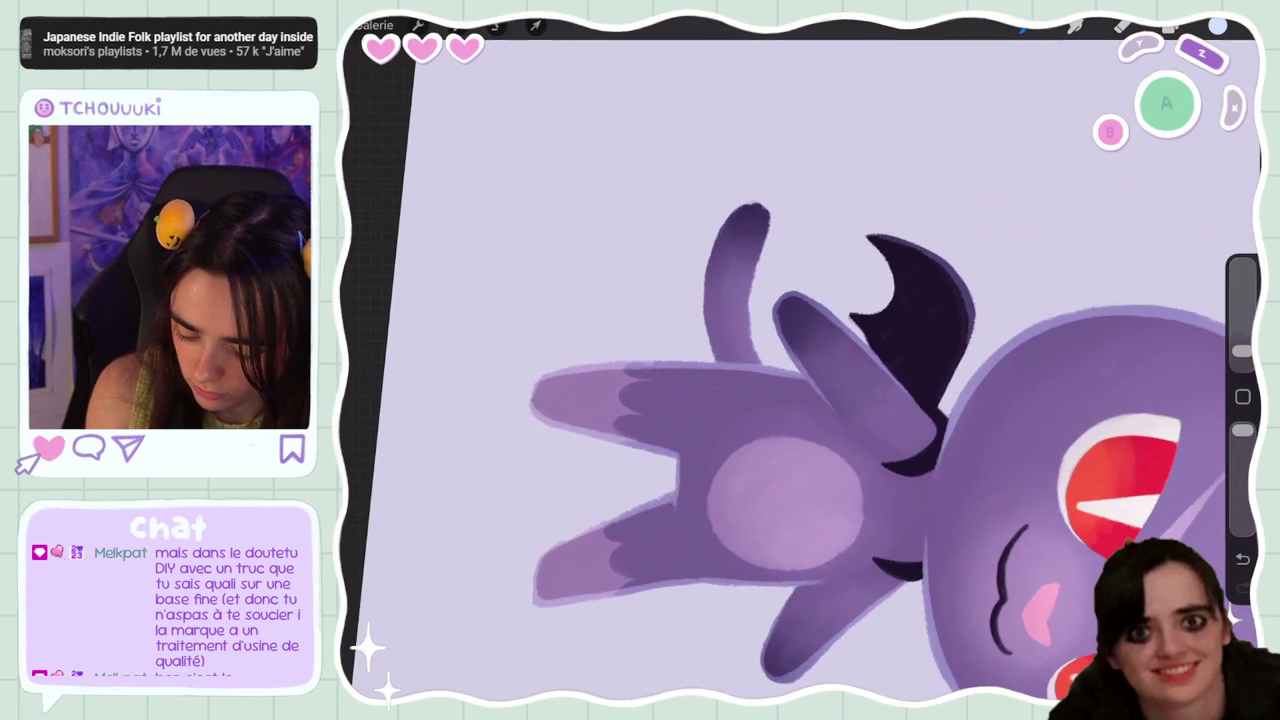
key("ctrl+z")
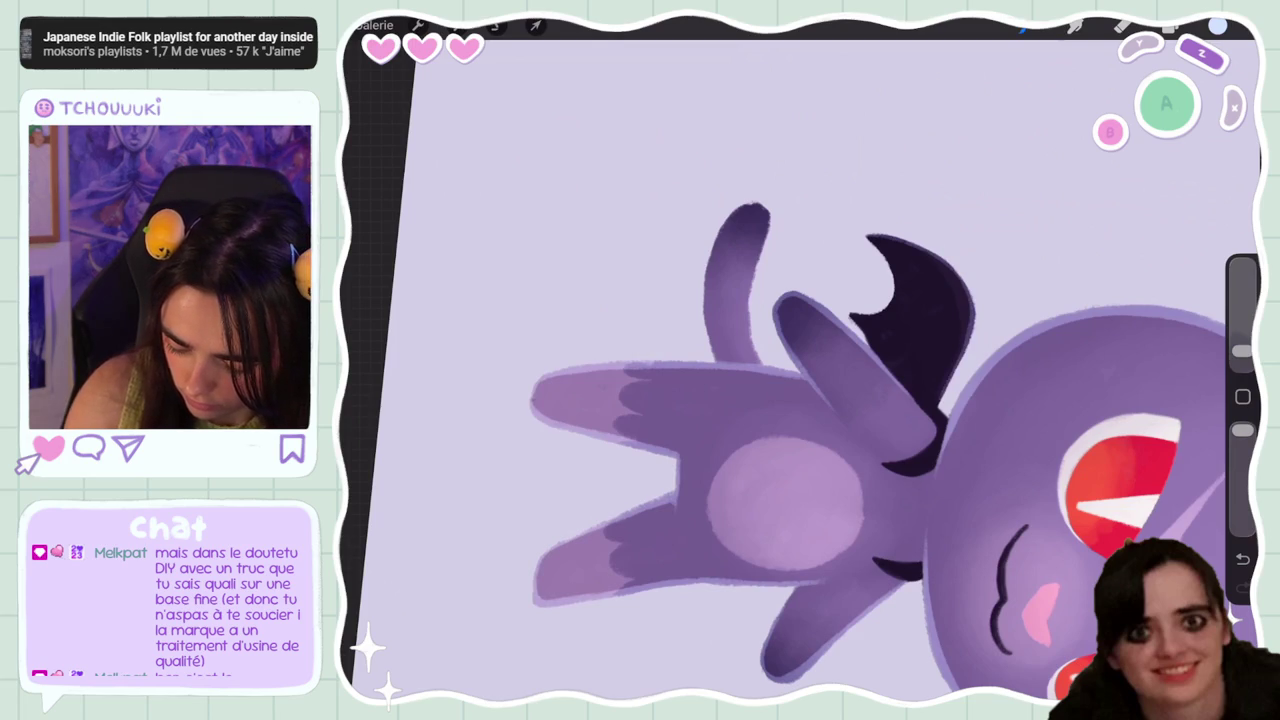
Zoom around the cat's body and make the shading brush a bit smaller
scroll(784, 361, "up", 5)
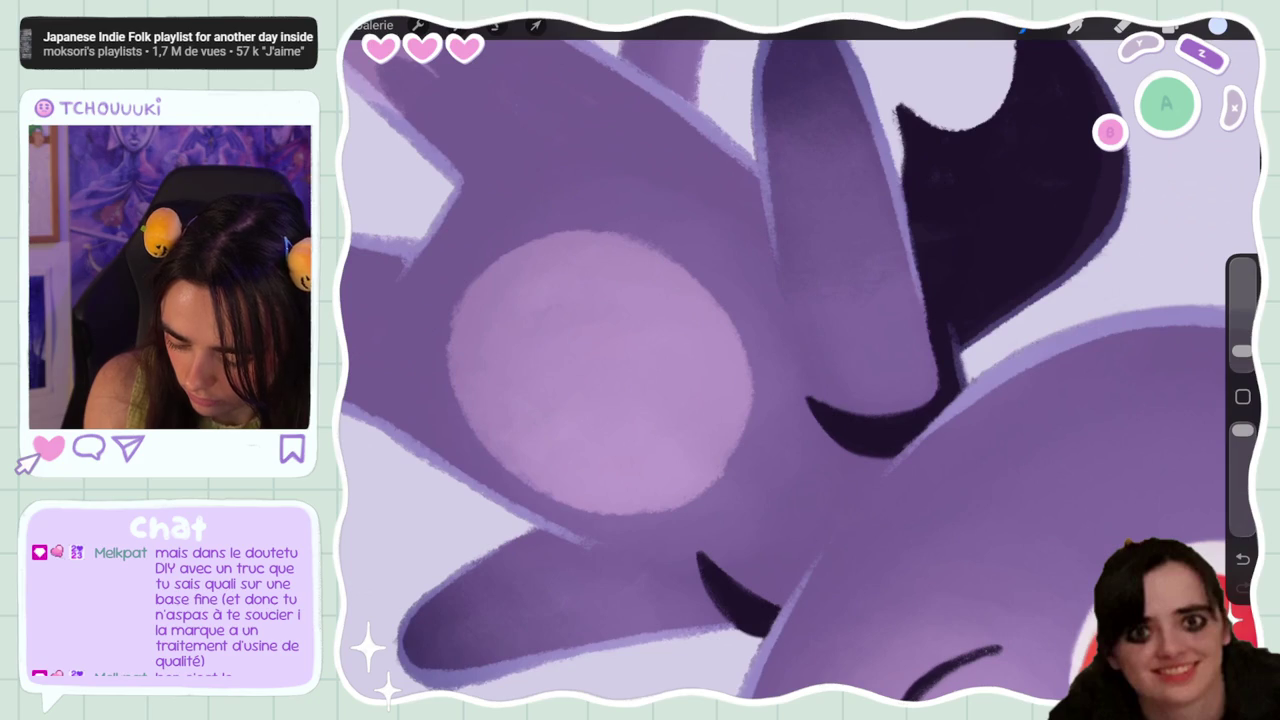
scroll(784, 361, "down", 5)
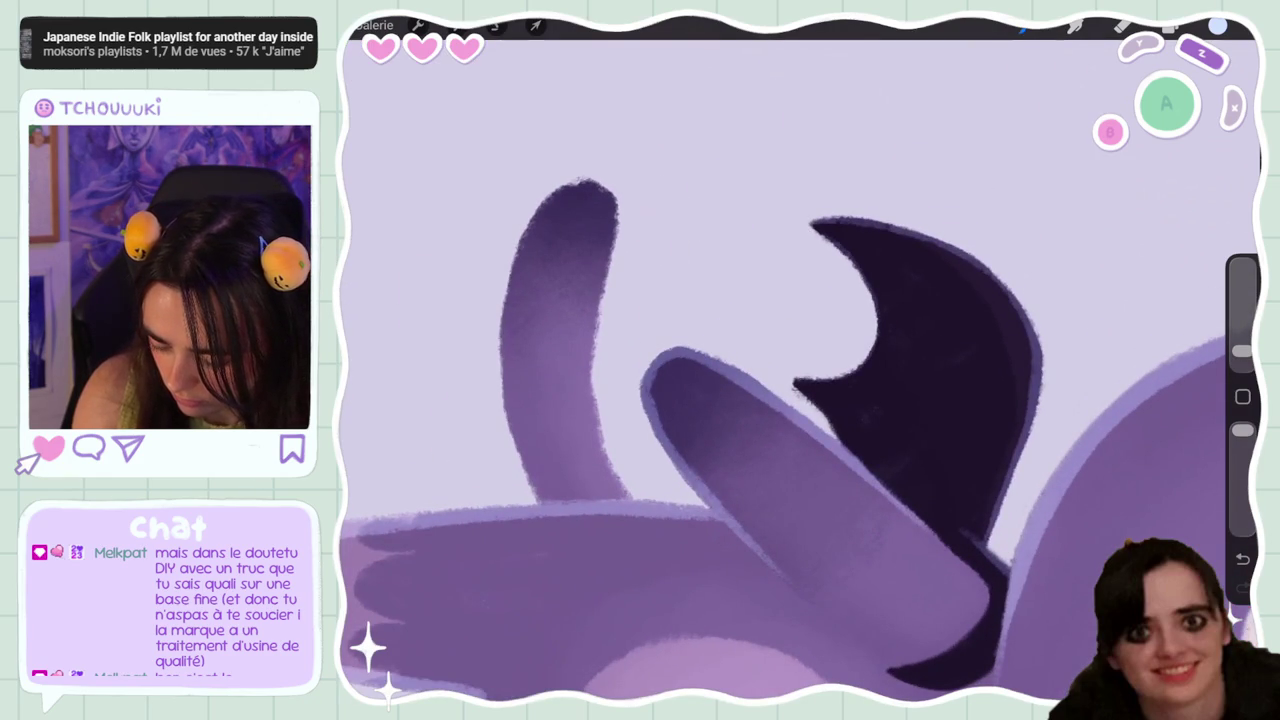
scroll(800, 360, "down", 5)
scroll(800, 360, "up", 5)
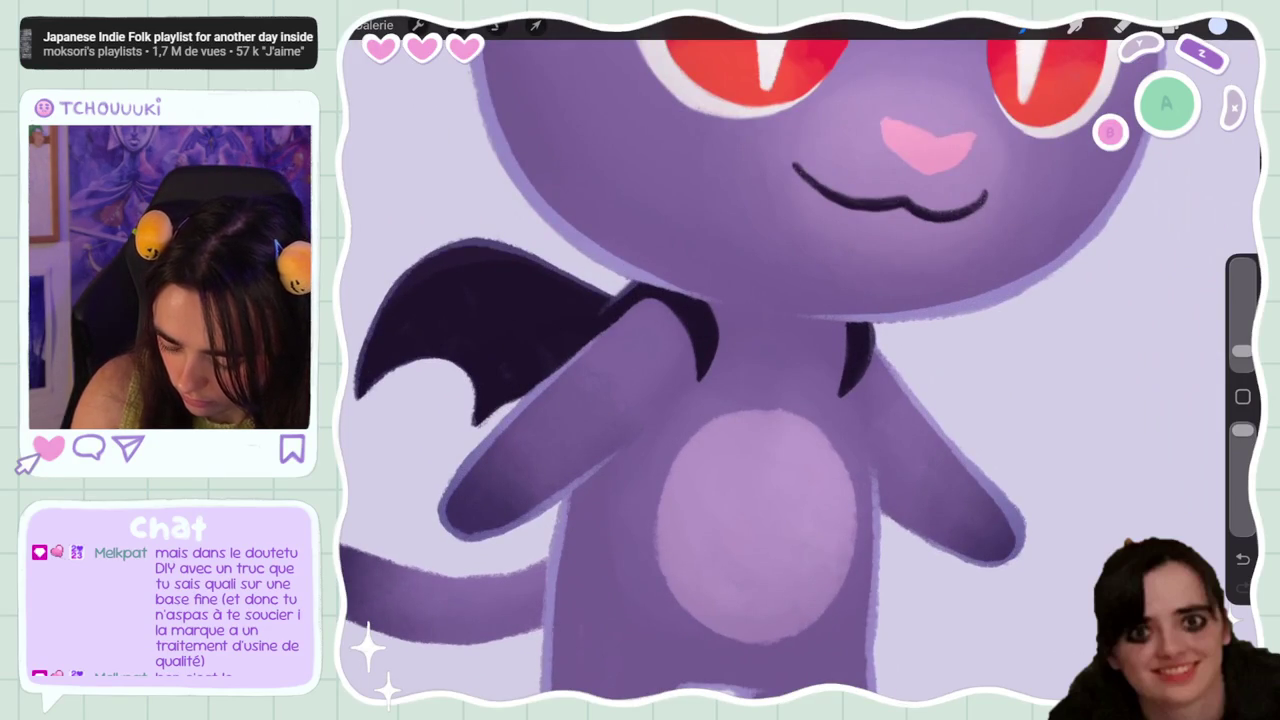
left_click_drag(1241, 351, 1241, 357)
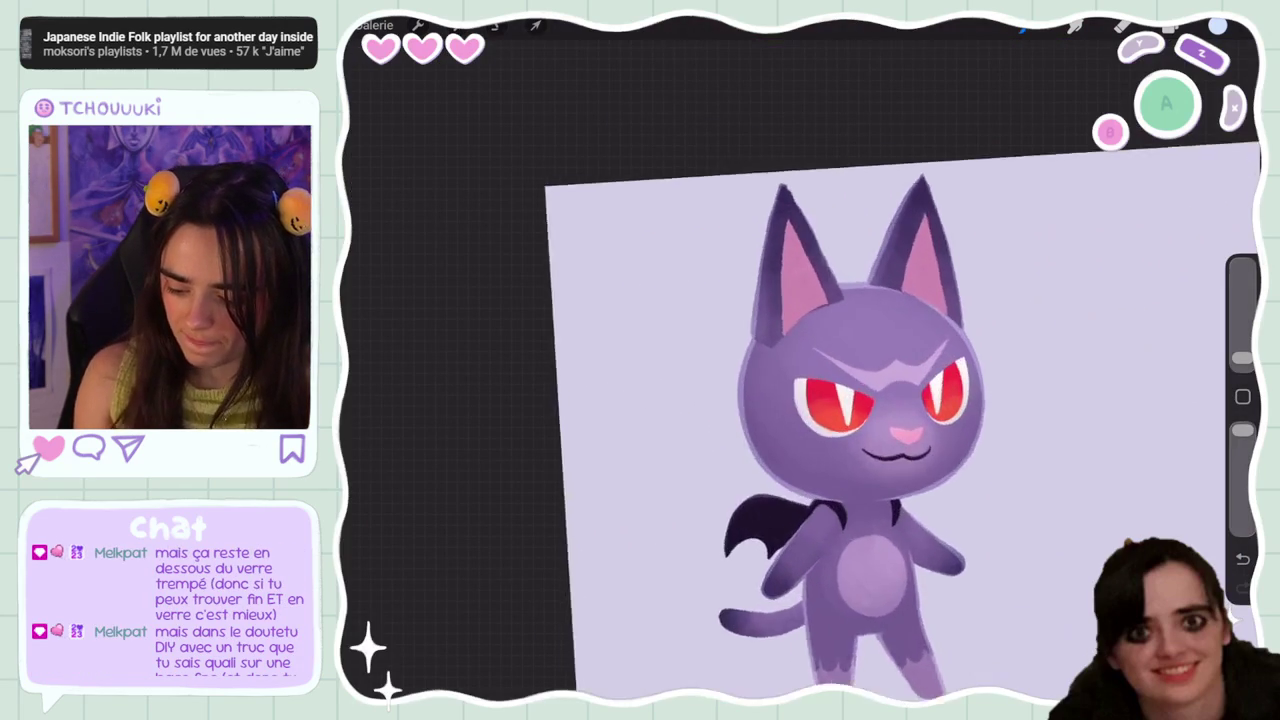
Undo three shading strokes, switch to the eraser and back, and set the brush to 2% size
key("ctrl+z")
left_click_drag(1242, 357, 1242, 346)
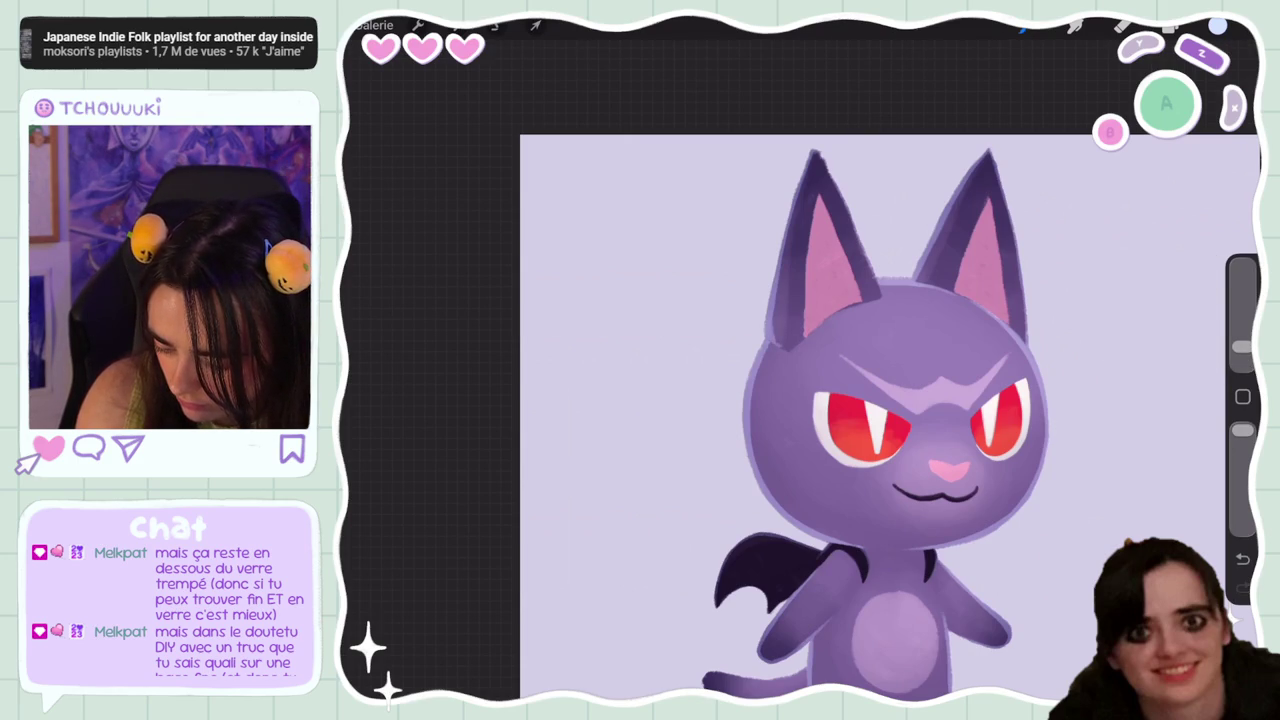
key("ctrl+z")
key("ctrl+z")
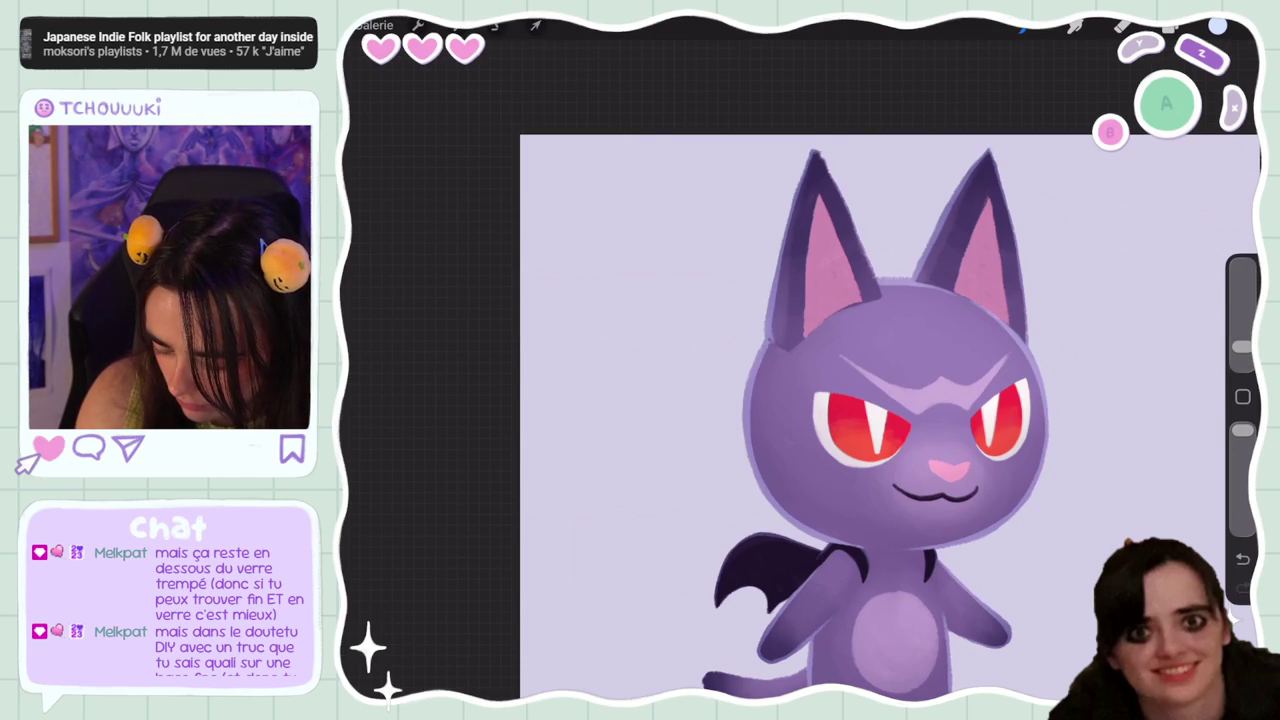
key("ctrl+z")
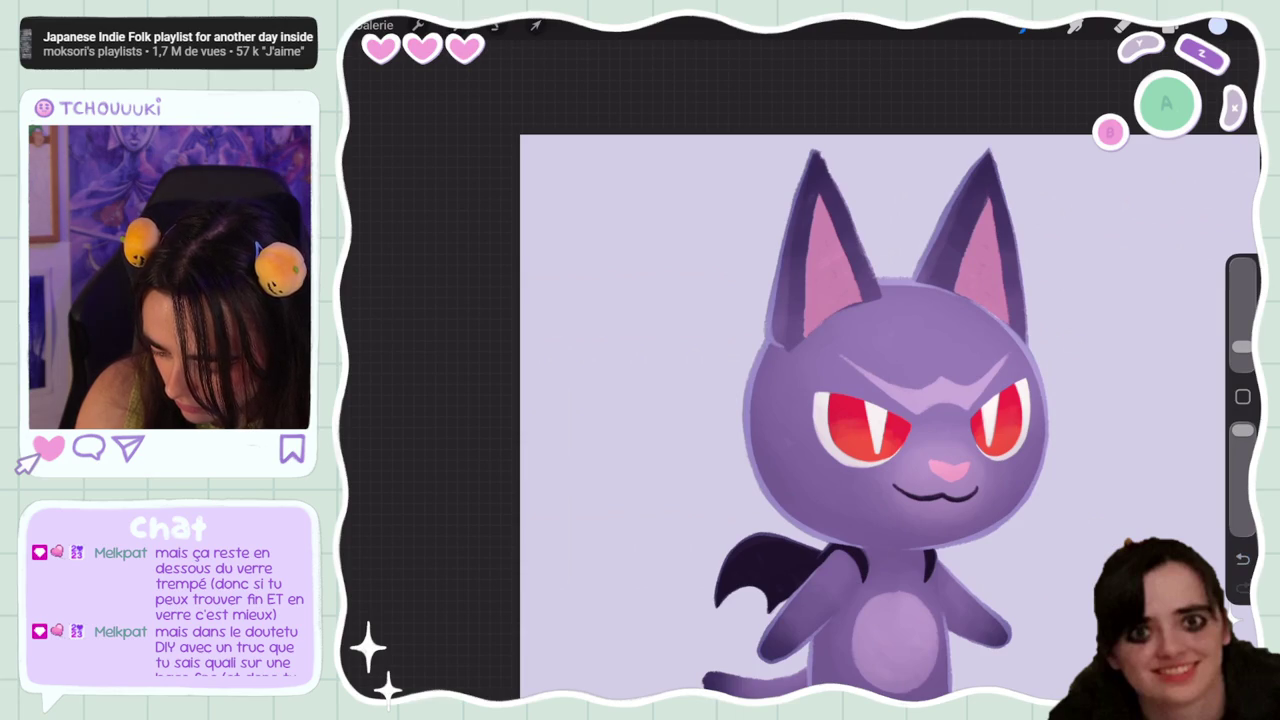
key("e")
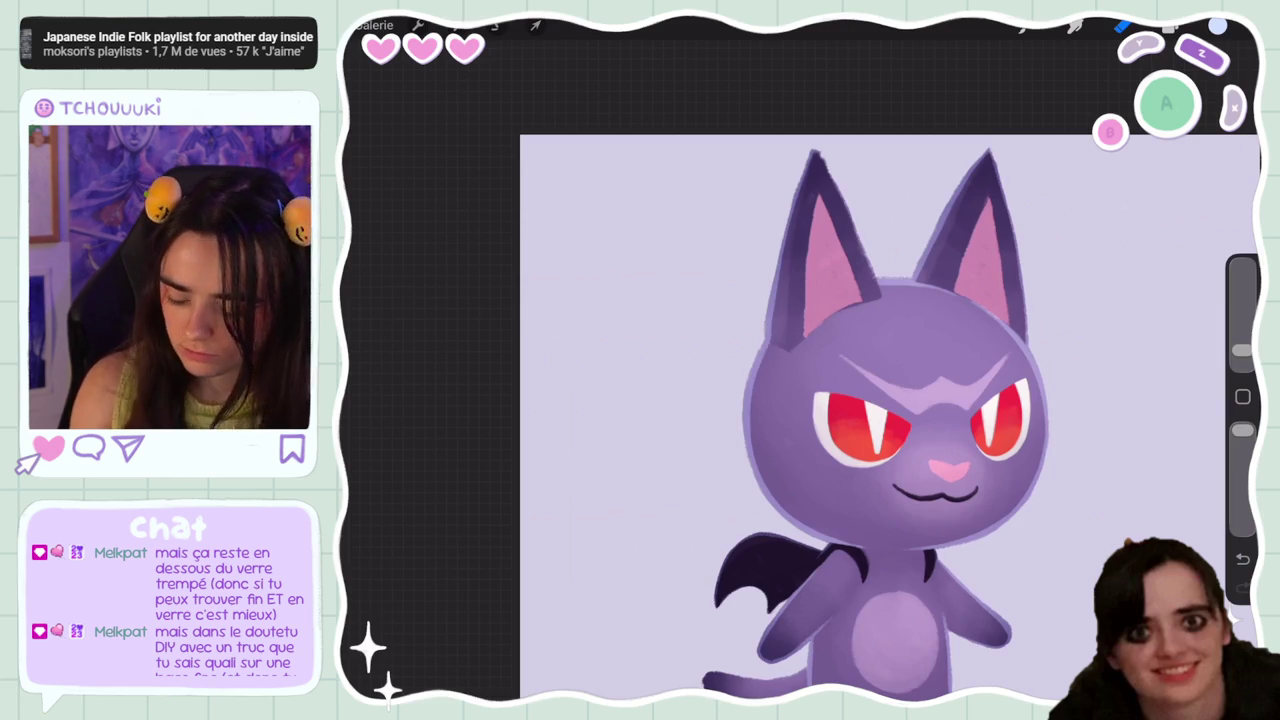
scroll(890, 400, "up", 3)
key("b")
left_click_drag(1242, 346, 1242, 354)
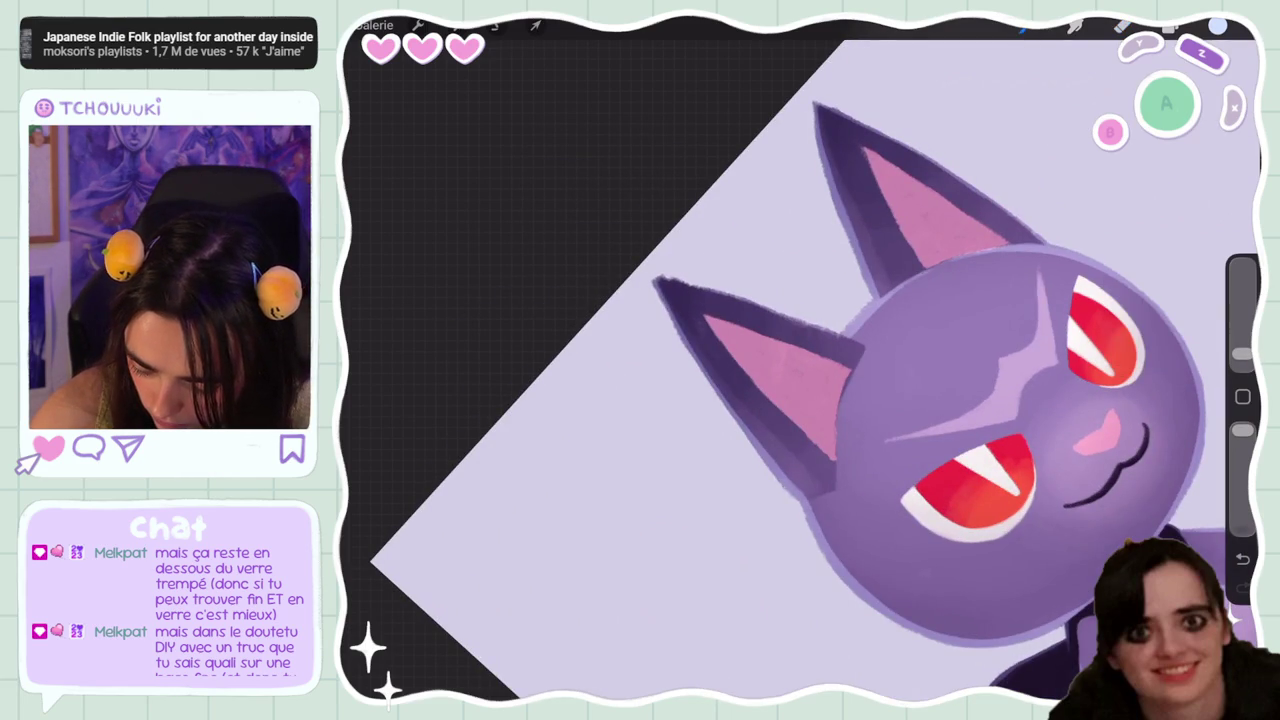
scroll(800, 360, "down", 5)
scroll(1000, 300, "down", 3)
scroll(860, 330, "up", 3)
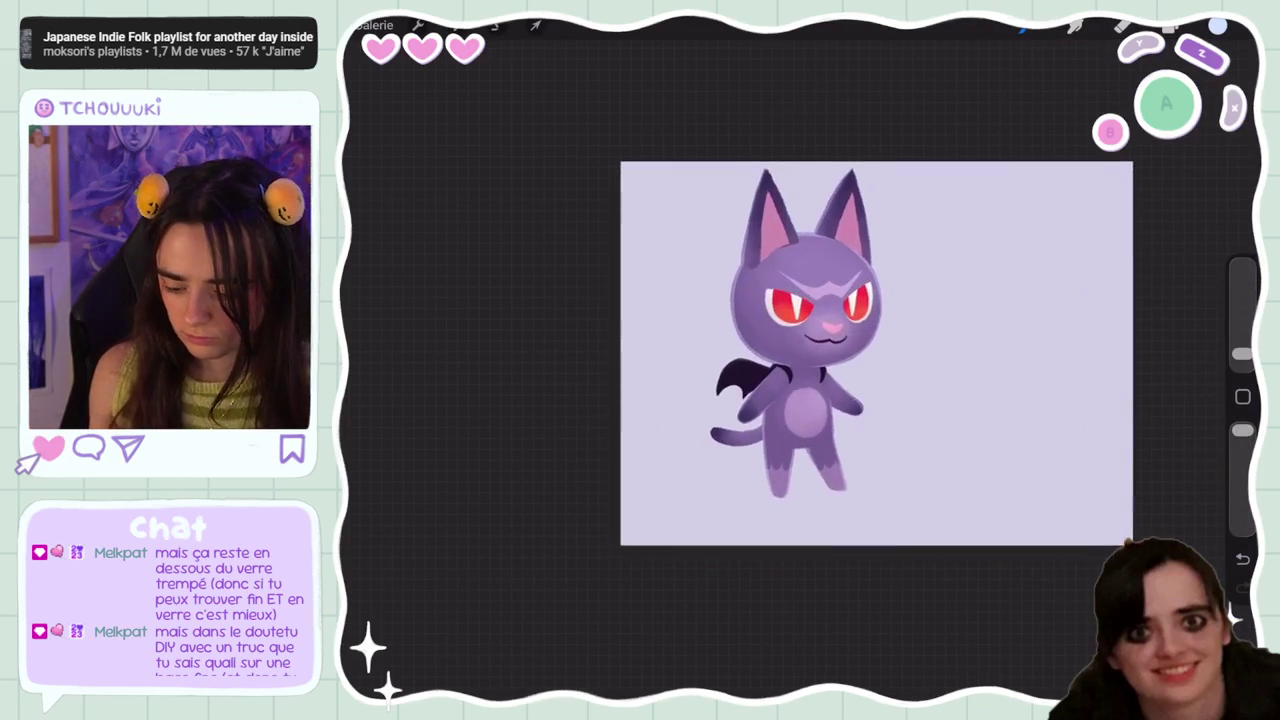
scroll(860, 330, "up", 3)
left_click(455, 25)
left_click(397, 231)
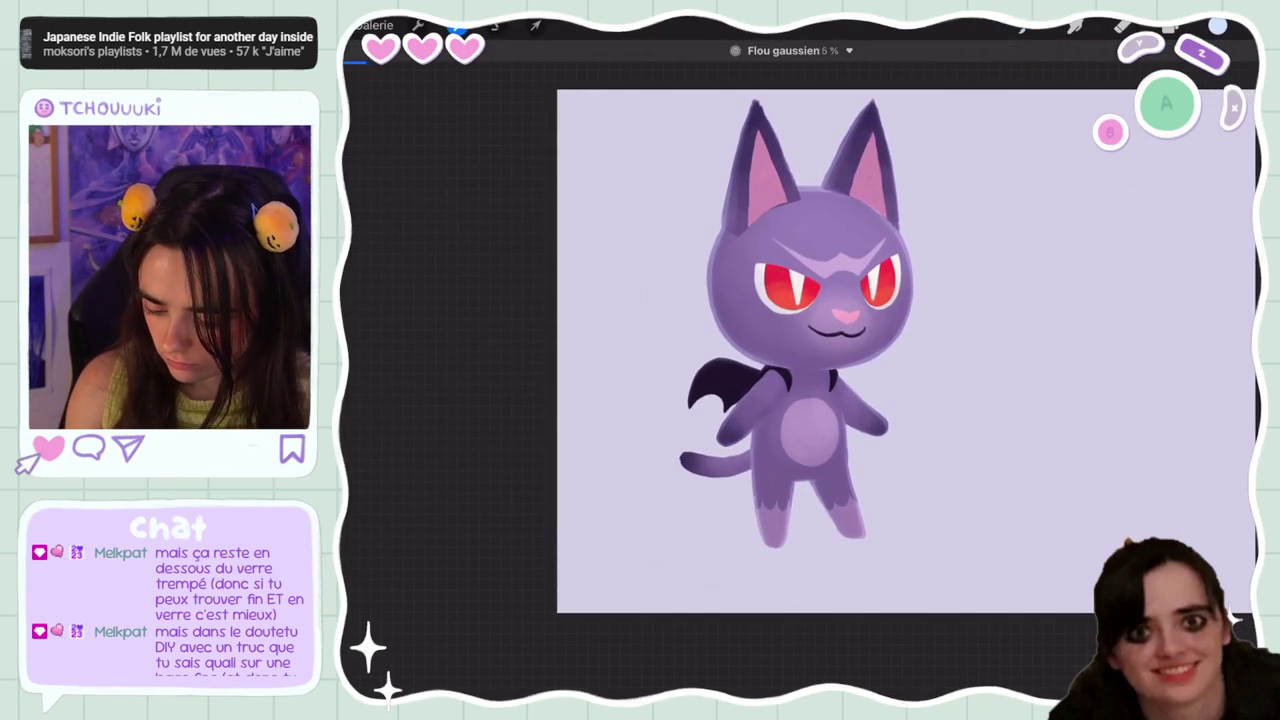
scroll(860, 350, "down", 3)
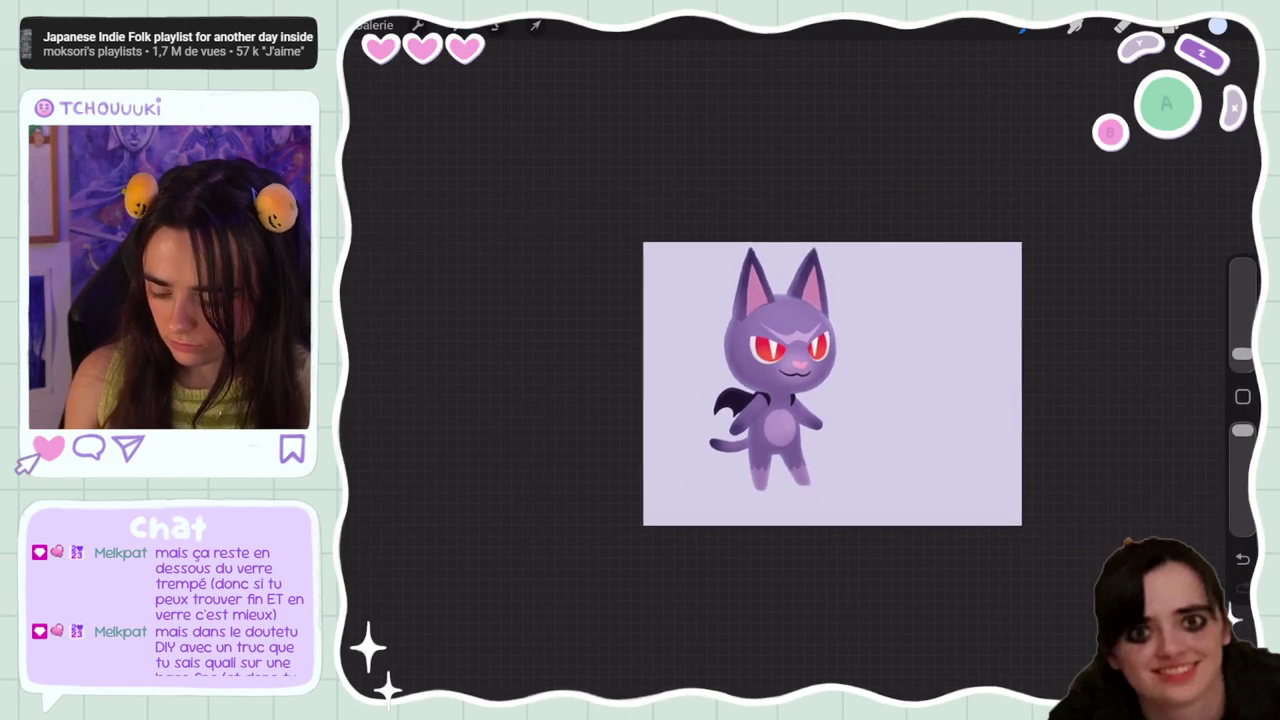
key("ctrl+z")
scroll(860, 400, "up", 3)
left_click(1170, 28)
left_click(995, 208)
left_click(995, 208)
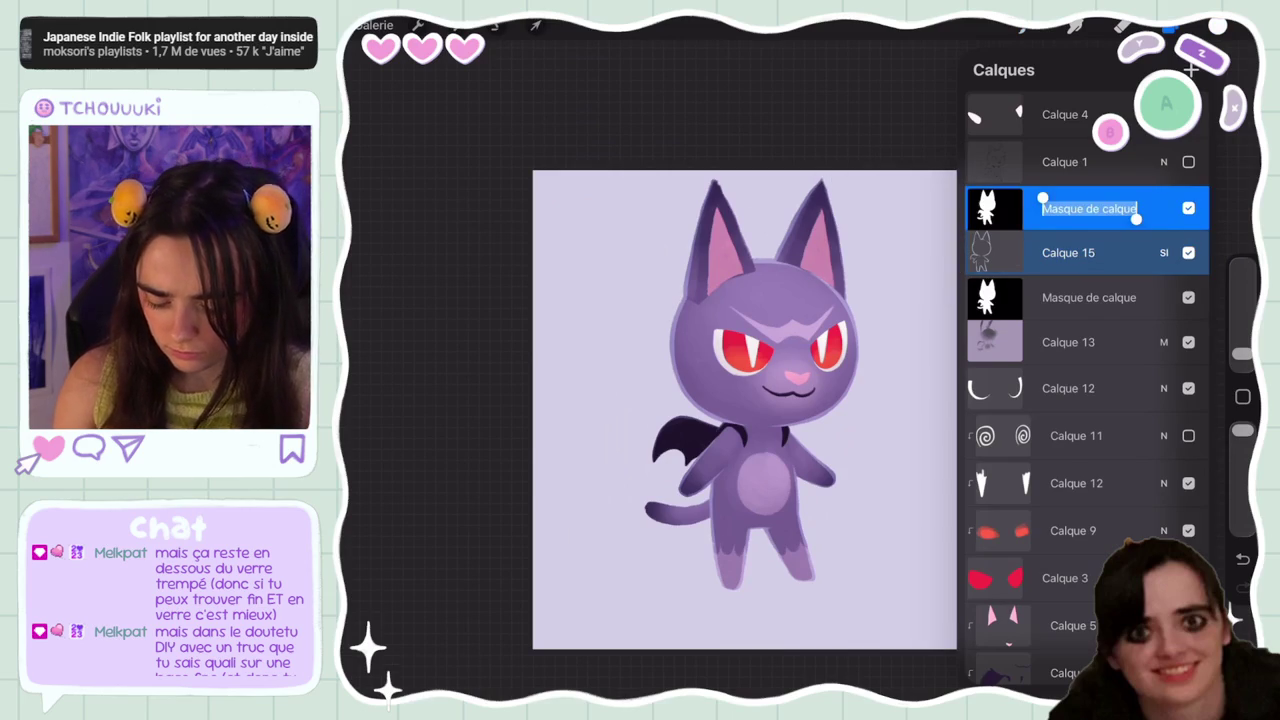
left_click(995, 208)
left_click(874, 182)
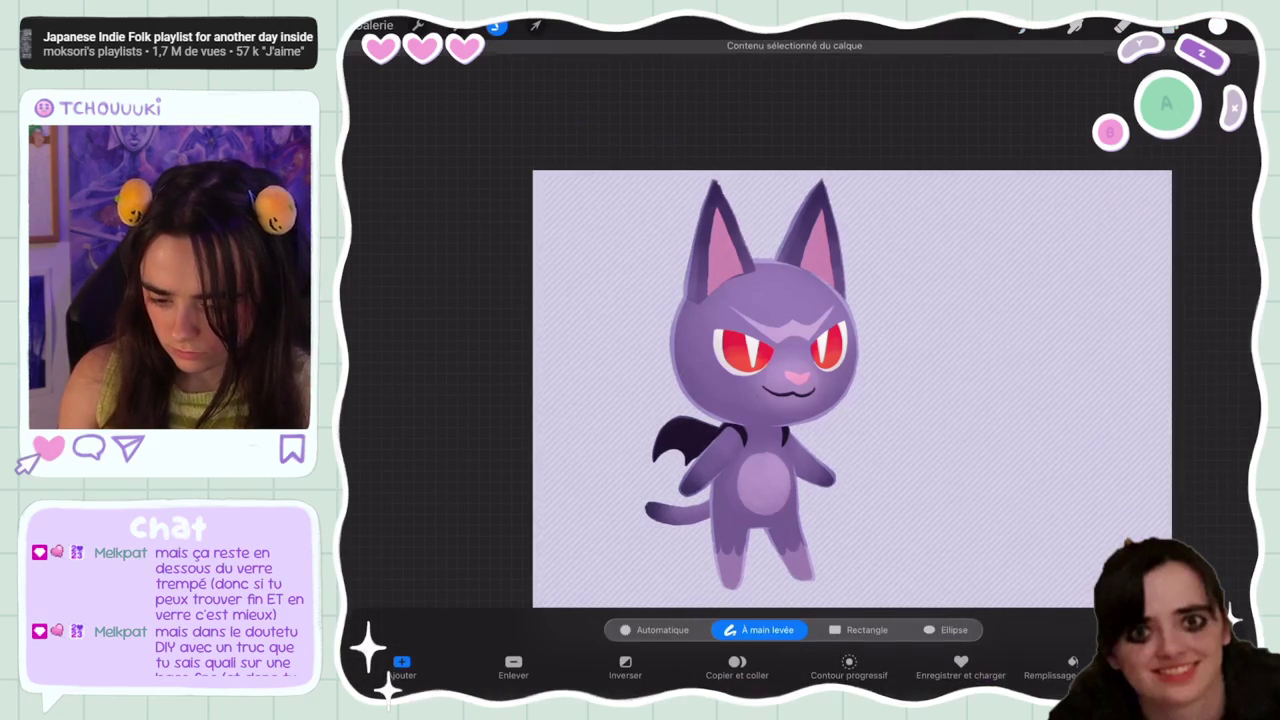
left_click(1170, 28)
left_click(1068, 252)
left_click(1170, 28)
left_click(455, 25)
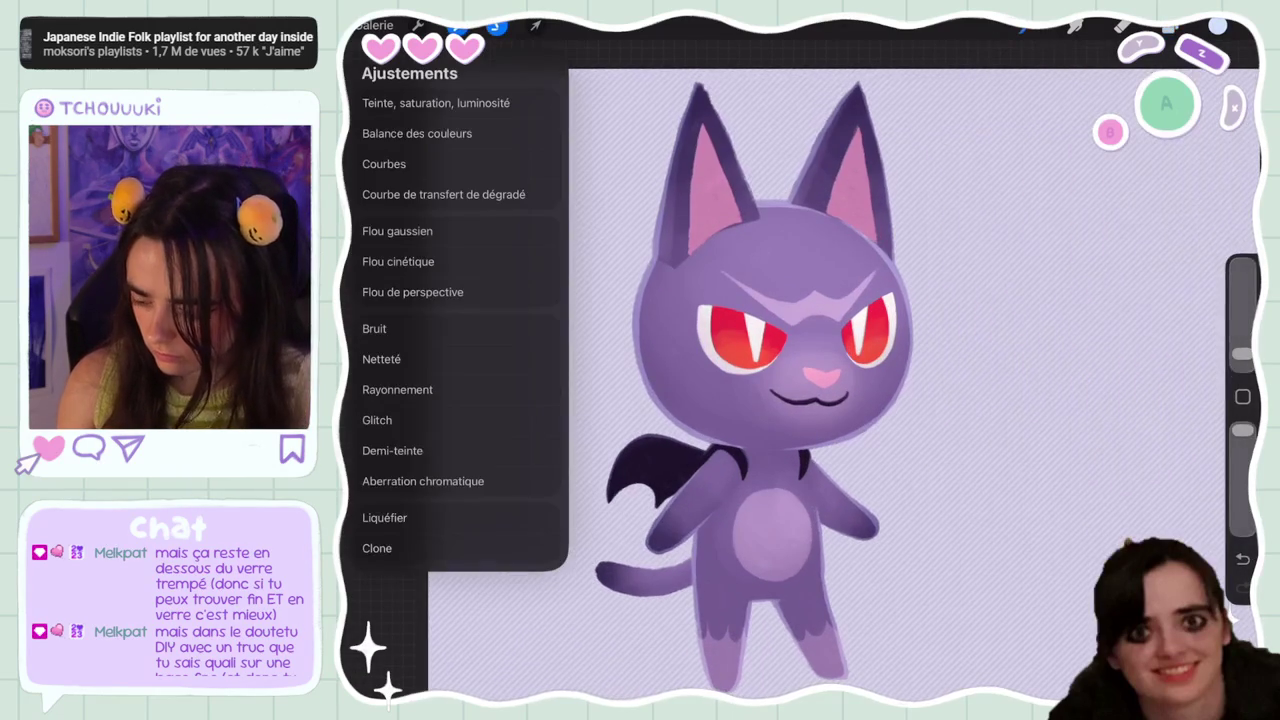
left_click(470, 229)
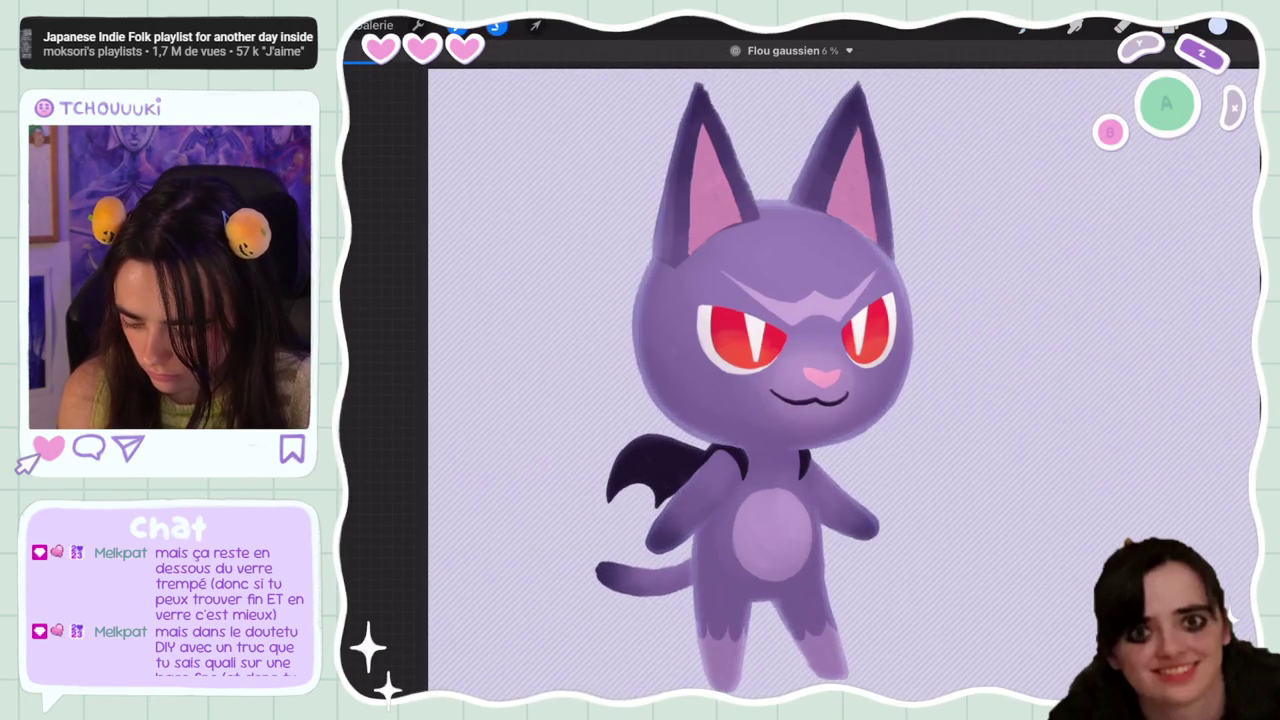
left_click_drag(700, 400, 790, 400)
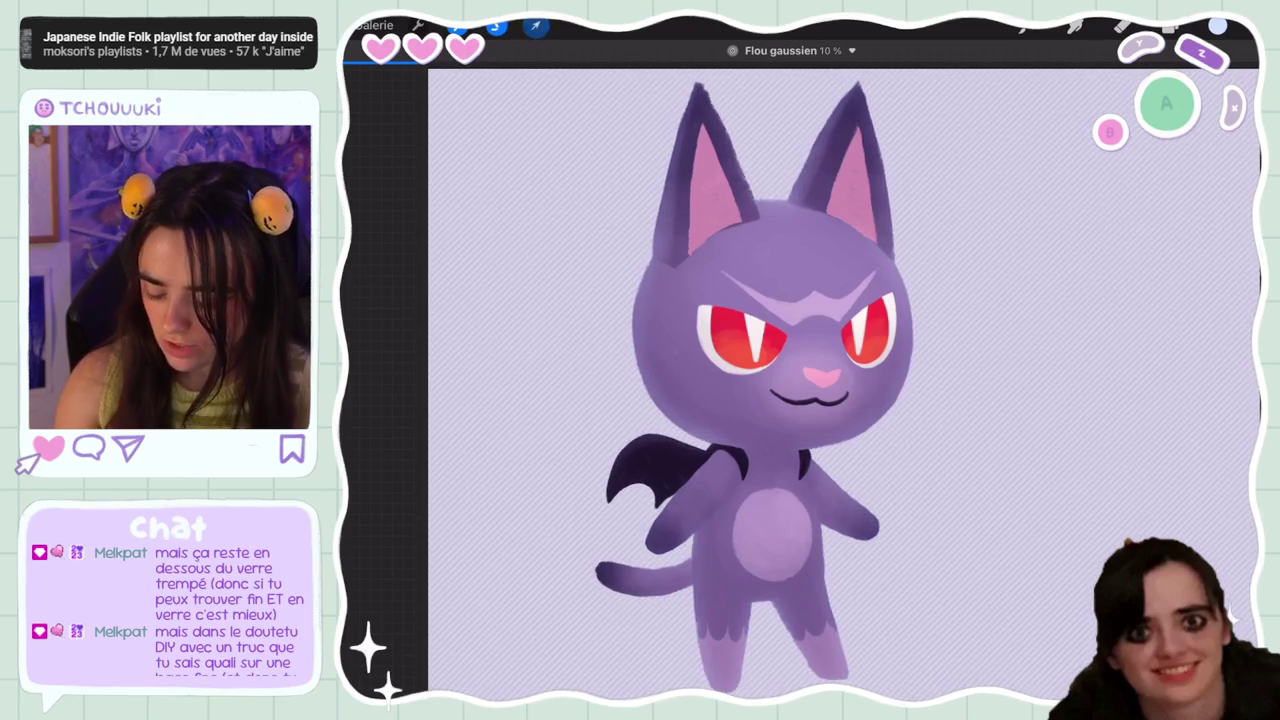
left_click(455, 25)
scroll(760, 400, "down", 5)
scroll(760, 400, "up", 2)
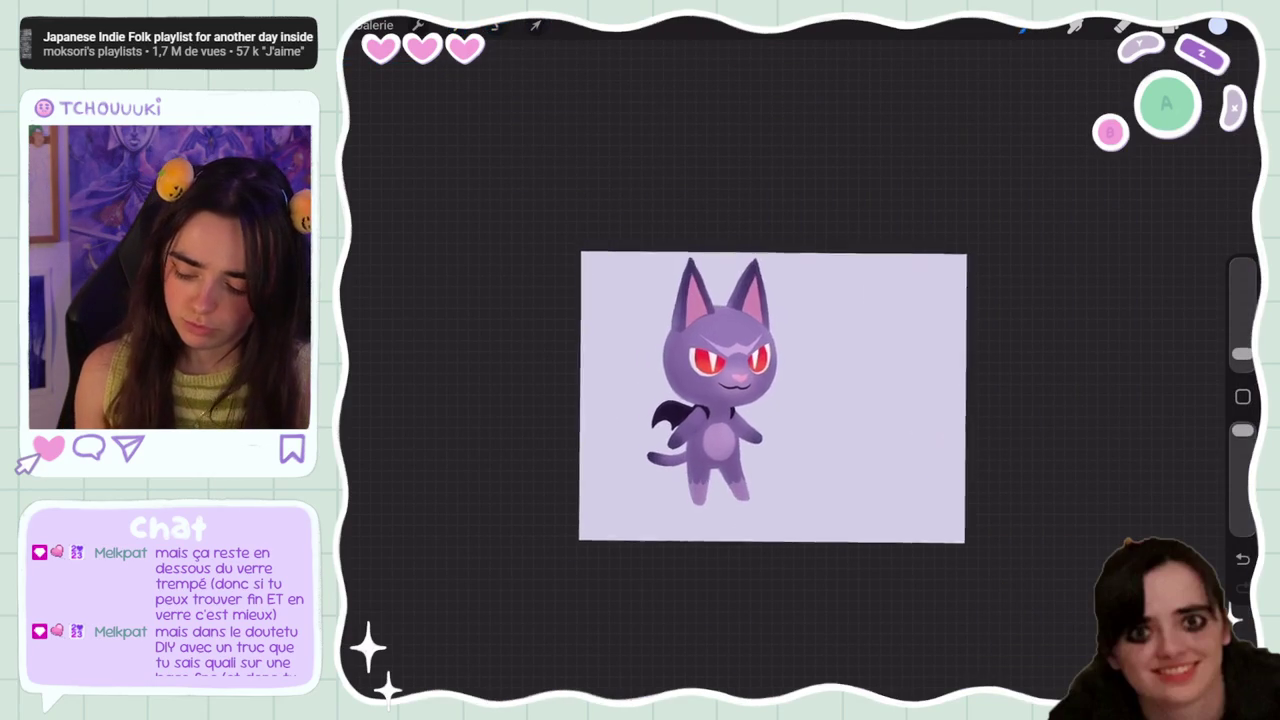
key("ctrl+z")
scroll(772, 393, "up", 5)
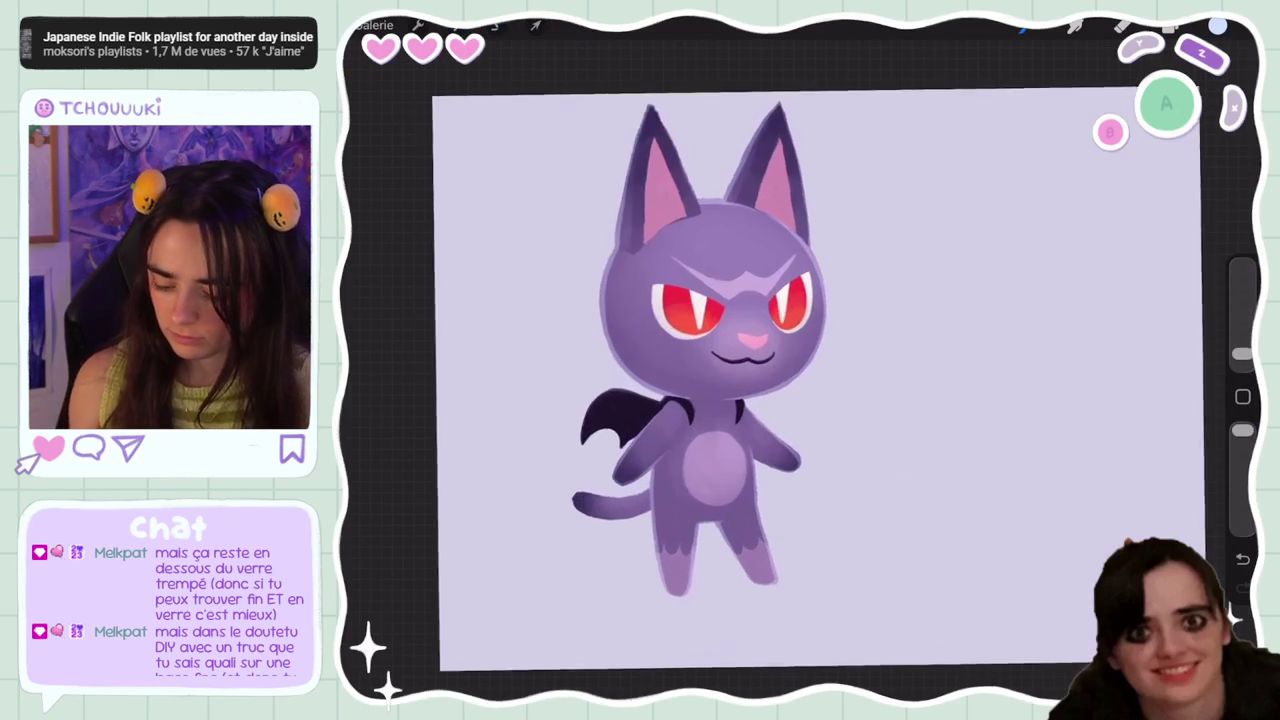
Switch to the Pinceau doux_original soft brush at 9% size with slightly adjusted opacity
left_click_drag(1243, 430, 1243, 455)
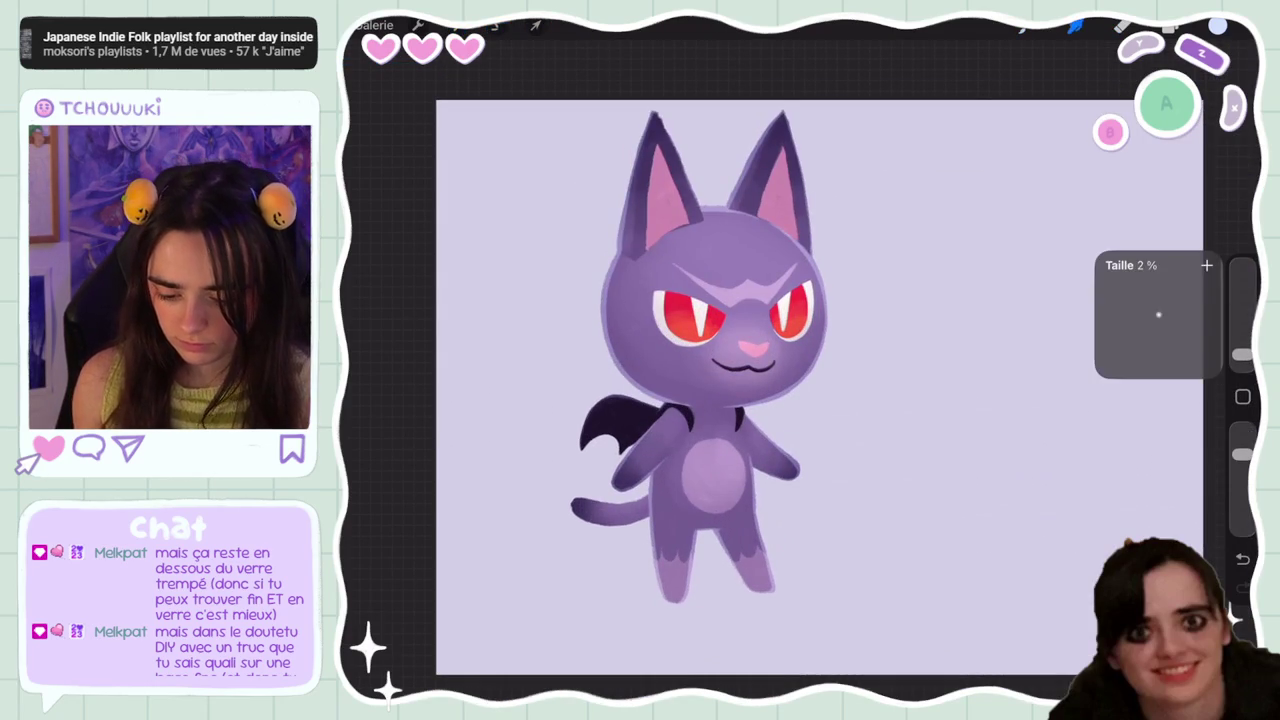
scroll(760, 400, "up", 3)
left_click(1075, 25)
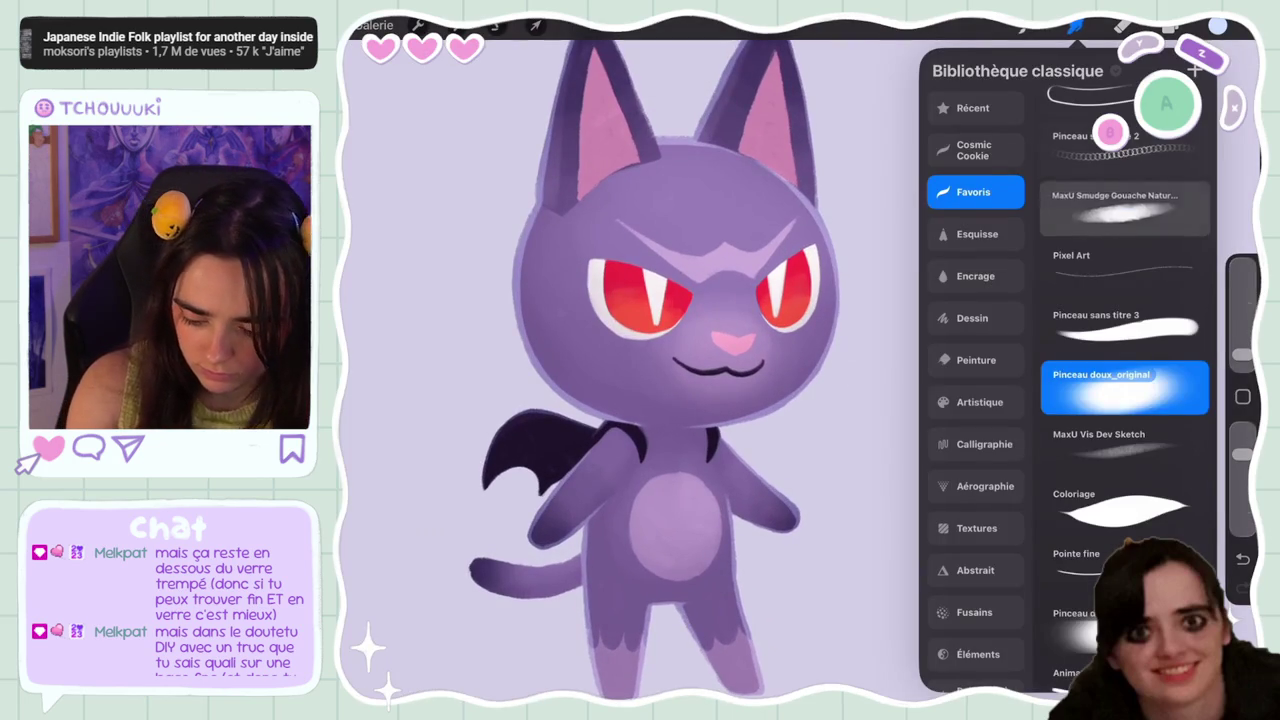
left_click(1125, 209)
left_click_drag(1243, 354, 1243, 331)
left_click_drag(1243, 508, 1243, 489)
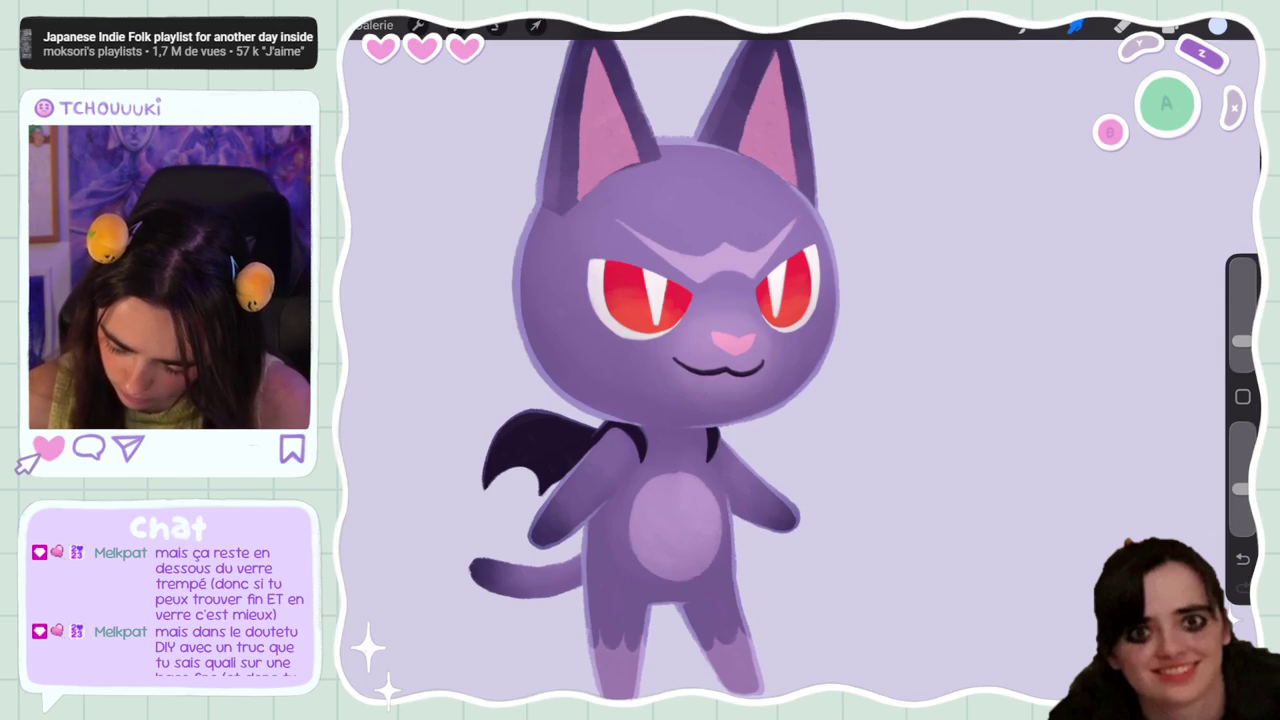
left_click_drag(680, 370, 760, 300)
scroll(800, 360, "up", 5)
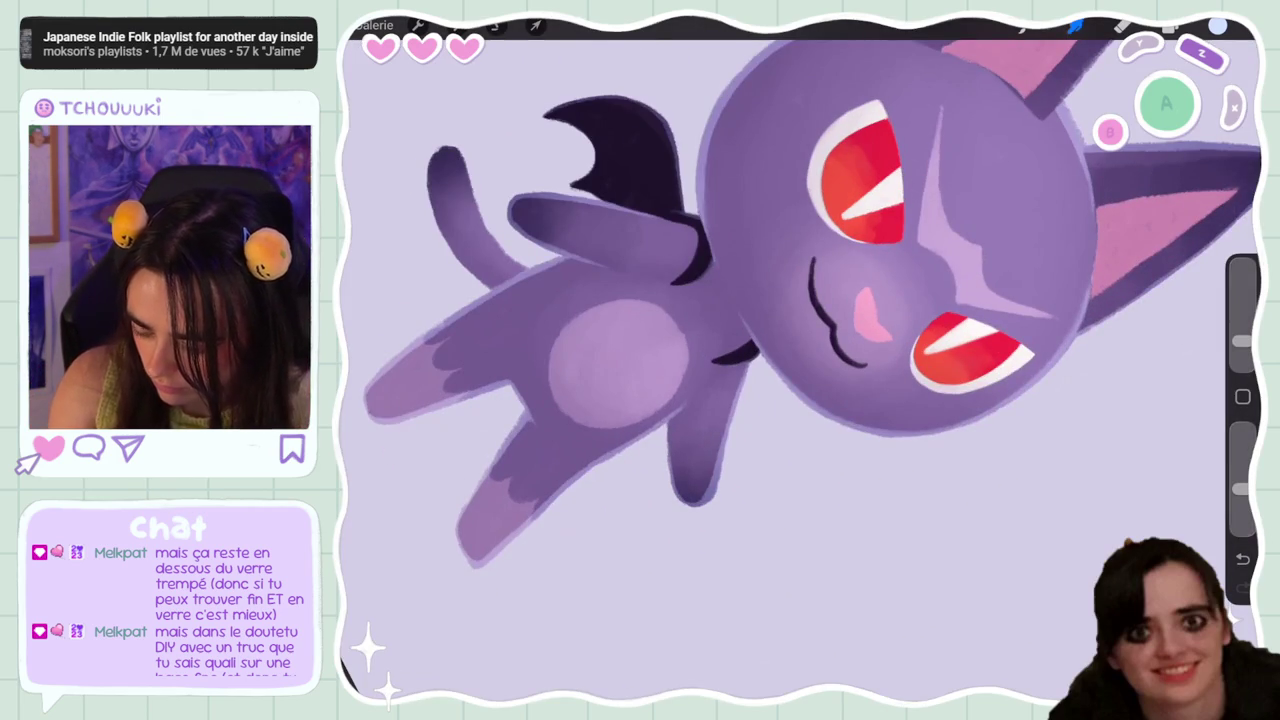
left_click_drag(760, 300, 800, 380)
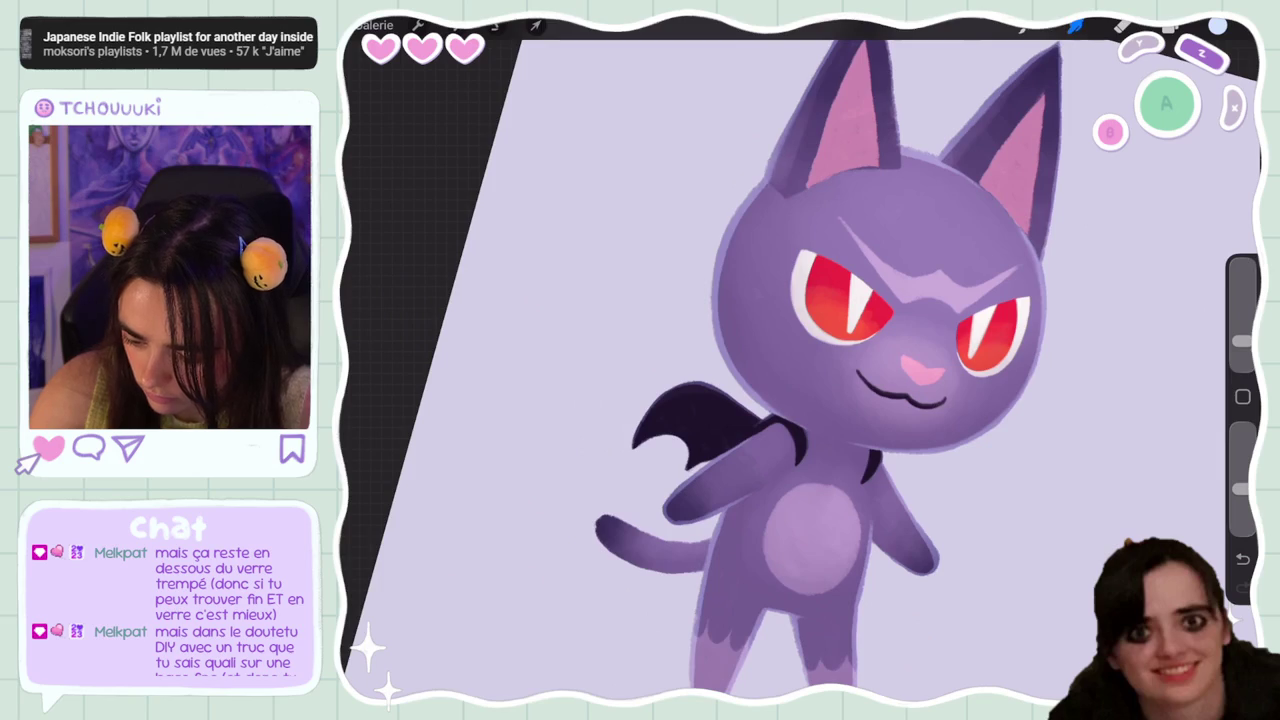
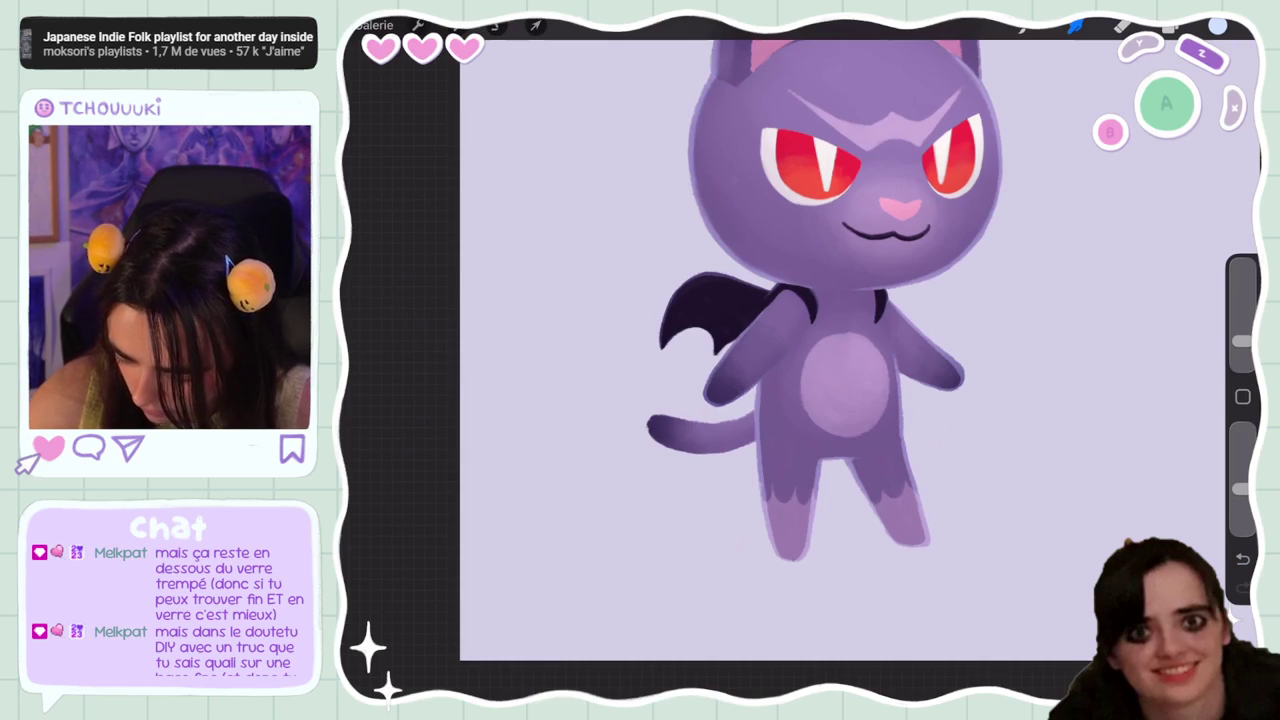
Undo the last smudge stroke on the bat-cat and zoom out to view the whole canvas
key("ctrl+z")
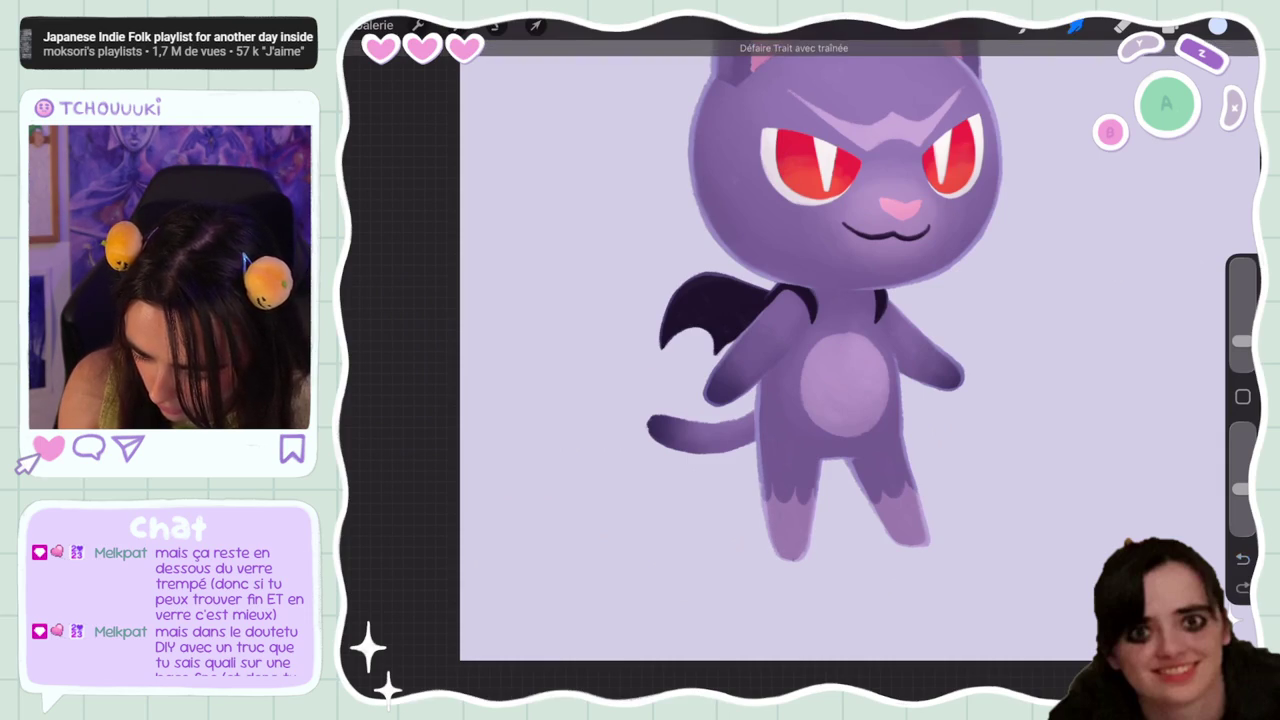
scroll(800, 360, "up", 3)
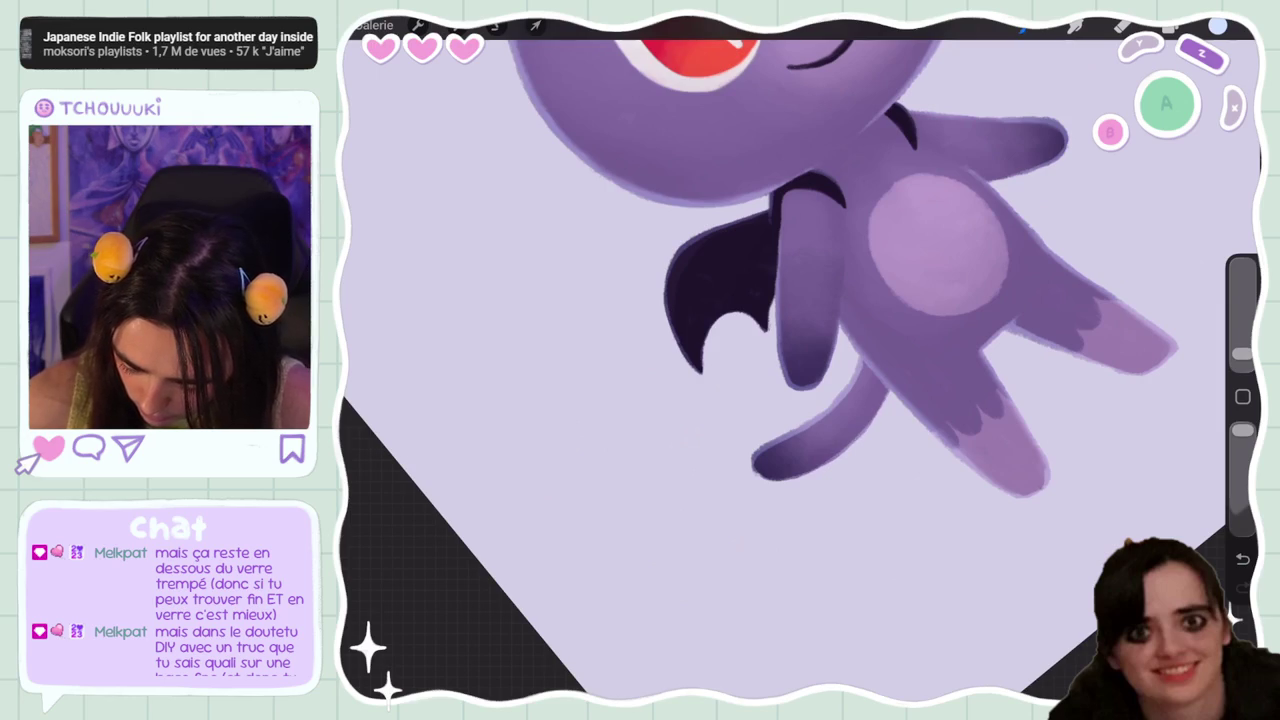
left_click(1075, 25)
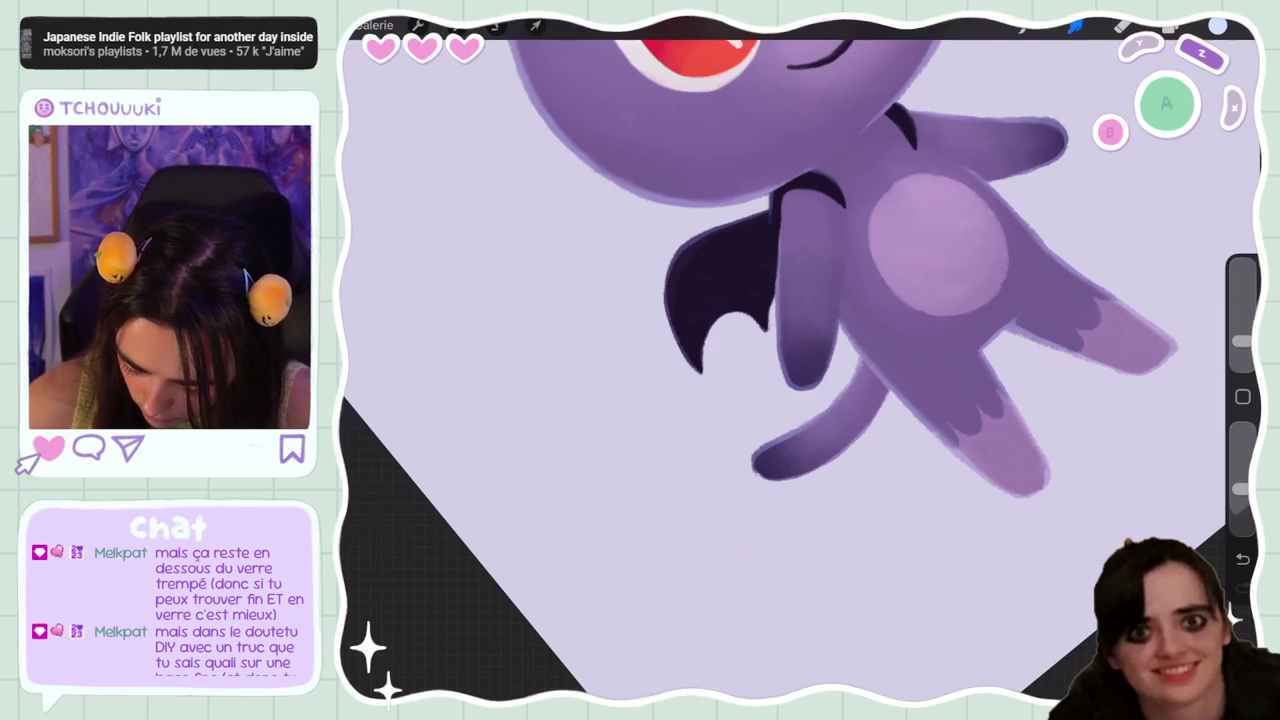
scroll(800, 360, "down", 5)
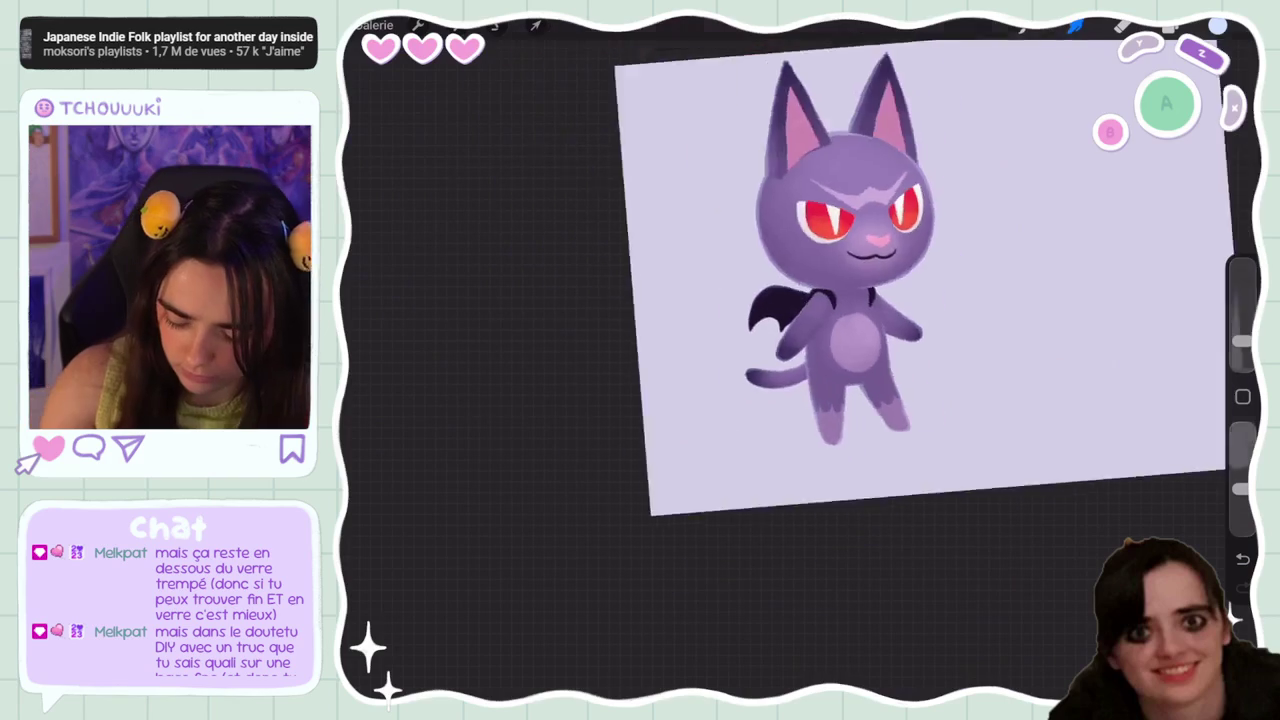
scroll(840, 270, "up", 2)
scroll(840, 270, "up", 2)
scroll(840, 270, "up", 5)
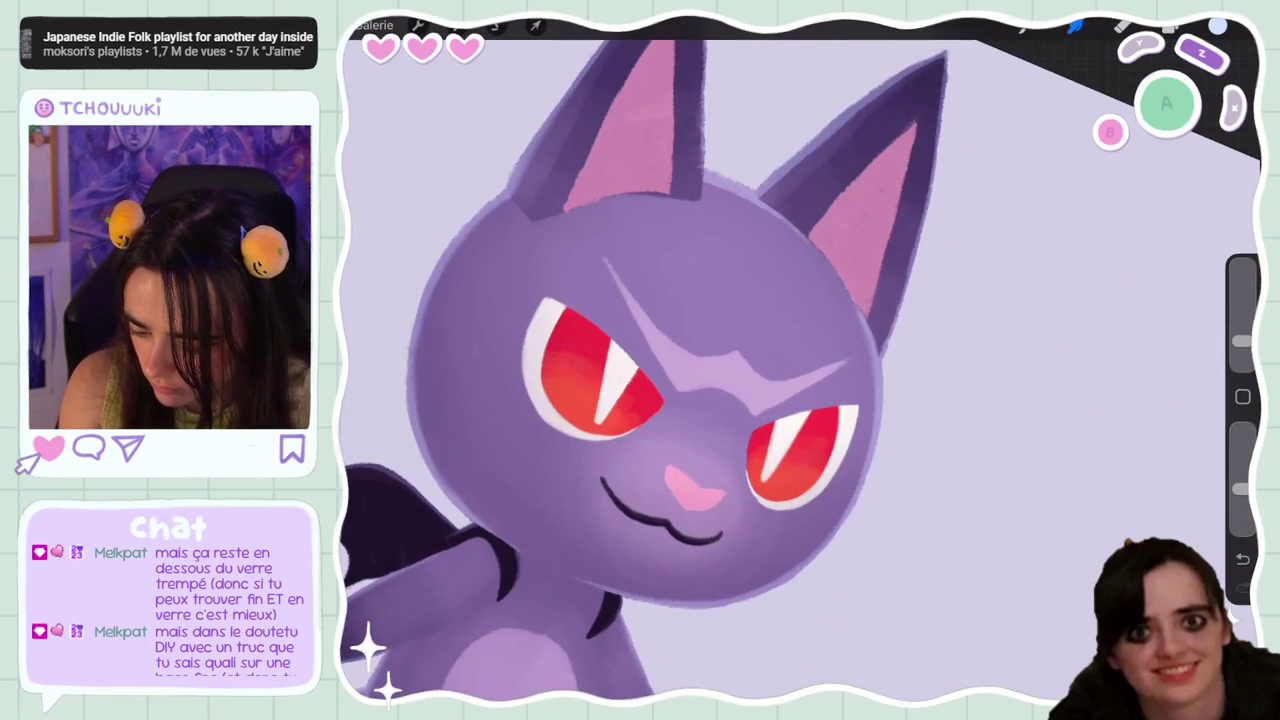
scroll(800, 360, "down", 4)
scroll(800, 400, "down", 5)
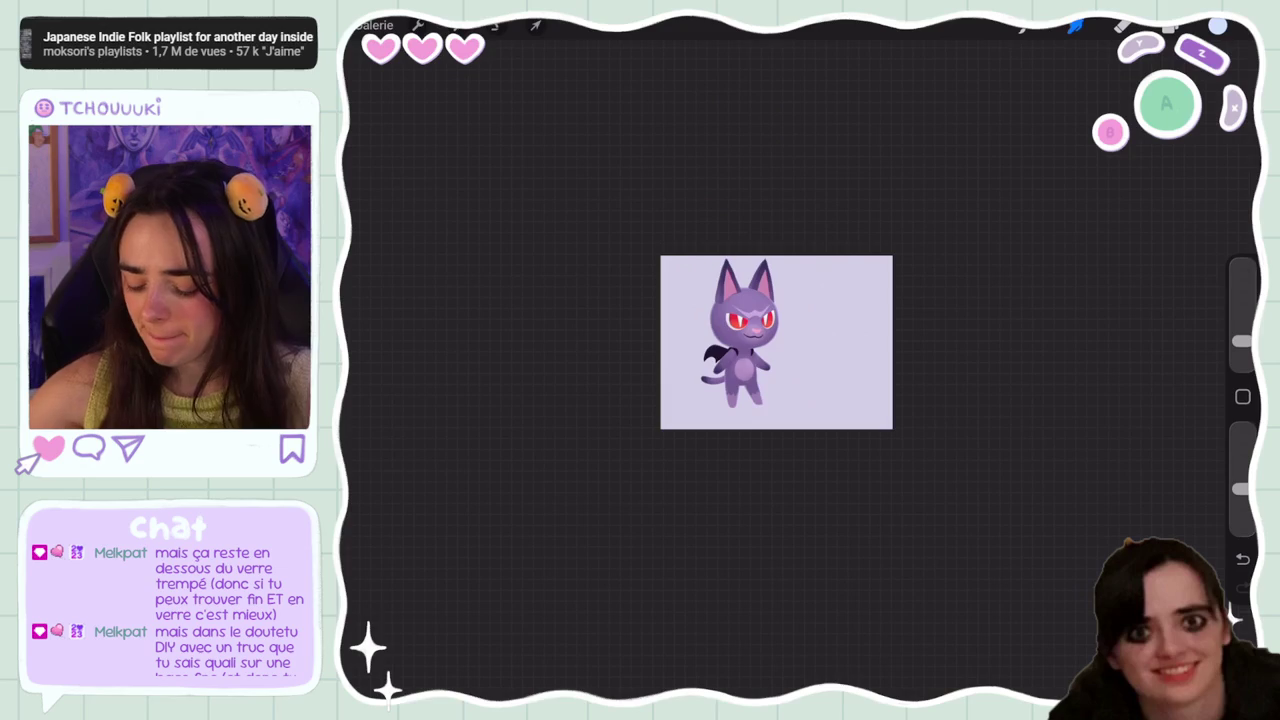
scroll(776, 342, "up", 5)
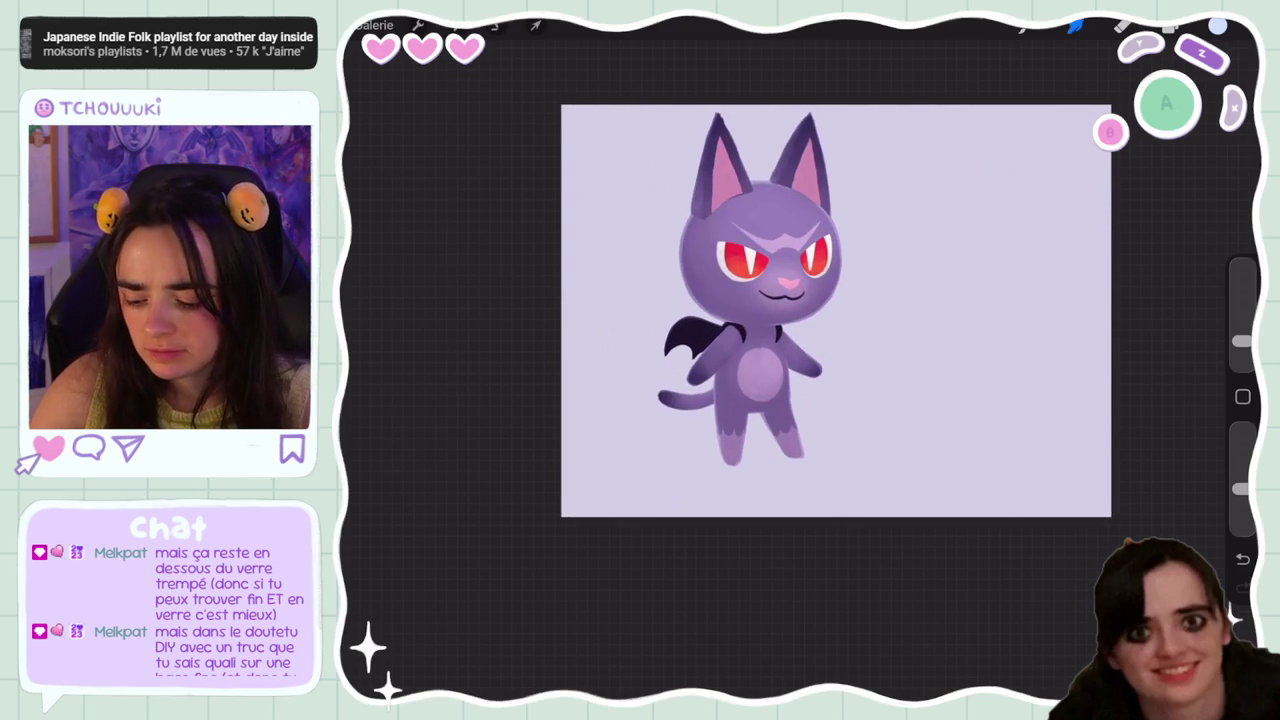
Lower Calque 13's opacity to about 41%
left_click(1170, 26)
scroll(743, 333, "down", 2)
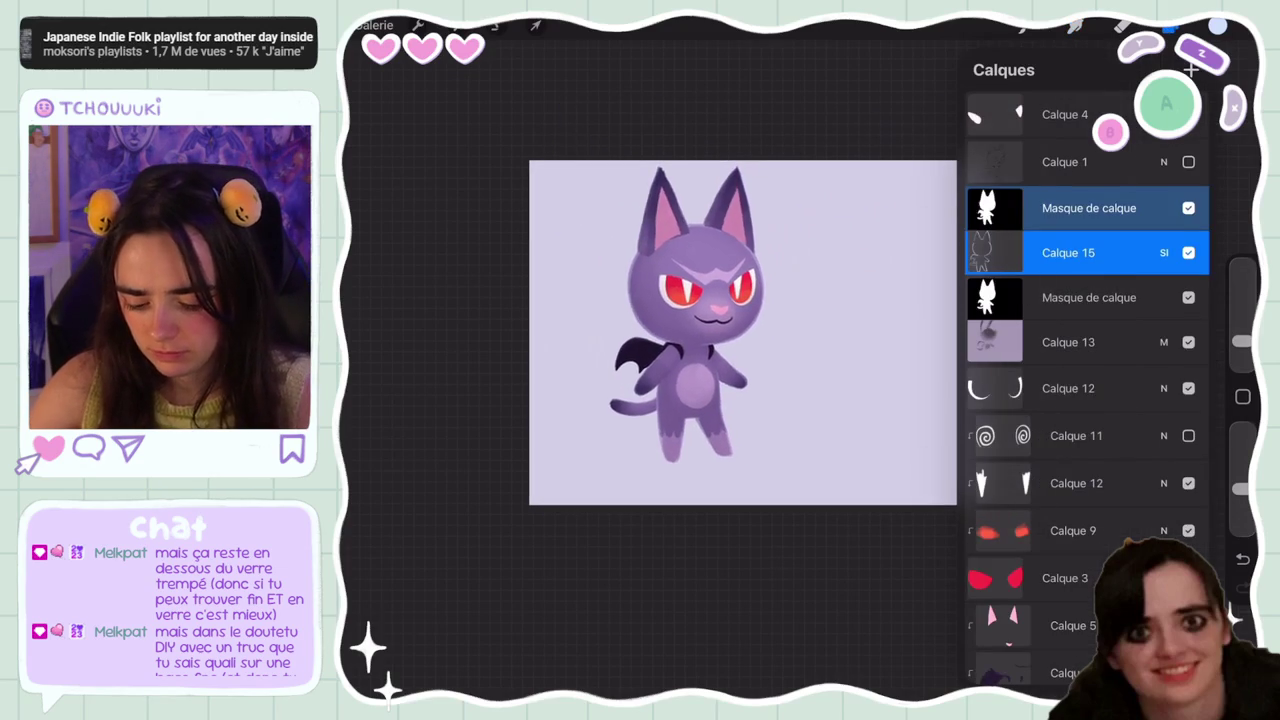
left_click(1188, 342)
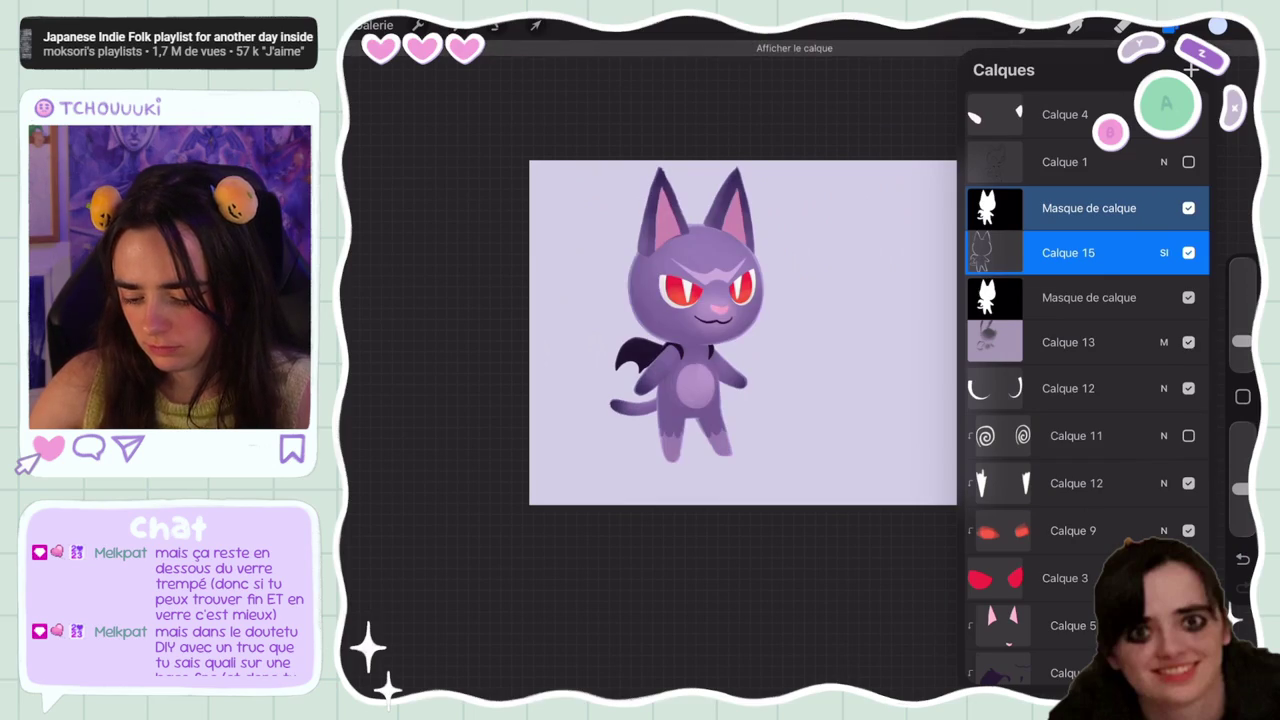
mouse_move(1129, 398)
left_mouse_down()
mouse_move(1045, 398)
mouse_move(1086, 398)
mouse_move(1071, 398)
left_mouse_up()
left_click(1164, 342)
scroll(690, 330, "up", 5)
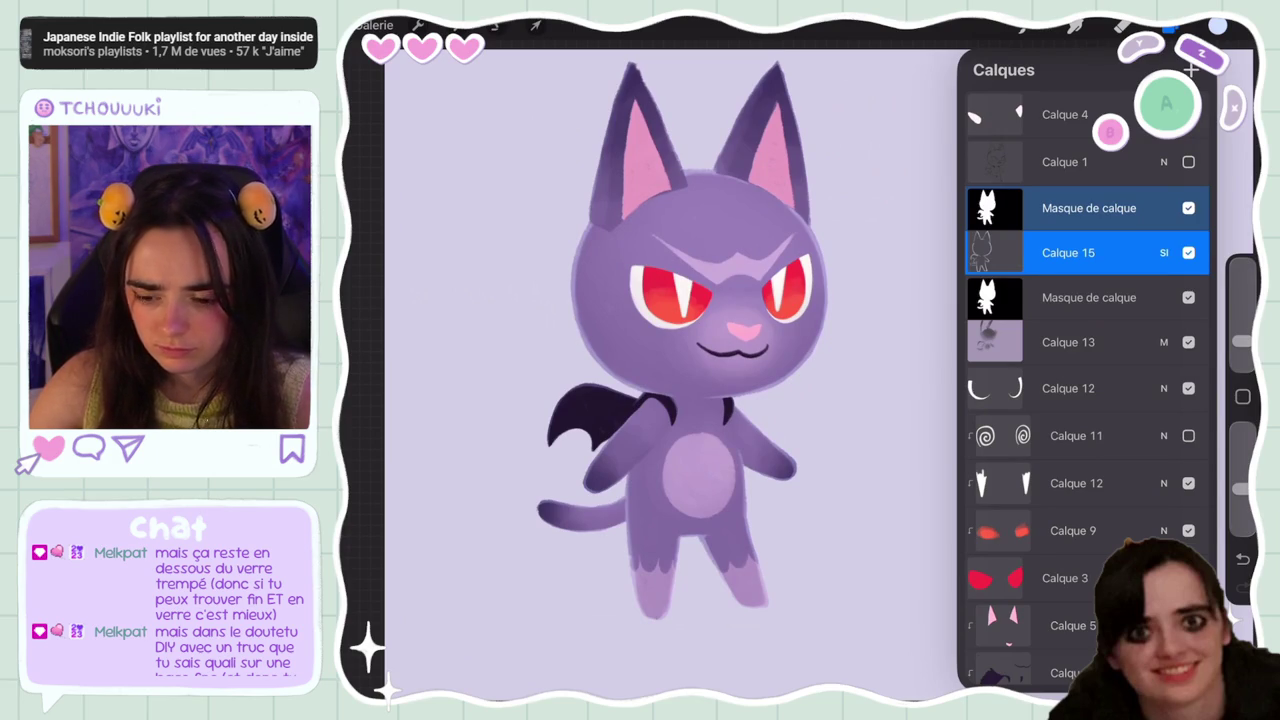
scroll(650, 340, "up", 3)
Add a new layer, Calque 17, and give it a layer mask
left_click(1089, 297)
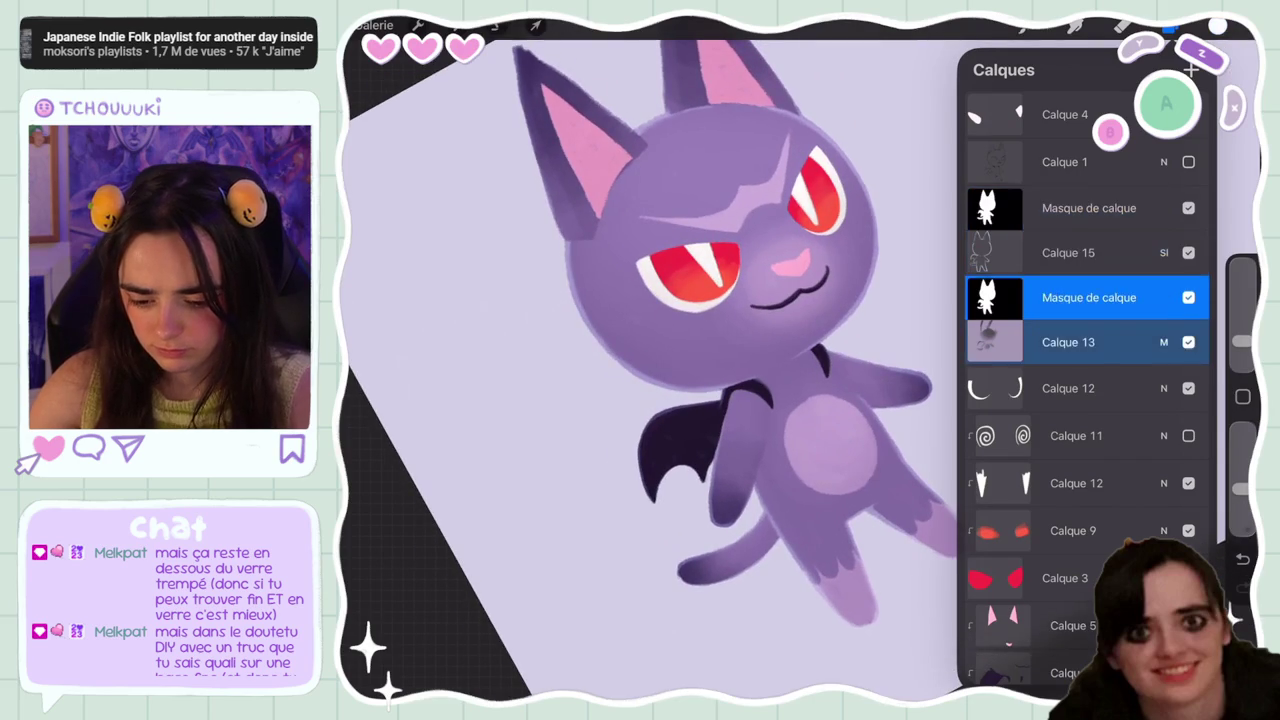
left_click(1191, 69)
left_click(1089, 344)
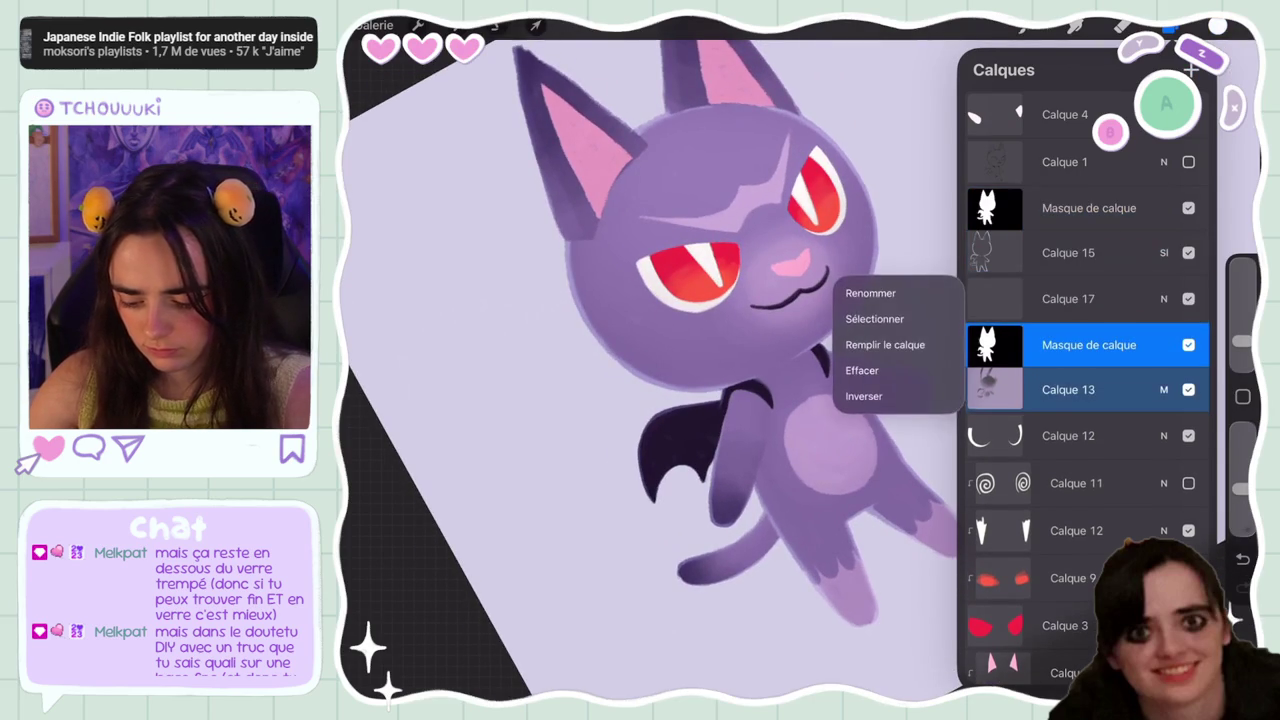
left_click(1170, 28)
left_click(1068, 311)
left_click(1068, 311)
left_click(886, 223)
left_click(1089, 311)
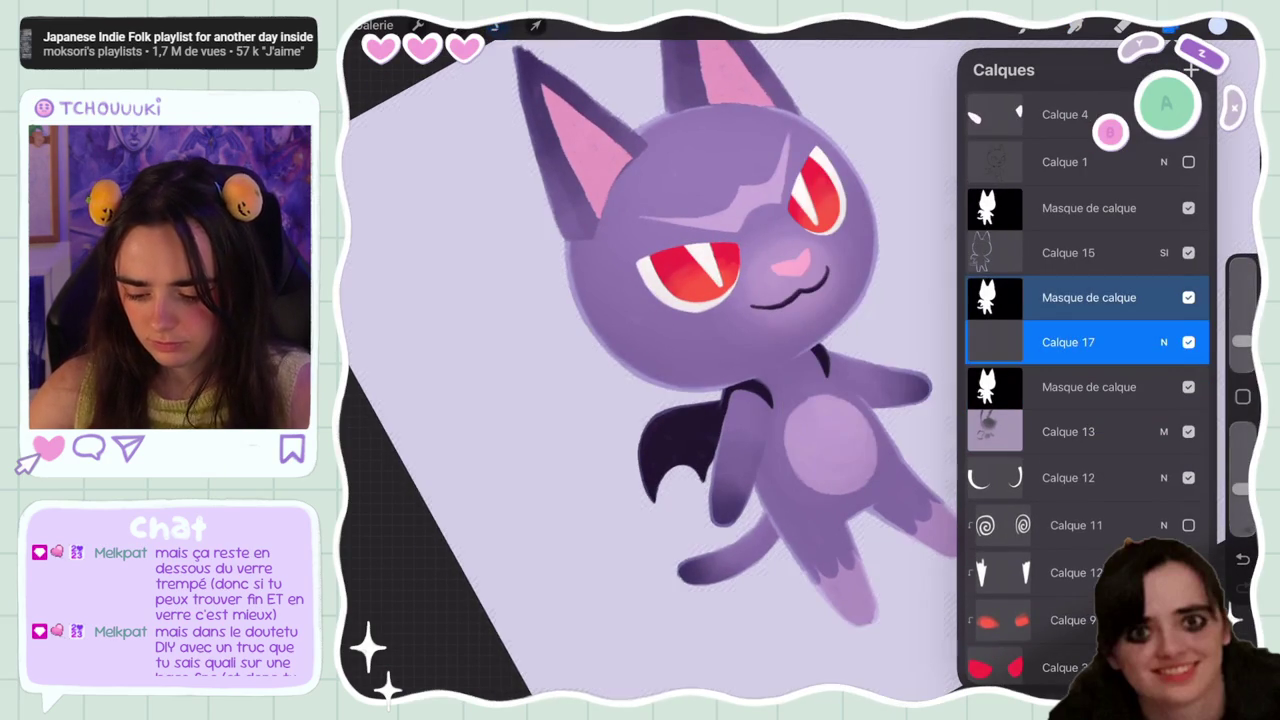
scroll(650, 320, "up", 2)
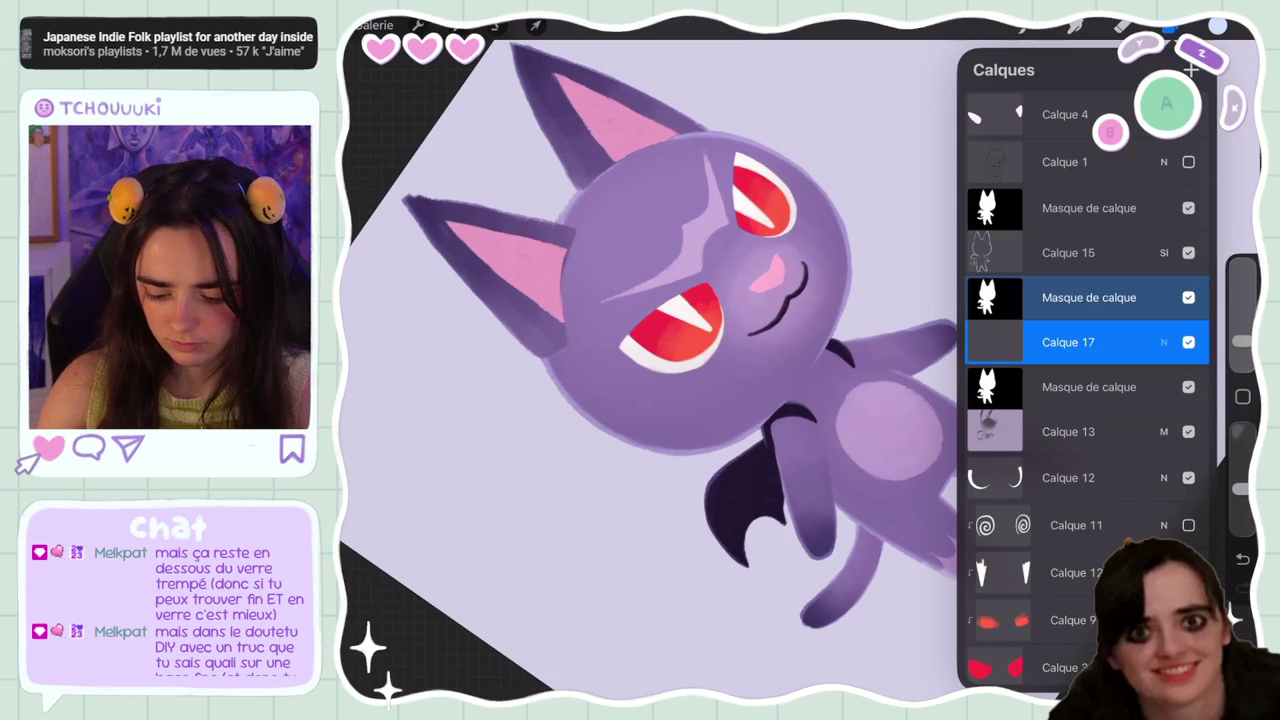
Set Calque 17 to Multiply blending and pick a purple paint colour
left_click(1163, 342)
left_click(1085, 534)
left_click(1163, 342)
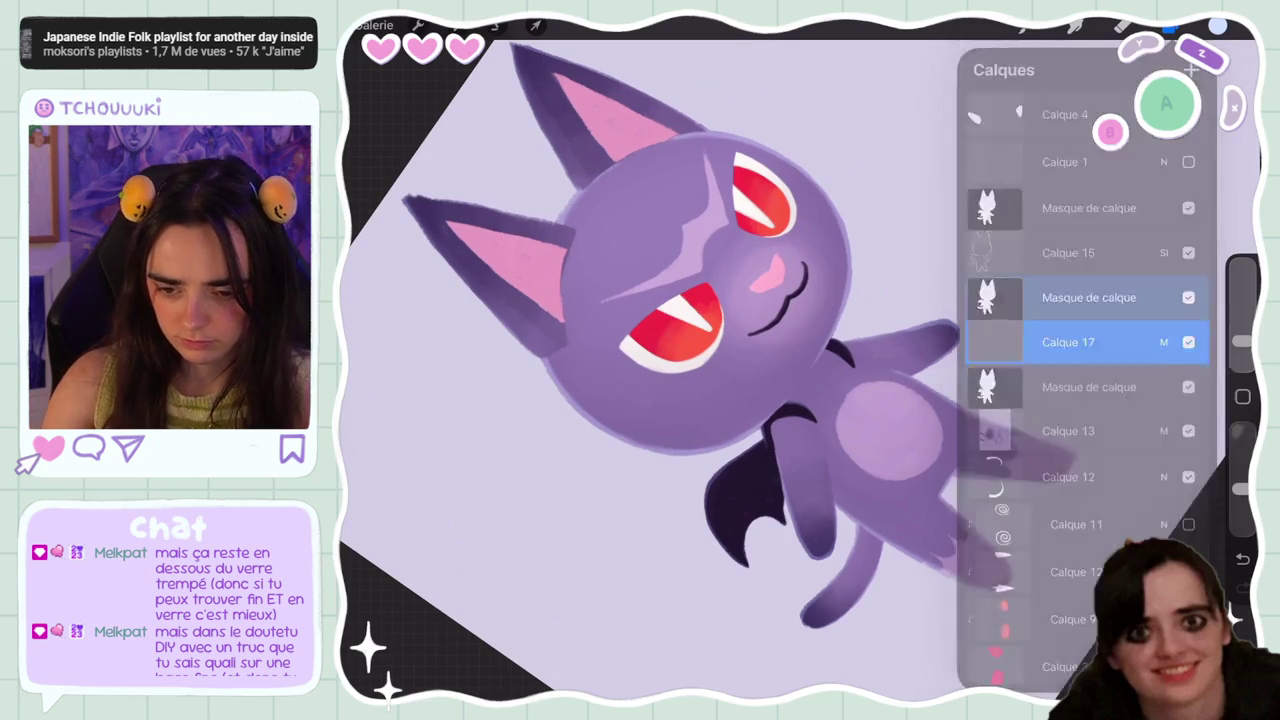
left_click(1173, 25)
left_click(1217, 25)
left_click_drag(1136, 336, 1156, 336)
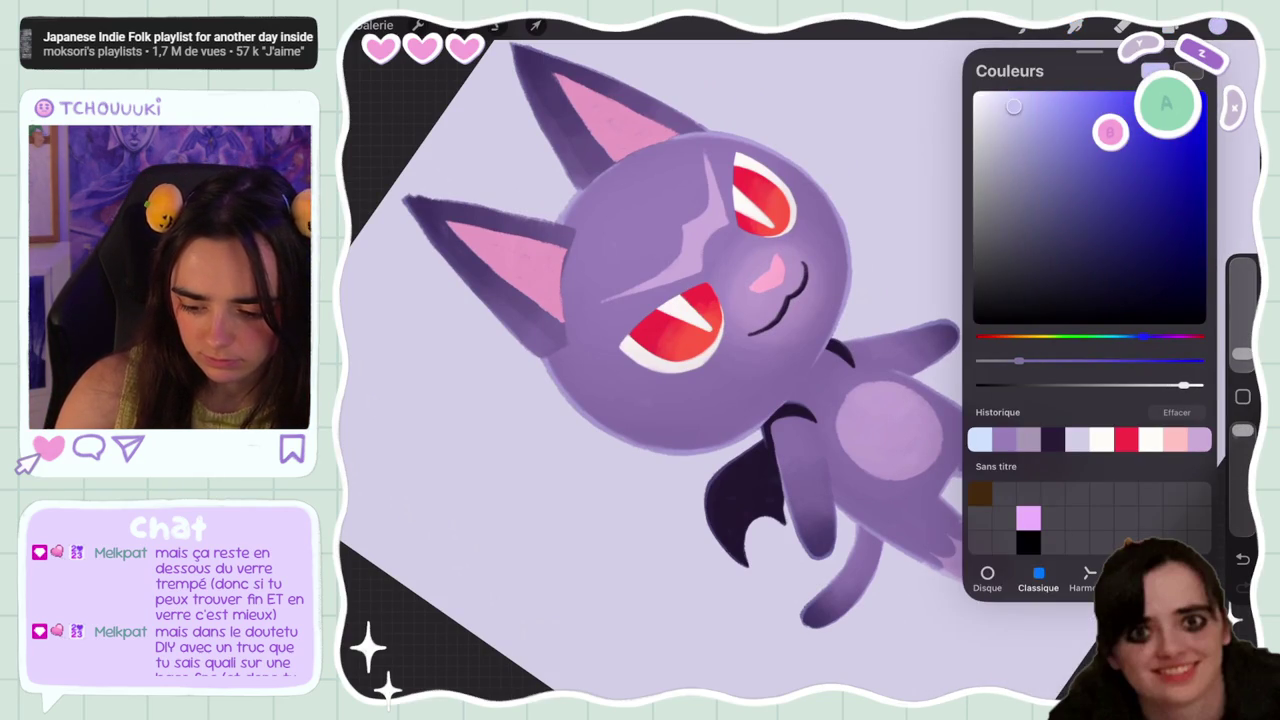
With a slightly larger Favoris brush, paint darker purple strokes on the arm and shoulder
left_click(1025, 25)
left_click(1025, 25)
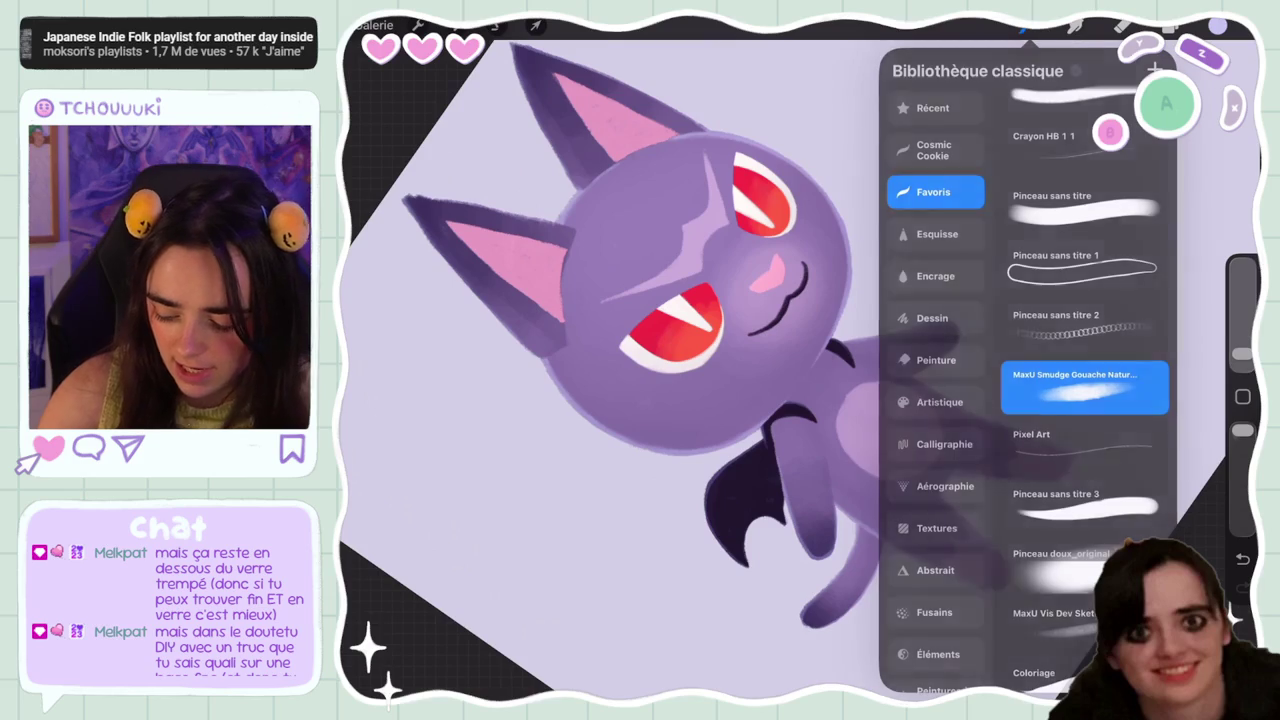
left_click_drag(1242, 354, 1242, 345)
left_click_drag(836, 352, 798, 398)
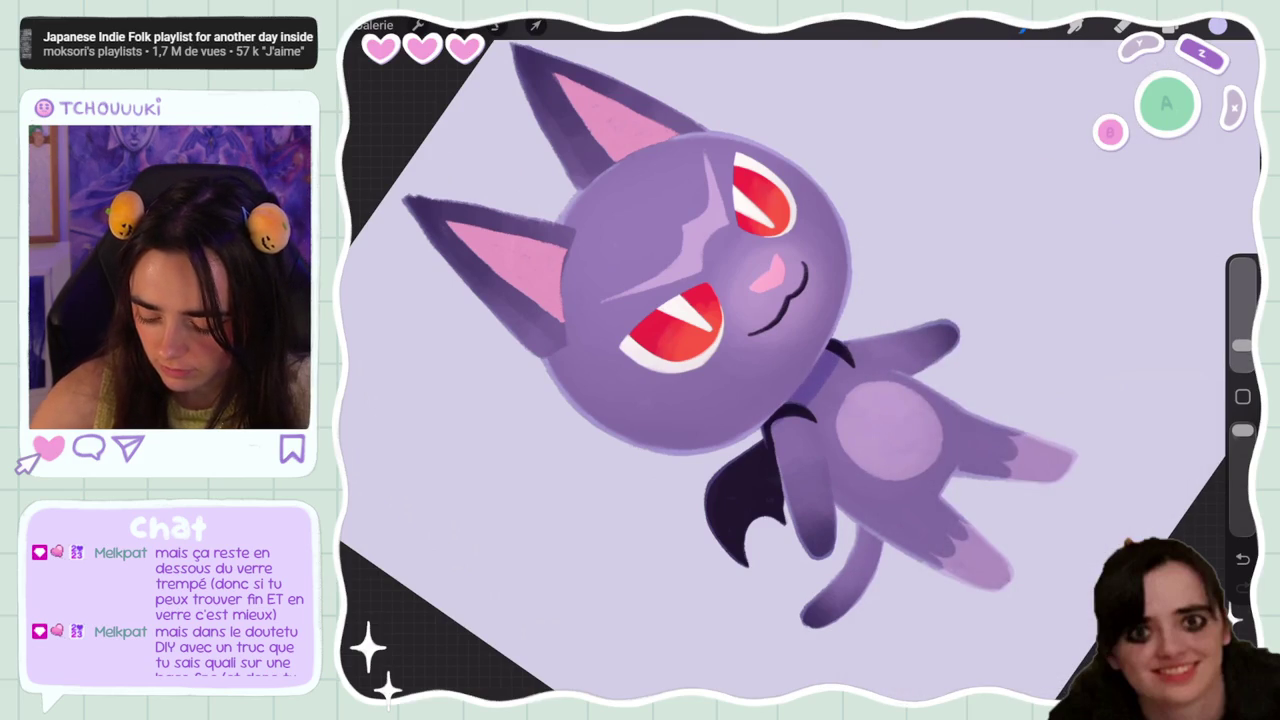
mouse_move(850, 345)
left_mouse_down()
mouse_move(815, 430)
mouse_move(778, 455)
mouse_move(786, 433)
left_mouse_up()
left_click_drag(832, 376, 808, 412)
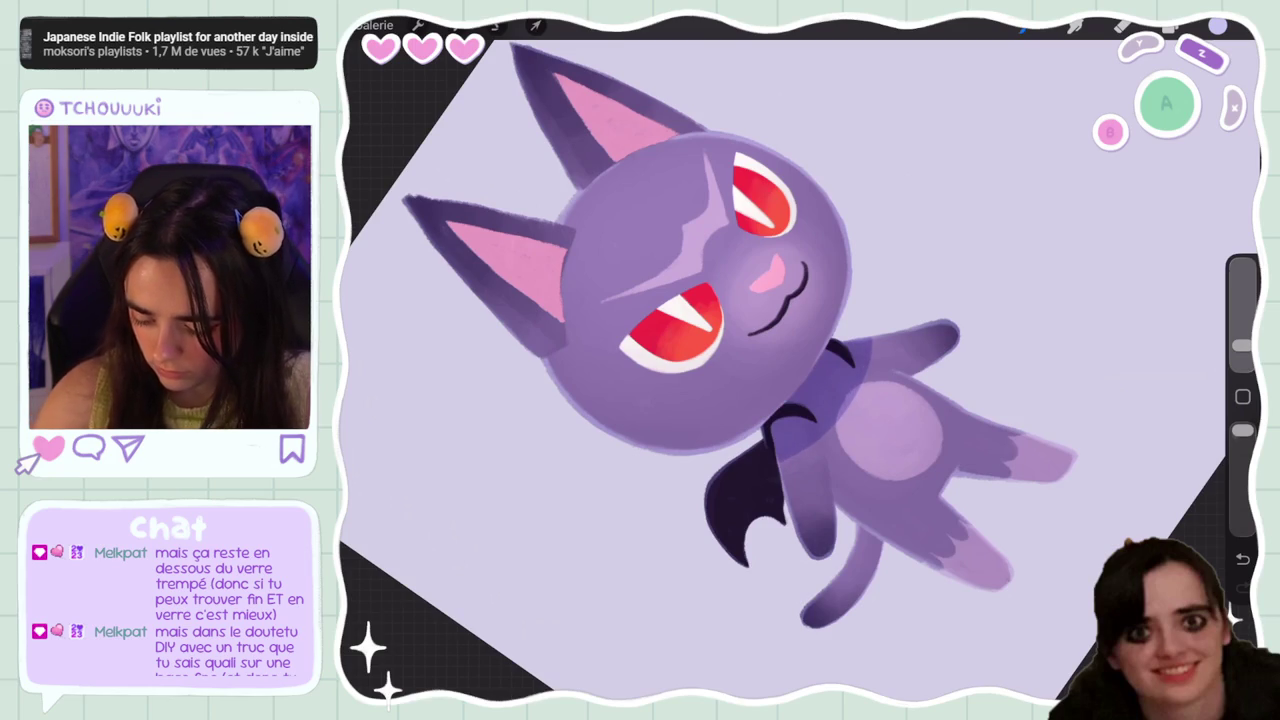
Fine-tune the brush size, undo one stroke, and switch from the eraser back to the brush
scroll(800, 360, "down", 5)
scroll(800, 360, "up", 5)
scroll(800, 360, "up", 2)
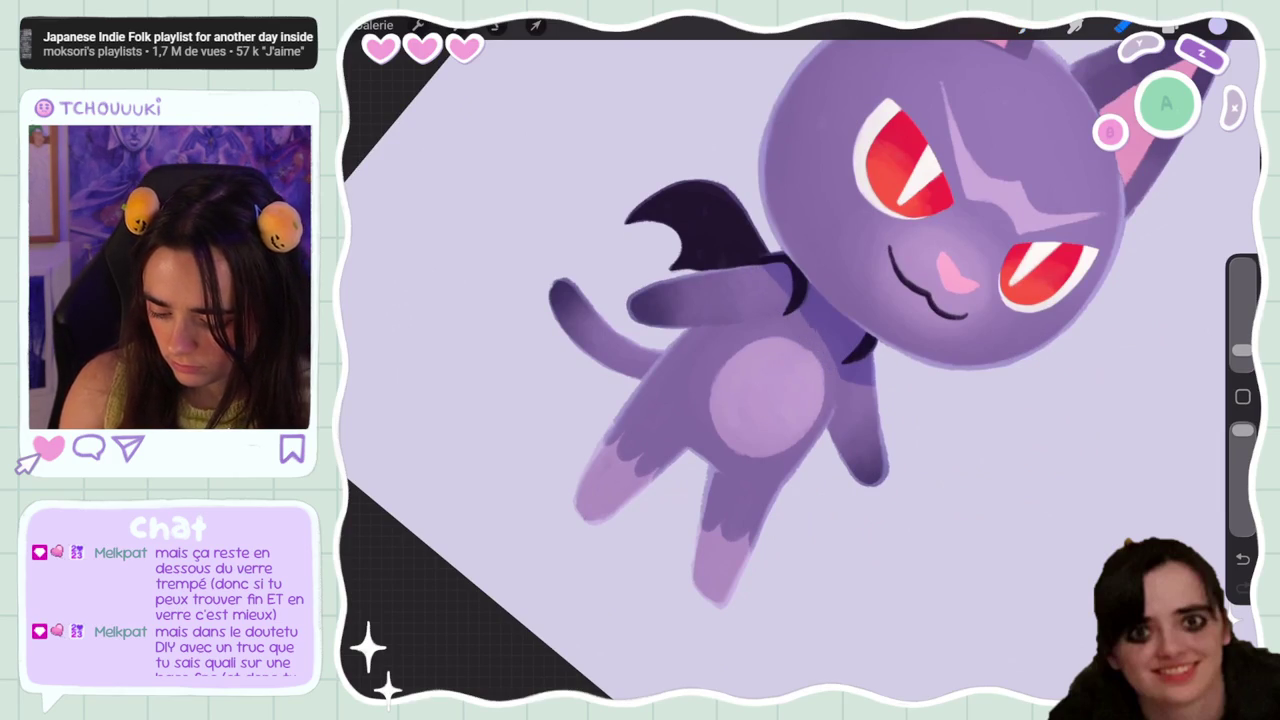
left_click_drag(1242, 350, 1242, 345)
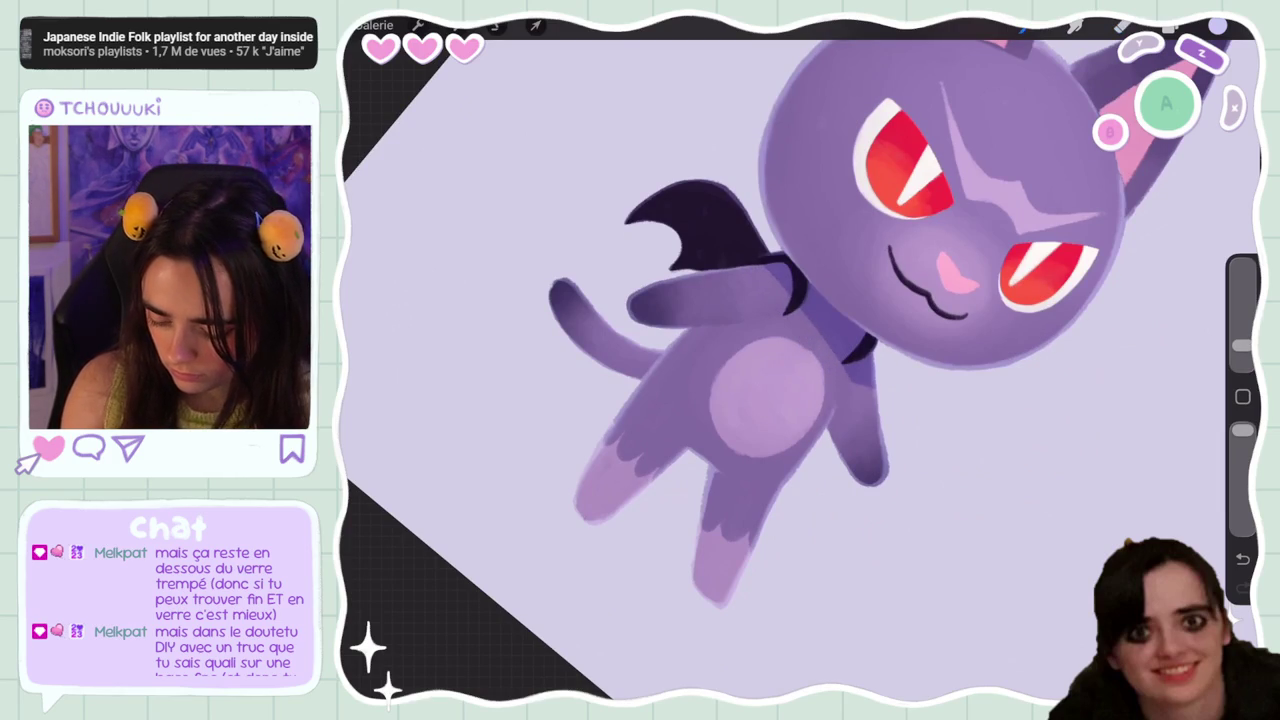
scroll(800, 360, "down", 5)
scroll(800, 360, "up", 4)
key("ctrl+z")
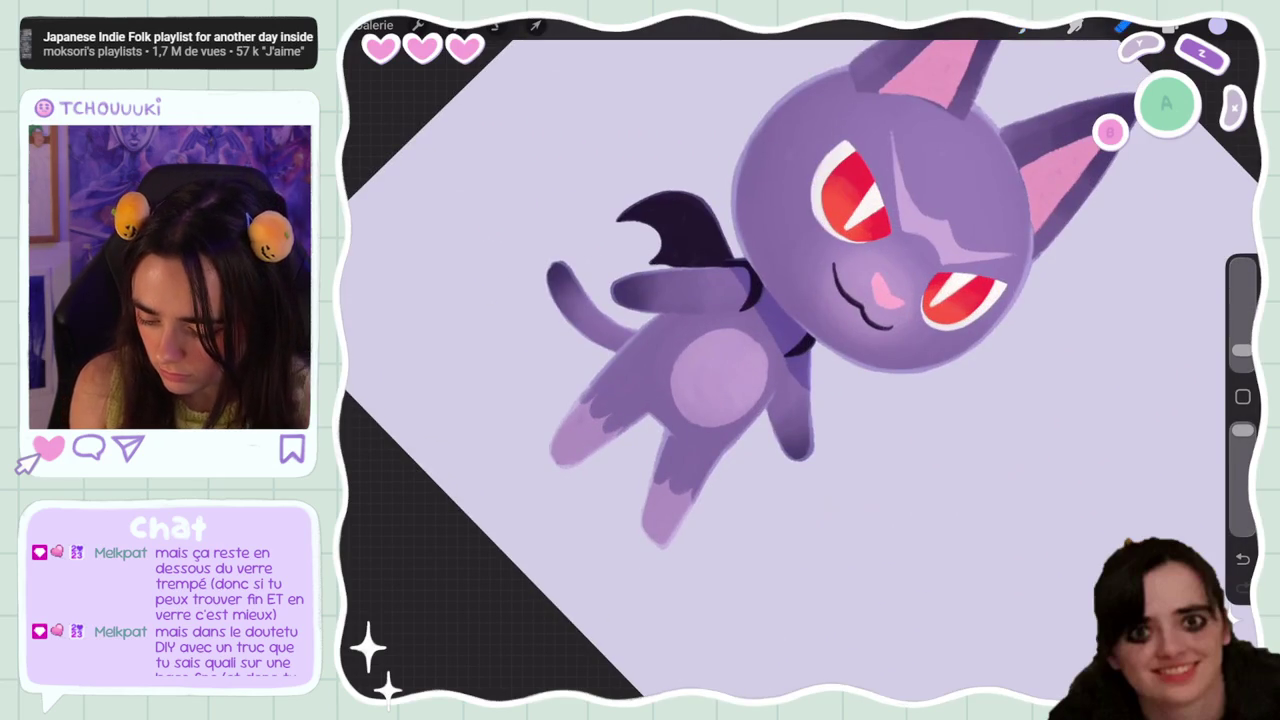
left_click(1030, 26)
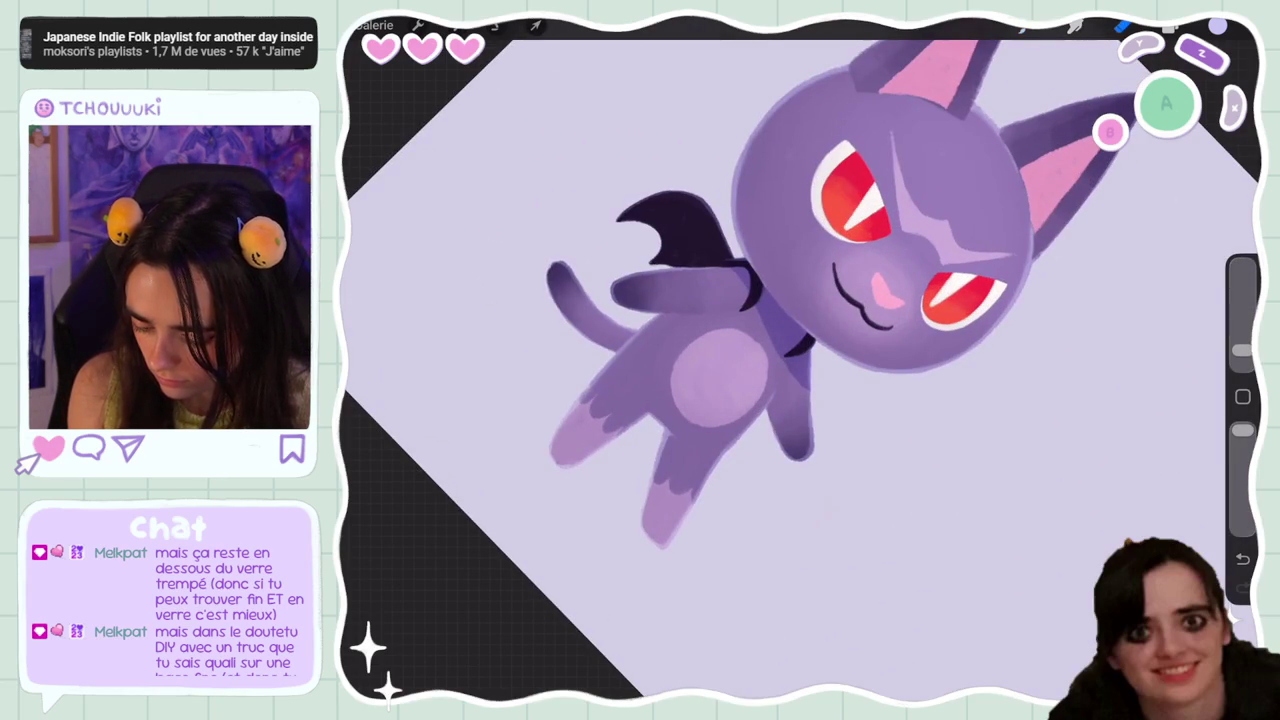
left_click(1022, 27)
left_click(1122, 26)
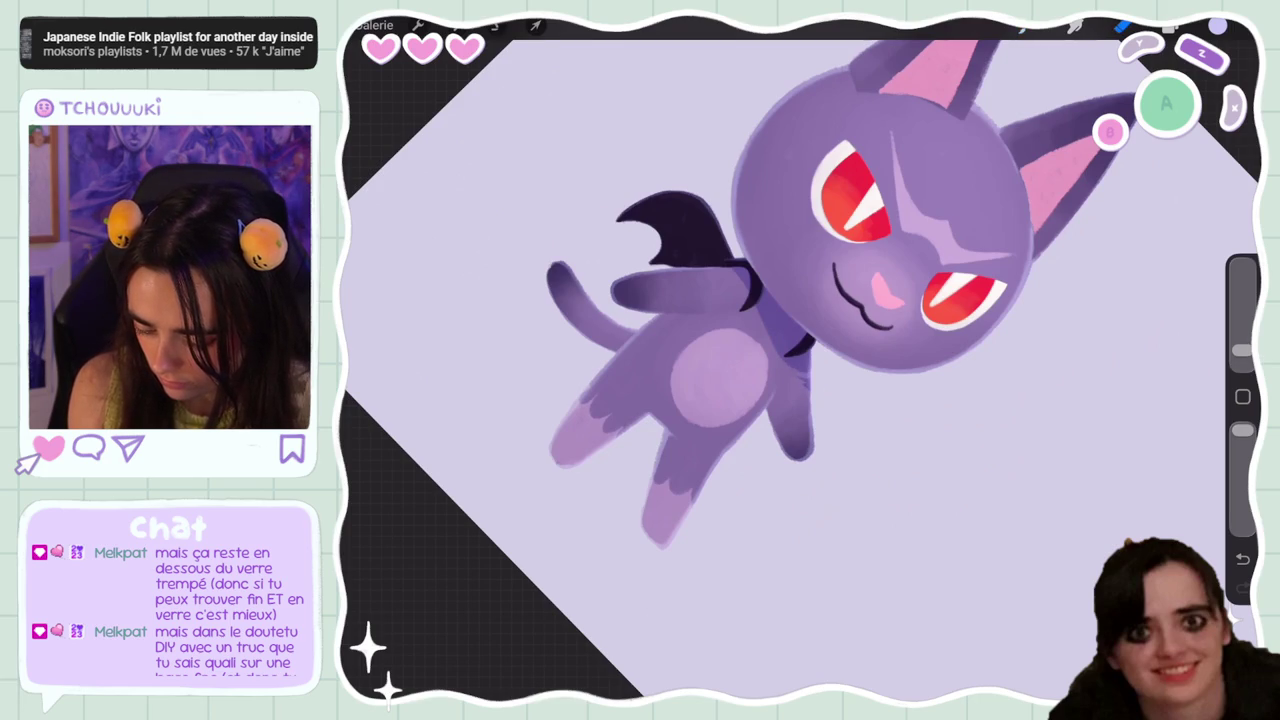
scroll(800, 360, "down", 3)
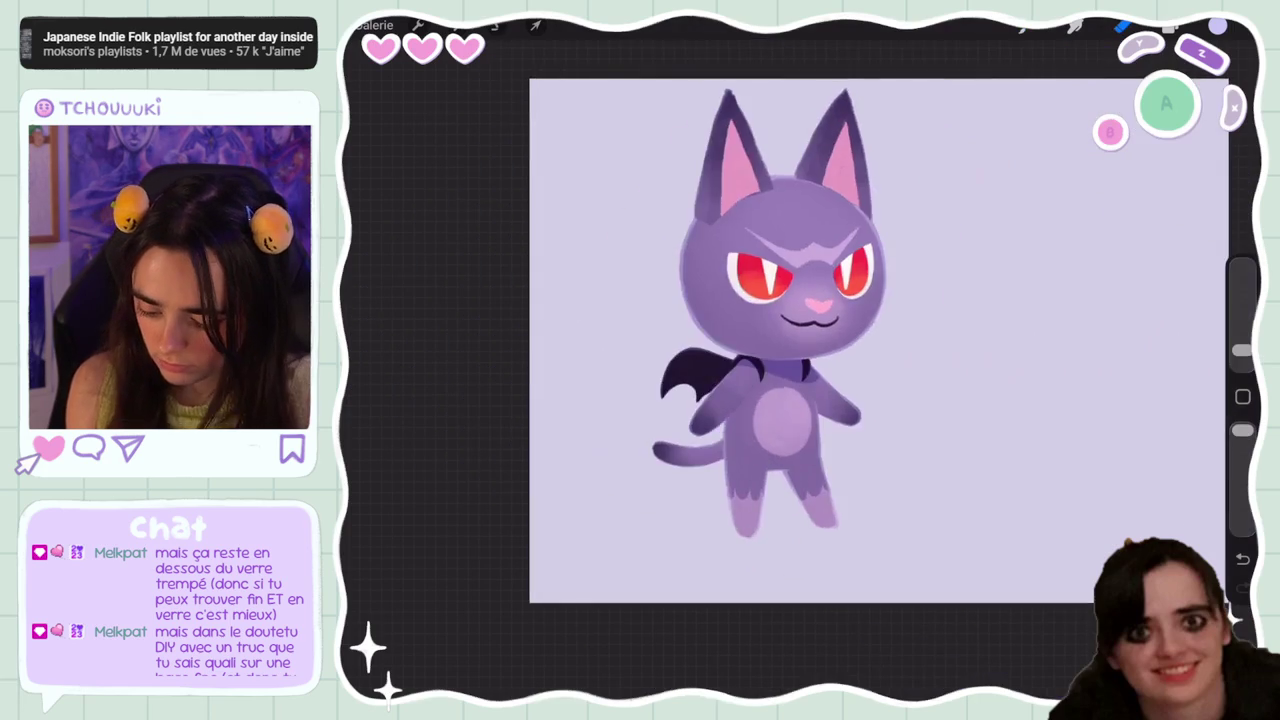
Resize the brush and undo the last three shading strokes, including the small one on the leg
scroll(800, 360, "up", 3)
scroll(800, 360, "up", 3)
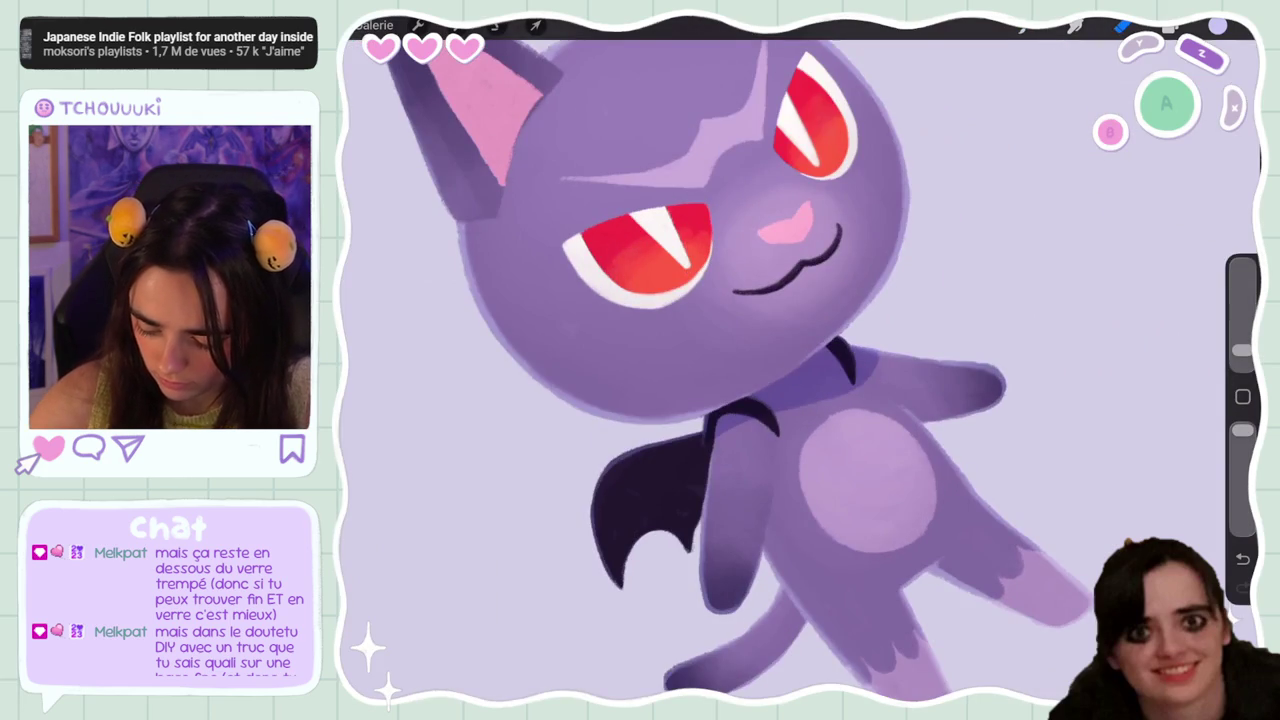
scroll(800, 370, "up", 2)
scroll(800, 370, "up", 2)
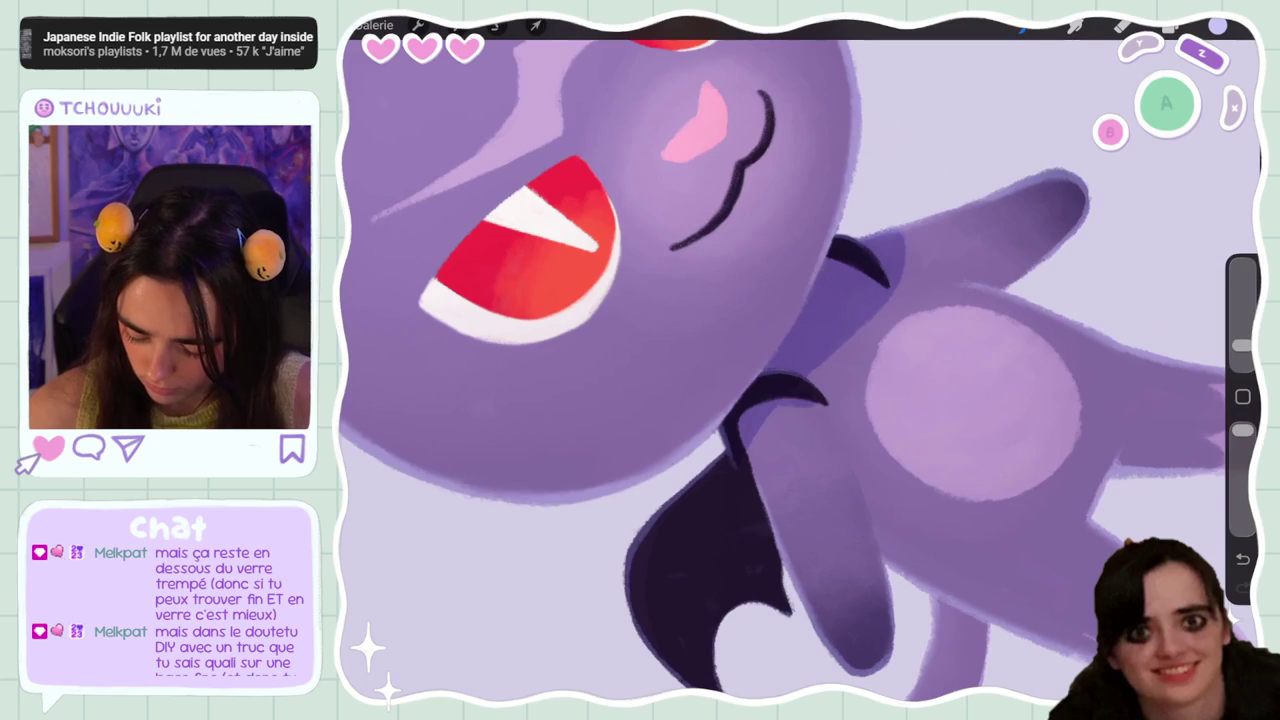
left_click_drag(1242, 345, 1242, 352)
key("ctrl+z")
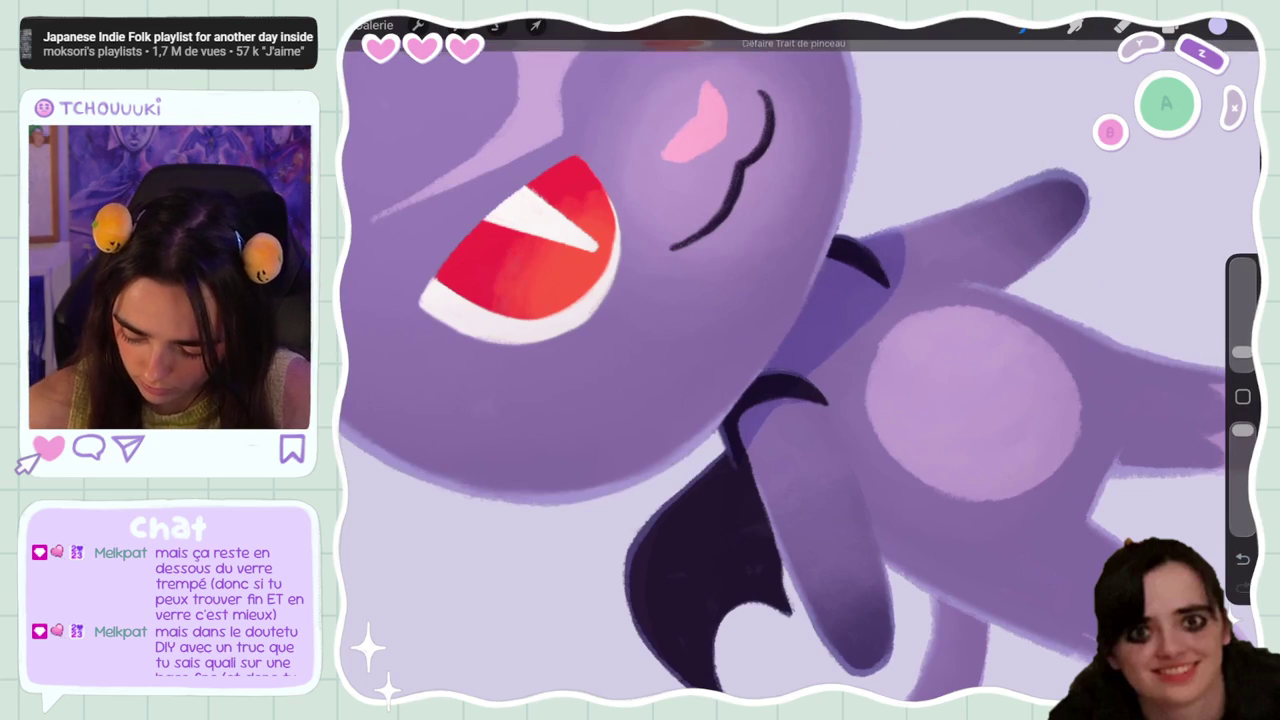
scroll(800, 360, "down", 5)
scroll(800, 360, "down", 2)
scroll(800, 360, "up", 3)
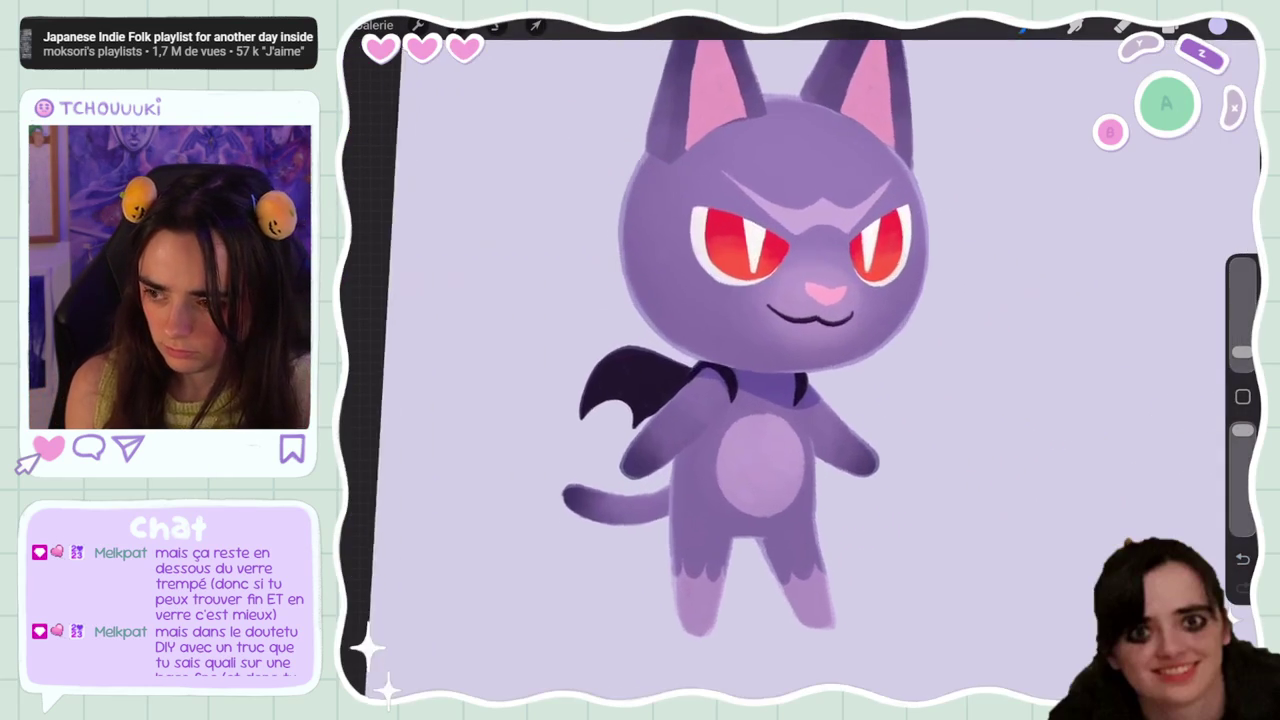
scroll(800, 360, "down", 2)
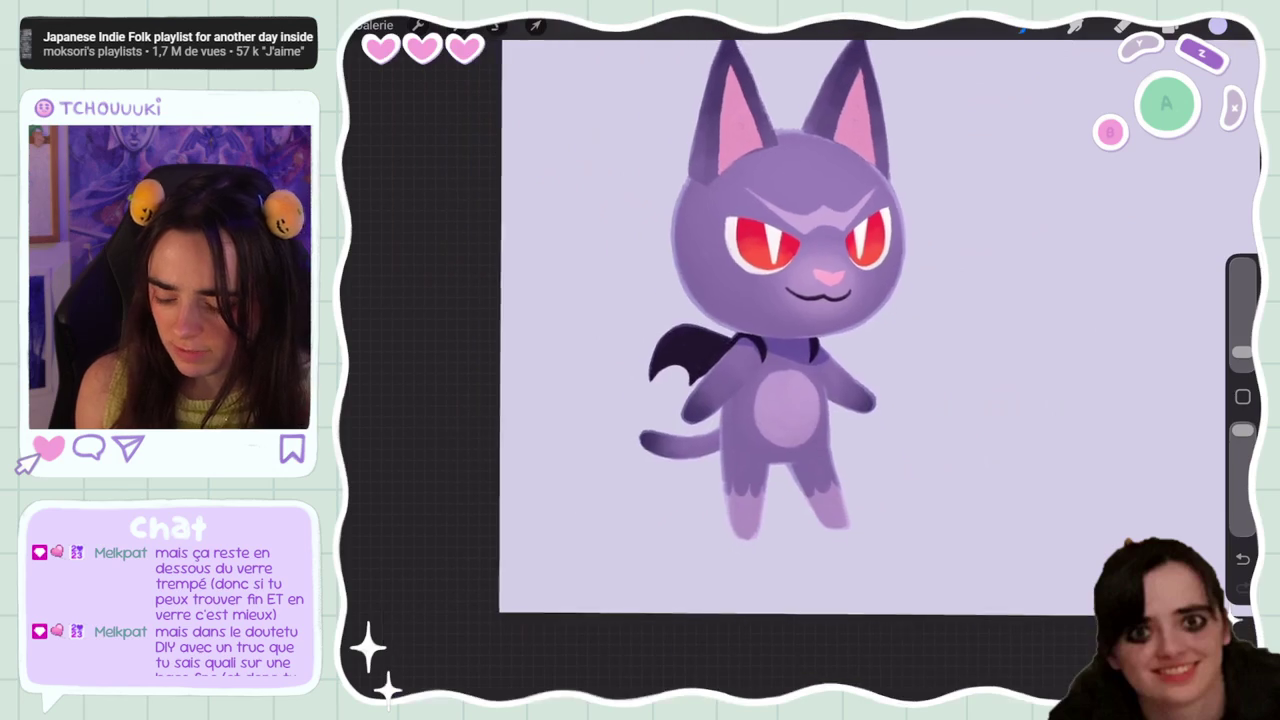
scroll(720, 360, "up", 1)
scroll(720, 360, "up", 5)
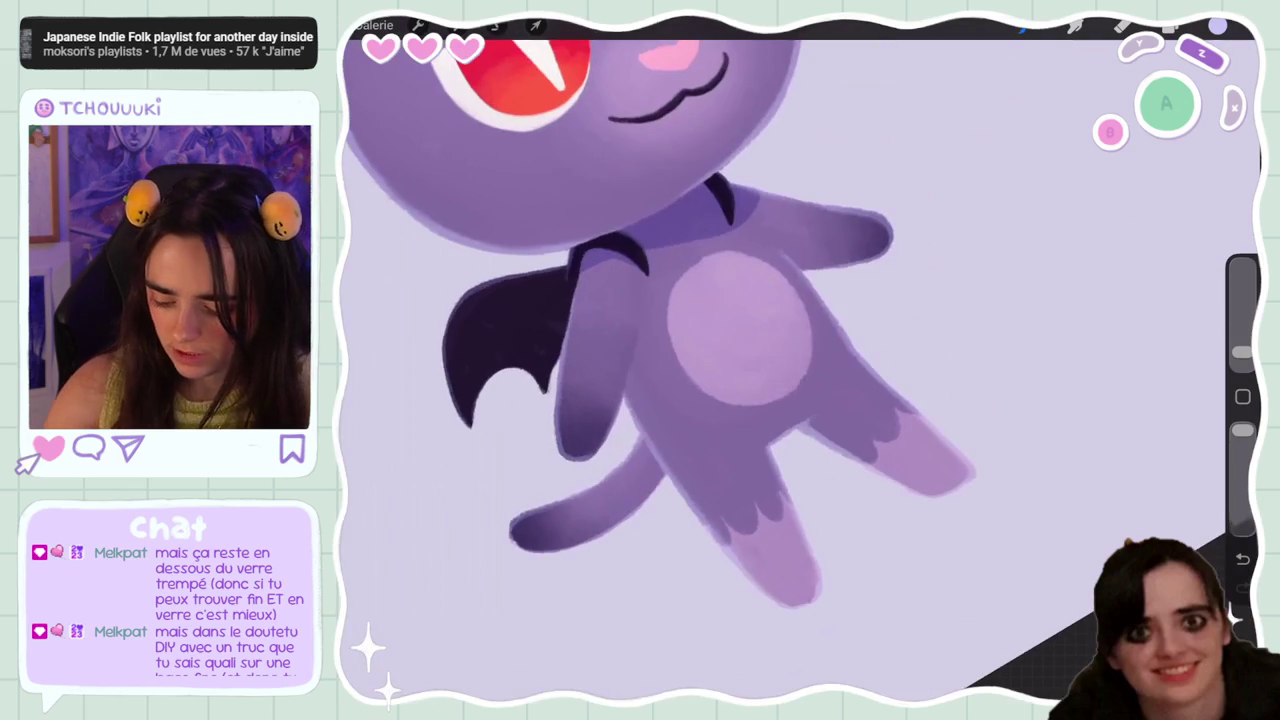
key("ctrl+z")
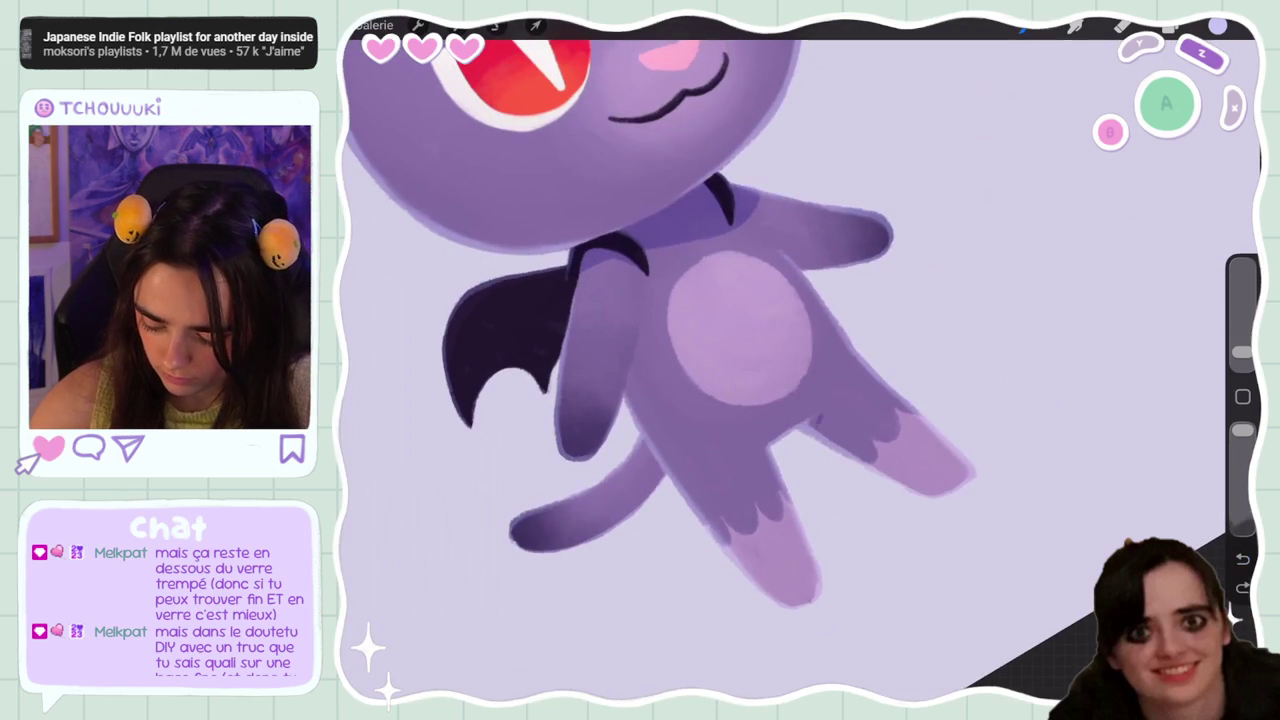
key("ctrl+z")
key("ctrl+z")
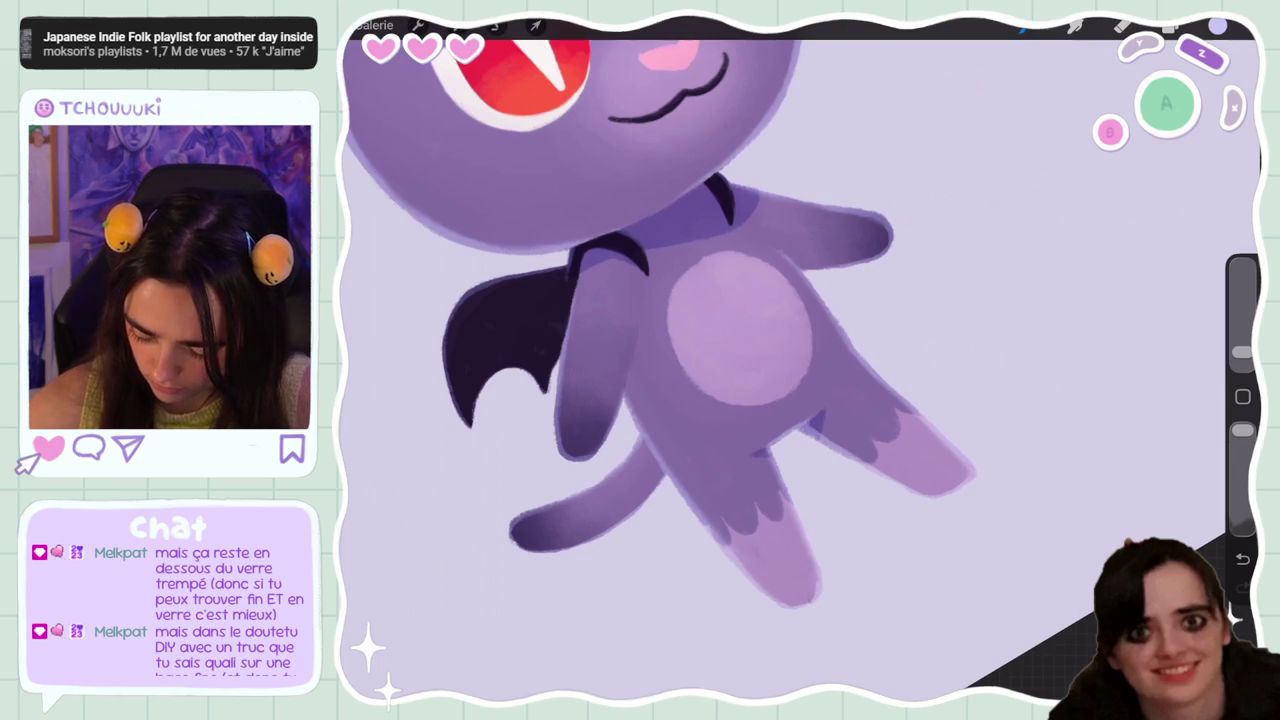
Rotate the view upright, try a thin stroke on the arm edge, then undo it and three earlier strokes
mouse_move(740, 330)
left_mouse_down()
mouse_move(757, 286)
mouse_move(850, 280)
left_mouse_up()
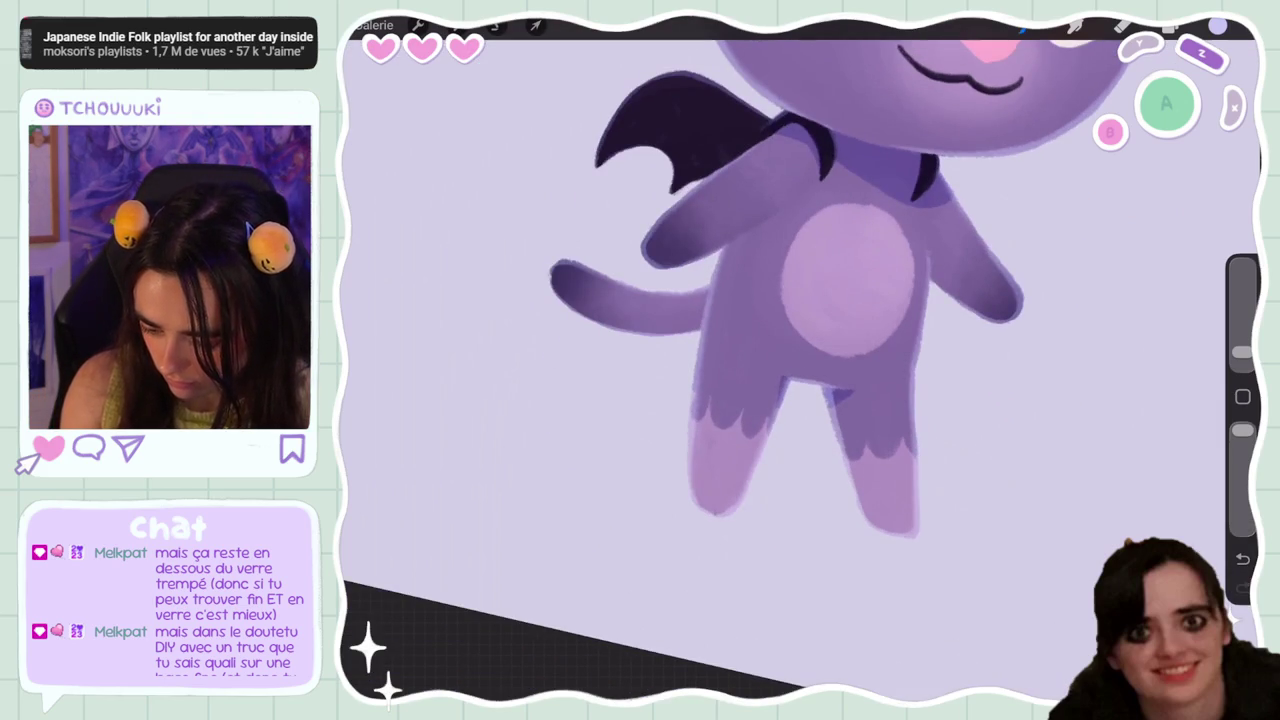
left_click_drag(848, 280, 895, 270)
left_click_drag(782, 250, 756, 294)
key("ctrl+z")
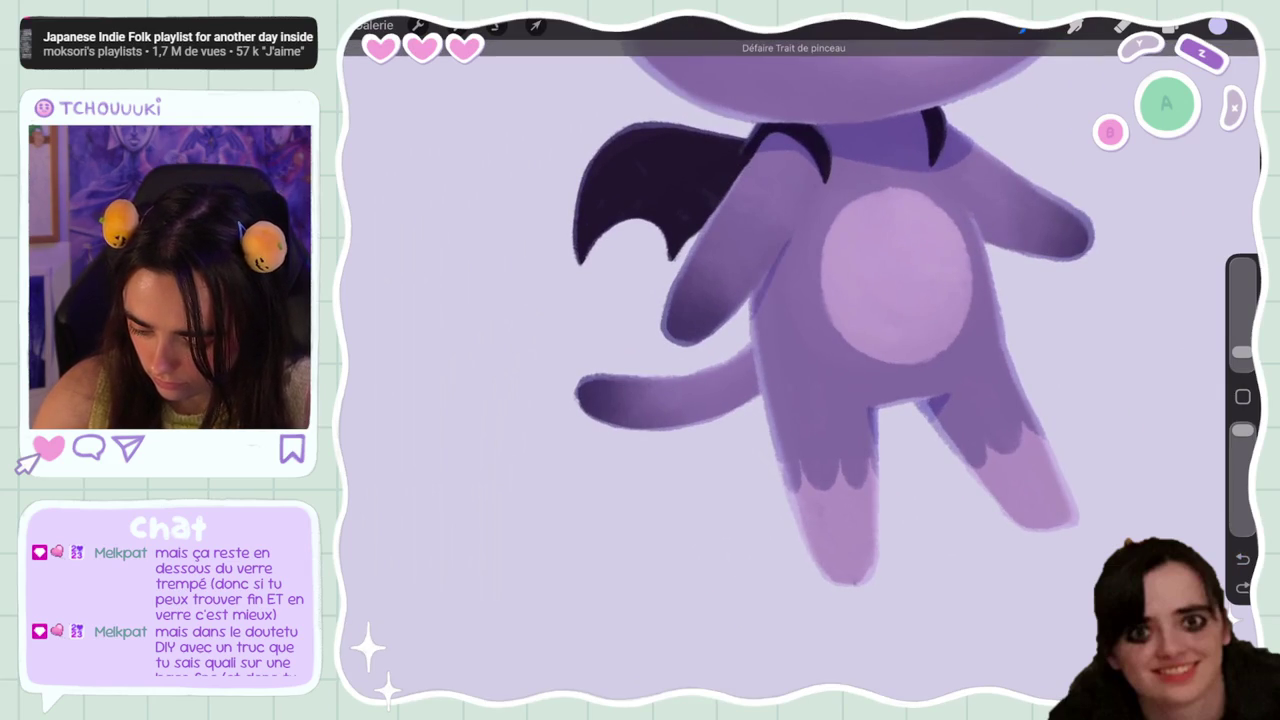
scroll(800, 360, "down", 5)
scroll(800, 360, "up", 5)
key("ctrl+z")
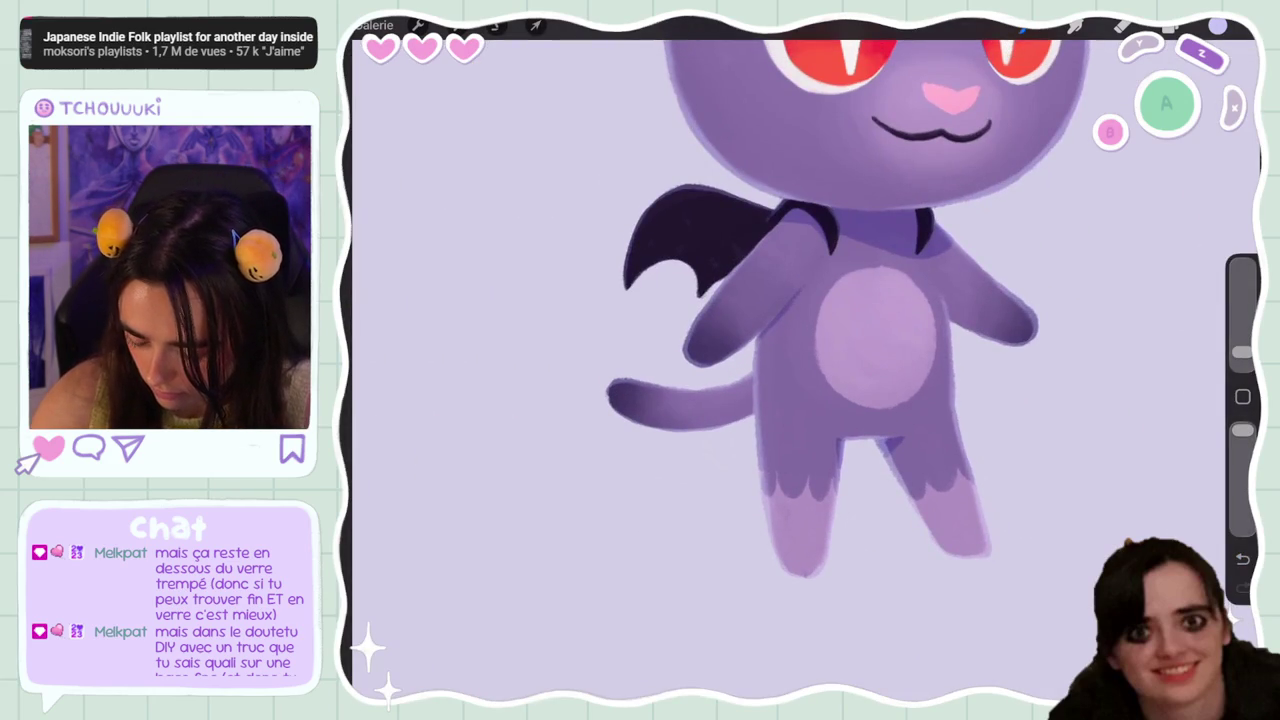
key("ctrl+z")
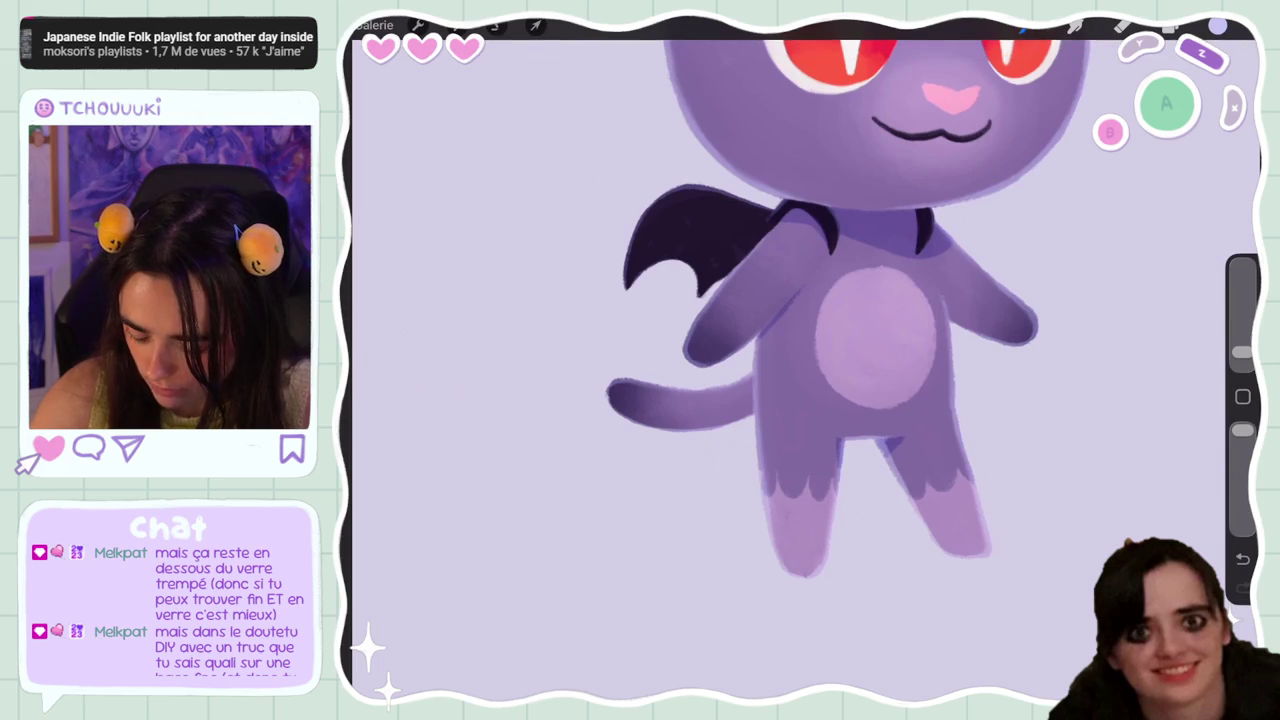
key("ctrl+z")
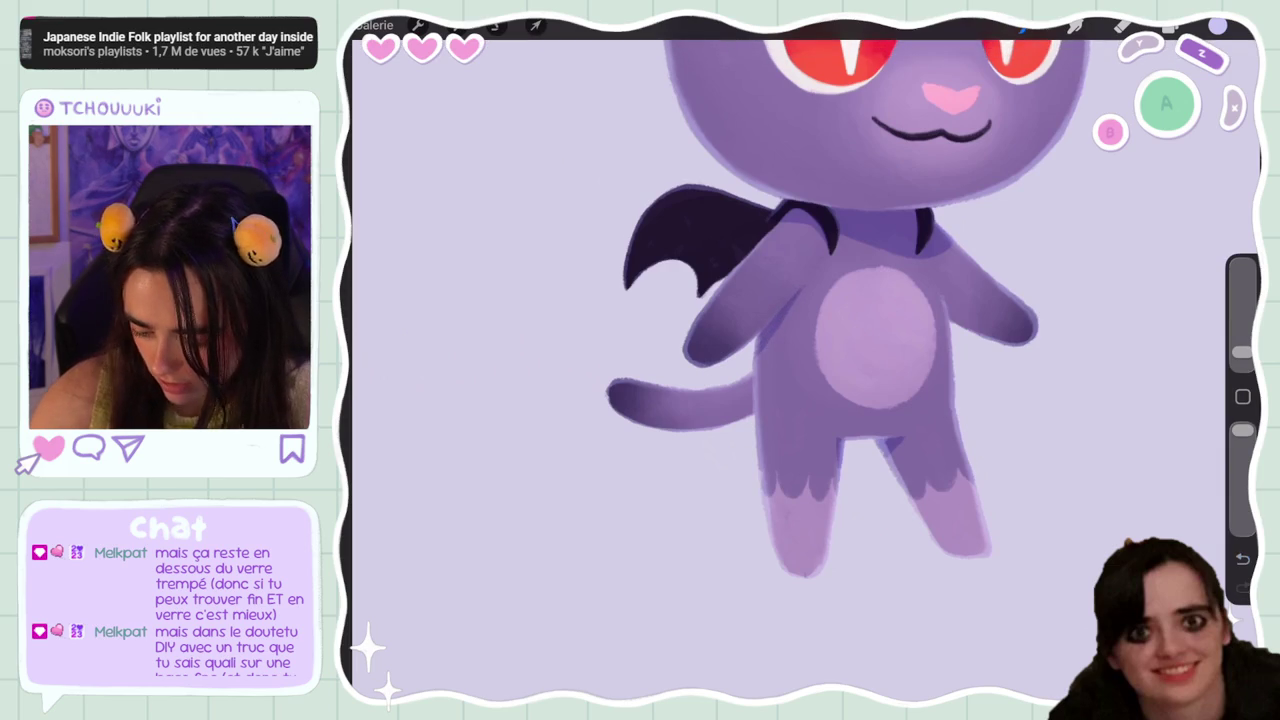
scroll(867, 306, "up", 3)
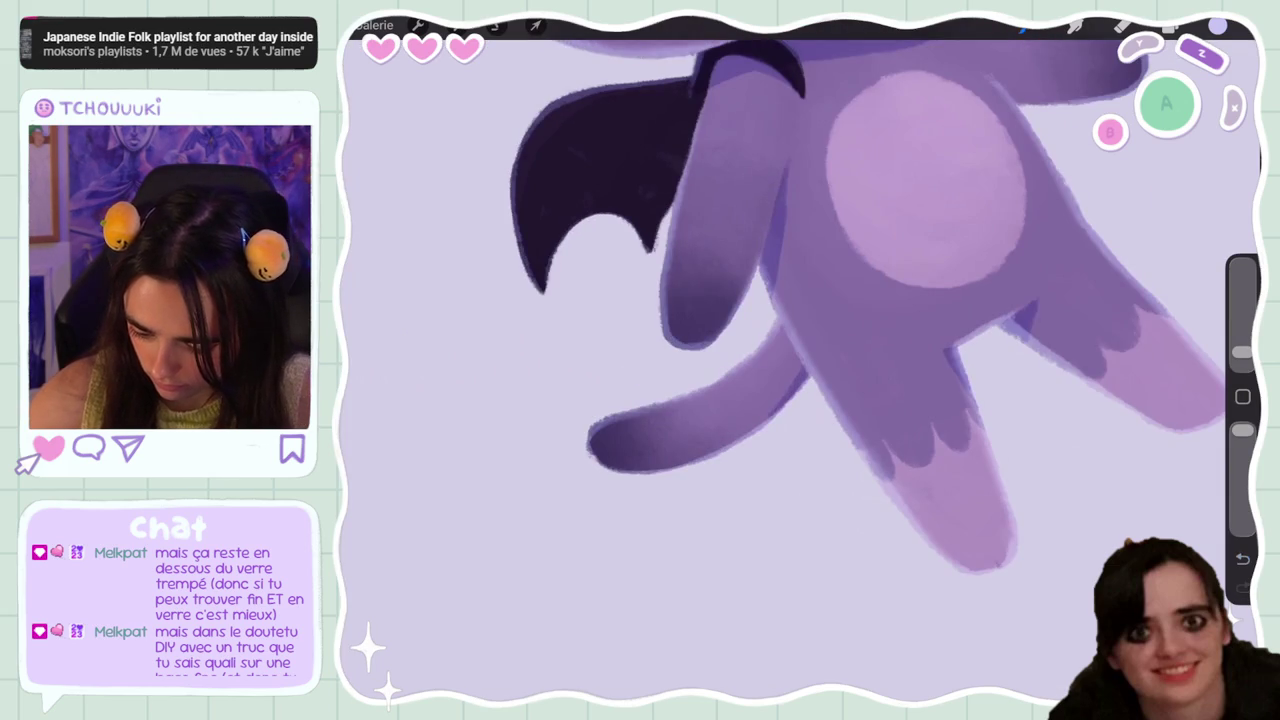
scroll(800, 360, "down", 5)
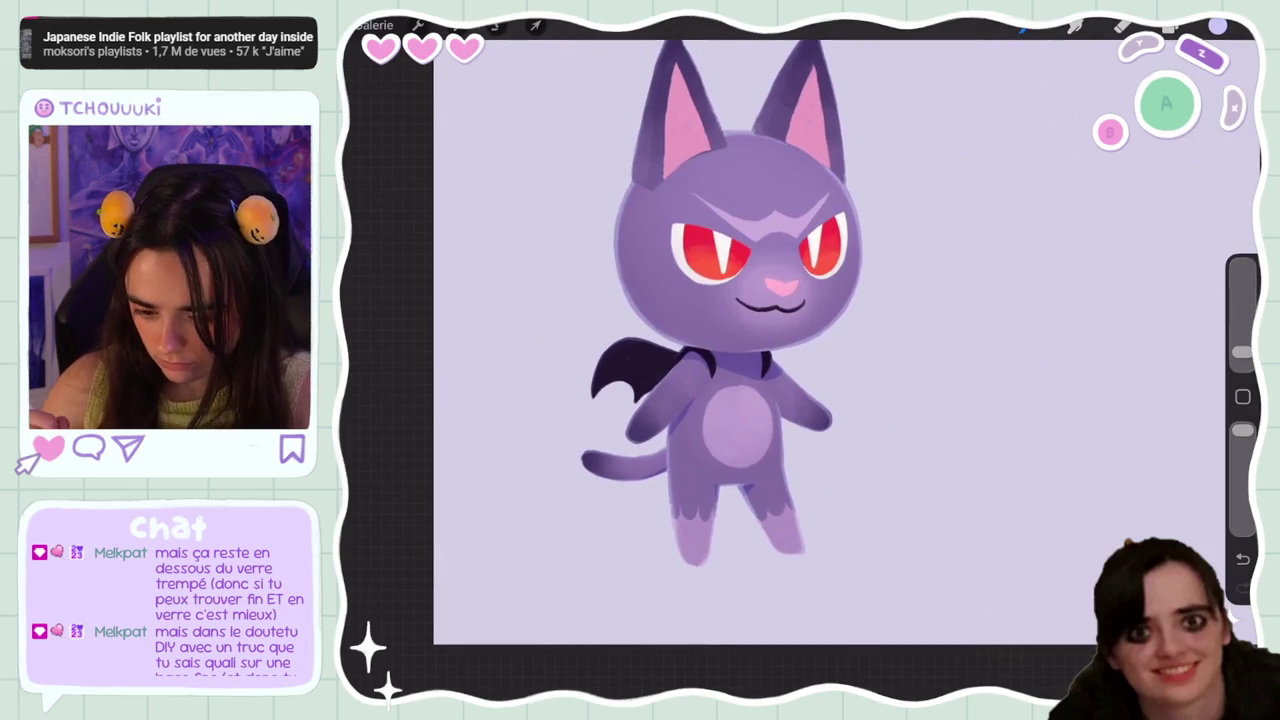
left_click(1170, 27)
Raise Calque 13's opacity to maximum
left_click(1068, 431)
left_click(1163, 431)
left_click_drag(1157, 417, 1200, 417)
Apply Hue, Saturation, Brightness to Calque 13, ending at saturation 40% and hue 46%
left_click(455, 25)
left_click(436, 103)
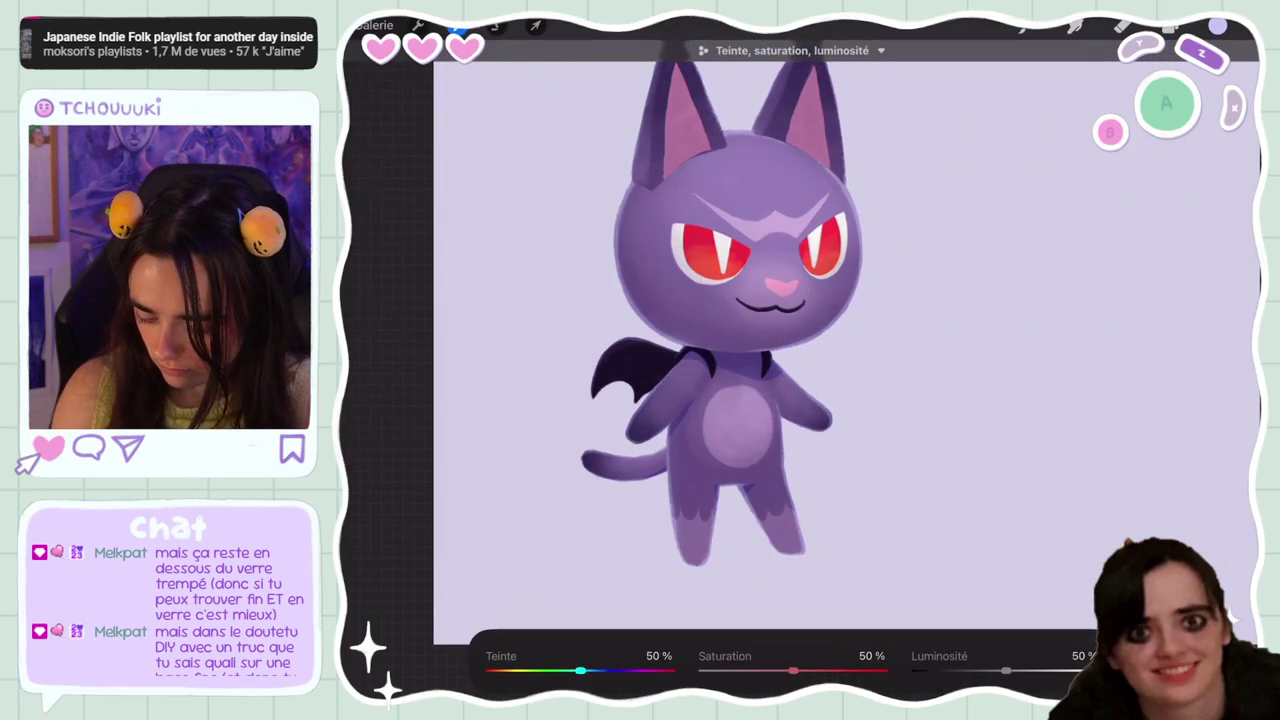
left_click_drag(858, 670, 878, 670)
left_click_drag(1006, 670, 1019, 670)
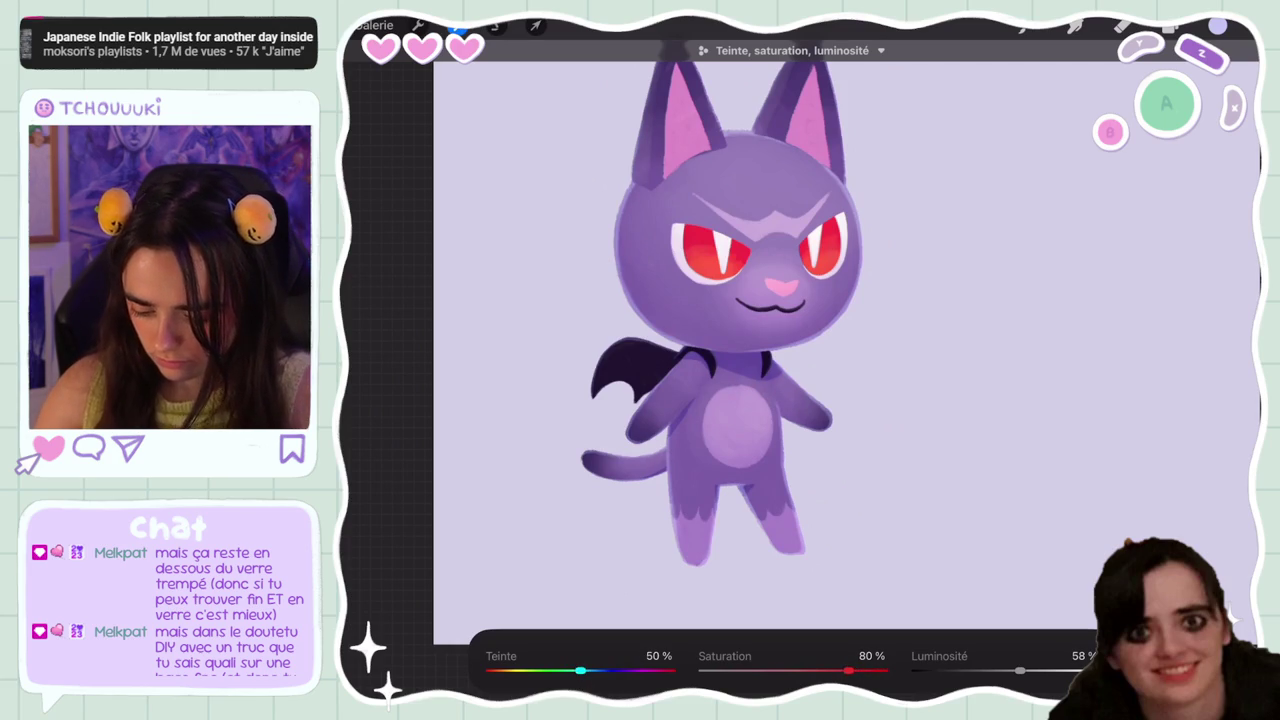
left_click(1167, 28)
left_click(1167, 28)
left_click(418, 25)
mouse_move(793, 670)
left_mouse_down()
mouse_move(707, 670)
mouse_move(775, 670)
left_mouse_up()
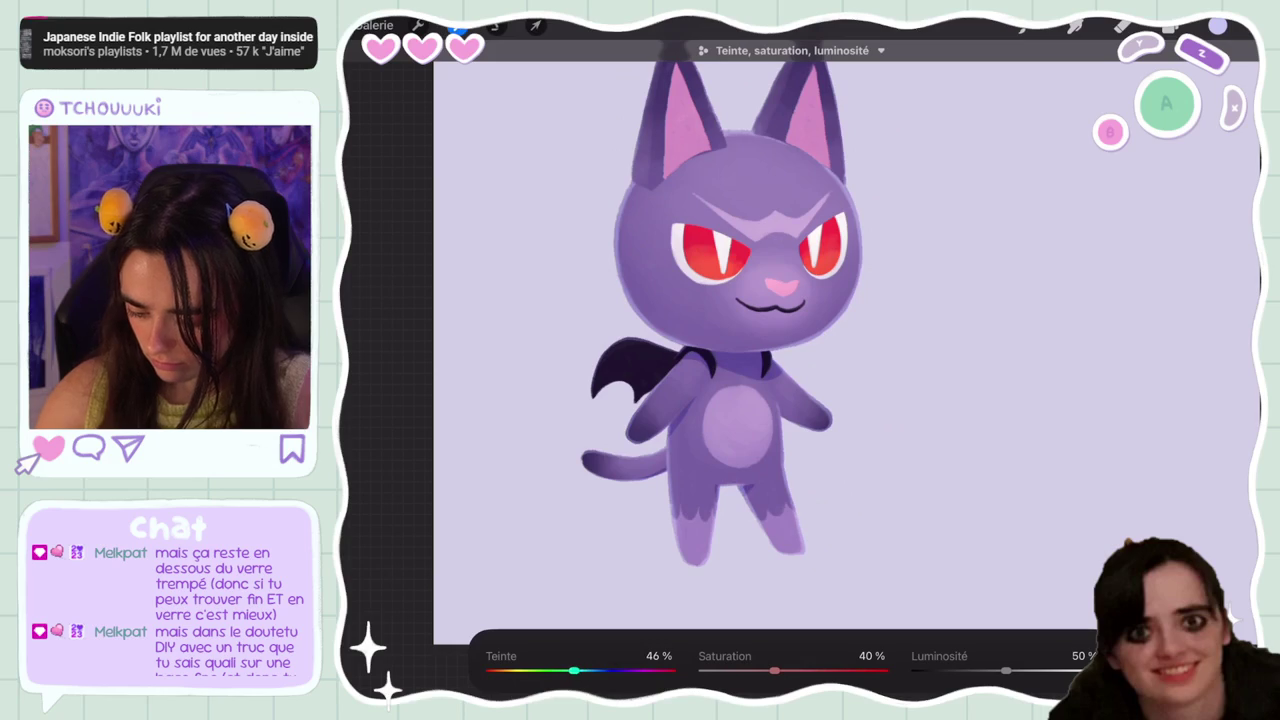
scroll(760, 330, "down", 5)
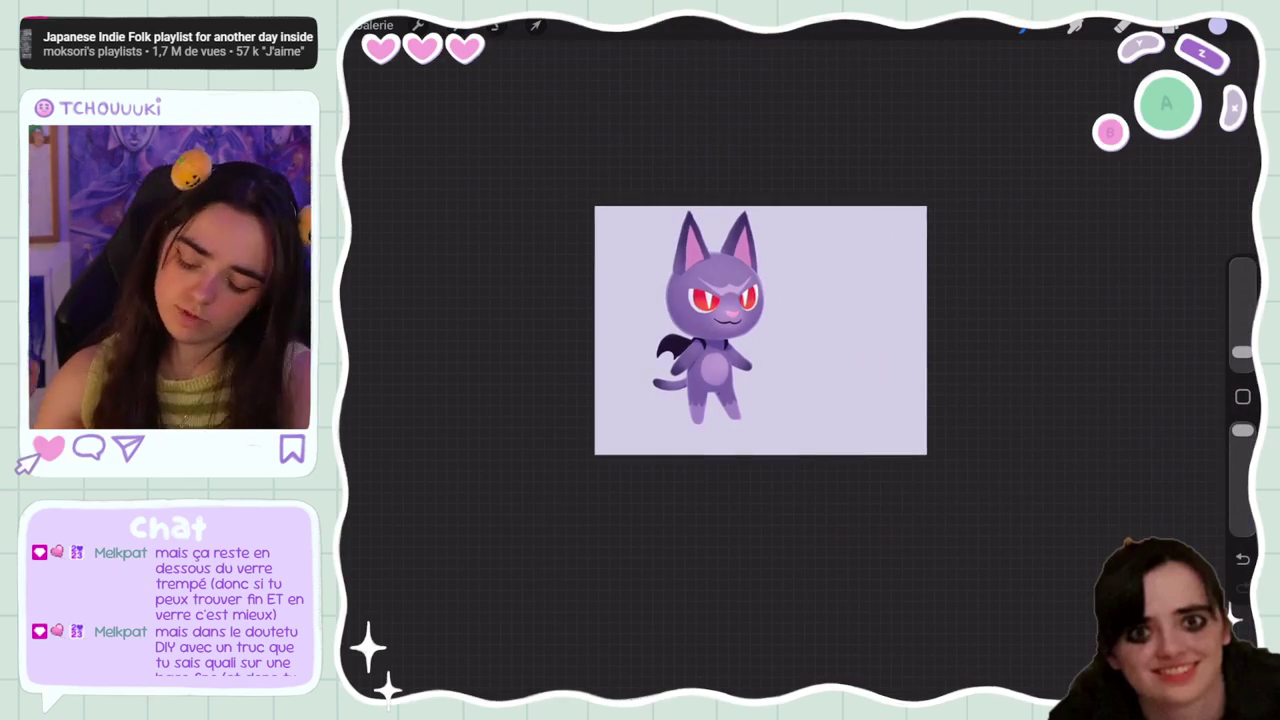
scroll(760, 330, "up", 5)
Add Calque 19 above the ear layer Calque 5 and set it as a clipping mask
left_click(1167, 28)
scroll(650, 350, "up", 2)
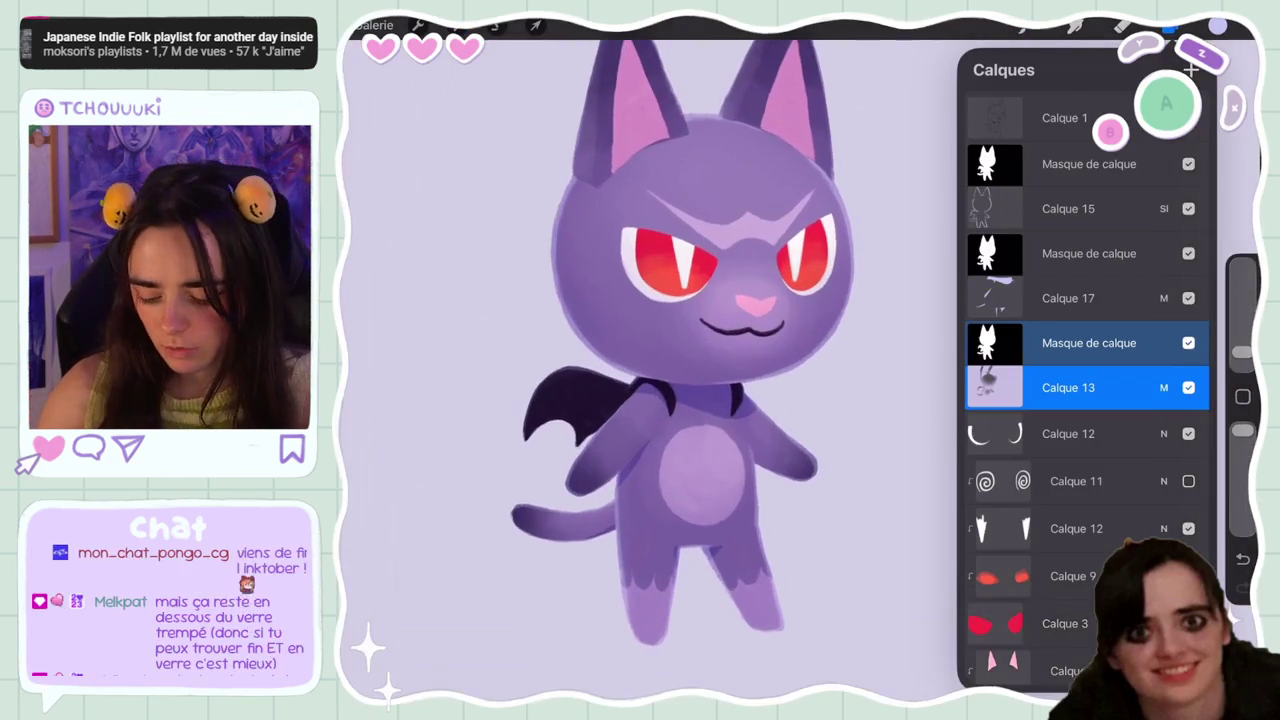
scroll(1087, 350, "down", 3)
left_click(1073, 430)
left_click(1000, 430)
left_click(995, 430)
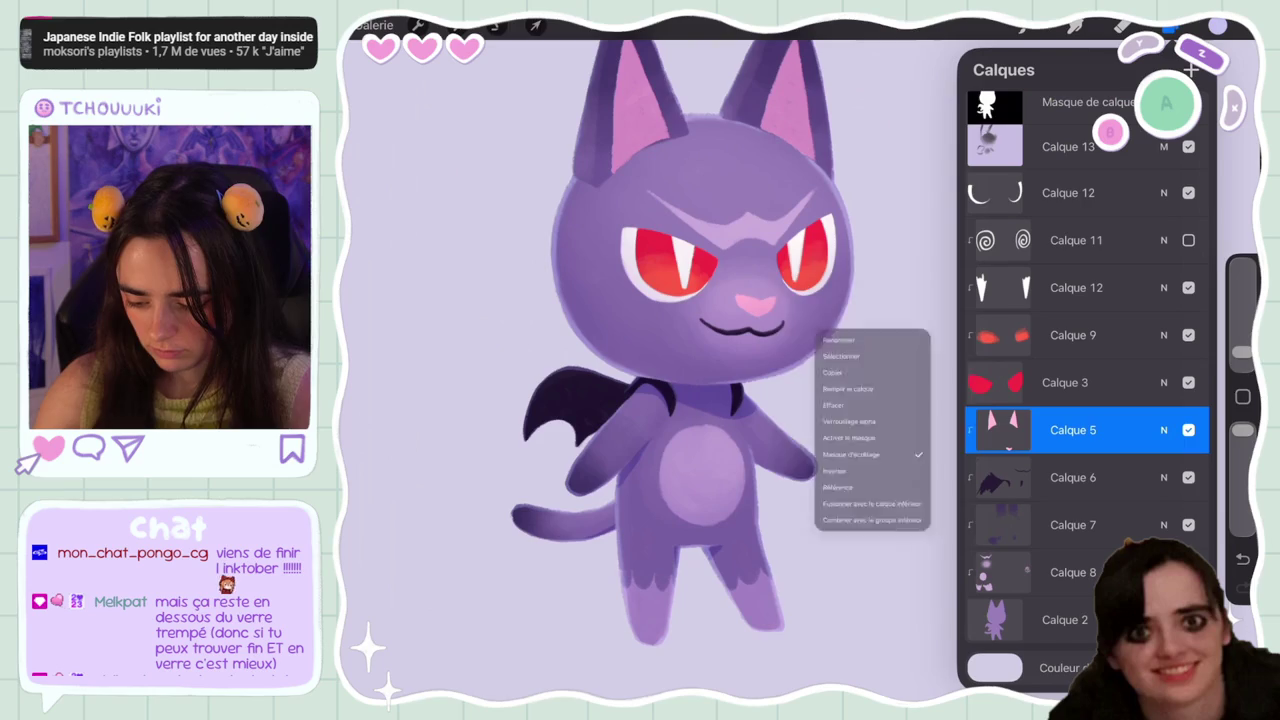
left_click(995, 430)
left_click(1191, 69)
left_click(995, 430)
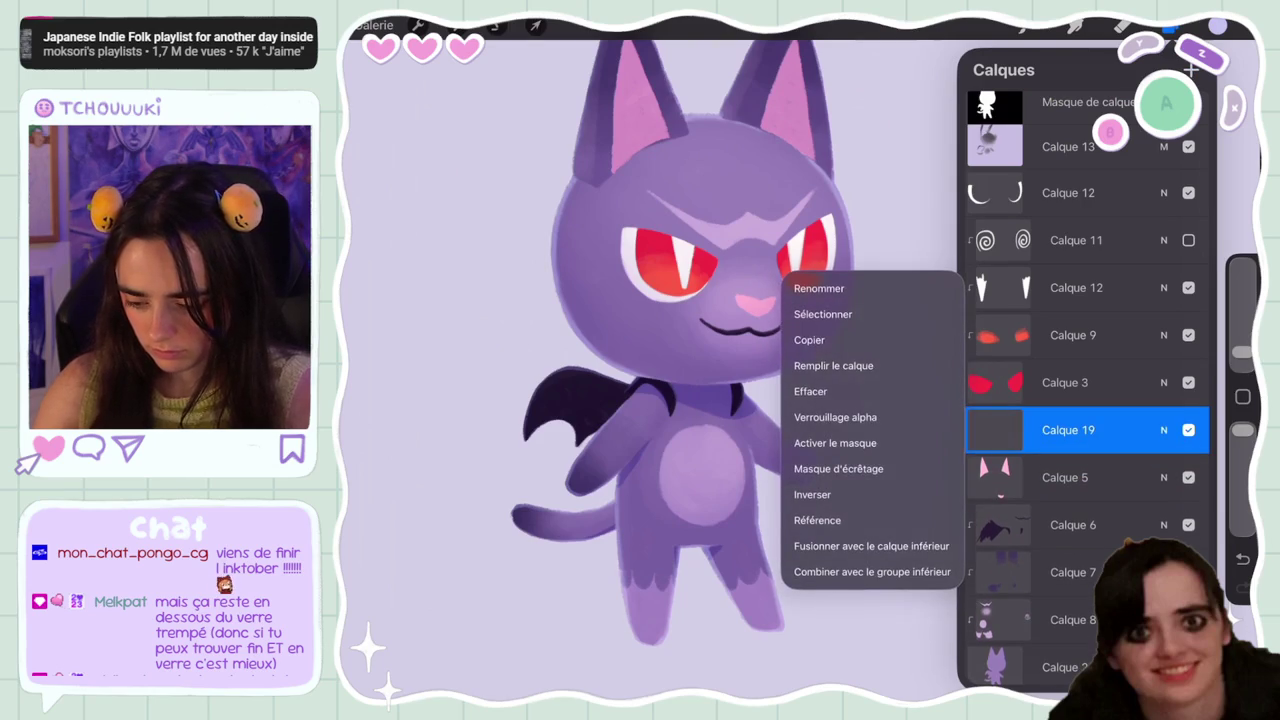
left_click(838, 468)
left_click(1170, 25)
Reselect Calque 5, undo two brush strokes, and show the ear shading layer again
left_click(1170, 25)
left_click(1065, 435)
left_click(1170, 25)
scroll(760, 260, "up", 5)
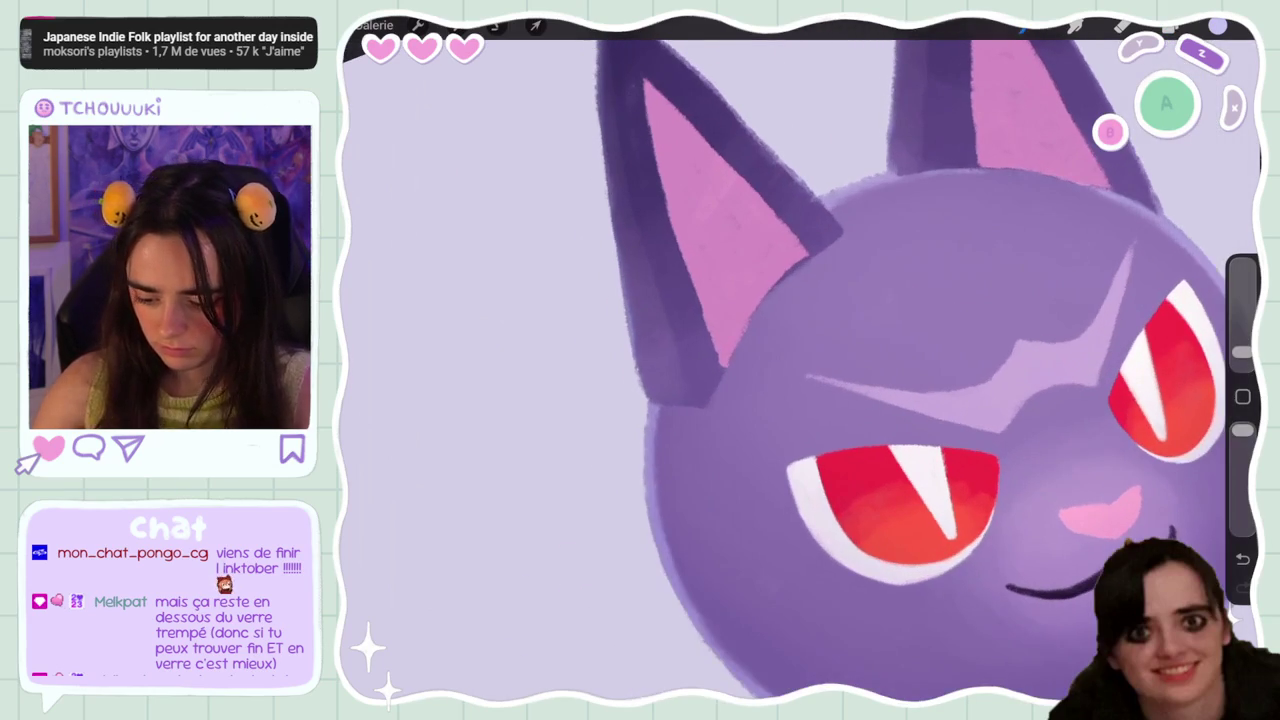
key("ctrl+z")
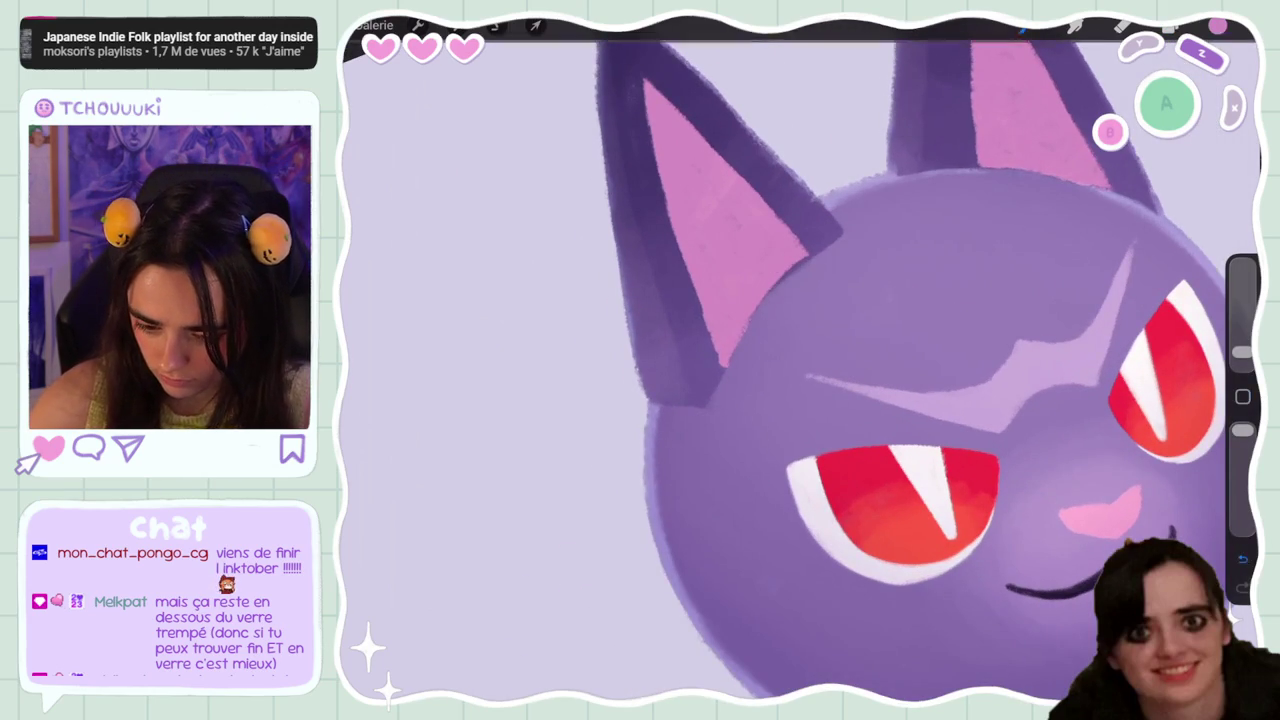
left_click(1170, 25)
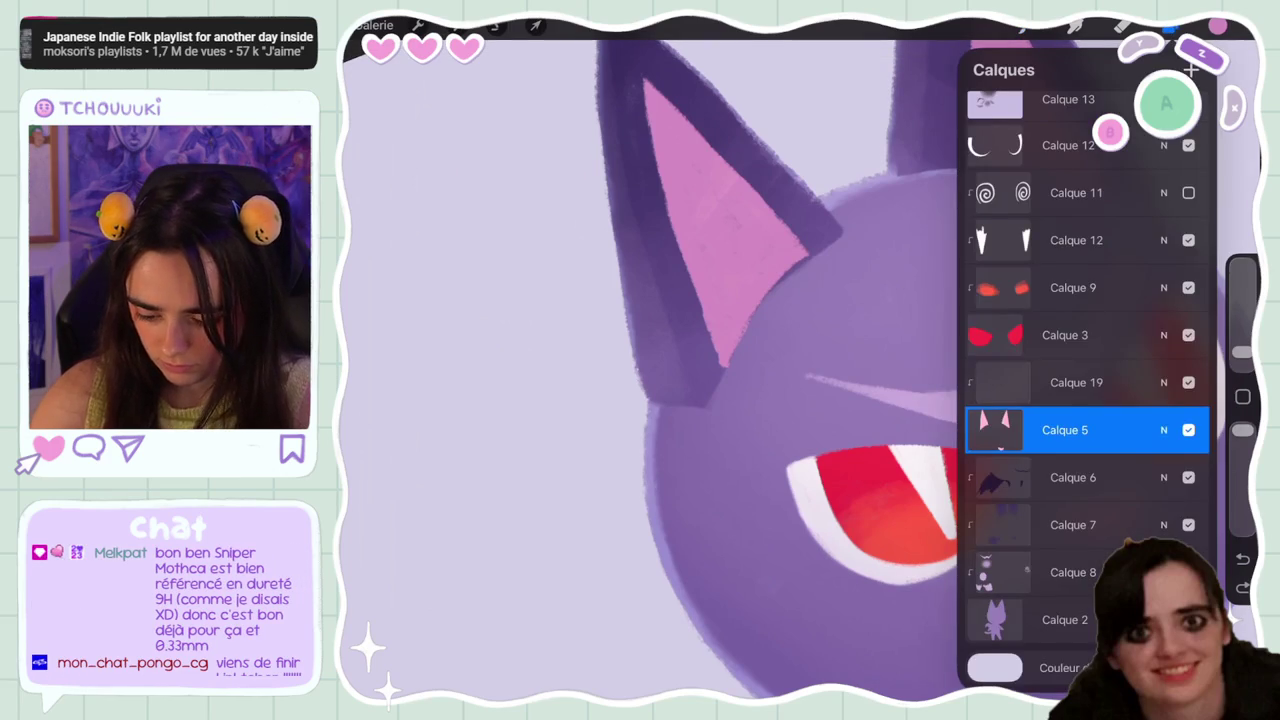
left_click(1170, 25)
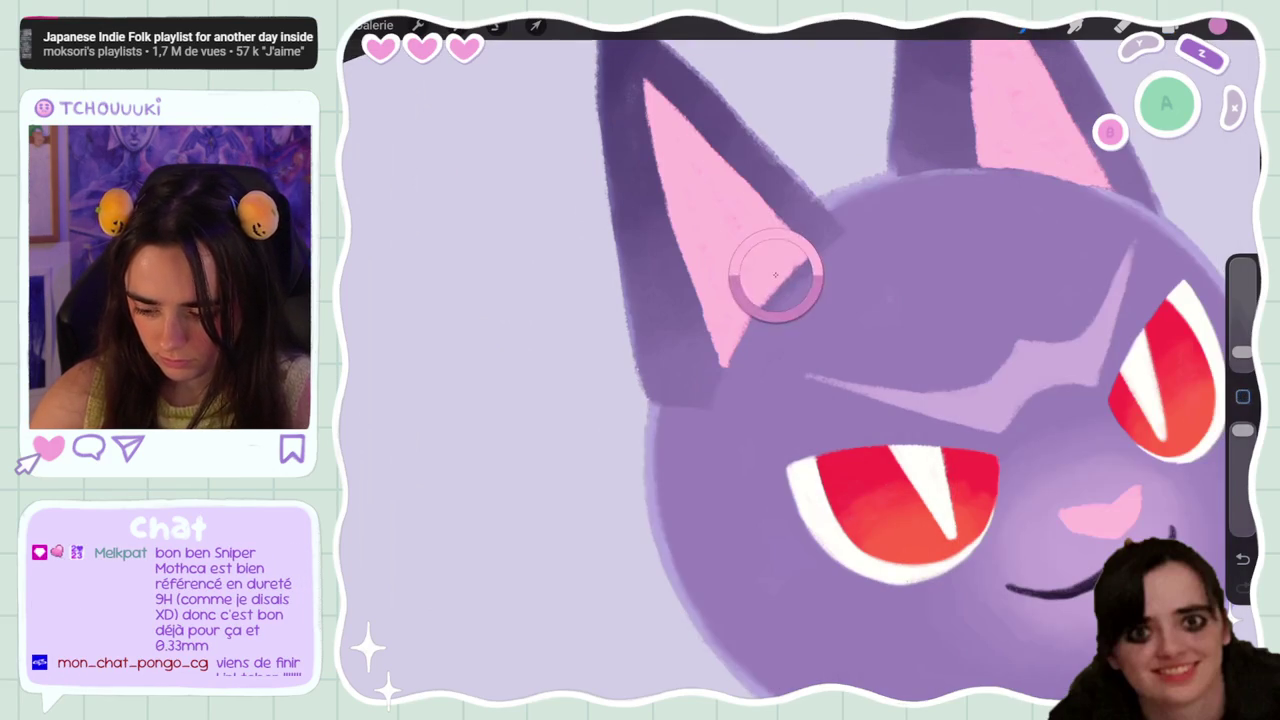
left_click(1170, 25)
left_click(1188, 477)
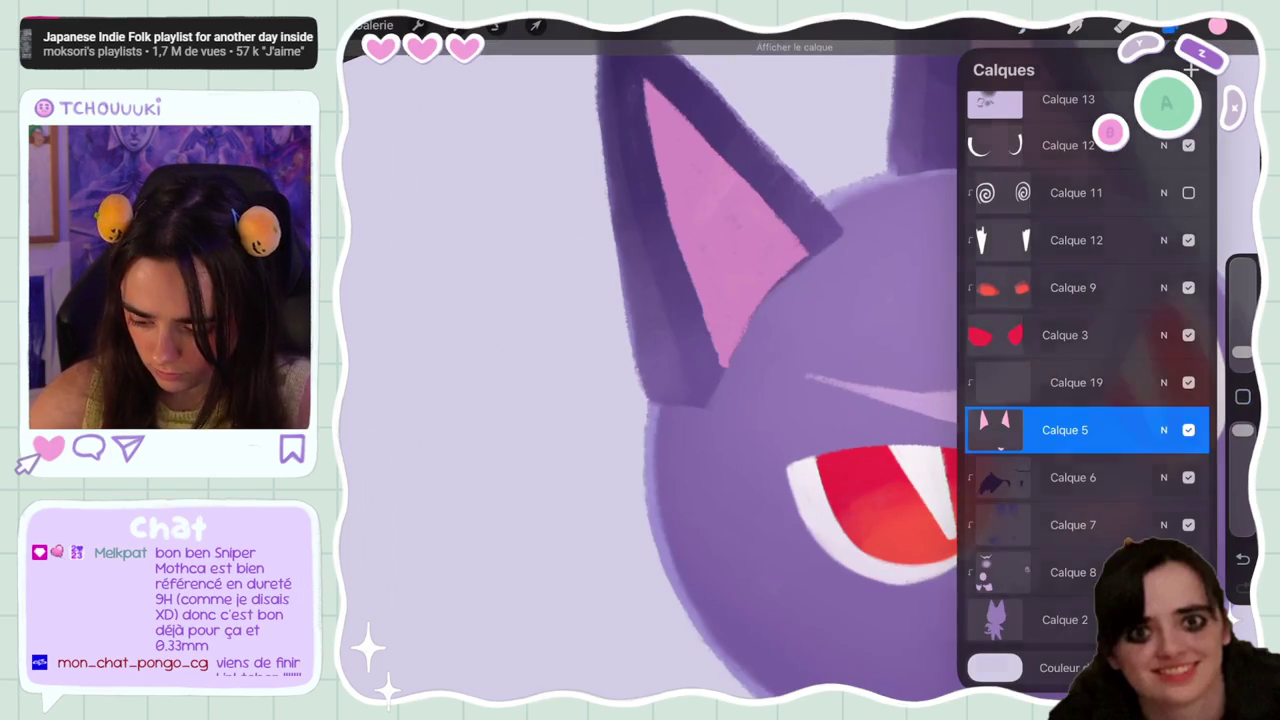
left_click(1170, 25)
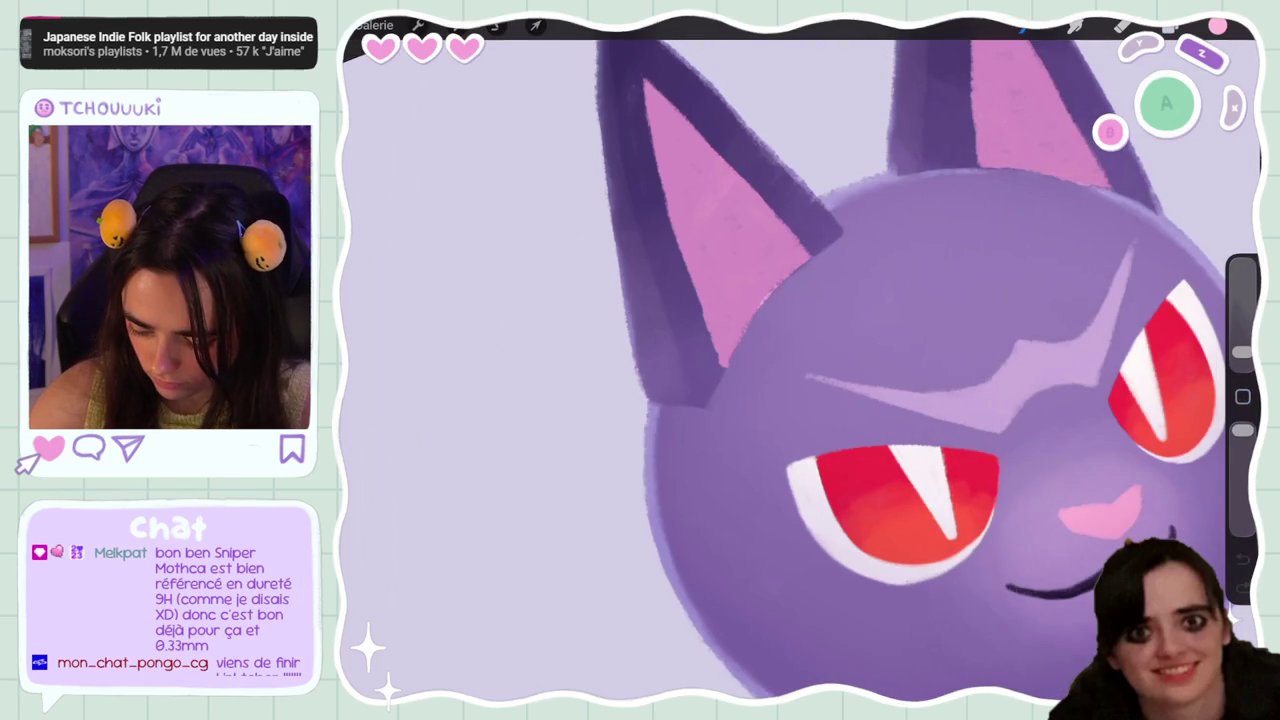
key("ctrl+z")
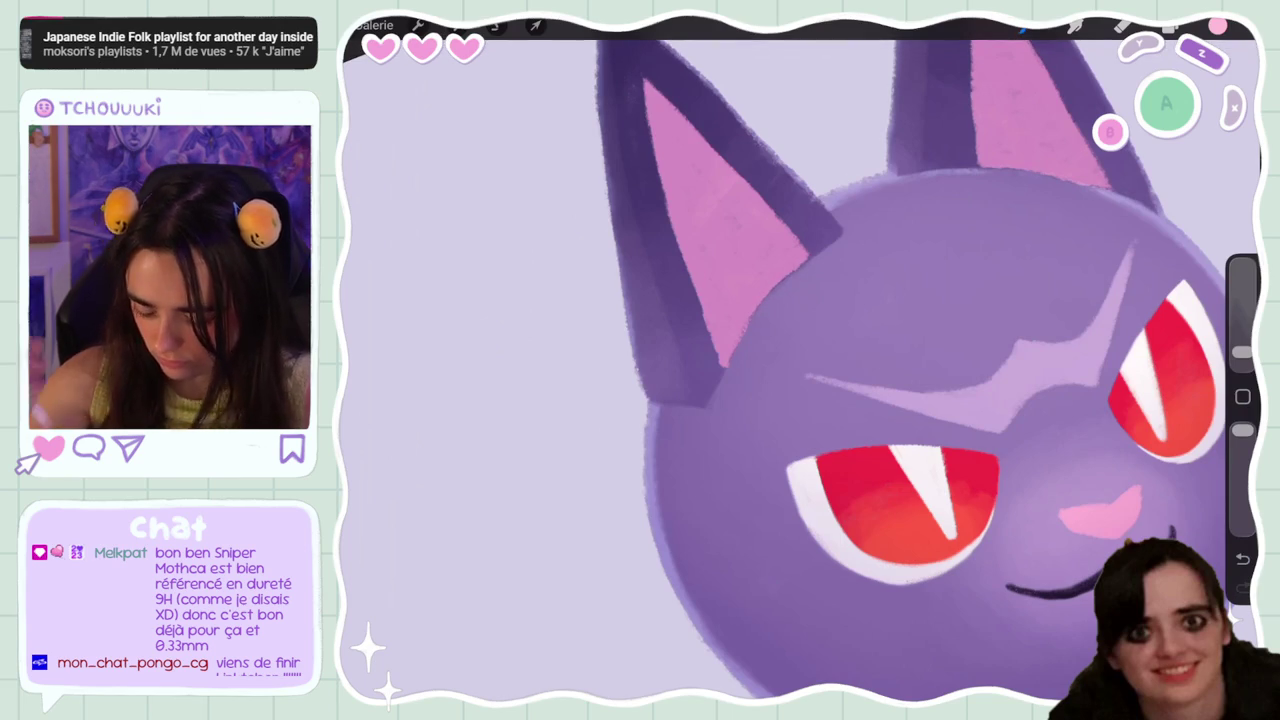
Hide Calque 13 briefly to compare the ear colours, then show it again
scroll(790, 360, "down", 5)
left_click(1170, 25)
scroll(760, 380, "up", 2)
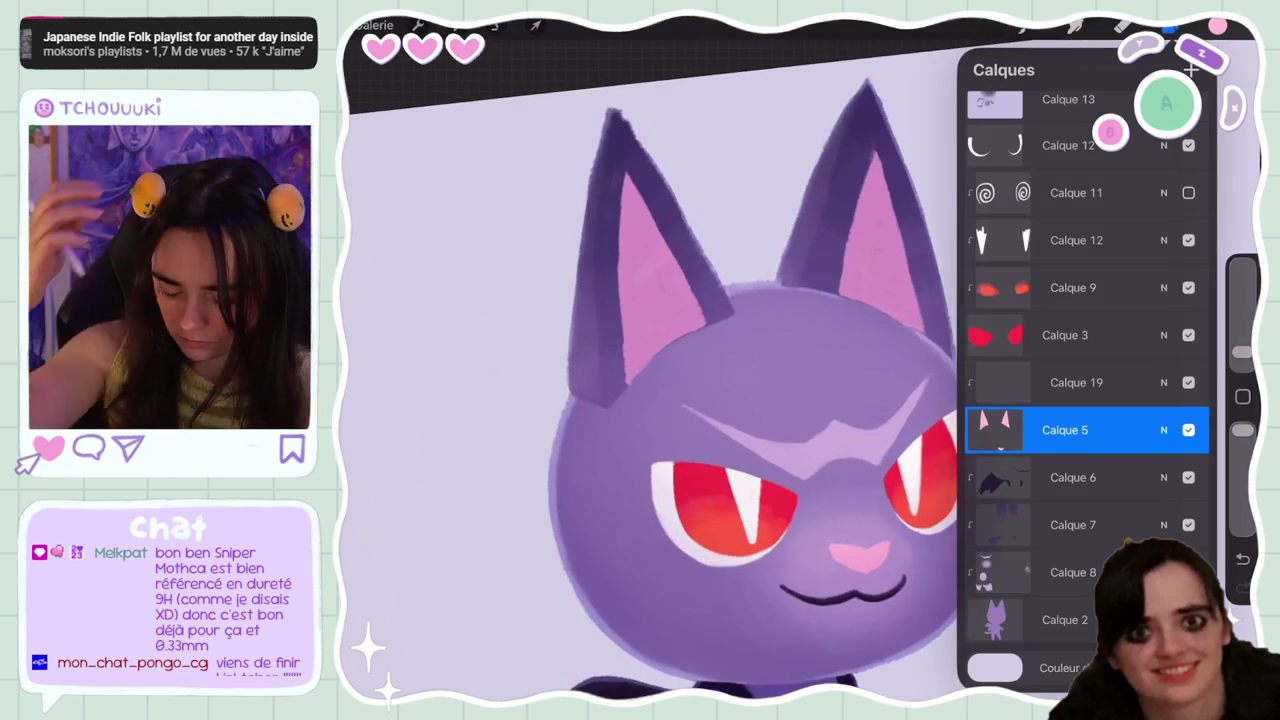
scroll(1085, 400, "up", 5)
scroll(1085, 400, "up", 1)
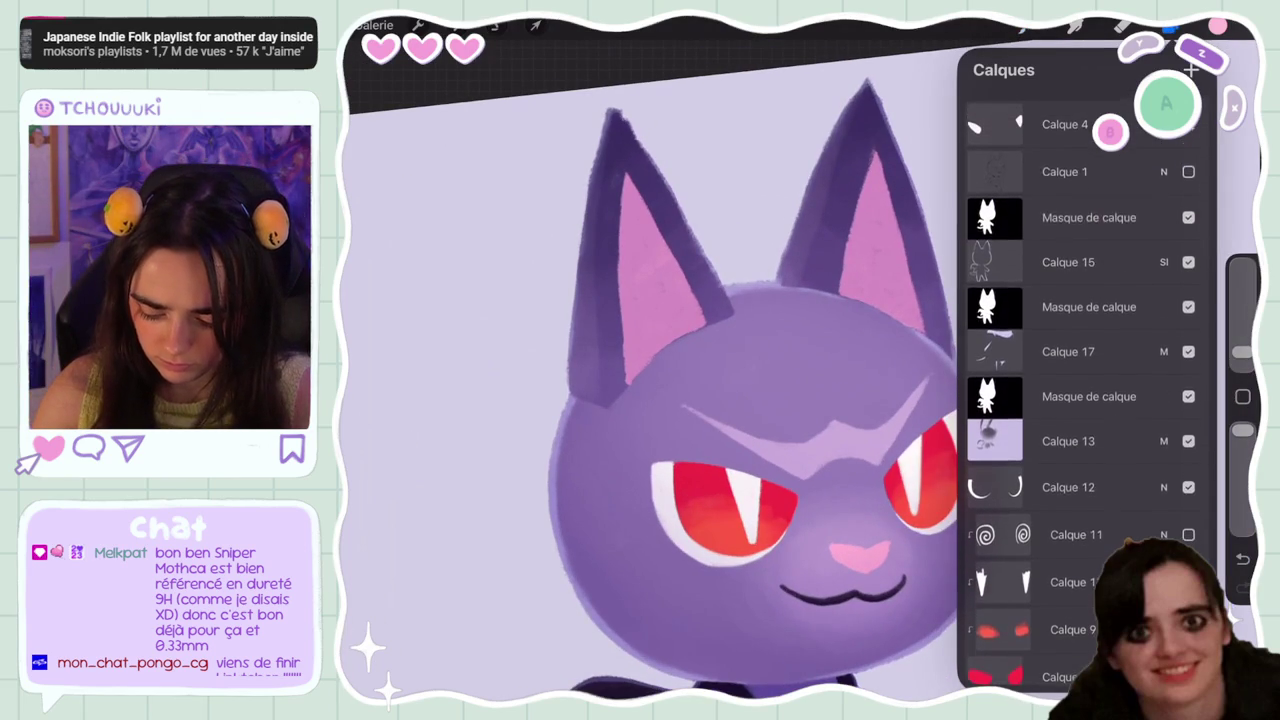
left_click(1068, 431)
left_click(1188, 431)
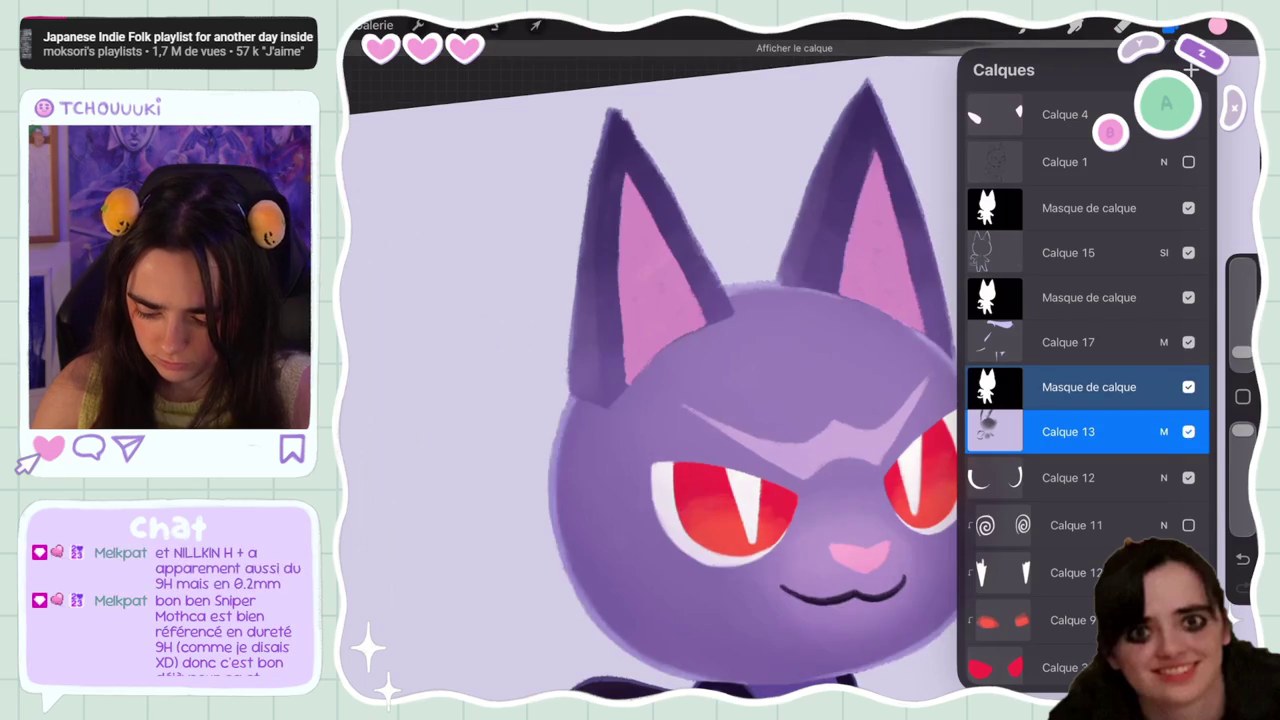
left_click(495, 25)
scroll(800, 360, "up", 3)
Trace a freehand selection along the edges of the left ear
left_click_drag(815, 237, 797, 203)
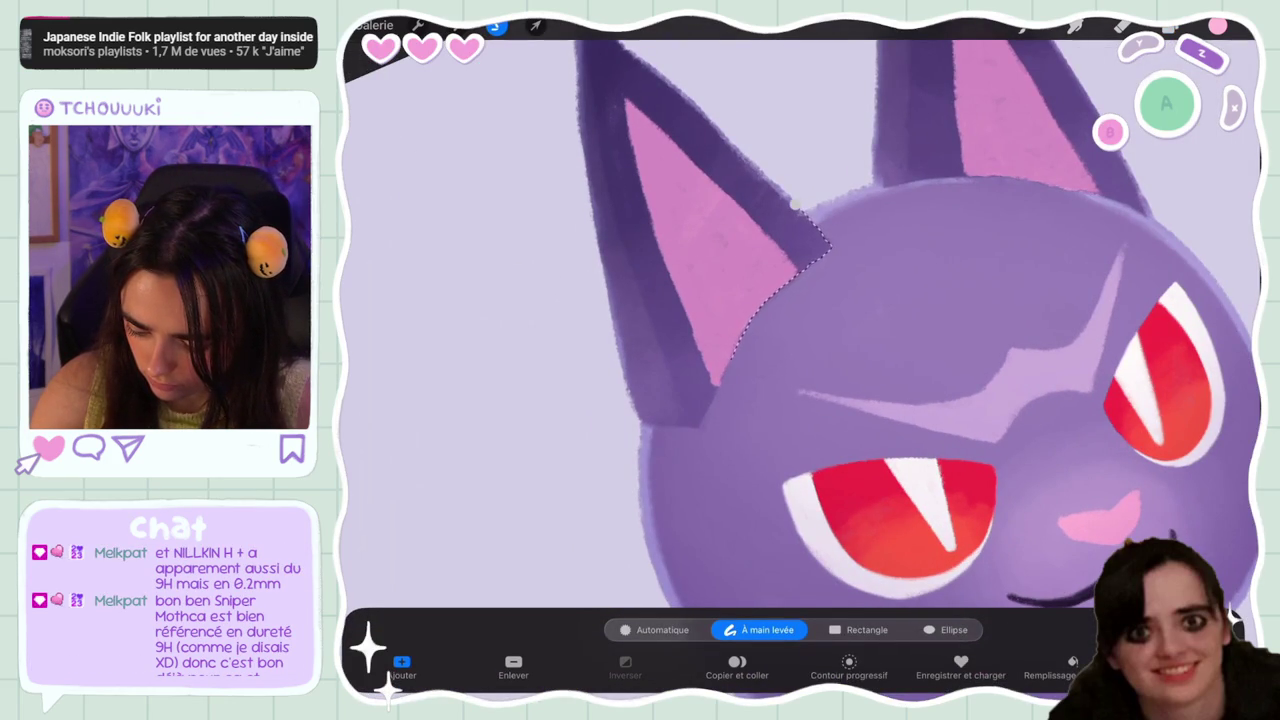
left_click_drag(594, 397, 620, 110)
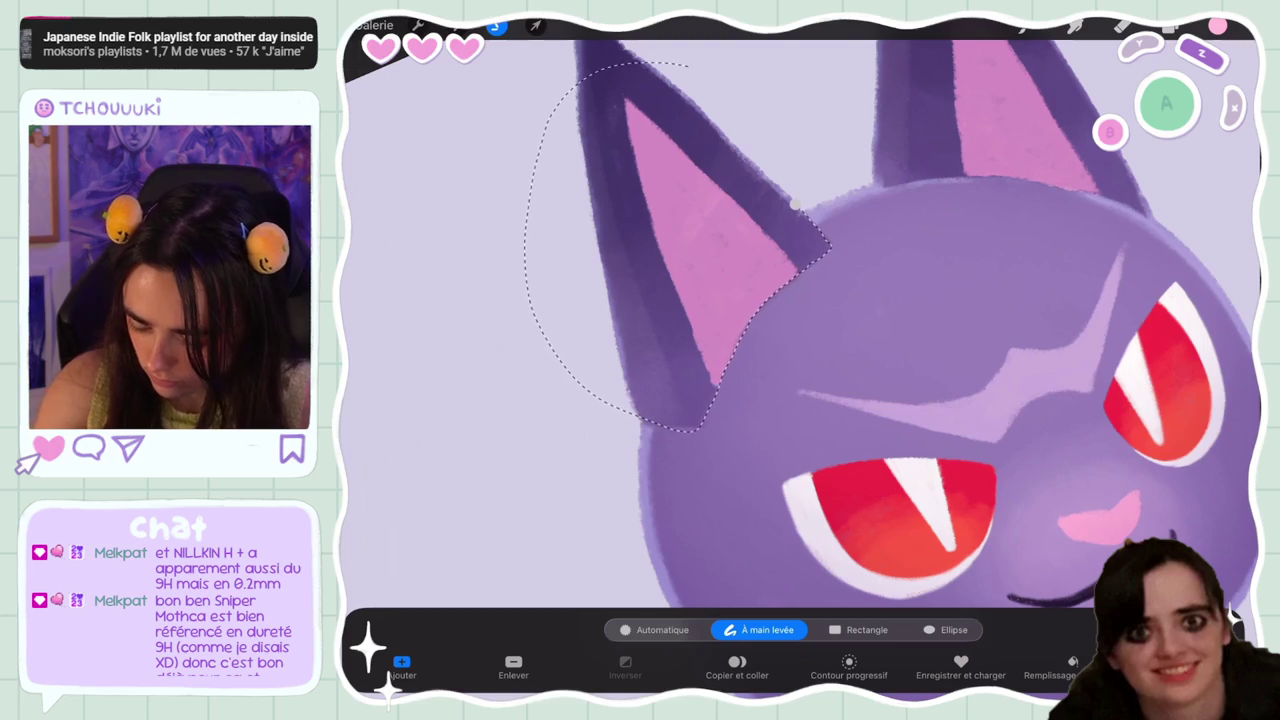
left_click(797, 203)
scroll(800, 330, "up", 5)
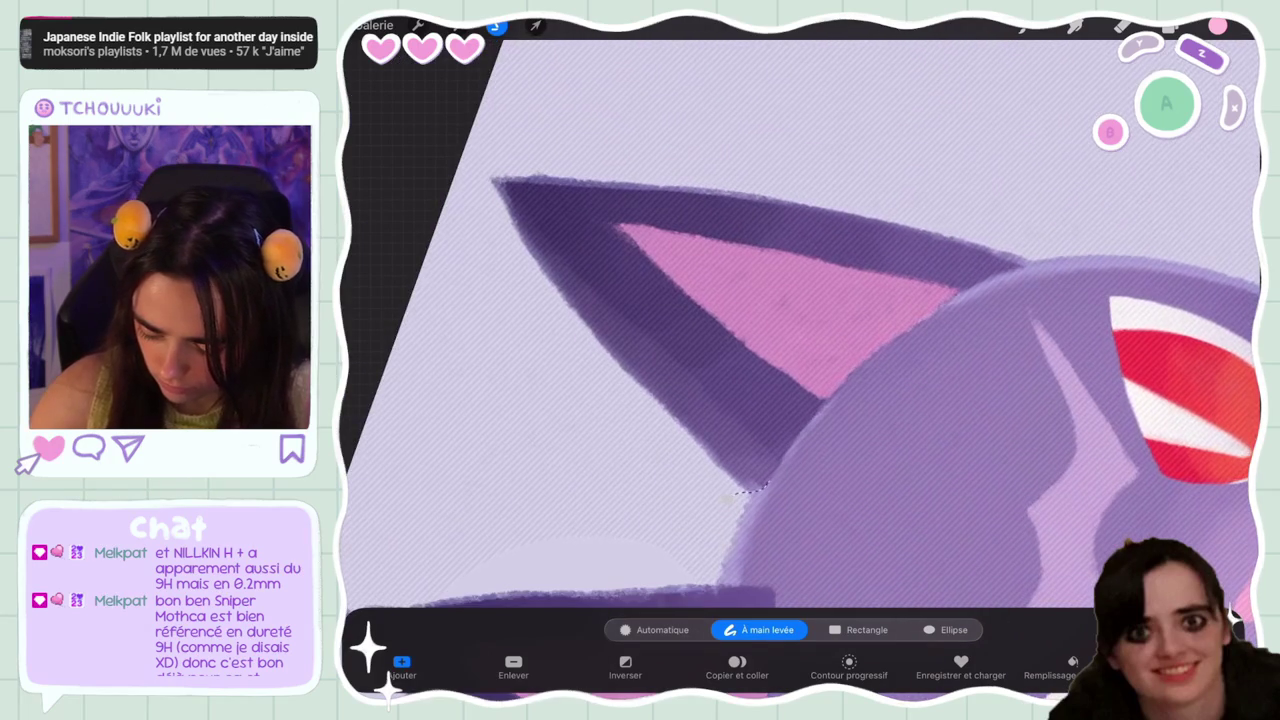
mouse_move(735, 492)
left_mouse_down()
mouse_move(882, 348)
mouse_move(1048, 258)
mouse_move(551, 443)
left_mouse_up()
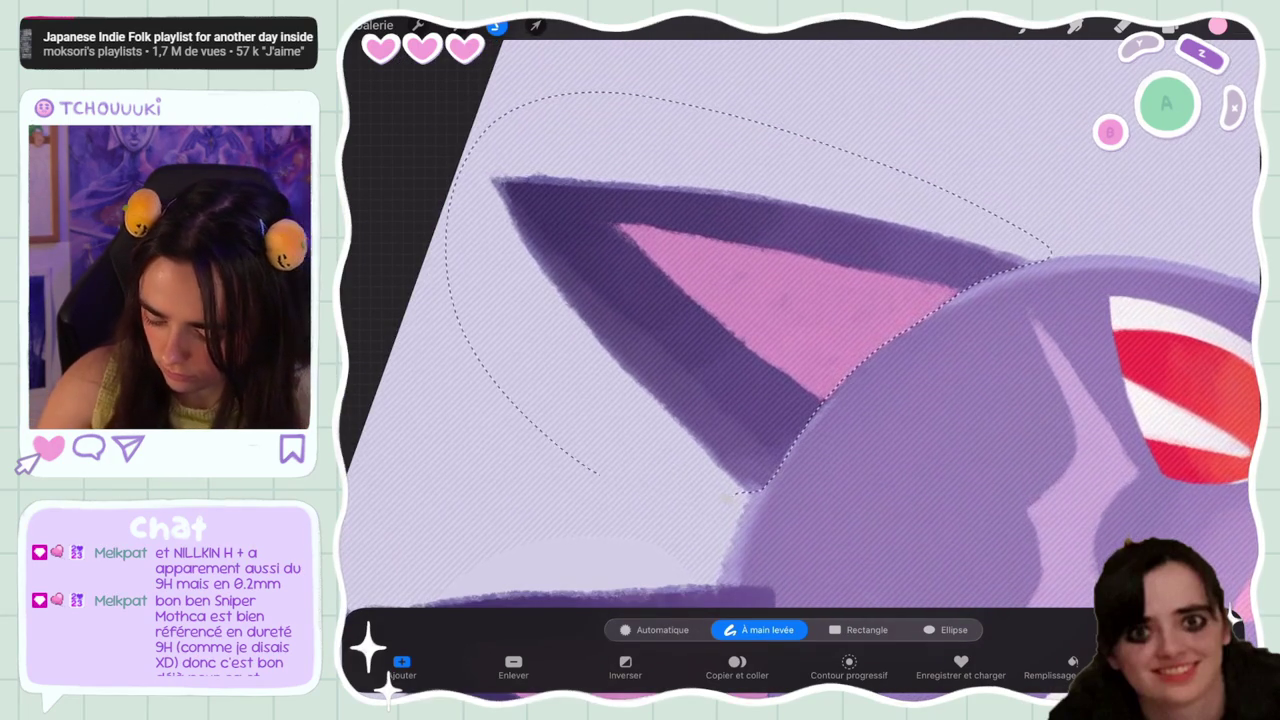
scroll(800, 330, "down", 3)
scroll(800, 330, "down", 3)
Redo the freehand selection, outlining the left ear tip and extending up the right ear
left_click(1122, 27)
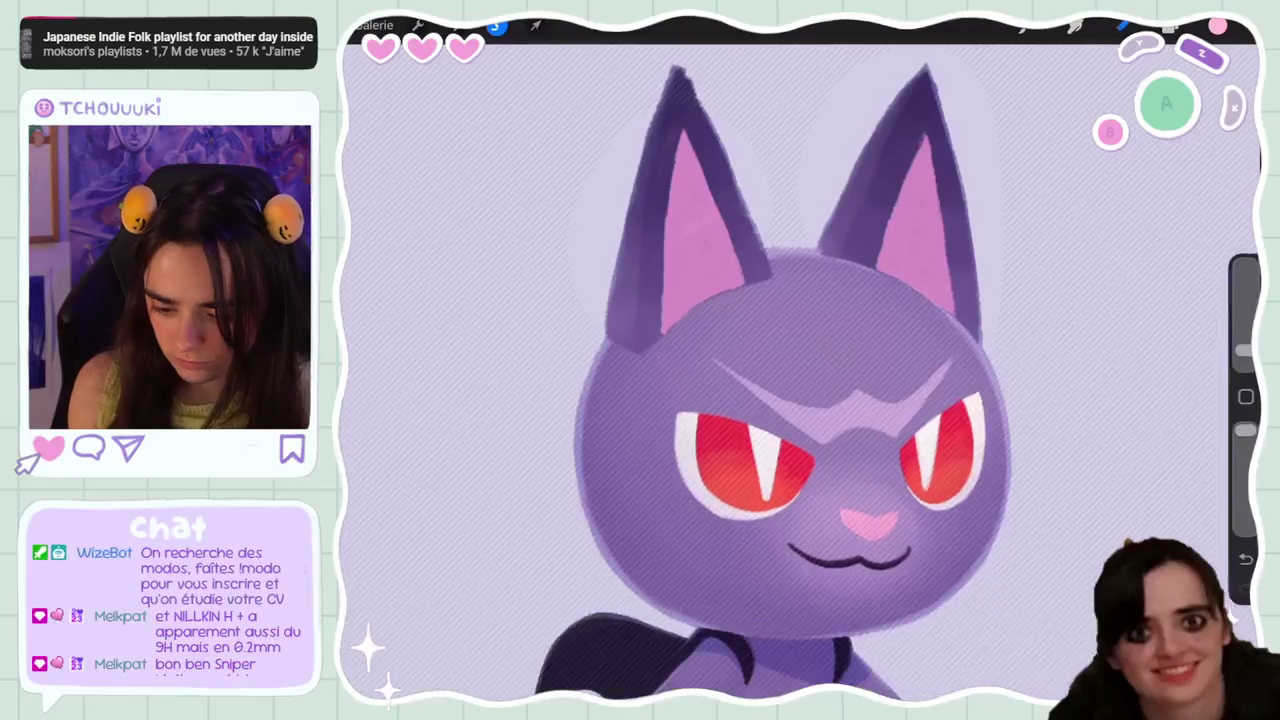
left_click(1122, 27)
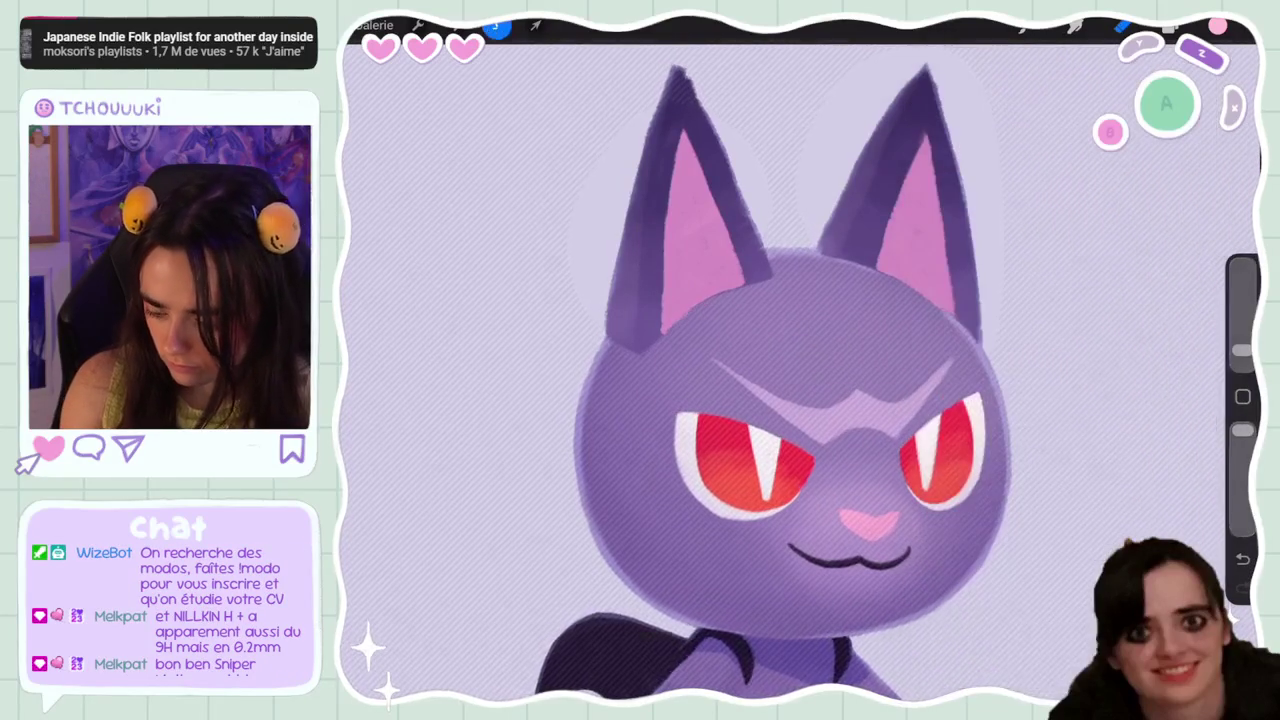
left_click(497, 25)
left_click_drag(668, 94, 663, 112)
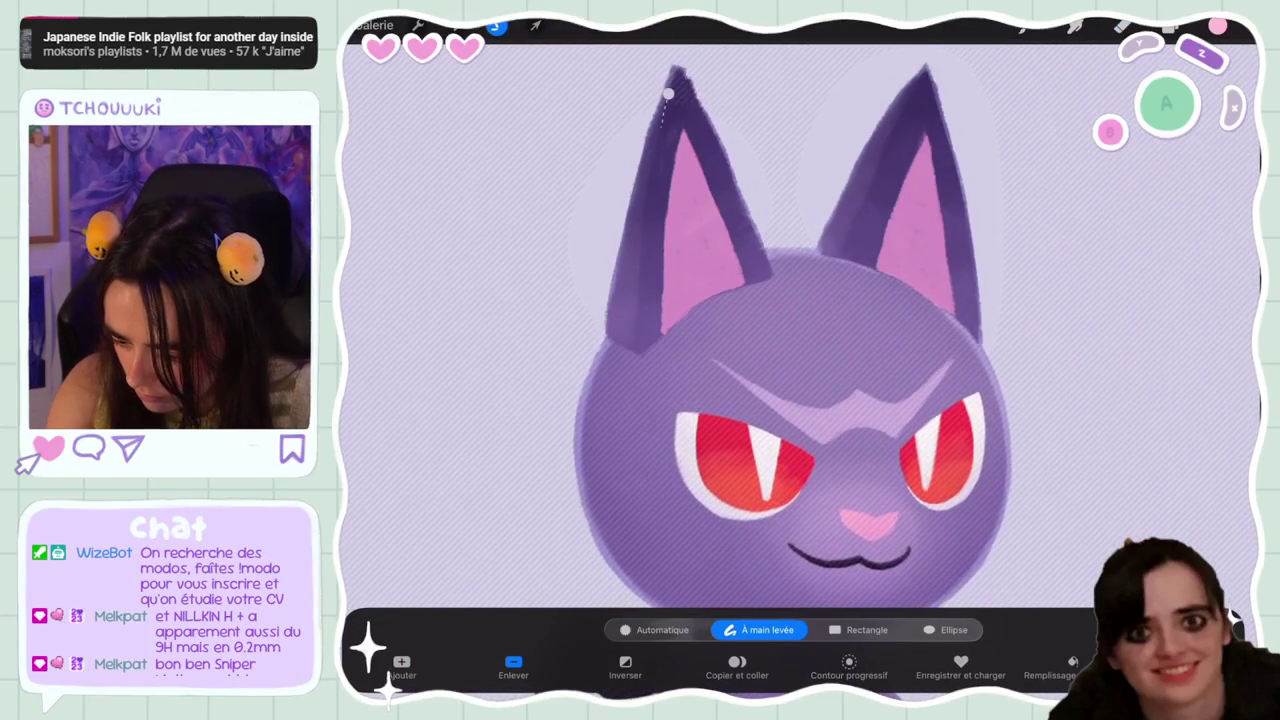
left_click_drag(610, 285, 595, 115)
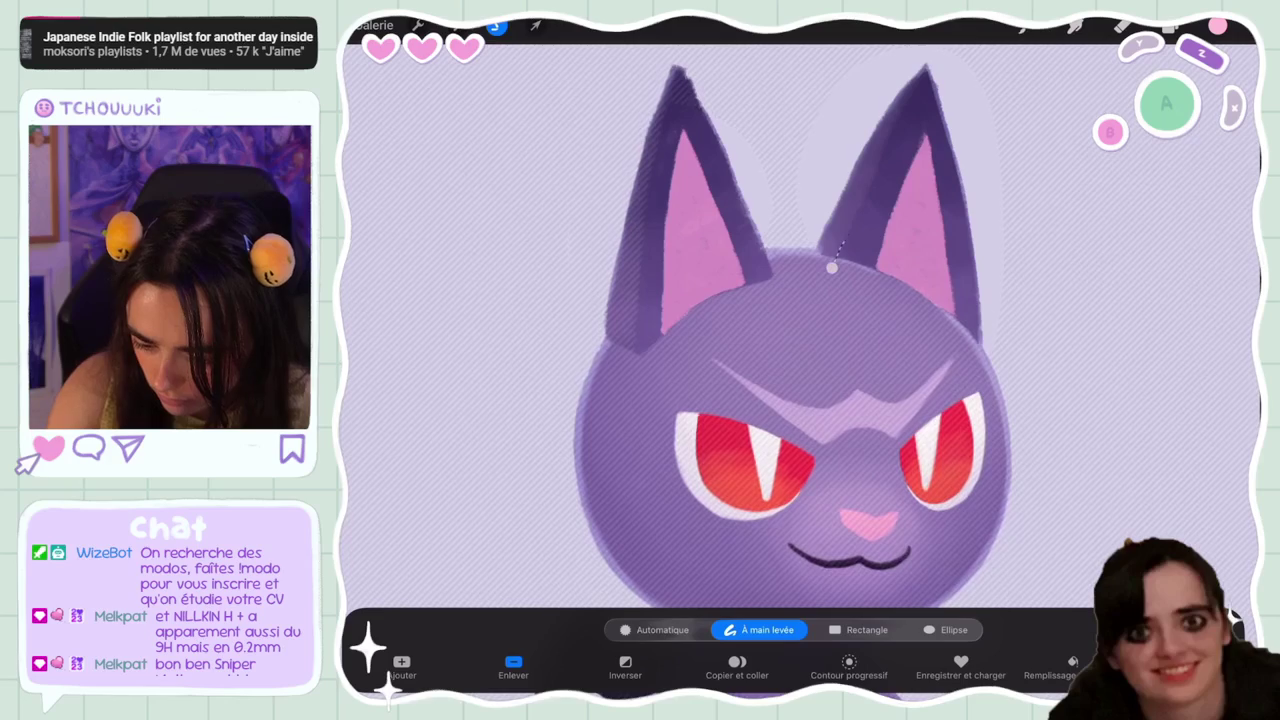
left_click_drag(866, 195, 898, 117)
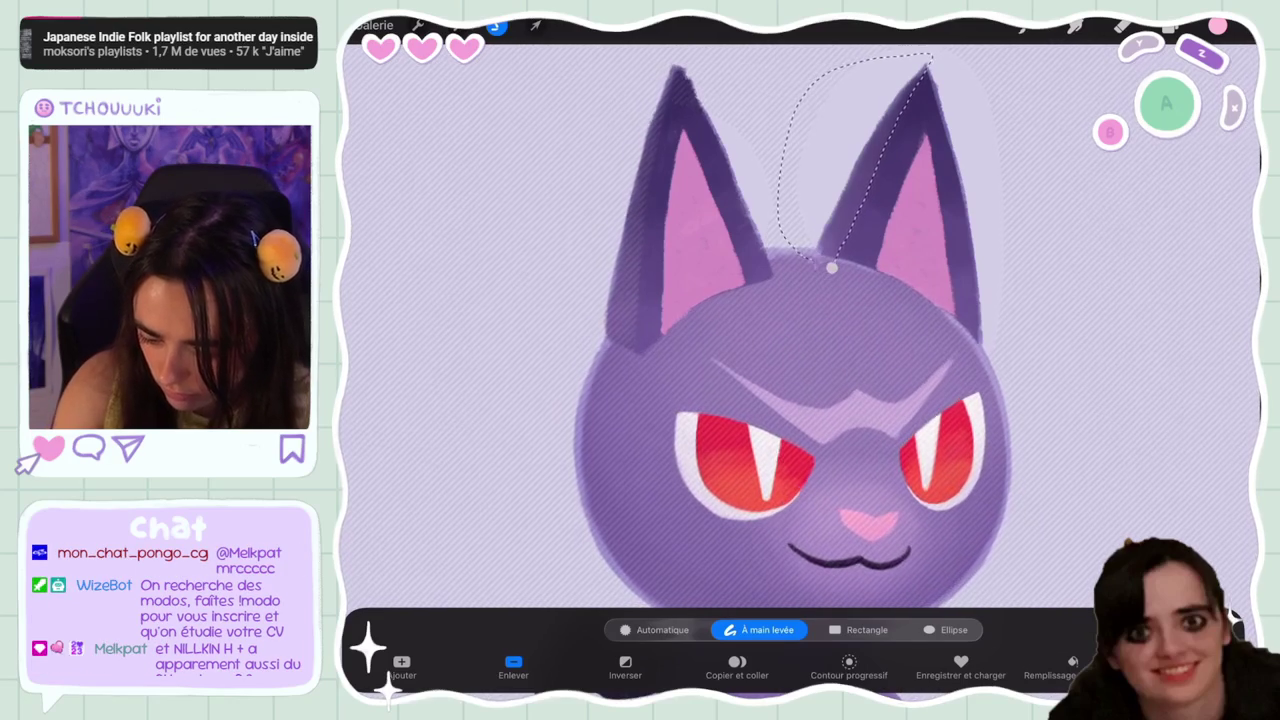
Choose the MaxU Smudge Gouache brush and lower its size to 8% and its opacity
left_click(1122, 25)
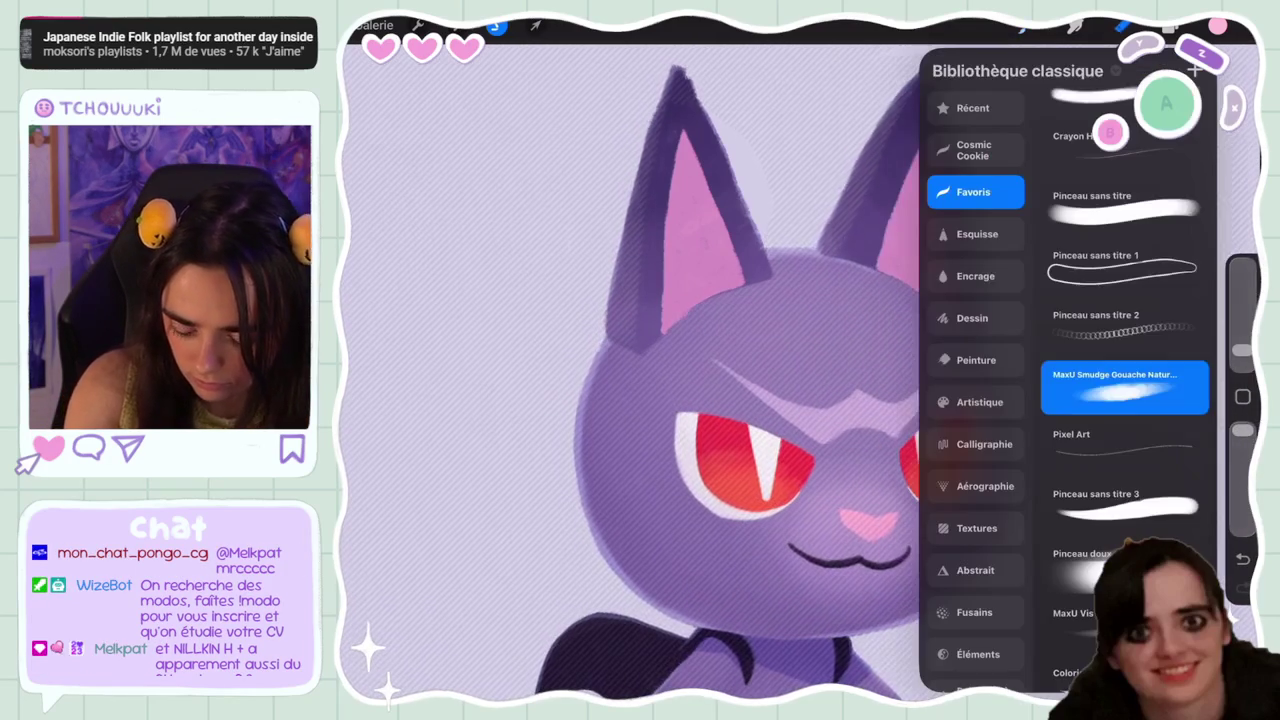
left_click_drag(1242, 430, 1242, 515)
left_click_drag(1242, 350, 1242, 330)
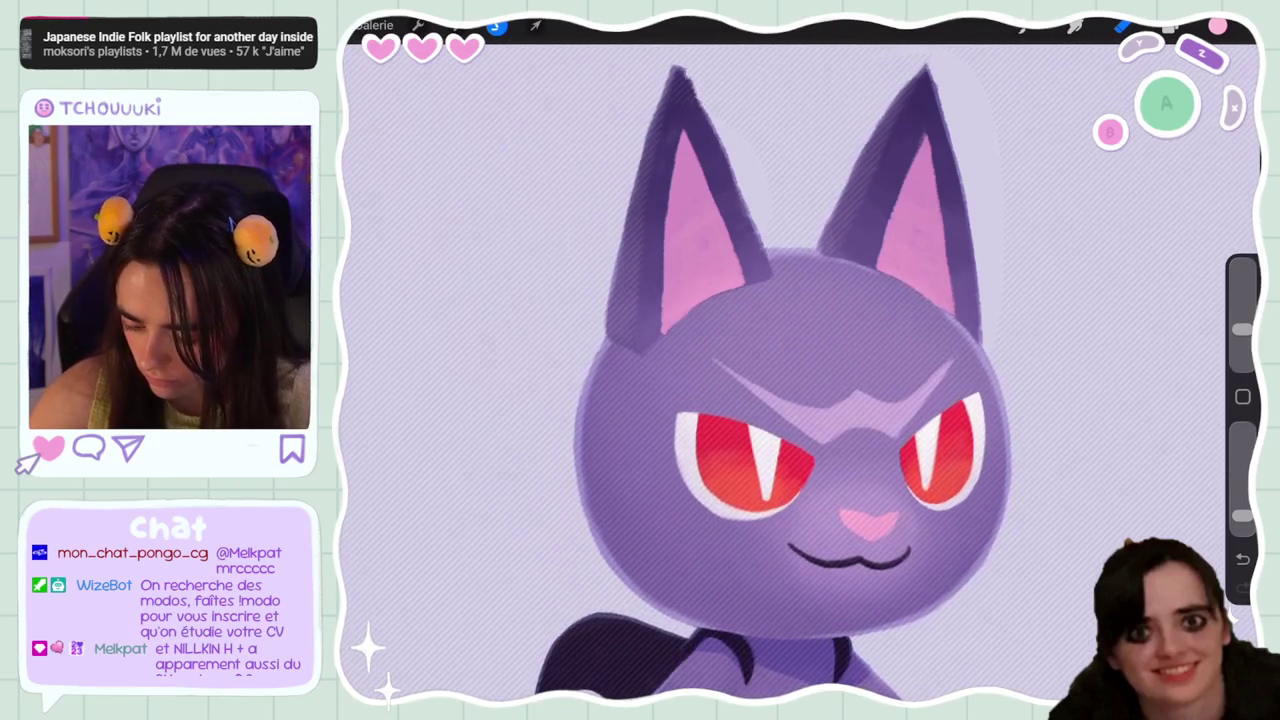
scroll(800, 370, "down", 5)
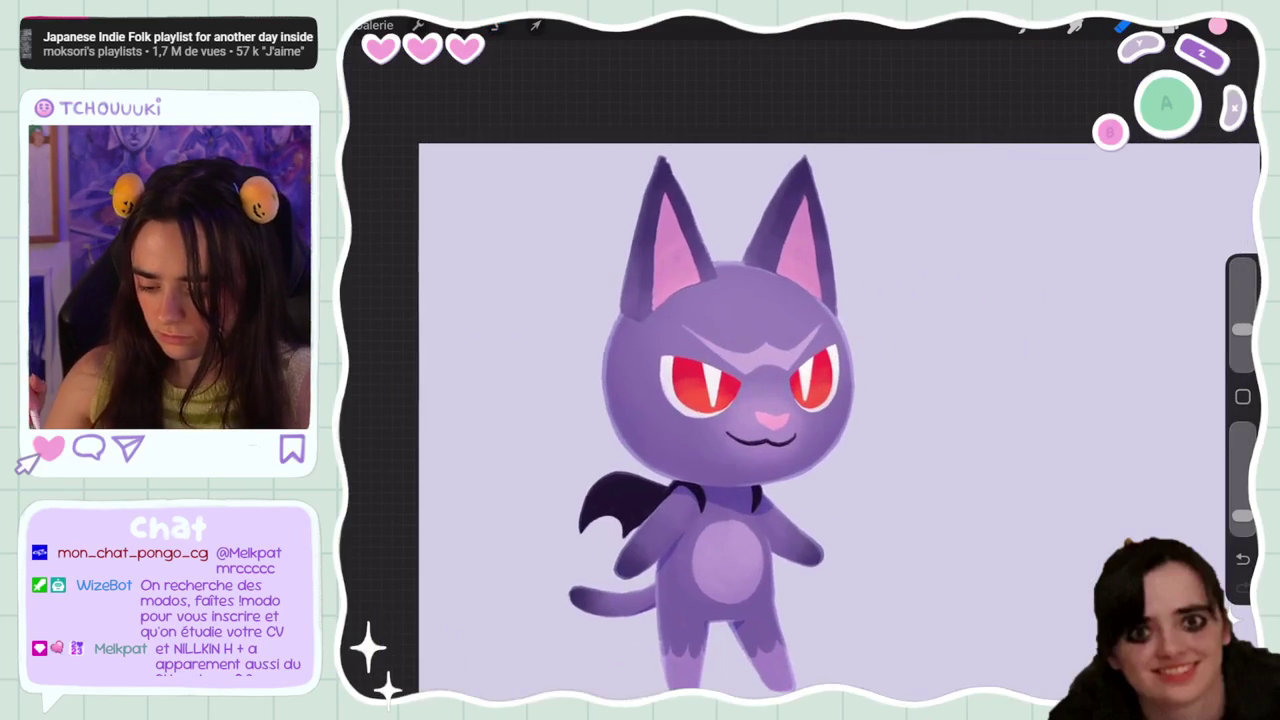
Select the inner-ear layer Calque 19 and pick a more saturated pink
left_click(1170, 26)
scroll(1088, 400, "down", 5)
left_click(1076, 382)
left_click(1170, 26)
left_click(1218, 26)
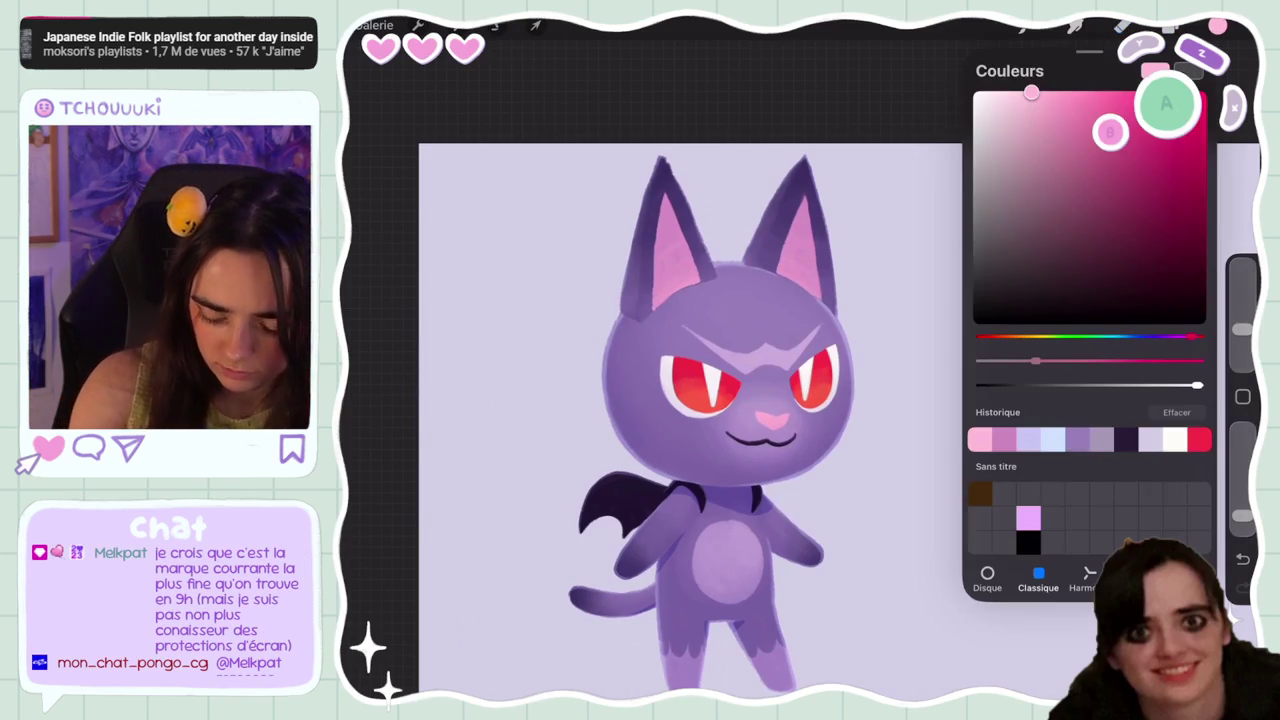
left_click_drag(1031, 93, 1060, 99)
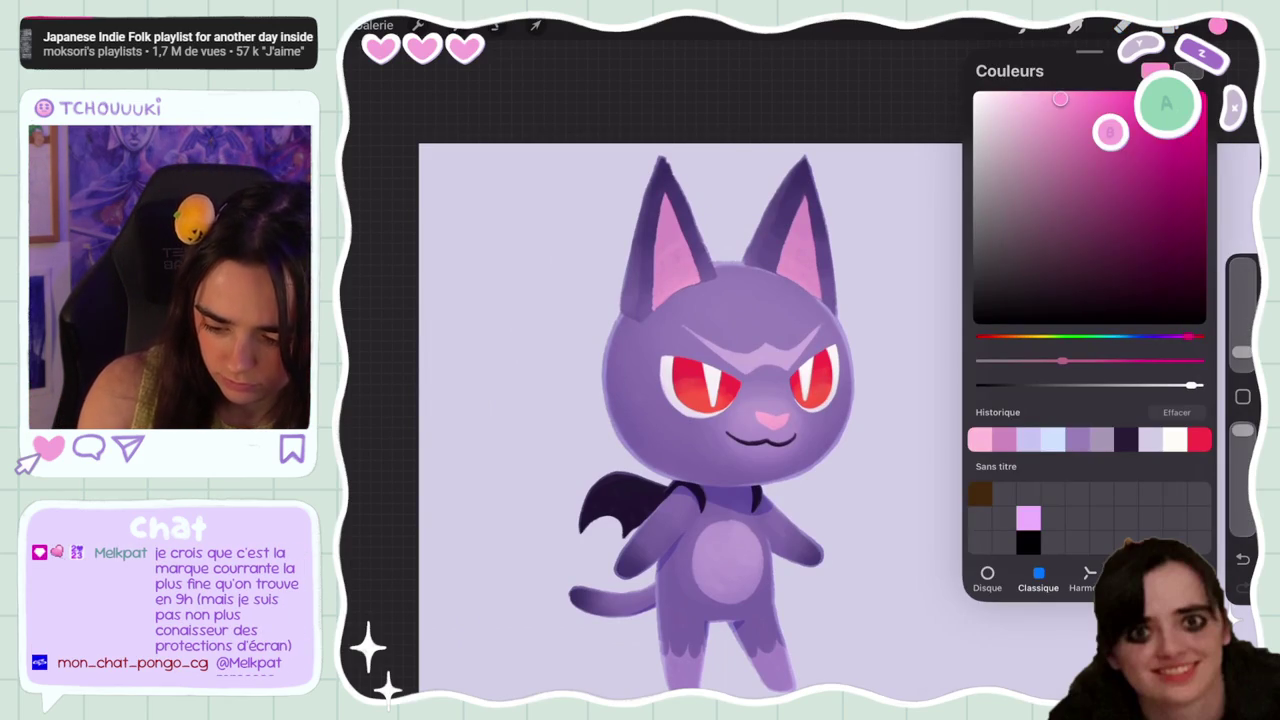
left_click(1022, 26)
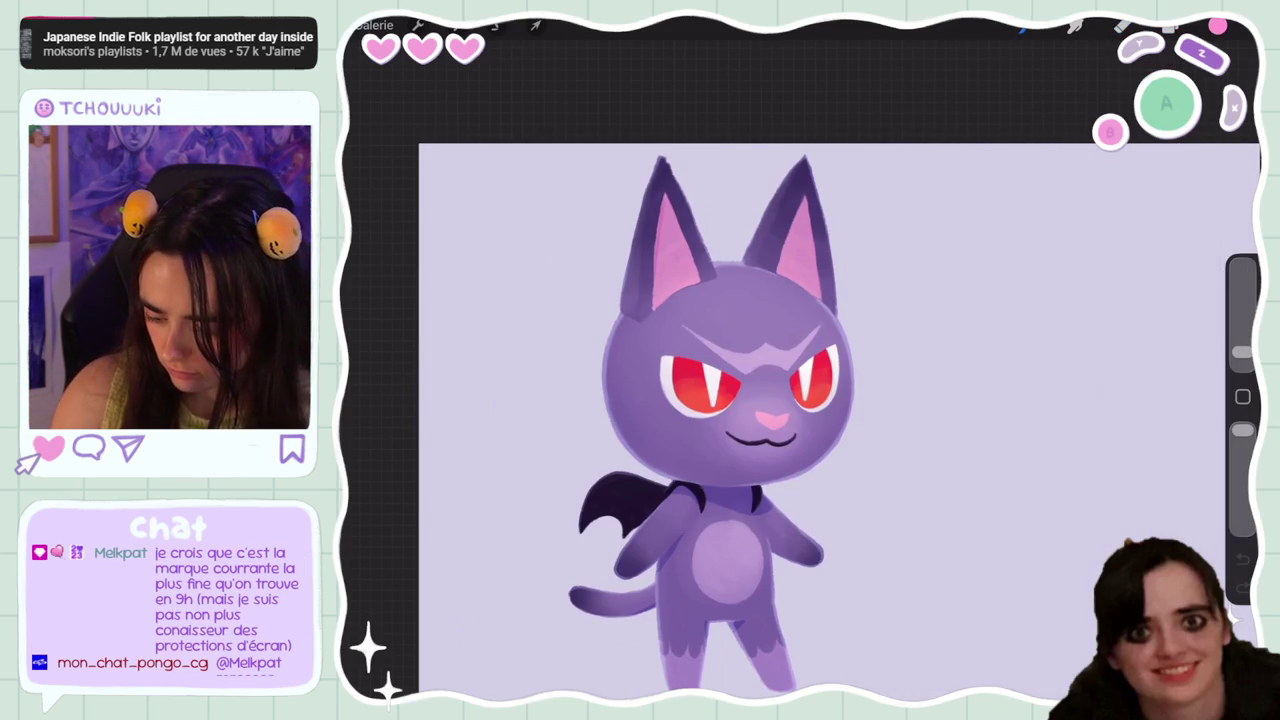
Enlarge the brush, lower its opacity, and paint darker shading into both ears
left_click_drag(1242, 352, 1242, 338)
mouse_move(1242, 430)
left_mouse_down()
mouse_move(1242, 503)
mouse_move(1242, 430)
left_mouse_up()
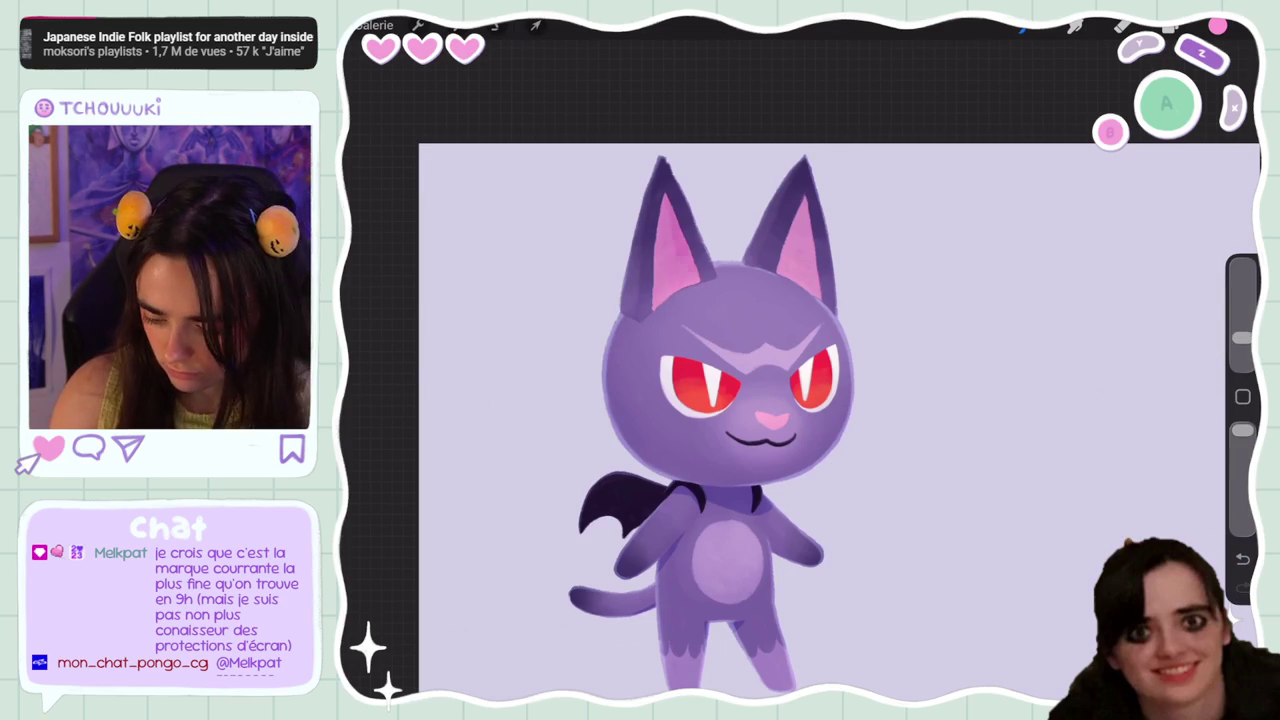
left_click_drag(680, 210, 665, 280)
left_click_drag(795, 200, 810, 290)
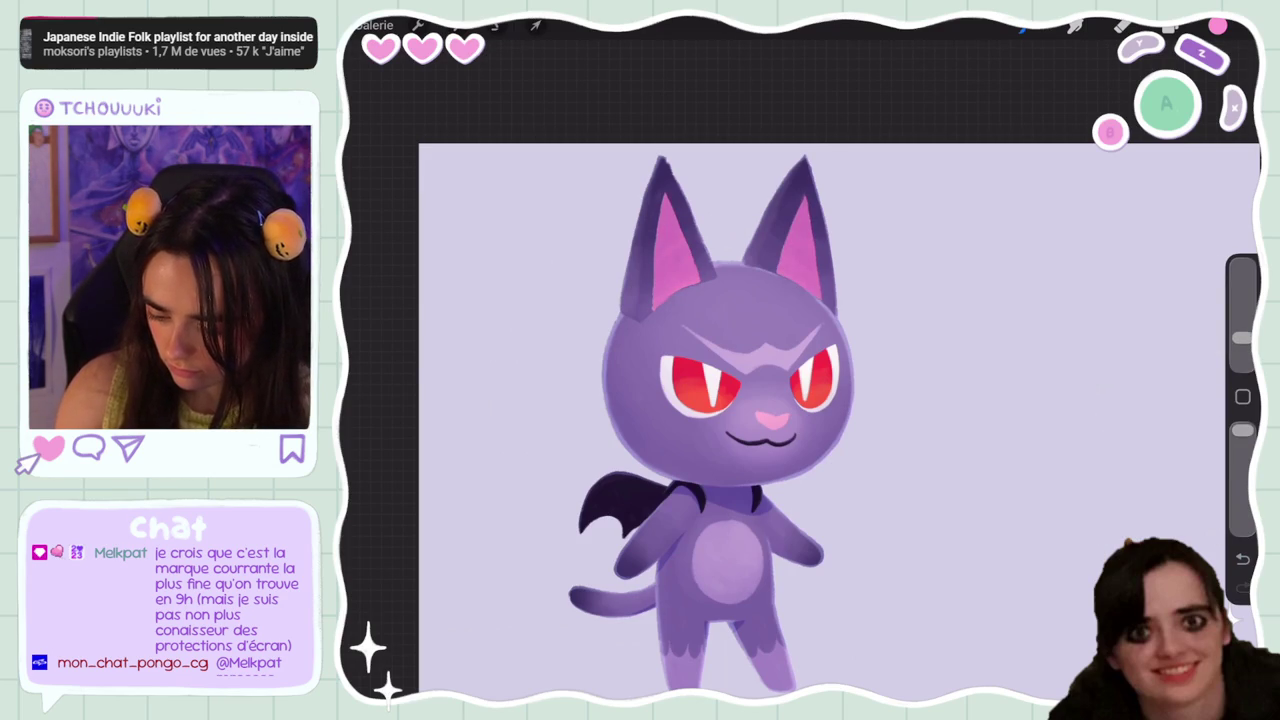
Retune the brush size and opacity, then undo the last ear stroke
left_click_drag(1242, 338, 1242, 329)
left_click_drag(1242, 430, 1242, 515)
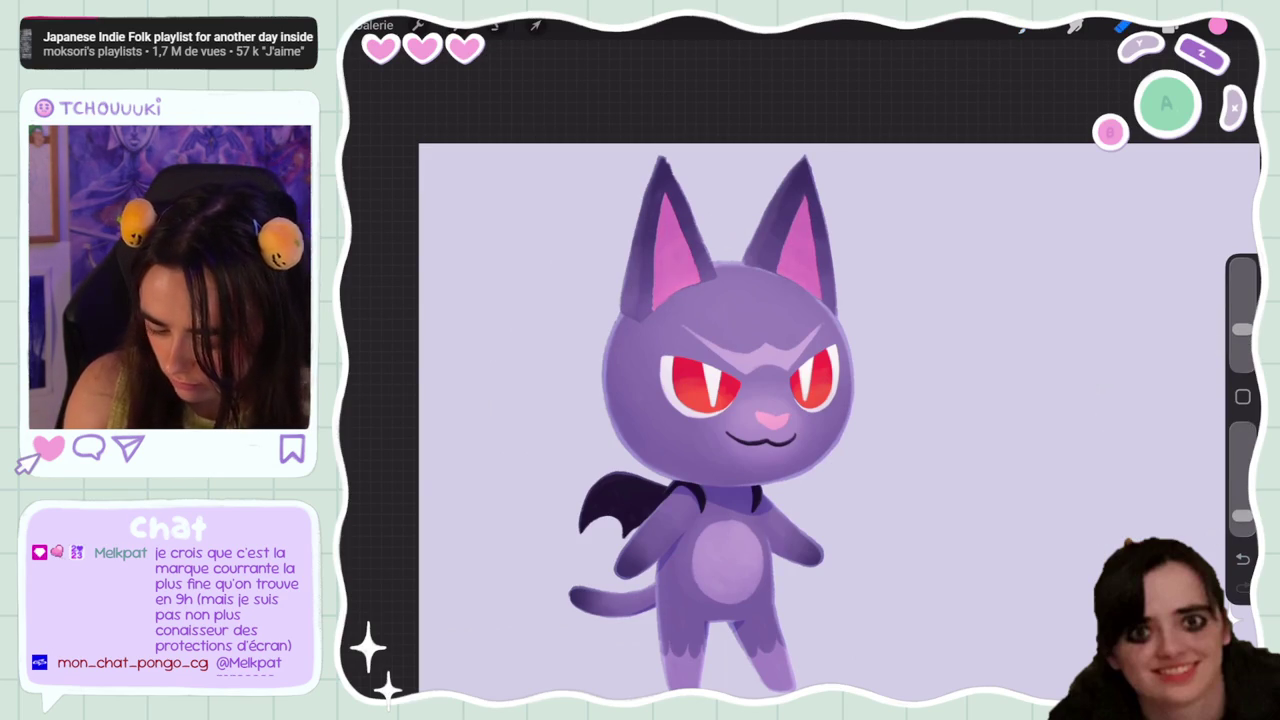
left_click_drag(1242, 329, 1242, 339)
left_click_drag(1242, 515, 1242, 508)
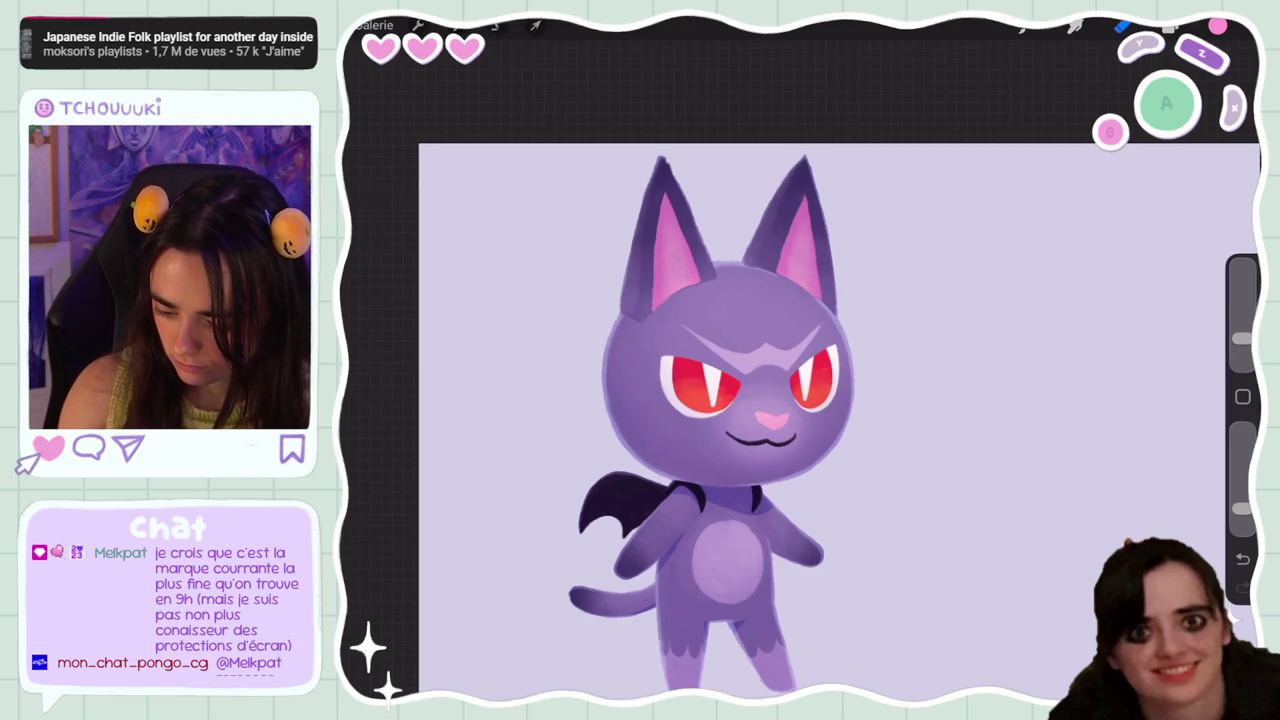
left_click_drag(1243, 508, 1243, 430)
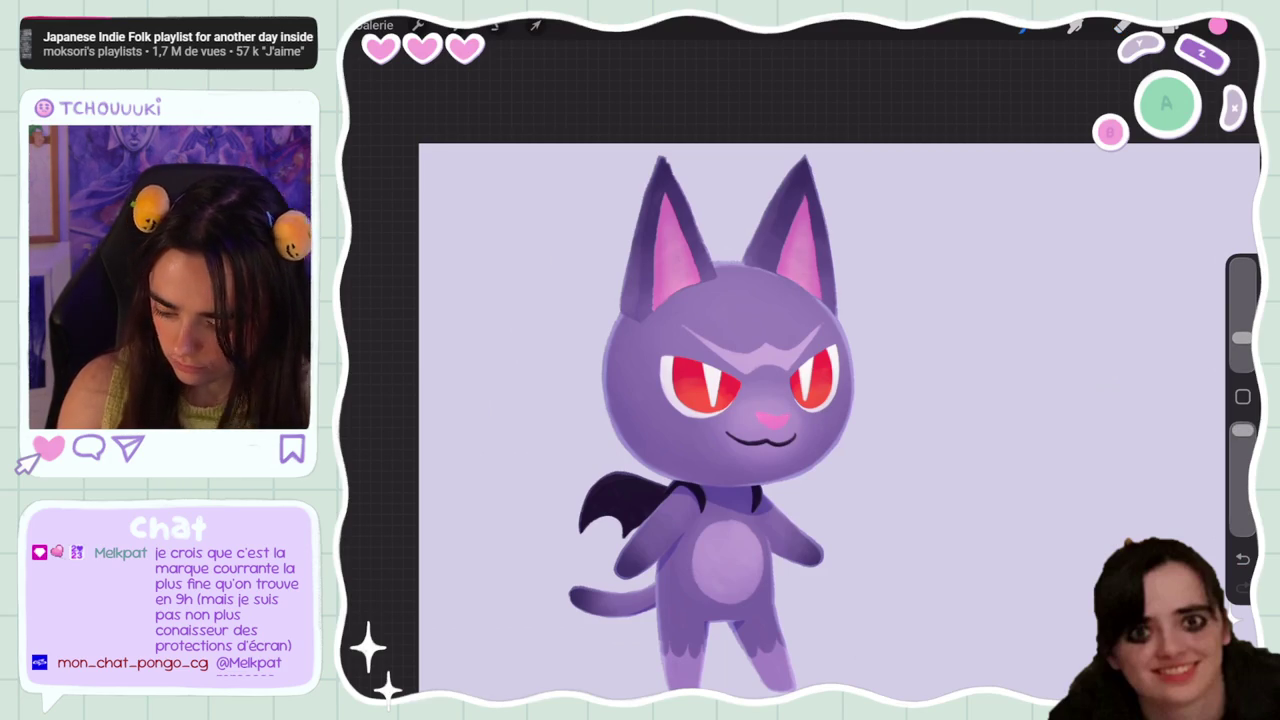
key("ctrl+z")
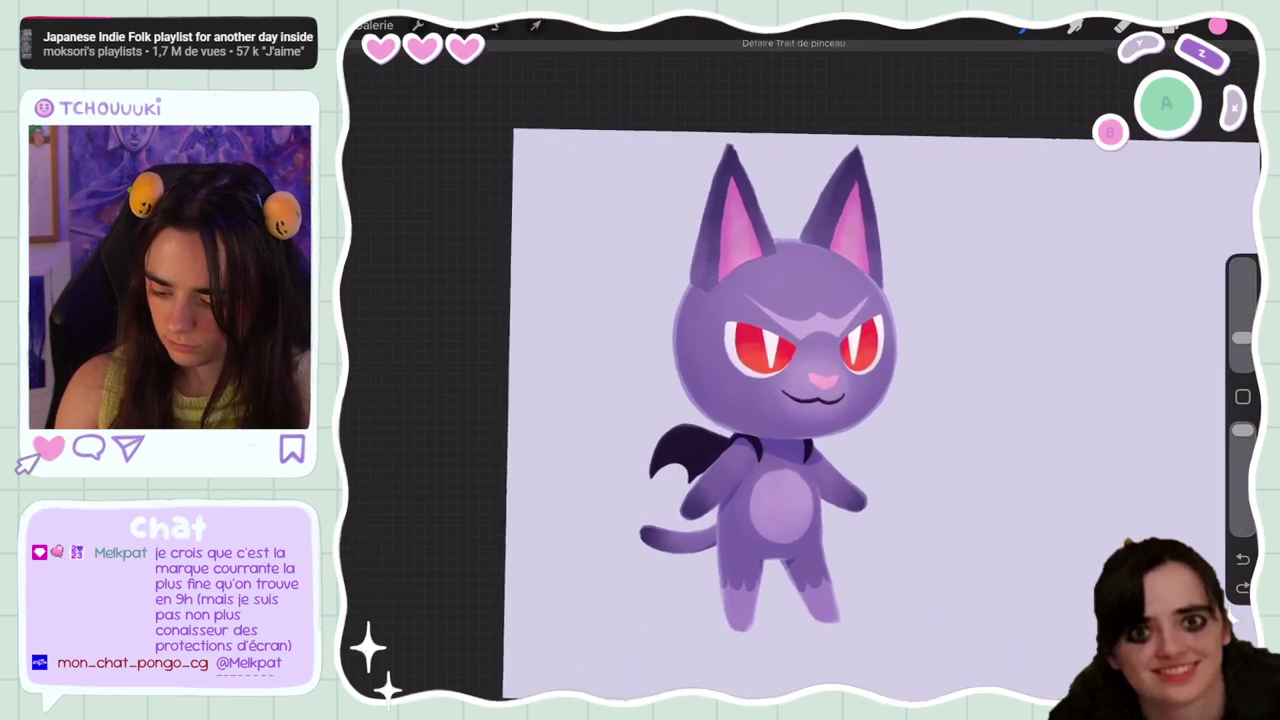
Adjust the inner-ear pink to about hue 54%, saturation 76%, brightness 52%
key("l")
left_click(455, 25)
left_click(430, 103)
left_click_drag(1008, 670, 1001, 670)
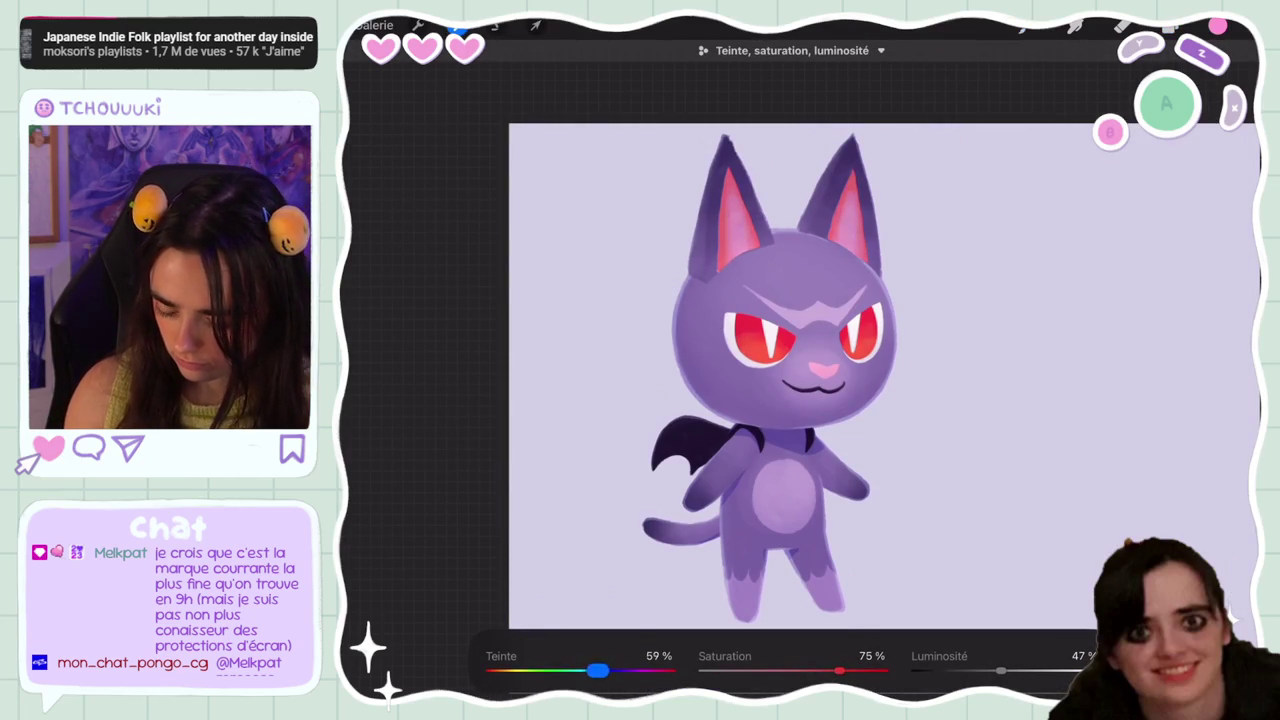
left_click_drag(838, 670, 784, 670)
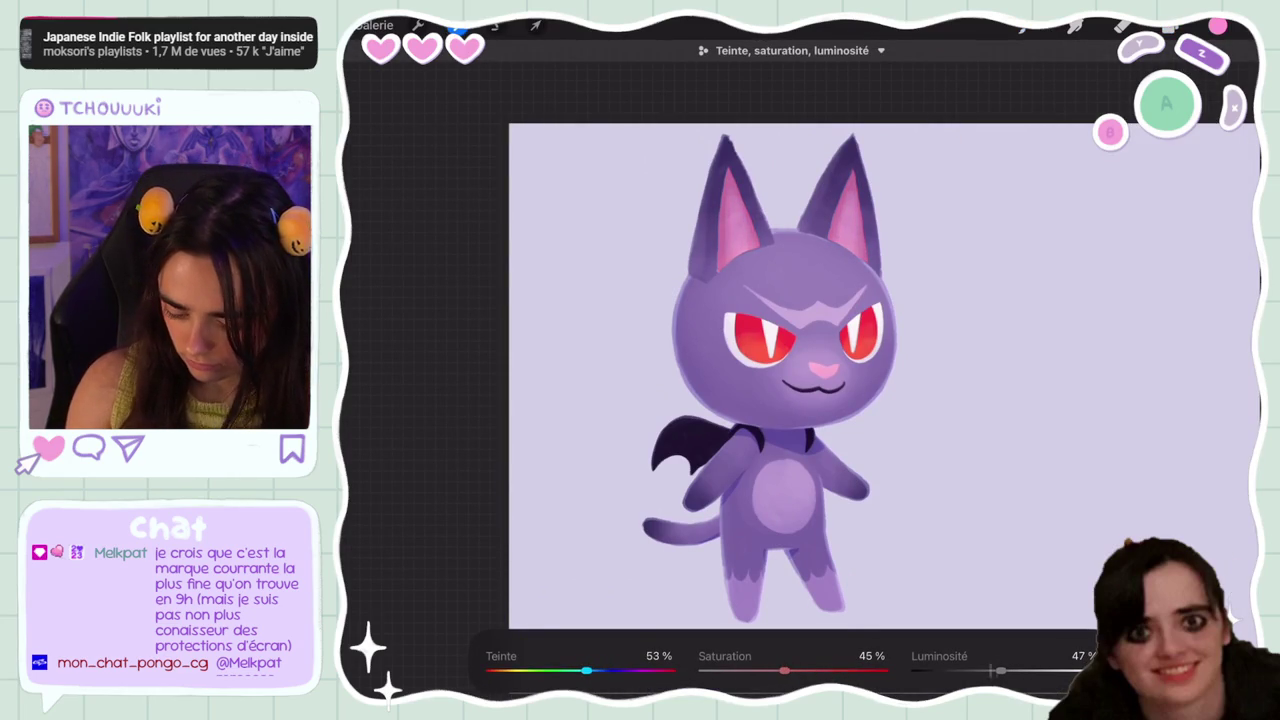
left_click_drag(1000, 670, 1007, 670)
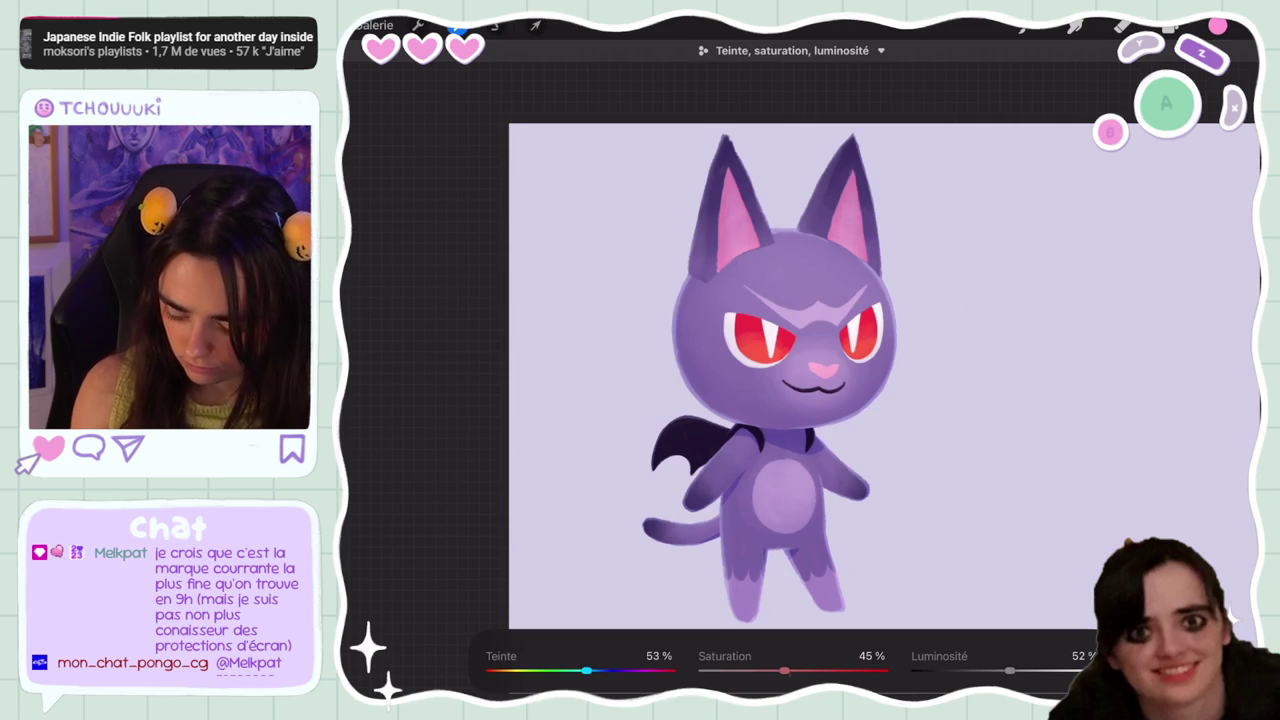
left_click_drag(797, 670, 836, 670)
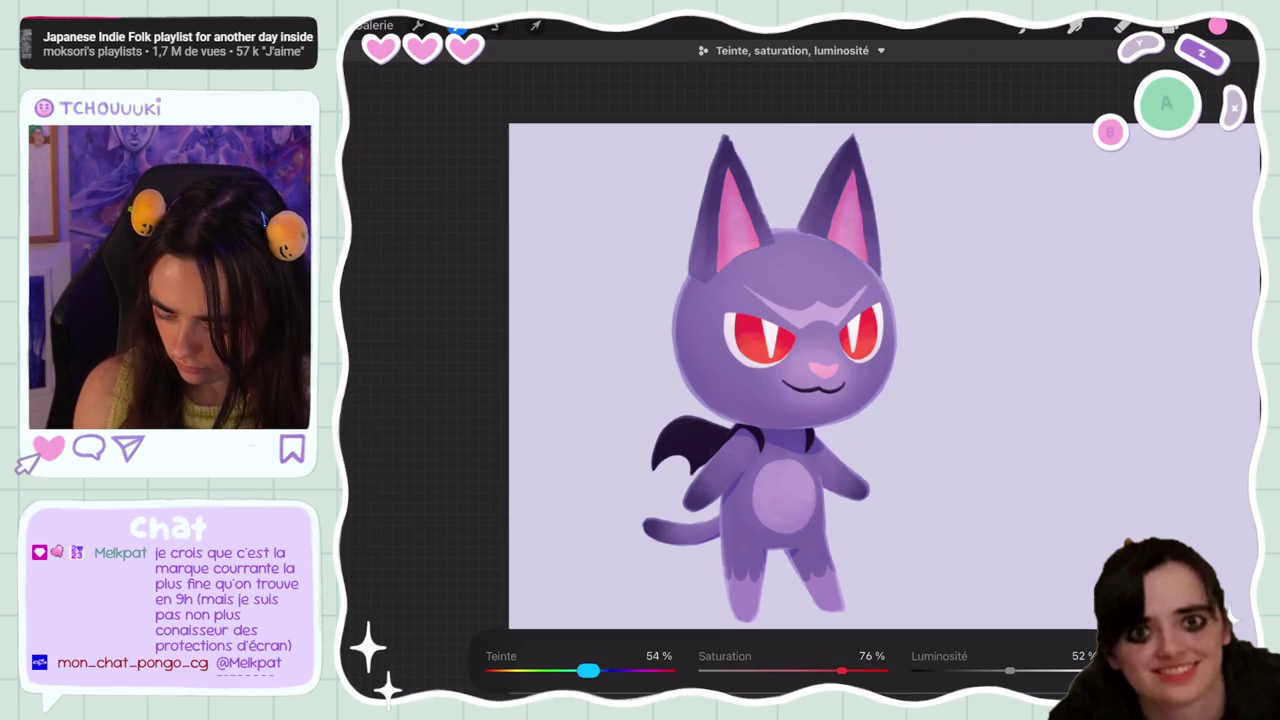
left_click(1170, 27)
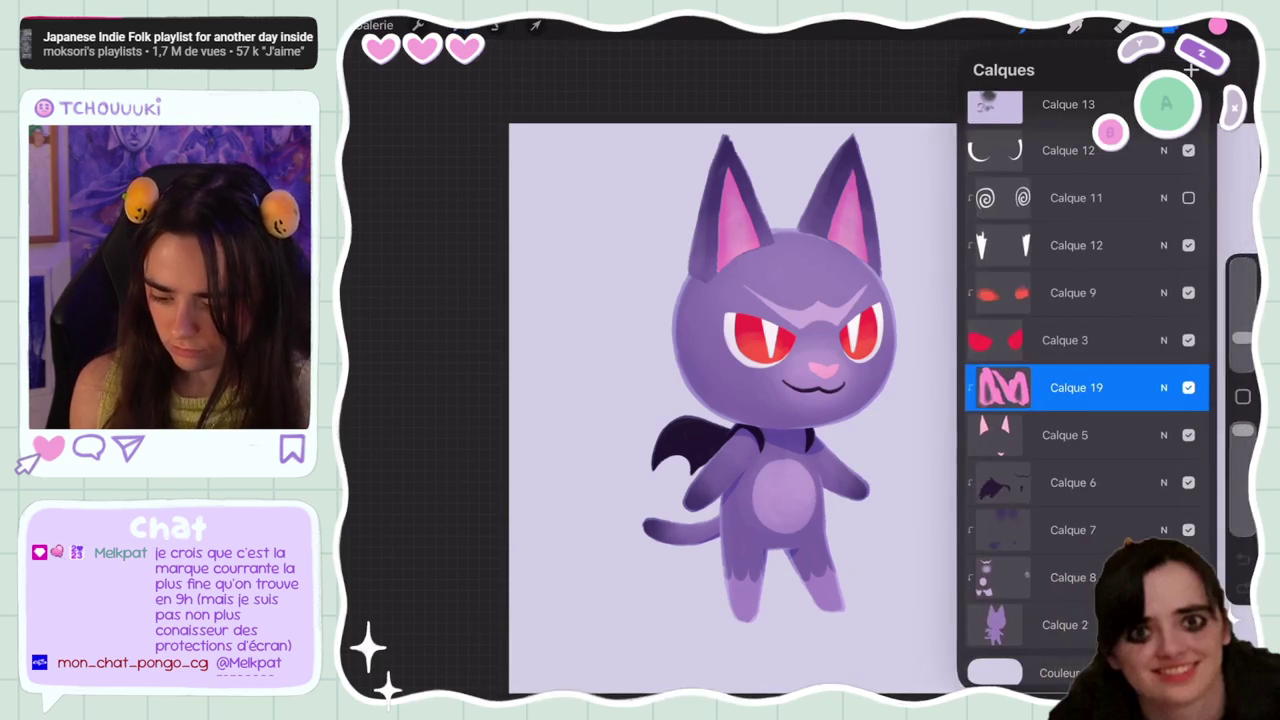
Toggle Calque 19 to compare, then set its layer opacity to 86%
left_click(1188, 387)
left_click(1188, 387)
left_click(1163, 387)
mouse_move(1196, 435)
left_mouse_down()
mouse_move(1065, 435)
mouse_move(1164, 435)
left_mouse_up()
scroll(700, 400, "up", 3)
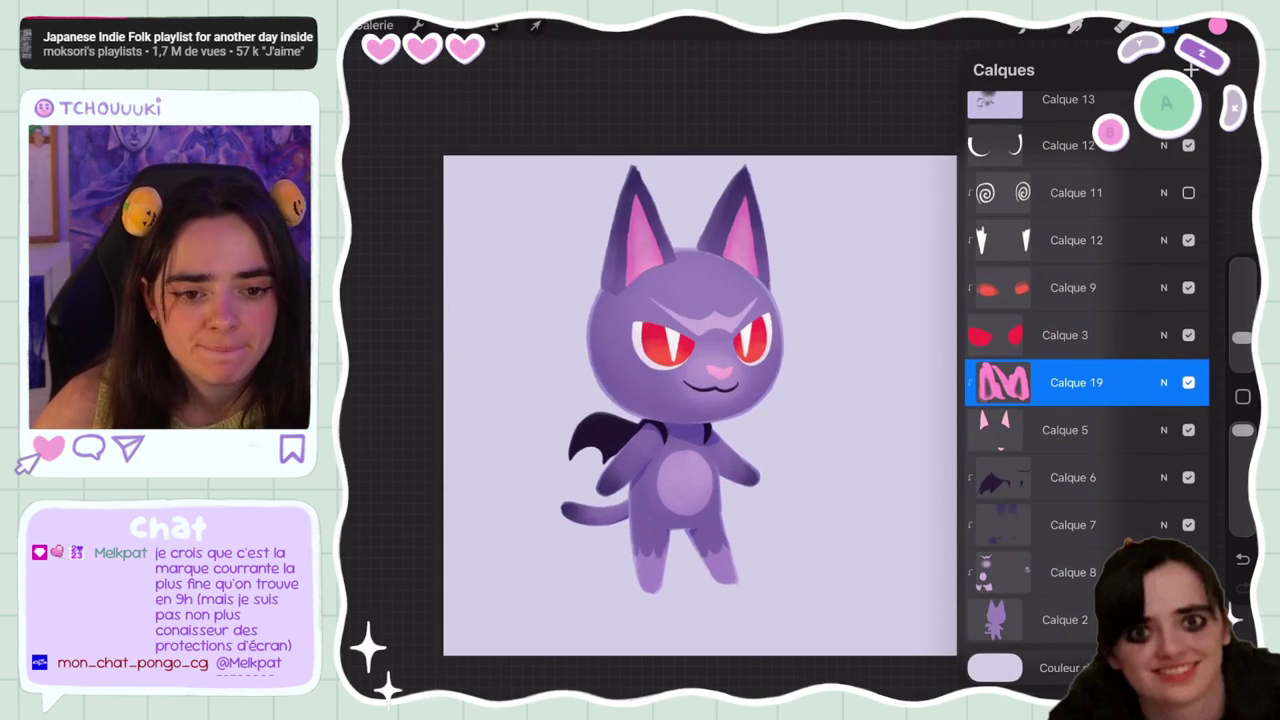
left_click(1170, 25)
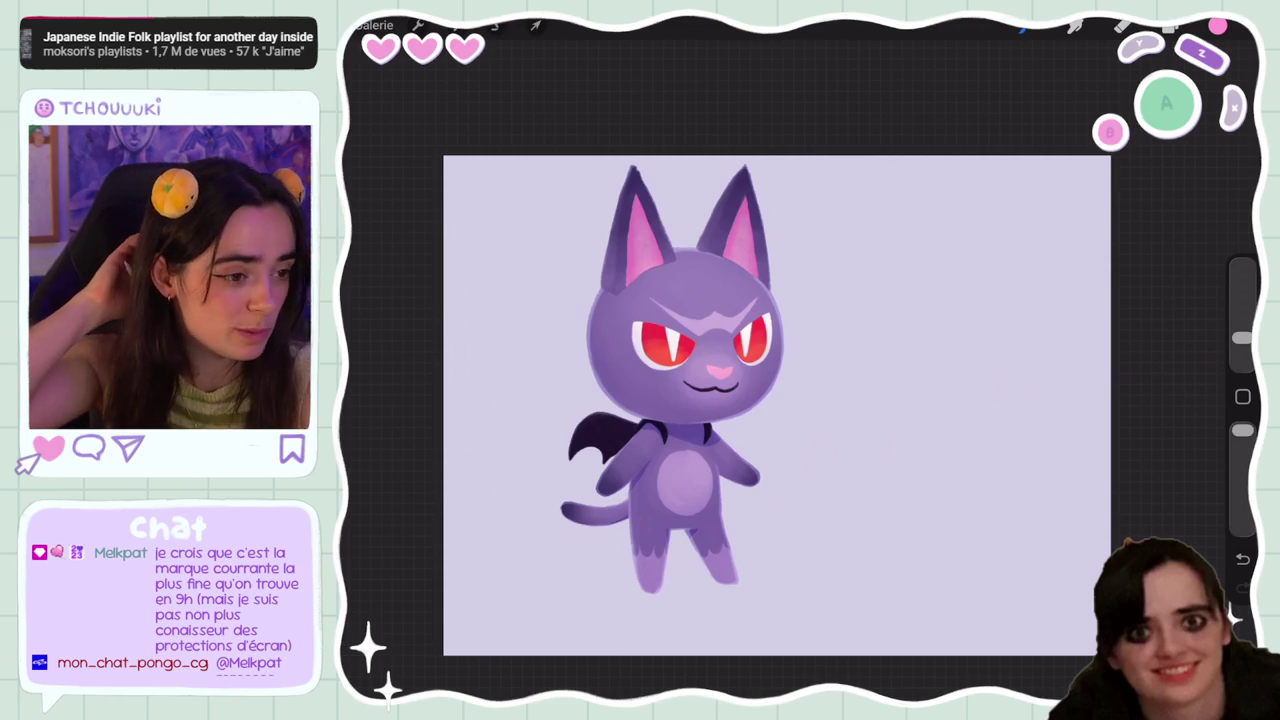
Lower the brush opacity
left_click_drag(1242, 430, 1242, 508)
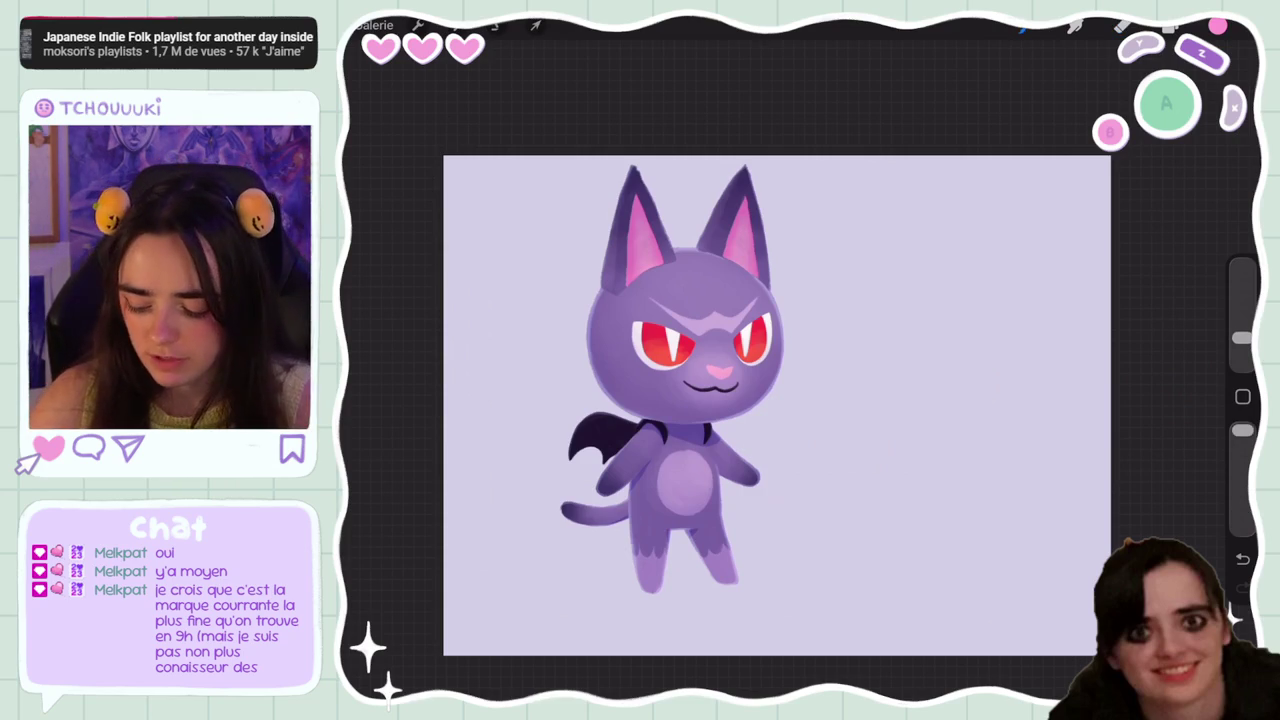
scroll(810, 380, "up", 2)
scroll(730, 350, "up", 1)
Browse the layer stack, selecting Calque 12, 9 and 13 and toggling their visibility
left_click(1170, 27)
scroll(700, 350, "up", 1)
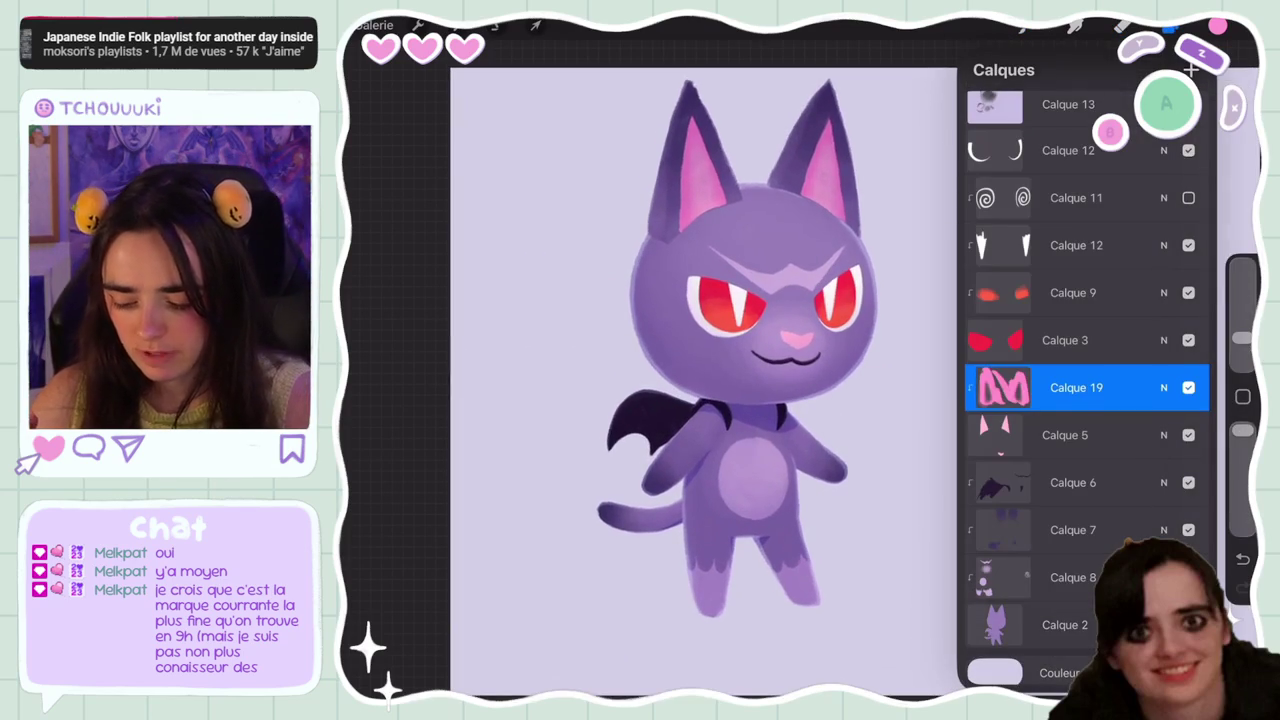
left_click(1076, 245)
left_click(1076, 292)
left_click(1076, 245)
scroll(1076, 400, "up", 3)
left_click(1076, 365)
left_click(1188, 365)
left_click(1188, 319)
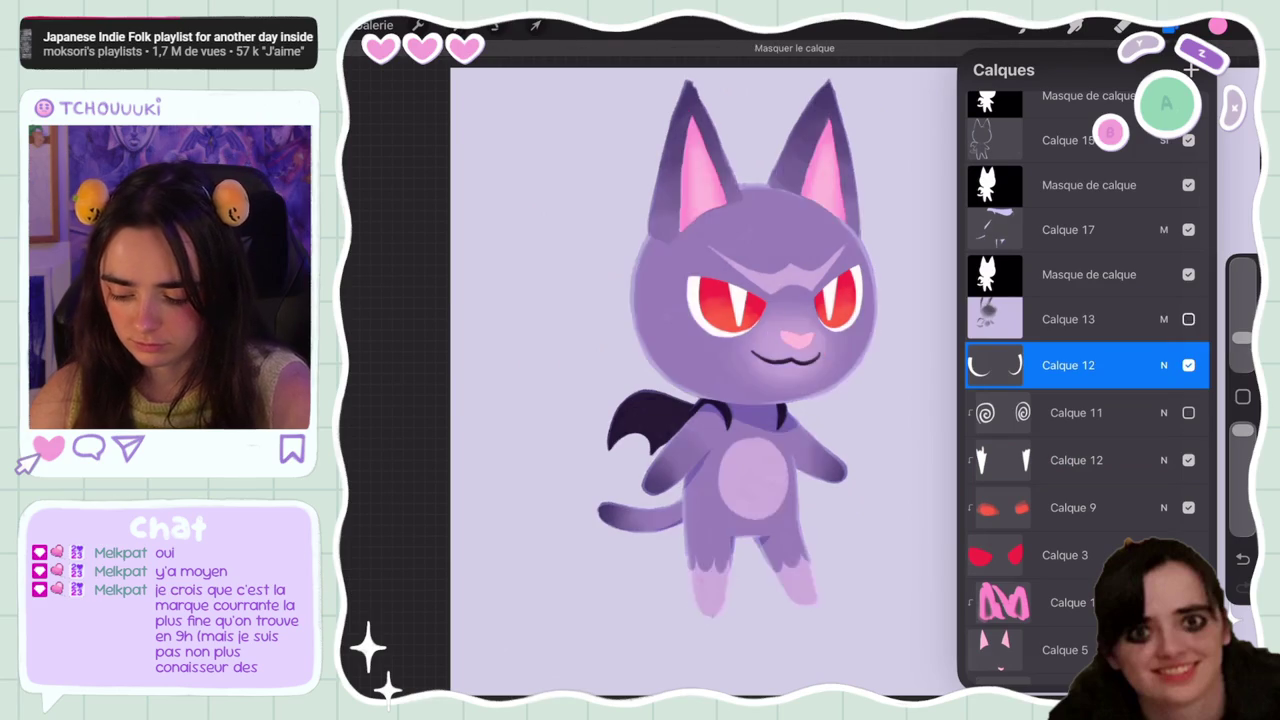
left_click(1188, 319)
left_click(1068, 319)
Hide and reshow Calque 13 to compare the legs
scroll(700, 400, "down", 3)
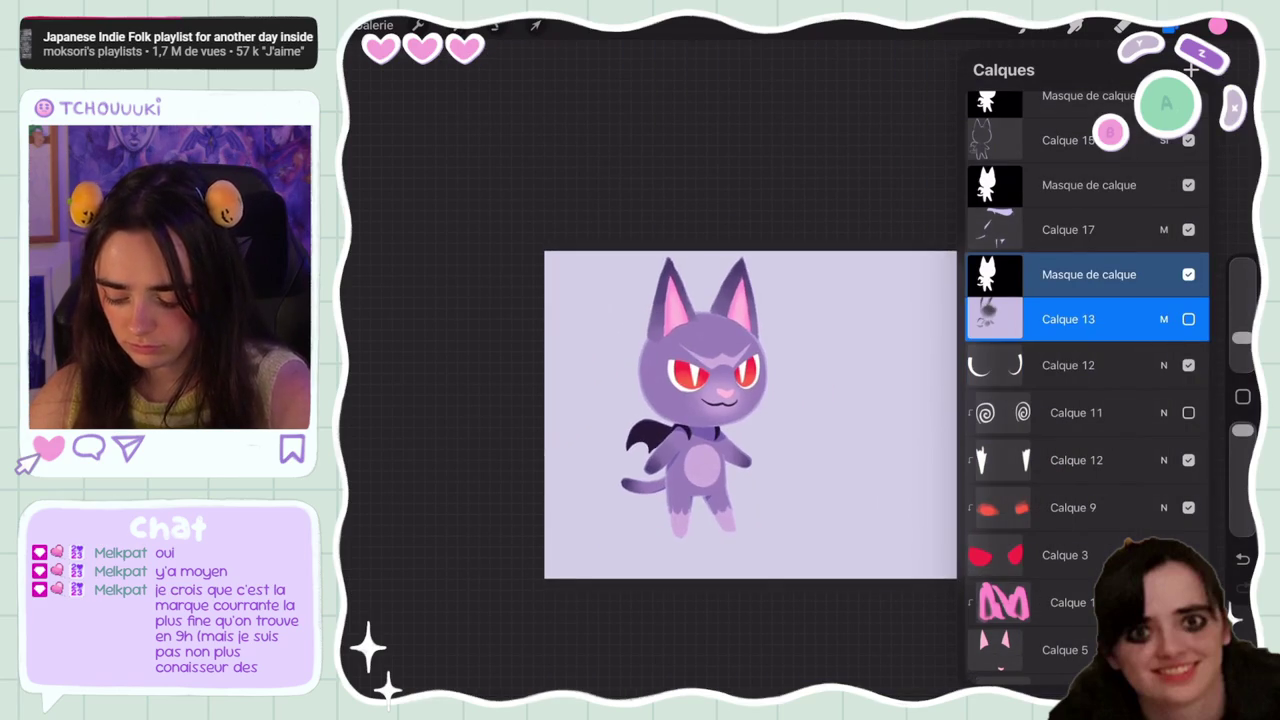
scroll(690, 480, "up", 5)
scroll(1088, 400, "down", 5)
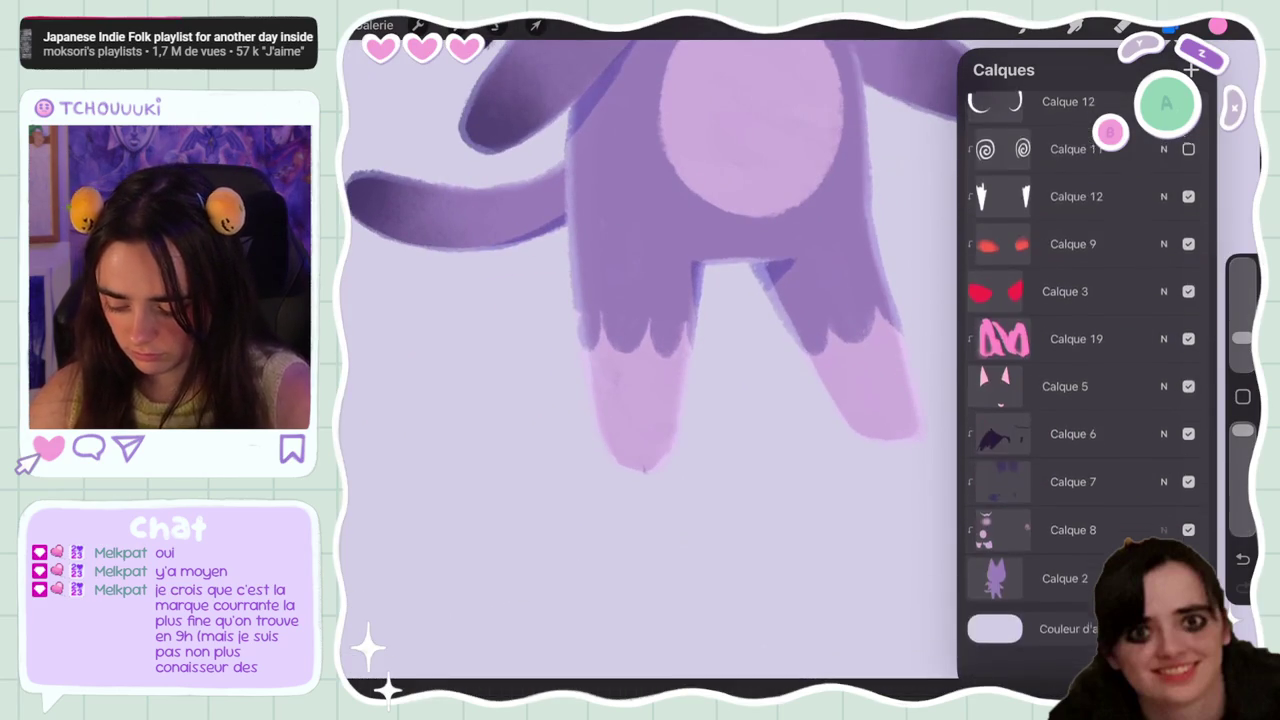
scroll(1088, 380, "up", 3)
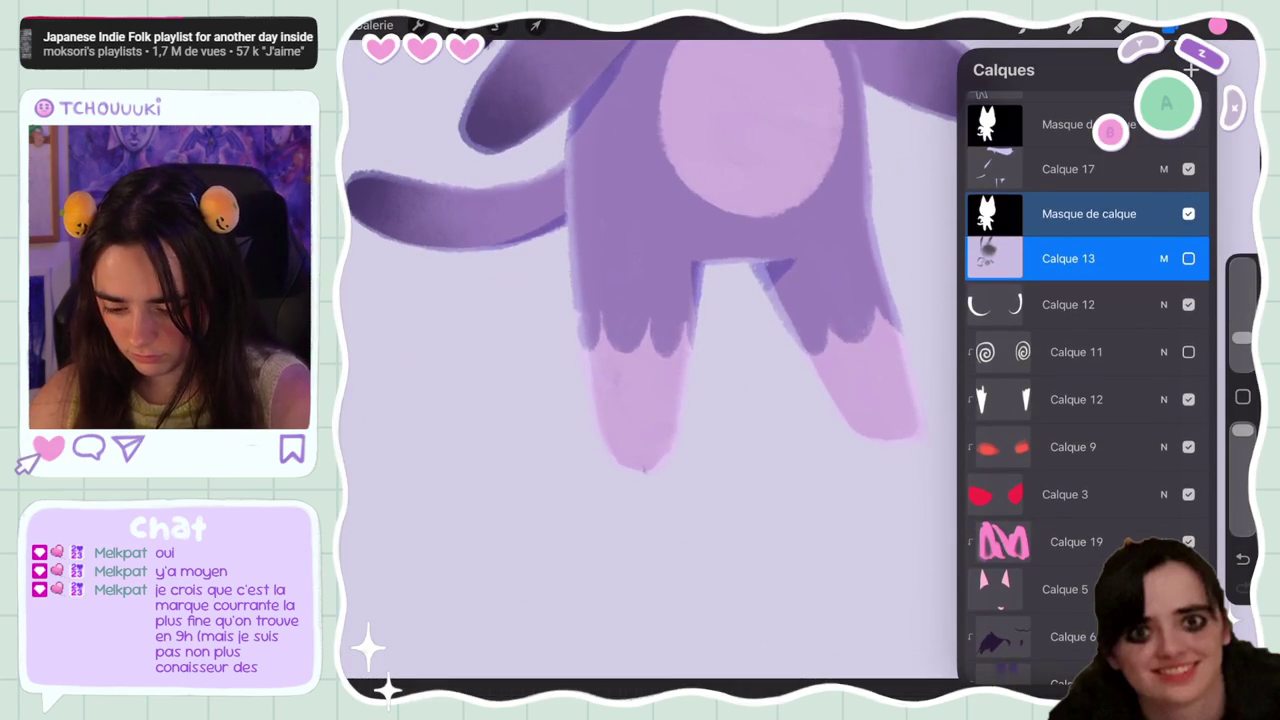
left_click(1188, 258)
left_click(1188, 258)
scroll(1088, 400, "down", 3)
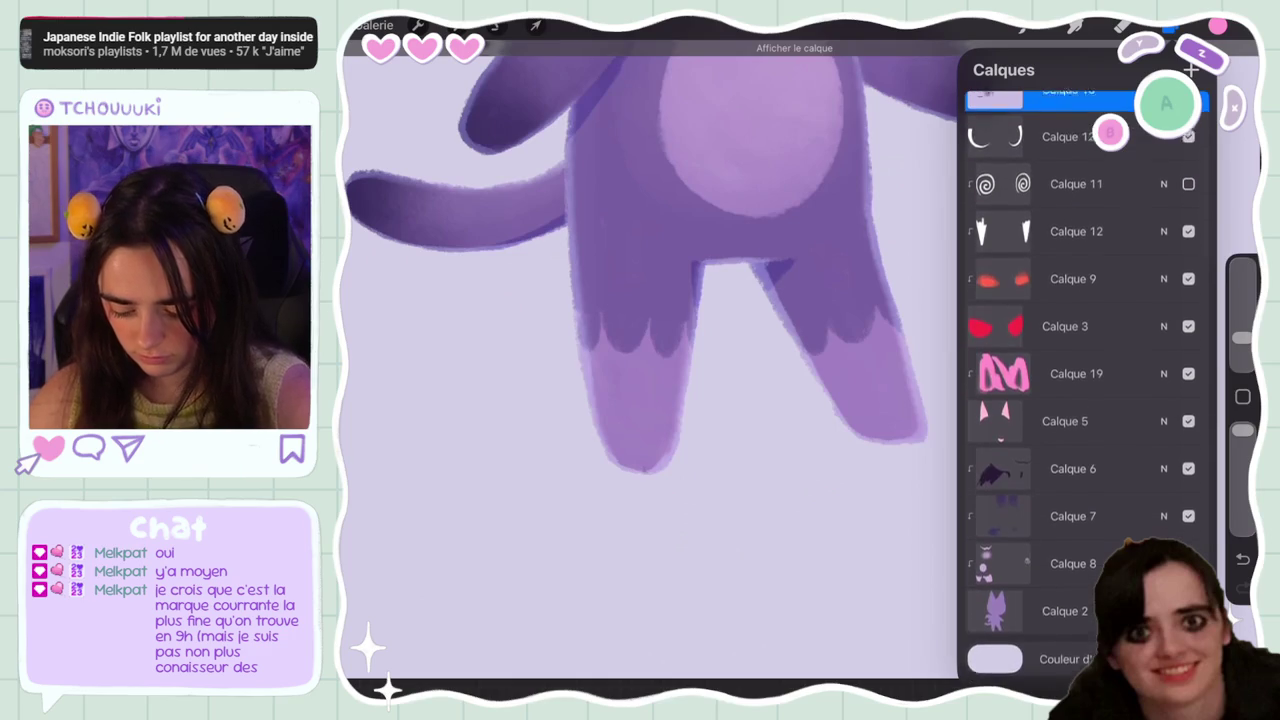
Select Calque 6 and add the new empty layer Calque 20 above it
left_click(1073, 572)
left_click(1170, 25)
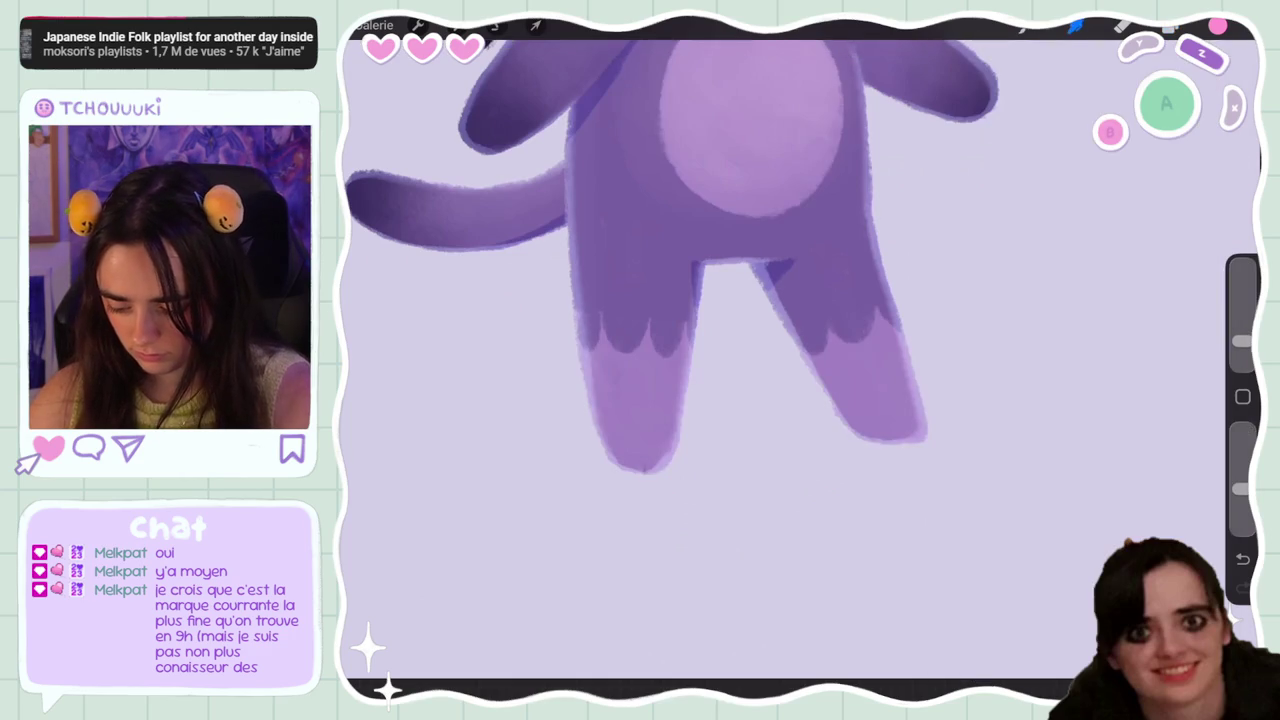
left_click(1170, 25)
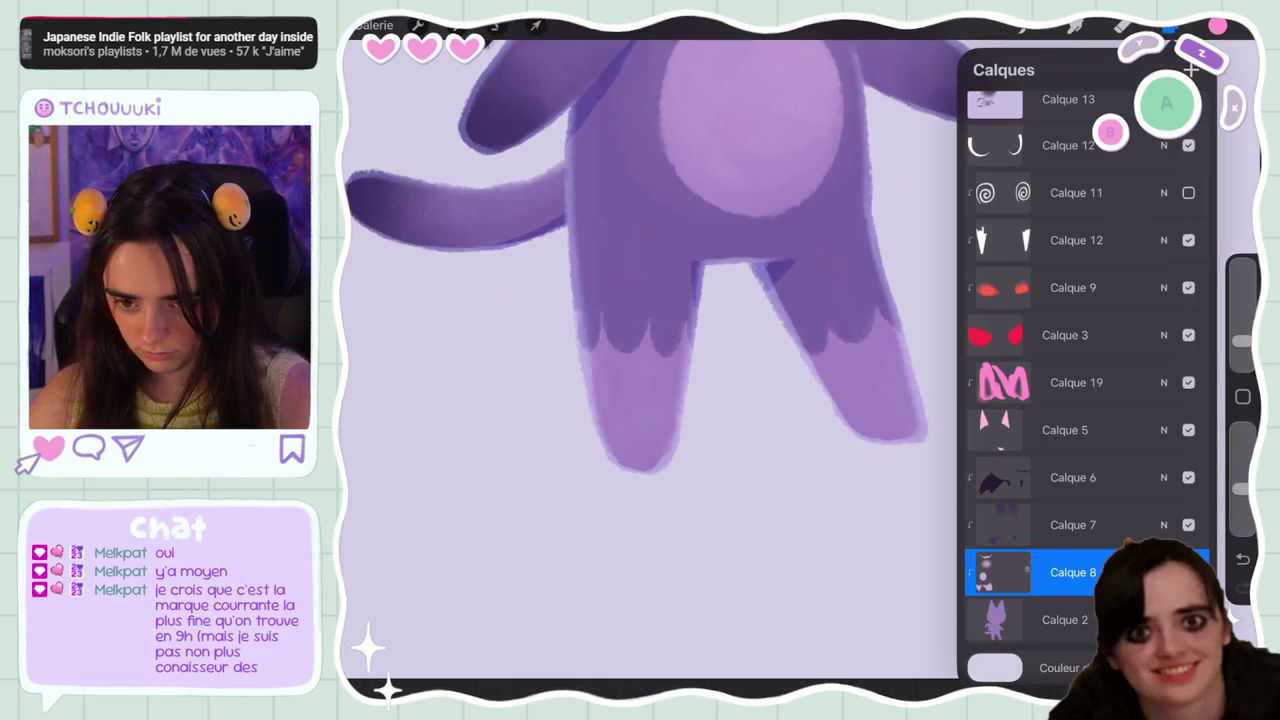
left_click(1065, 620)
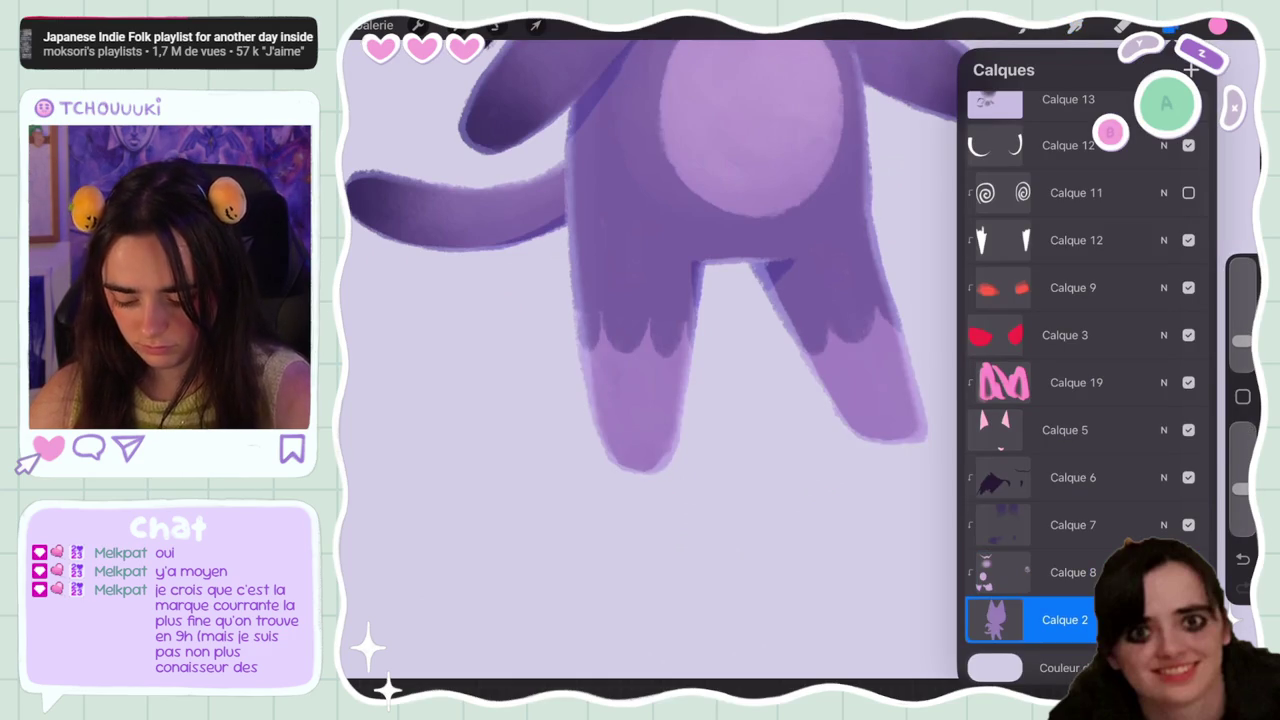
left_click(1073, 477)
left_click(1192, 70)
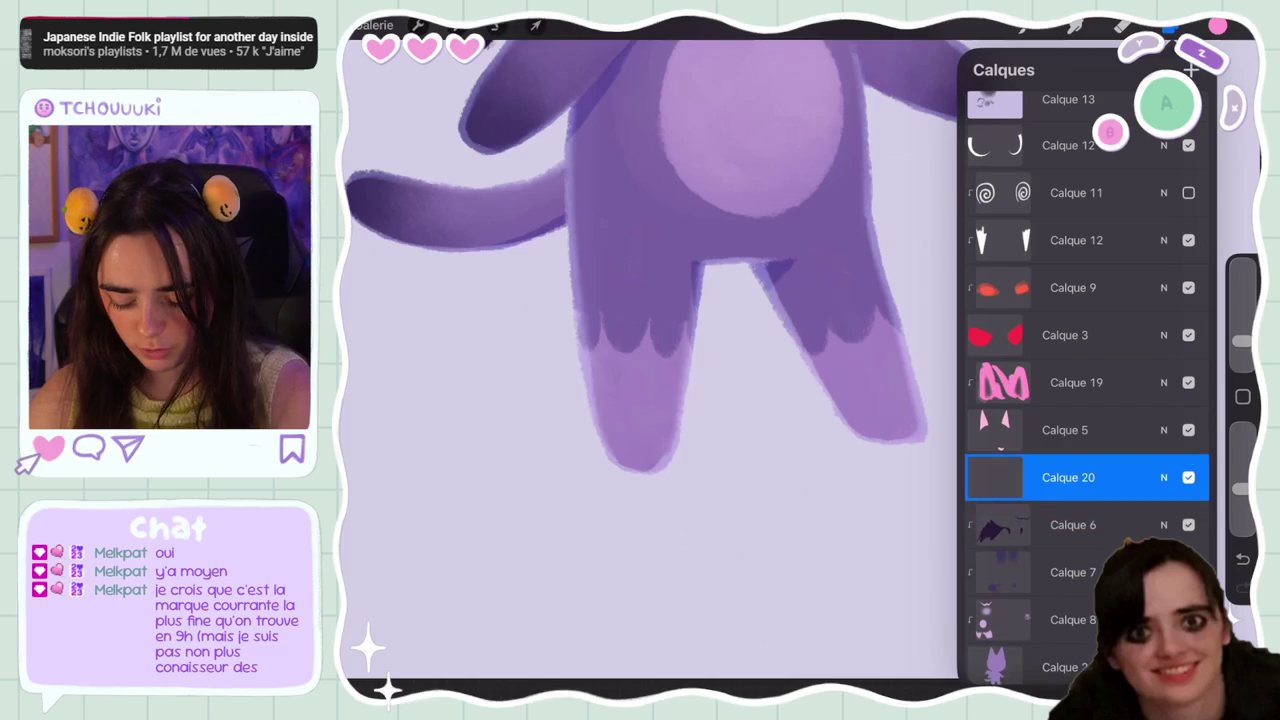
Move Calque 20 below the character's base layer and set it to Multiplier blending
left_click_drag(1068, 480, 1068, 646)
left_click(1170, 25)
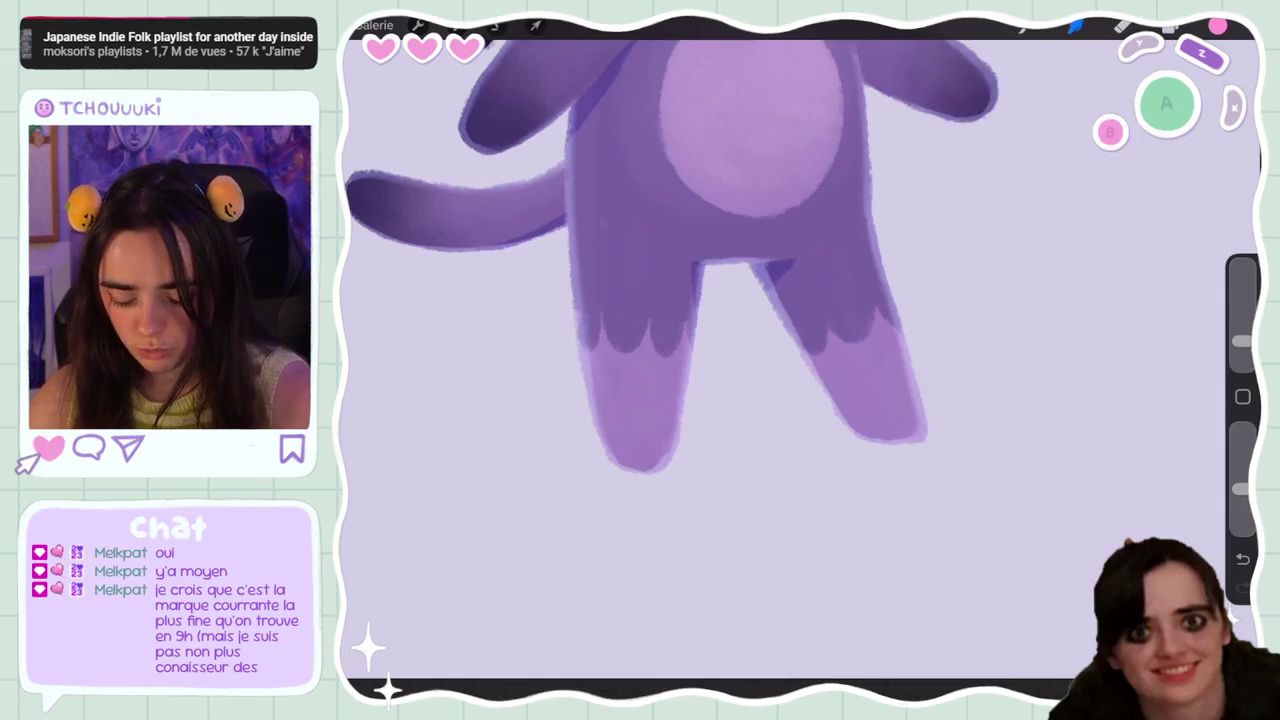
left_click(1170, 25)
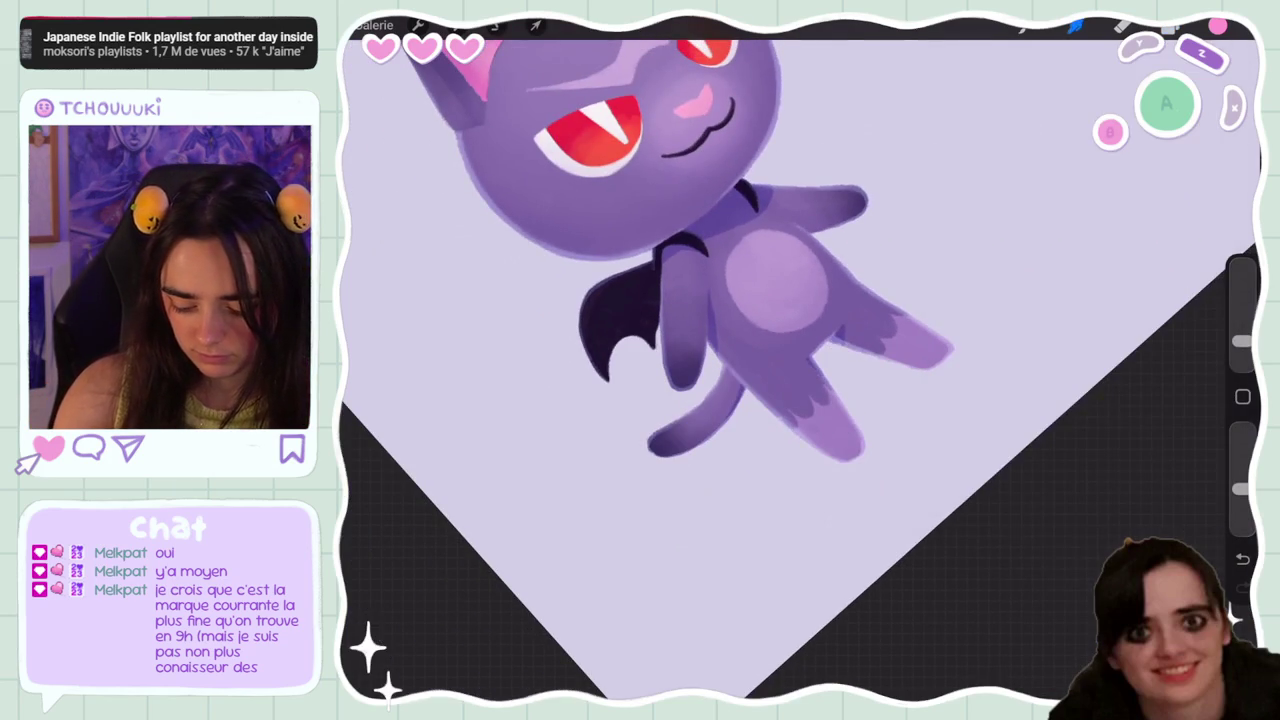
left_click(1170, 25)
left_click(1163, 362)
left_click(994, 557)
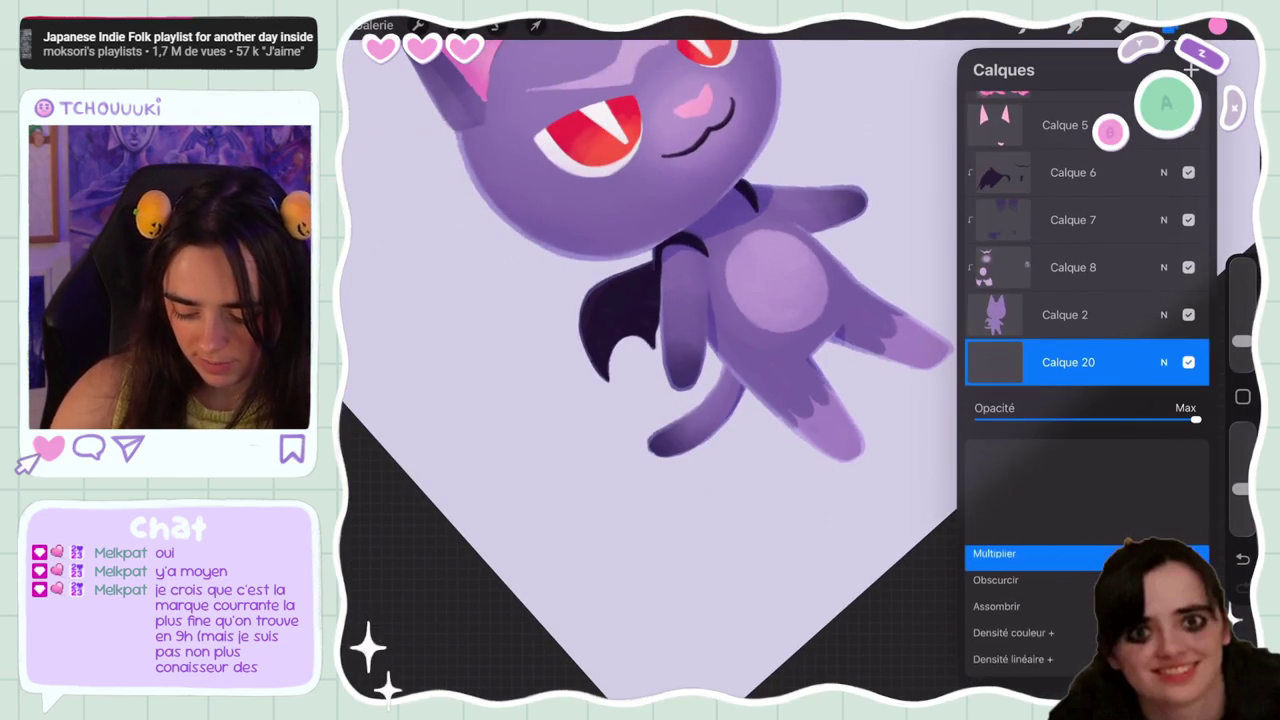
Pick a lavender shadow colour and make an elliptical selection around the cat's feet
left_click(1217, 25)
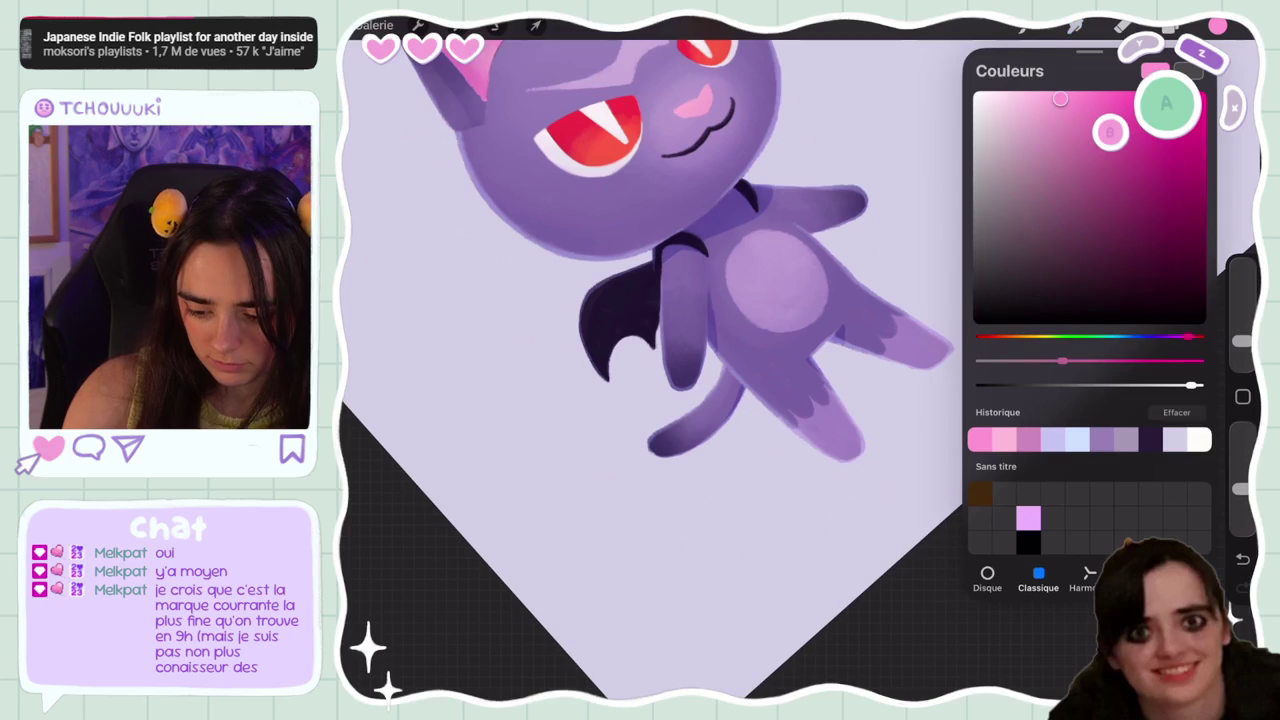
left_click(1174, 440)
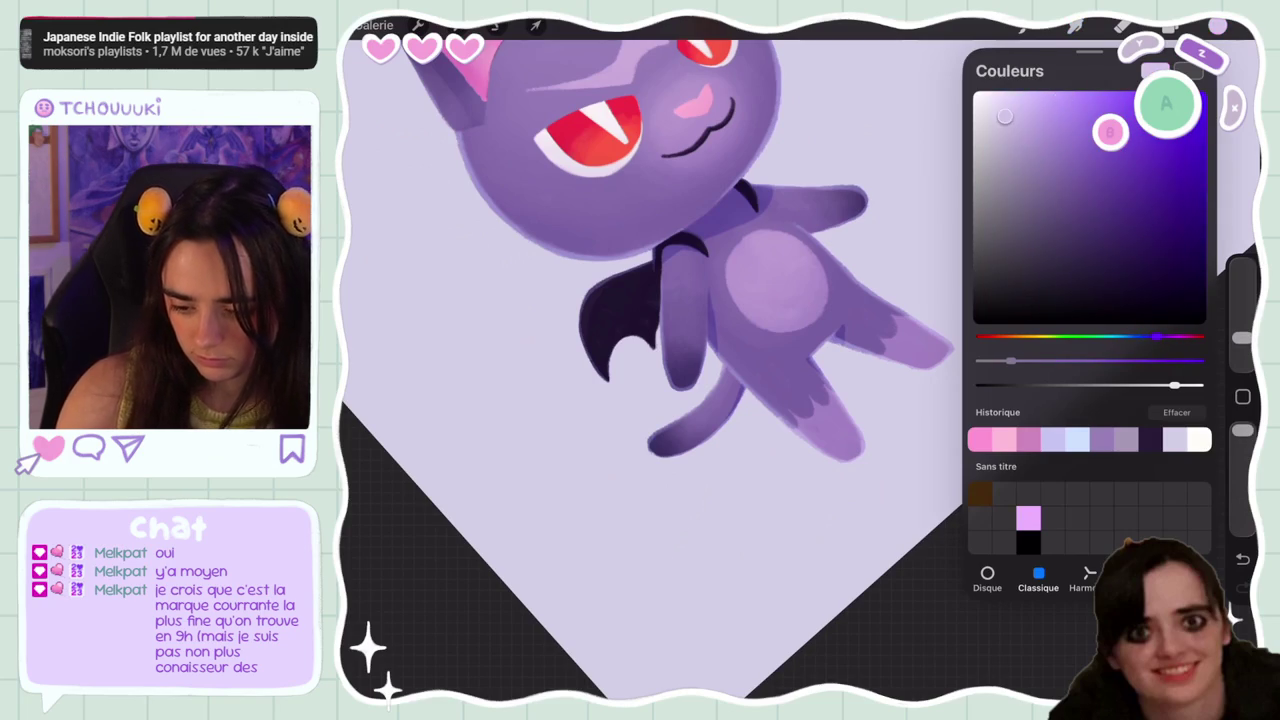
left_click(1024, 25)
scroll(780, 300, "down", 5)
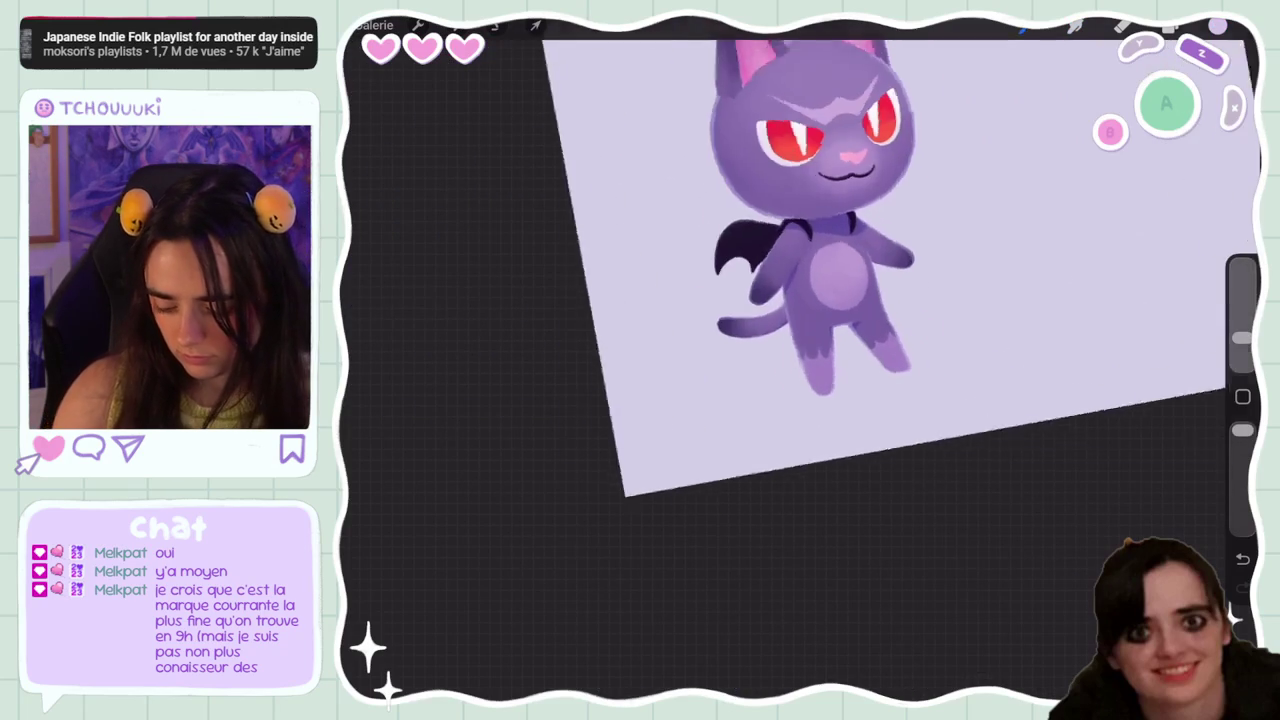
left_click(496, 25)
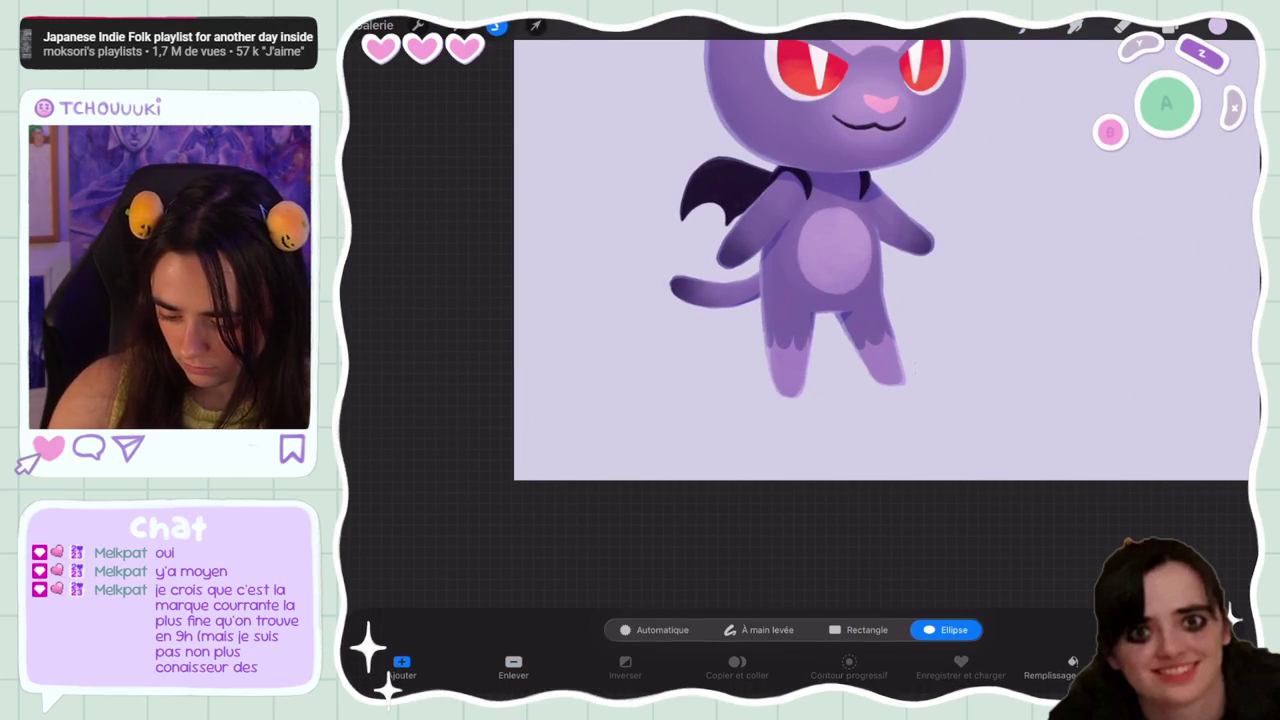
left_click_drag(934, 371, 736, 411)
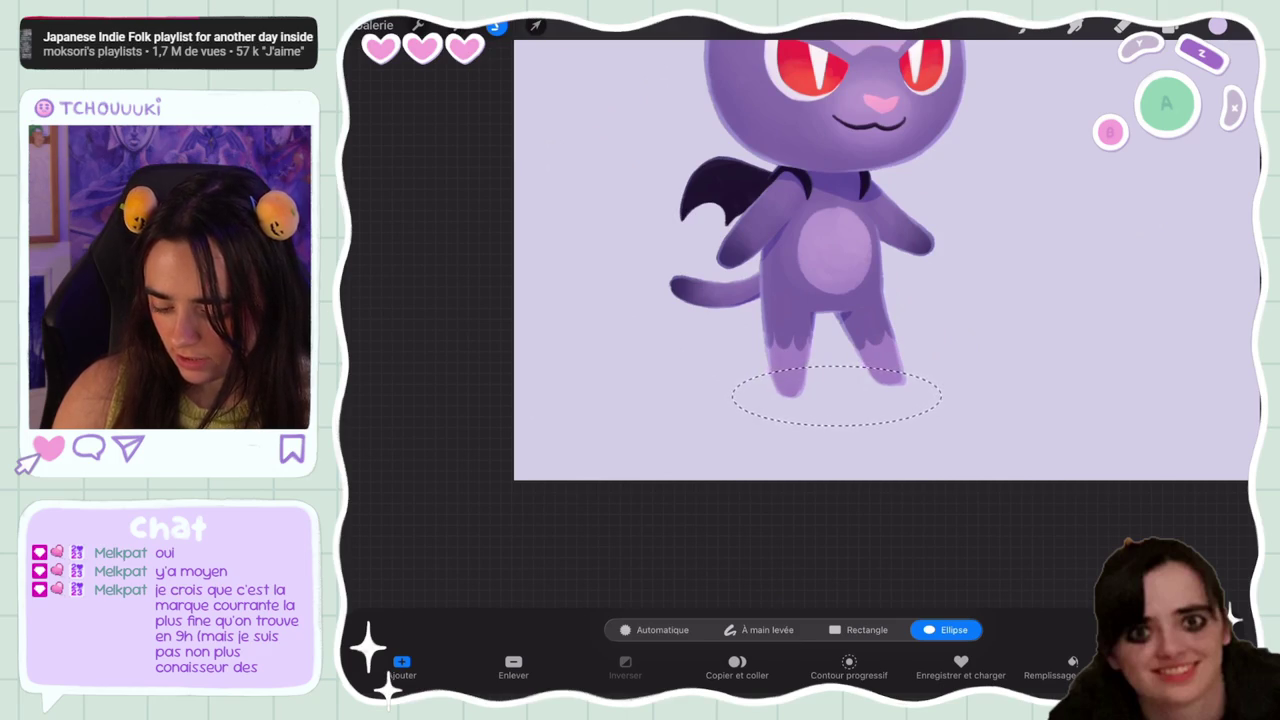
scroll(800, 300, "up", 5)
Paint soft shadow strokes around the feet, then lower brush opacity to about 16%
left_click_drag(920, 390, 1015, 275)
left_click(1242, 559)
left_click_drag(955, 370, 1018, 278)
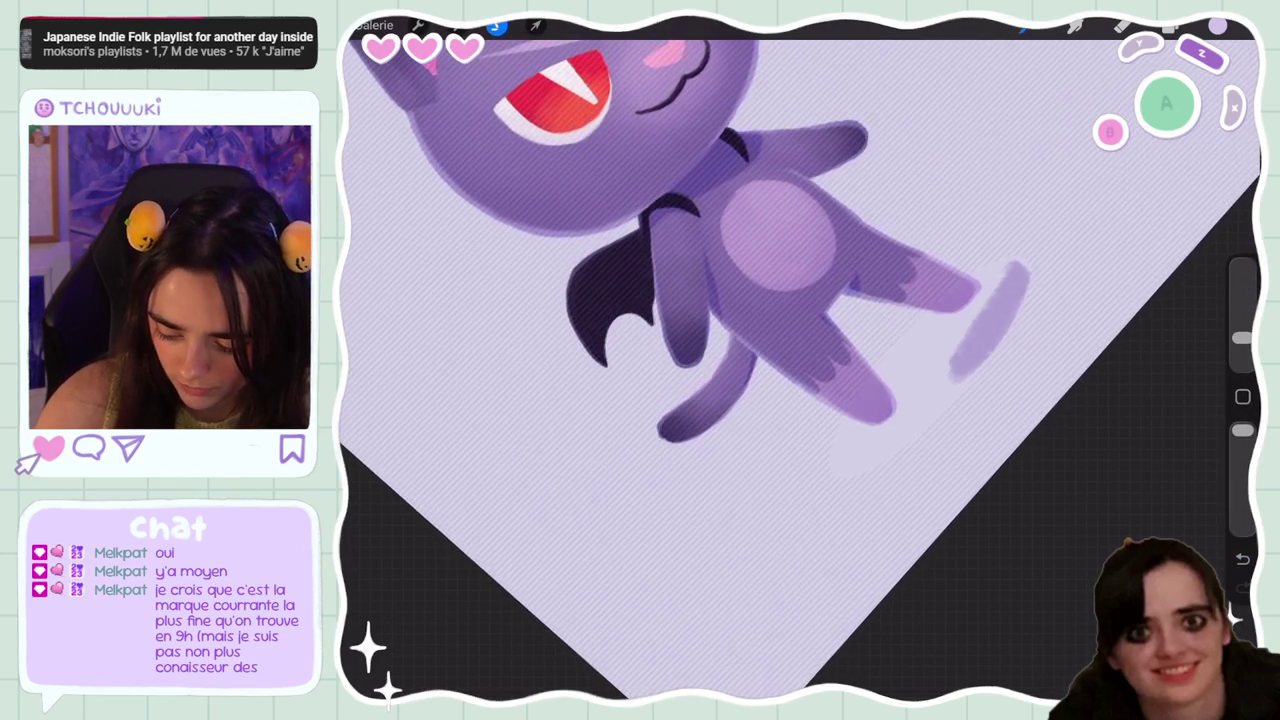
left_click_drag(965, 312, 1005, 268)
mouse_move(890, 370)
left_mouse_down()
mouse_move(985, 298)
mouse_move(846, 470)
left_mouse_up()
left_click_drag(880, 428, 840, 466)
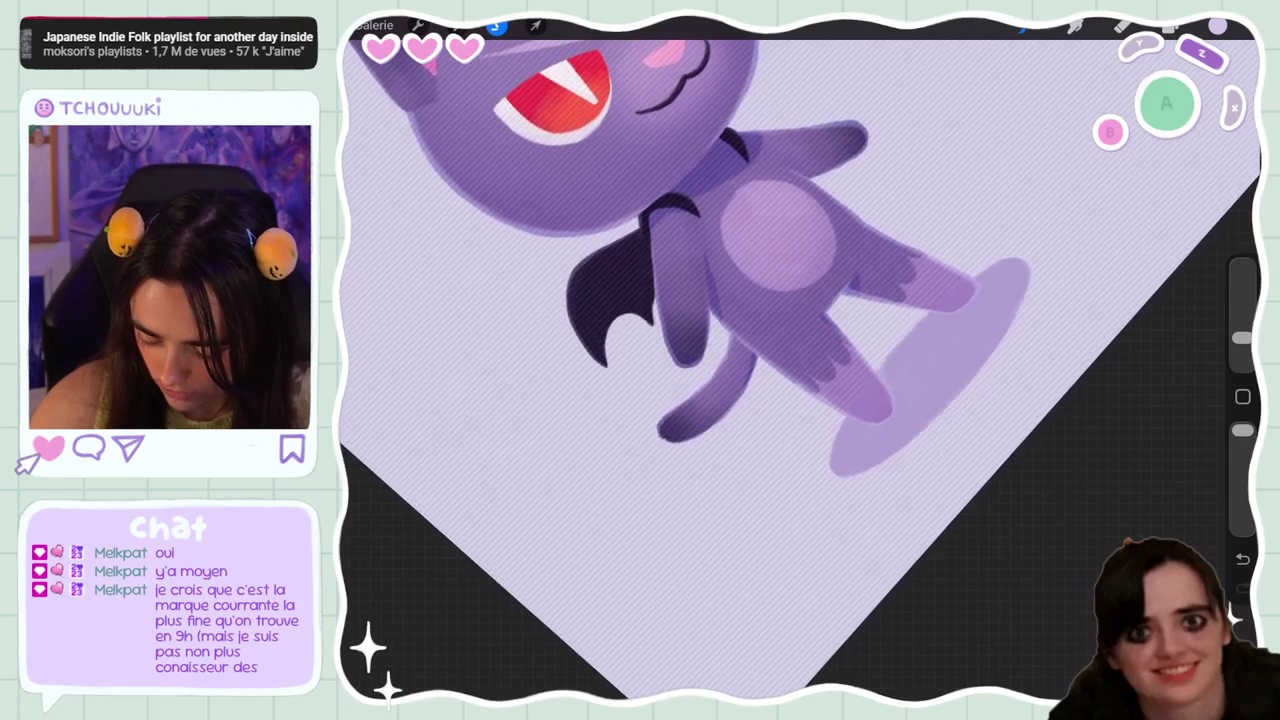
left_click_drag(1242, 430, 1242, 513)
left_click_drag(1242, 338, 1242, 335)
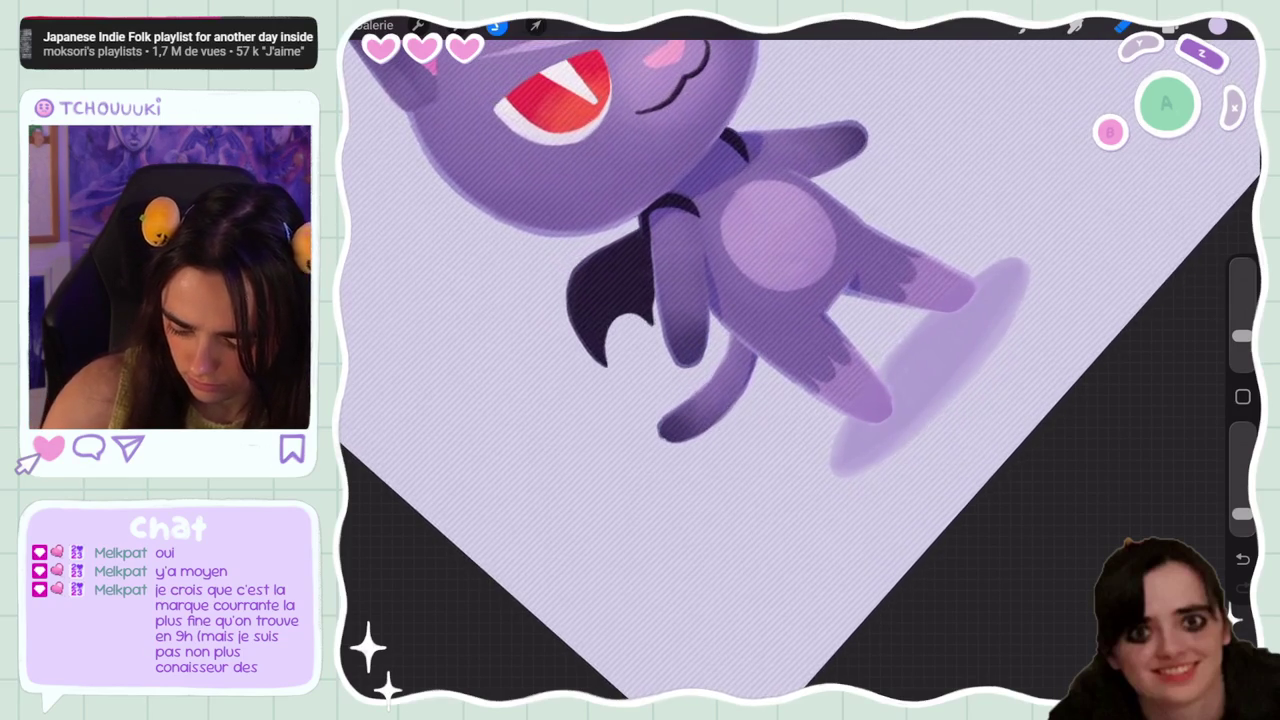
scroll(800, 360, "down", 5)
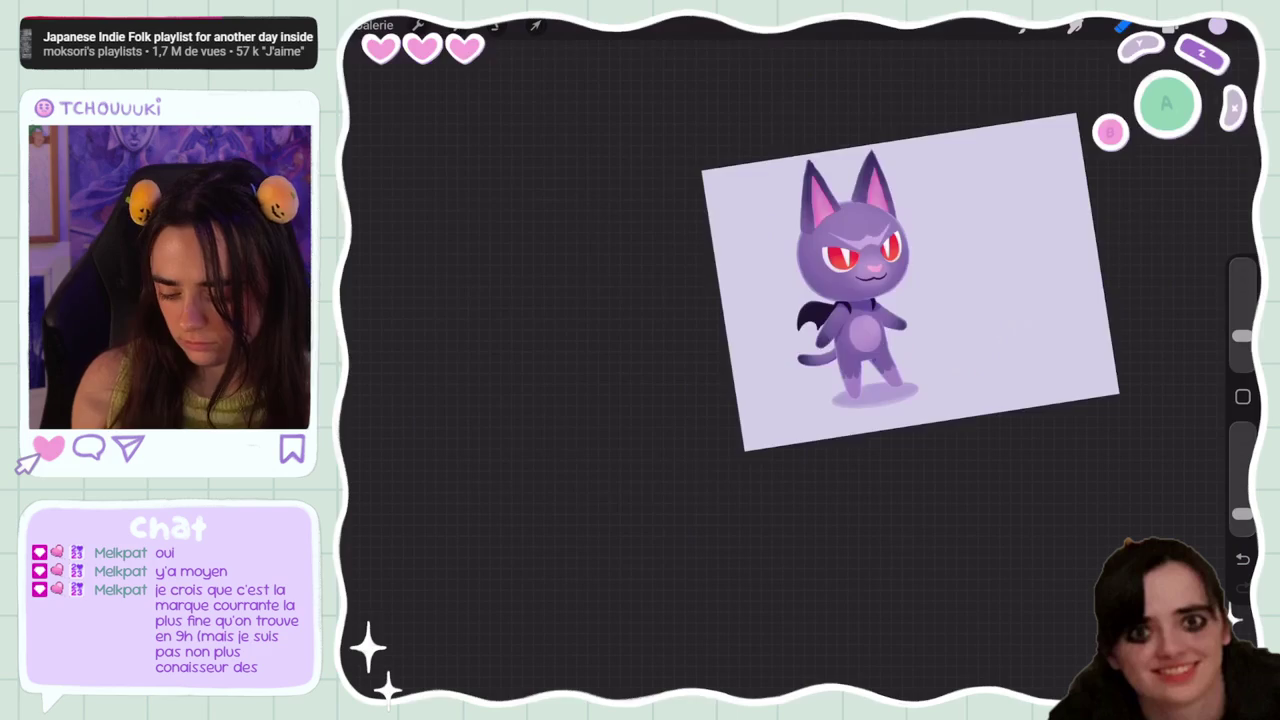
Undo the last three strokes, reverting the erase on the shadow
scroll(800, 360, "up", 5)
scroll(800, 360, "up", 3)
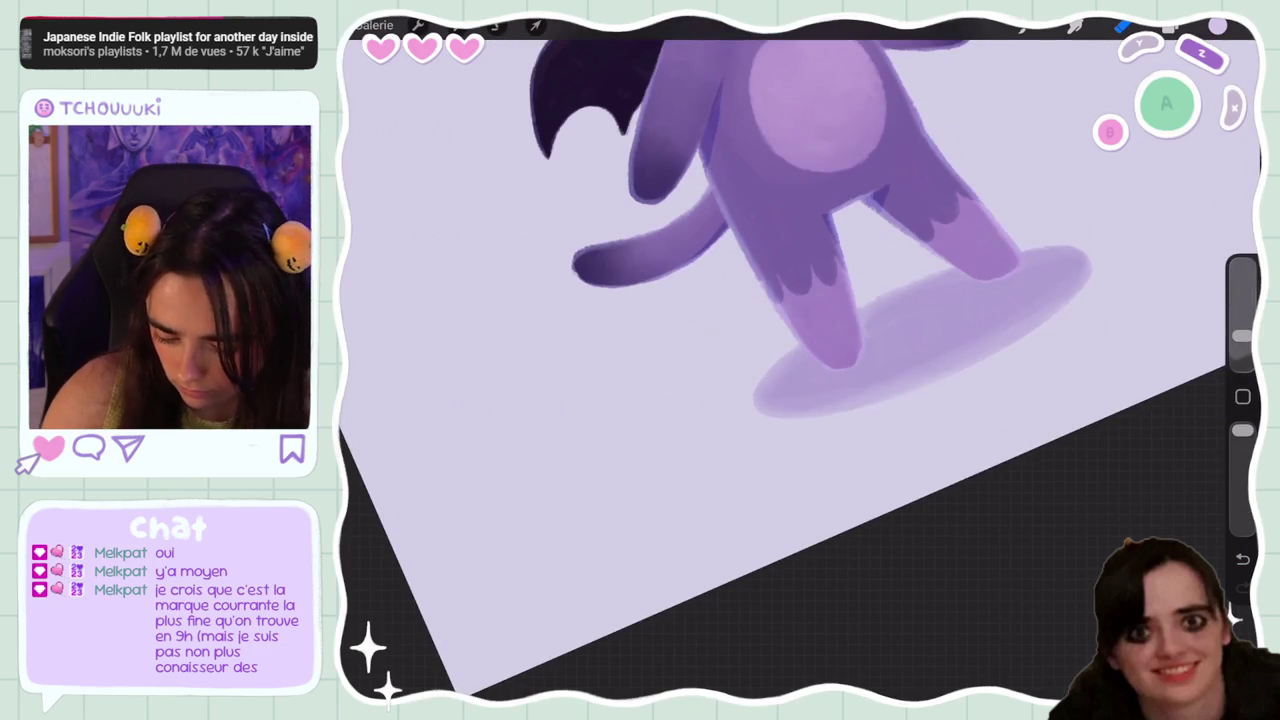
key("ctrl+z")
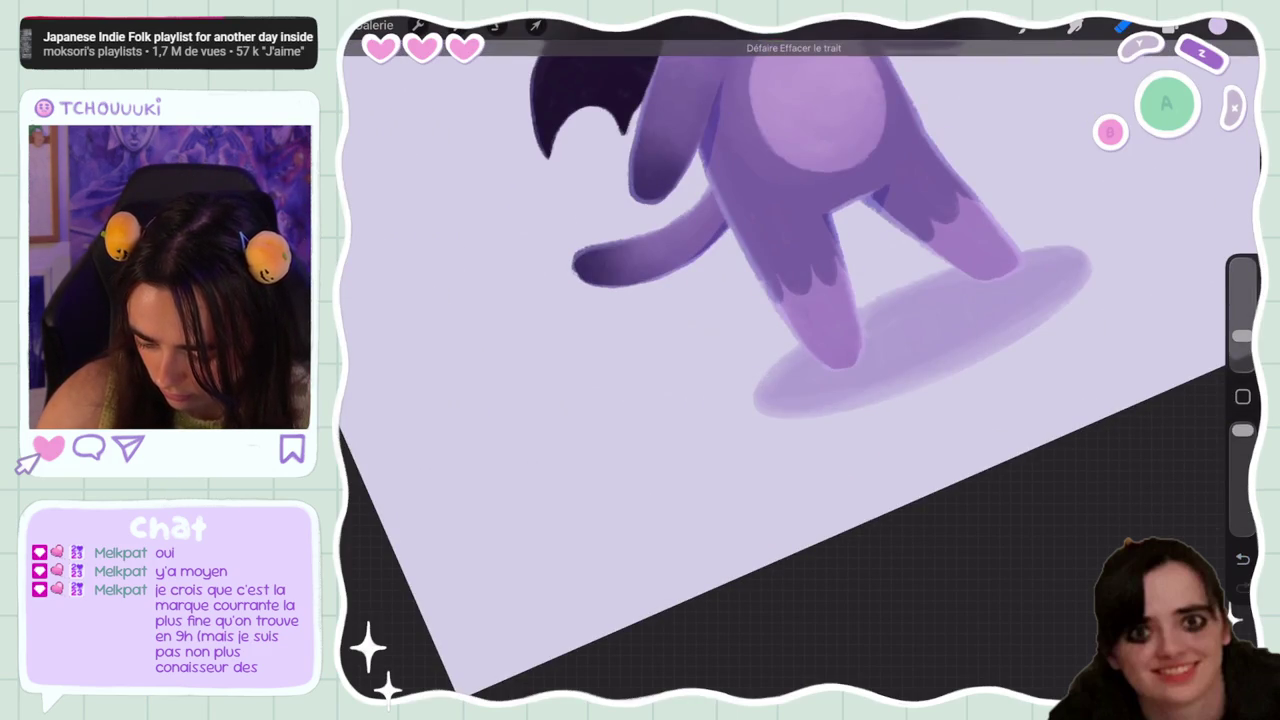
key("ctrl+z")
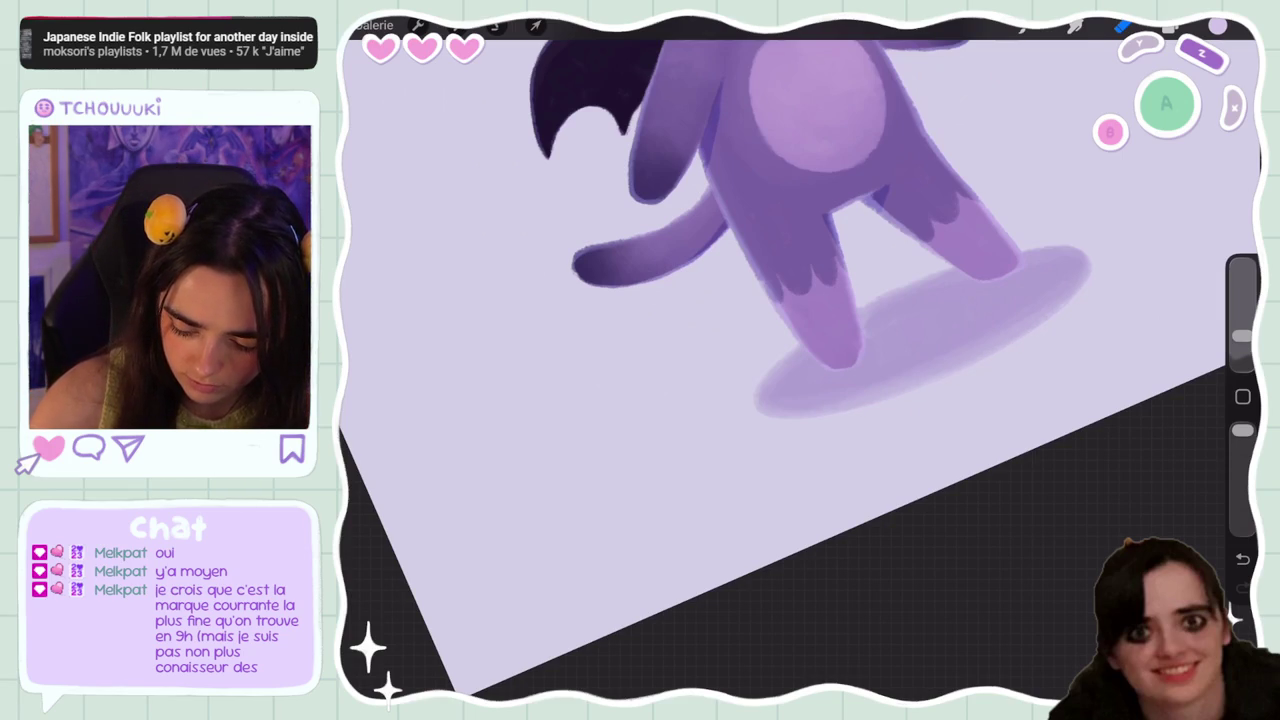
key("ctrl+z")
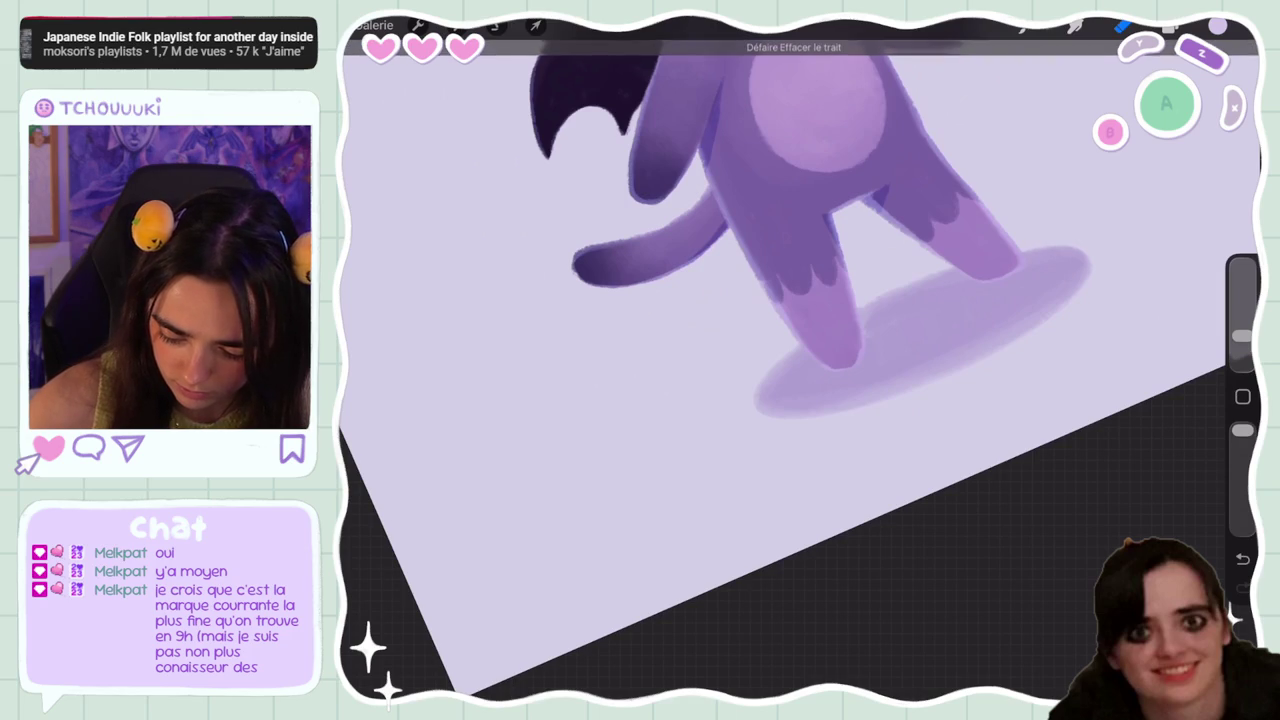
scroll(800, 300, "down", 5)
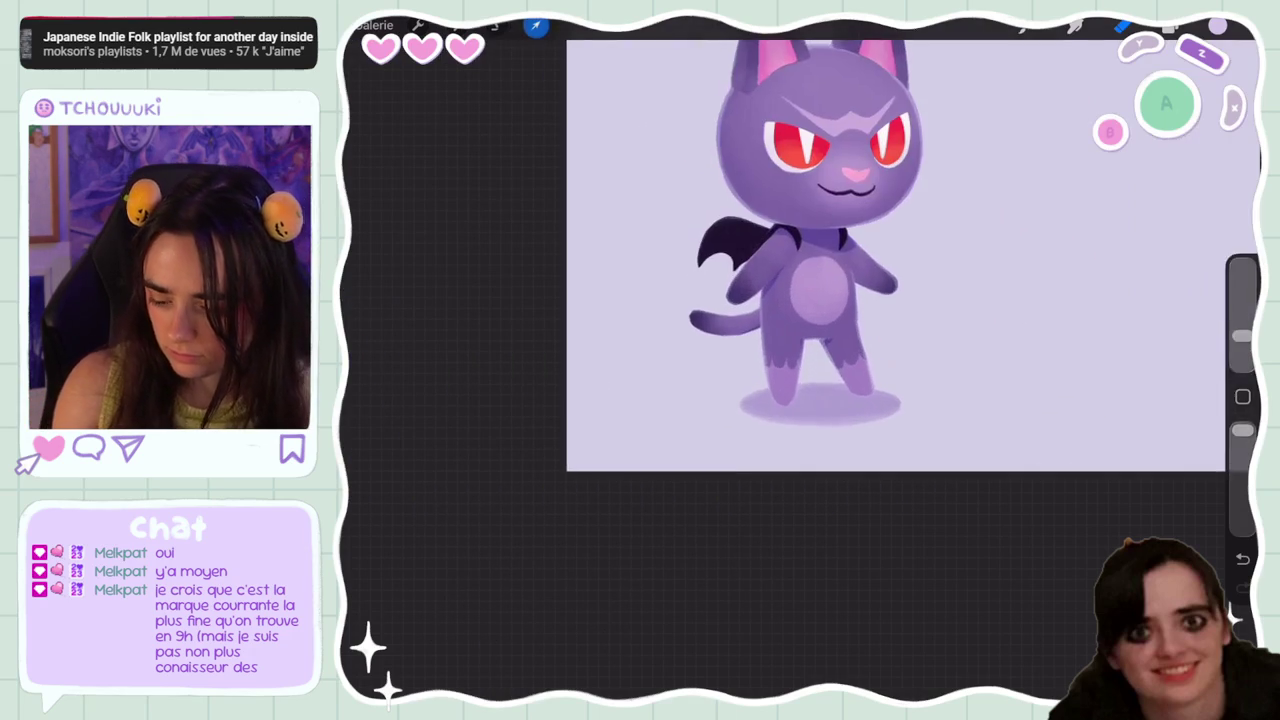
Narrow the shadow oval with Transform, using Uniforme scaling, and commit it
left_click(535, 25)
scroll(800, 300, "up", 3)
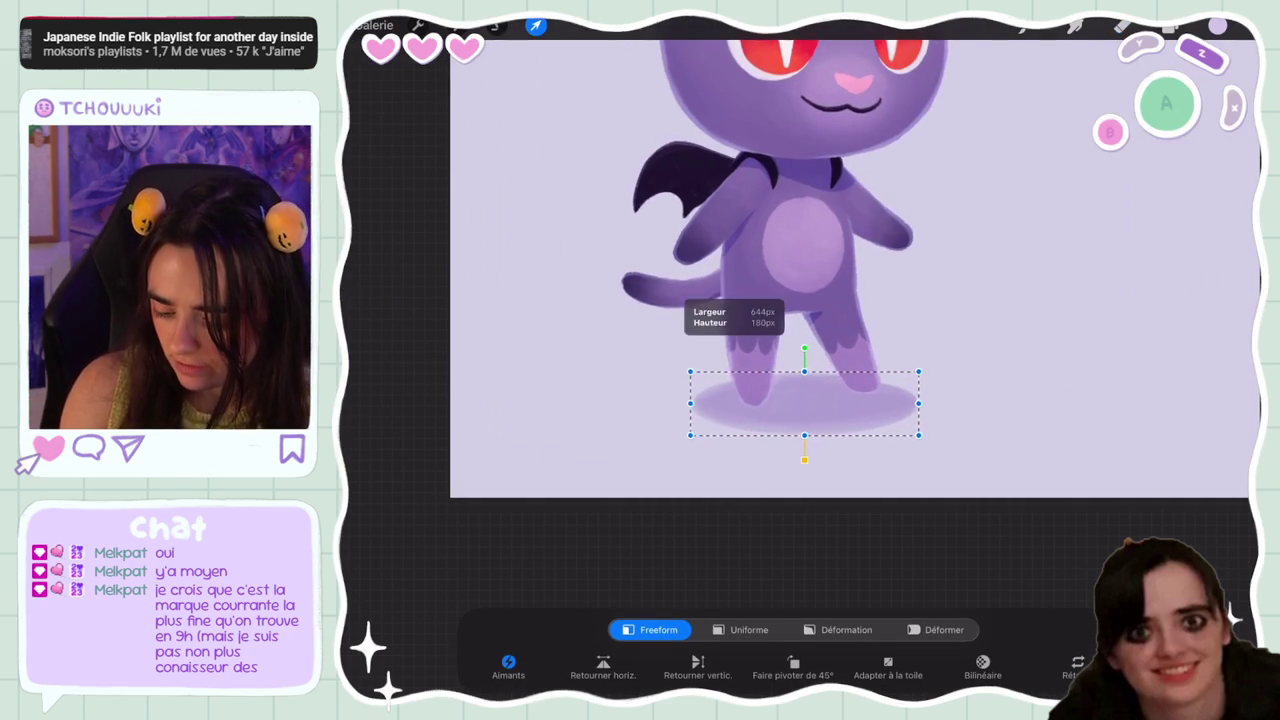
left_click_drag(918, 403, 912, 403)
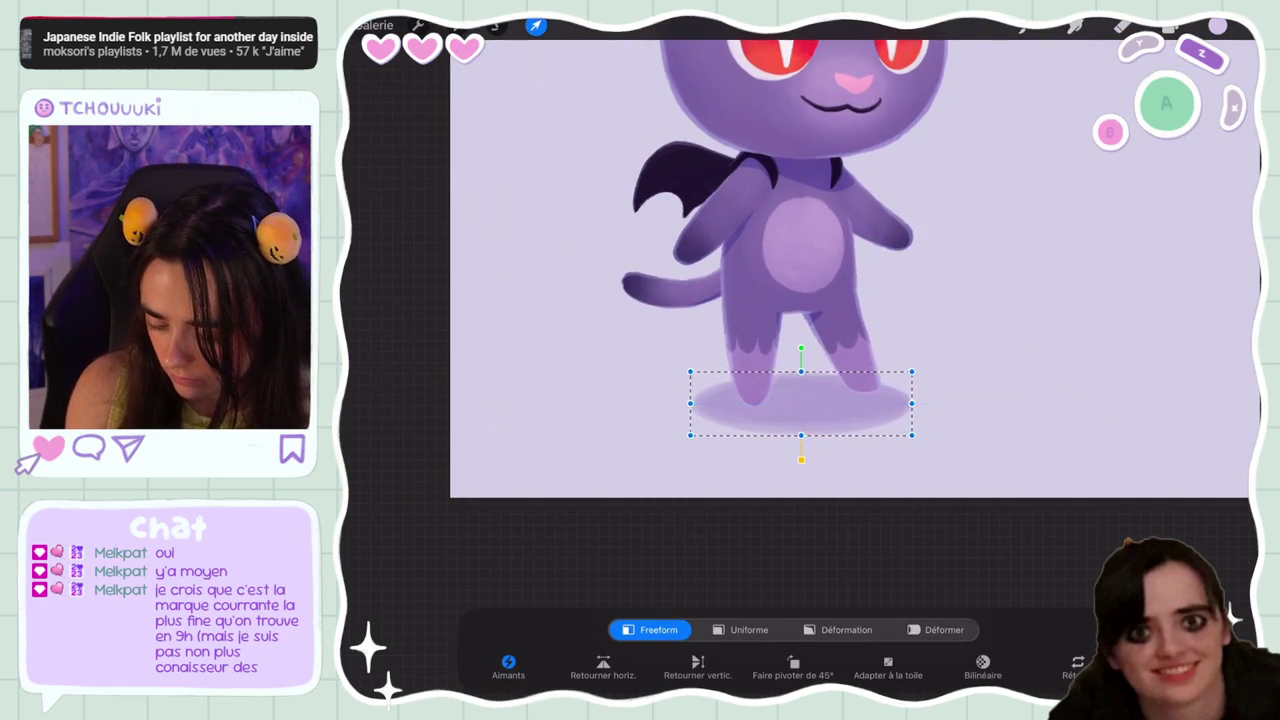
left_click(748, 629)
left_click_drag(912, 403, 913, 402)
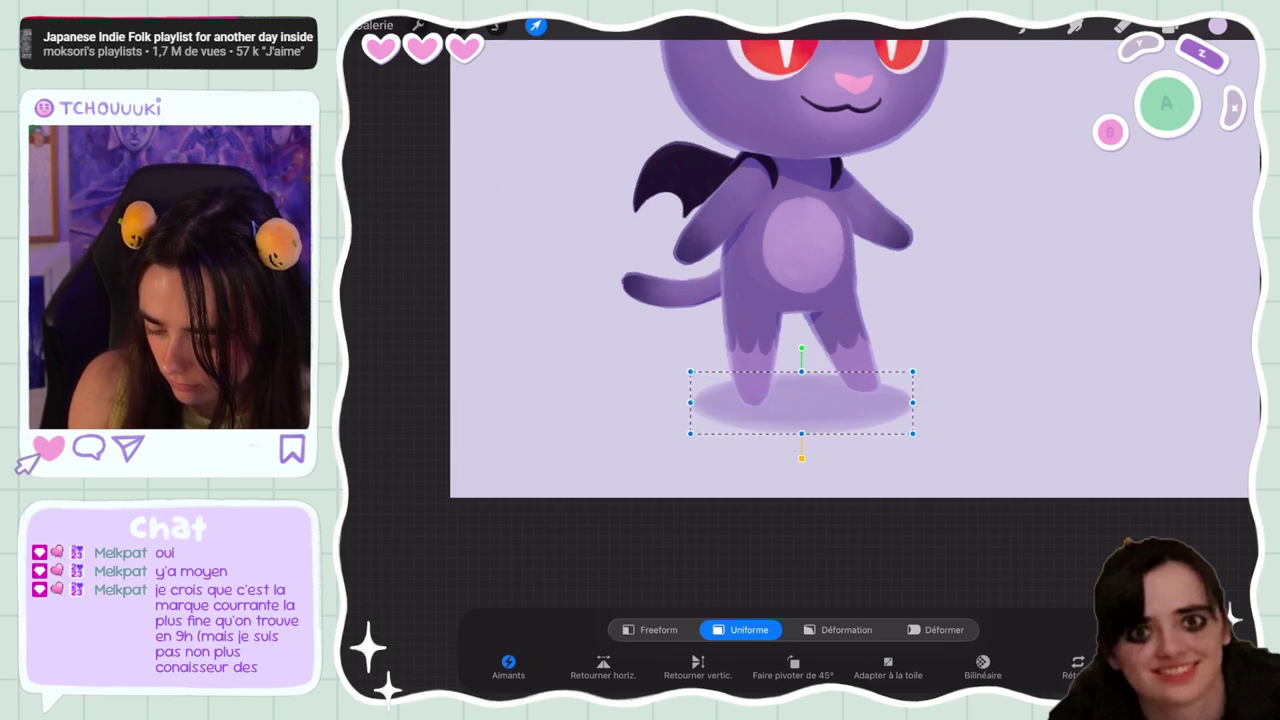
left_click(535, 25)
scroll(800, 300, "down", 3)
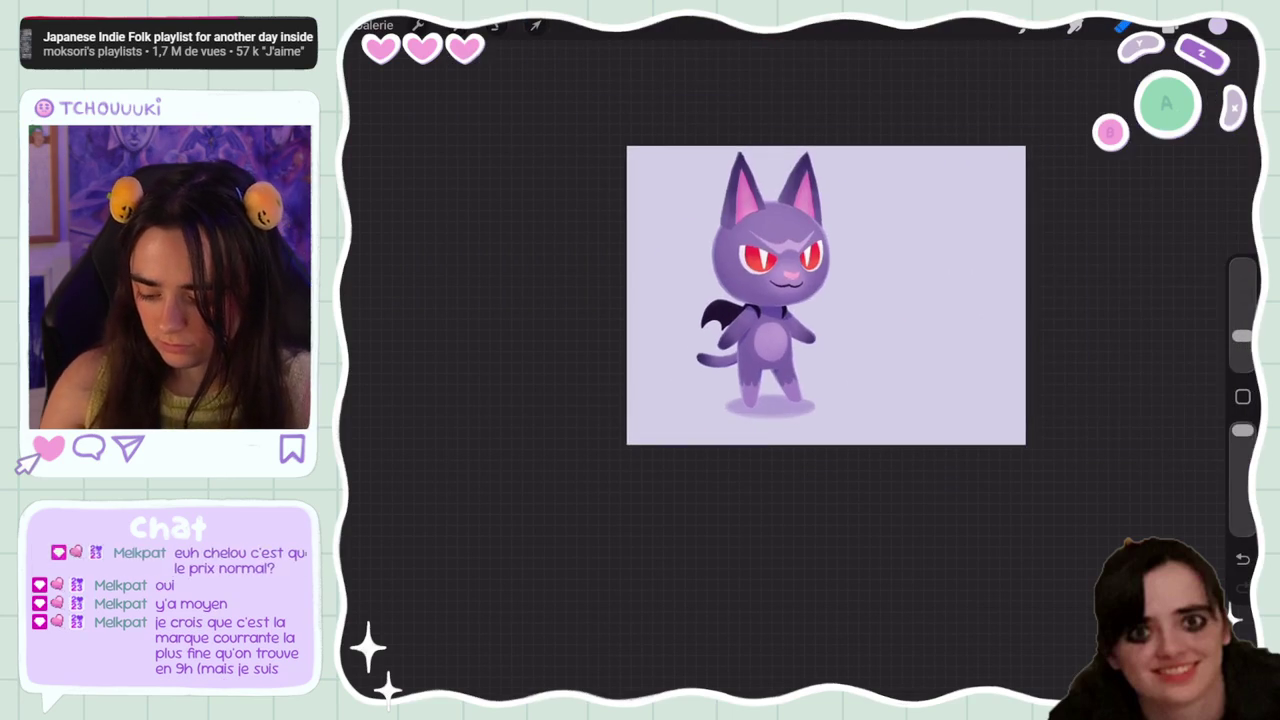
Drag Calque 20's opacity slider in its layer options, then select Calque 15
left_click(1170, 25)
left_click(1163, 617)
mouse_move(1196, 420)
left_mouse_down()
mouse_move(1058, 420)
mouse_move(1080, 420)
left_mouse_up()
scroll(1087, 400, "up", 5)
scroll(1087, 400, "up", 5)
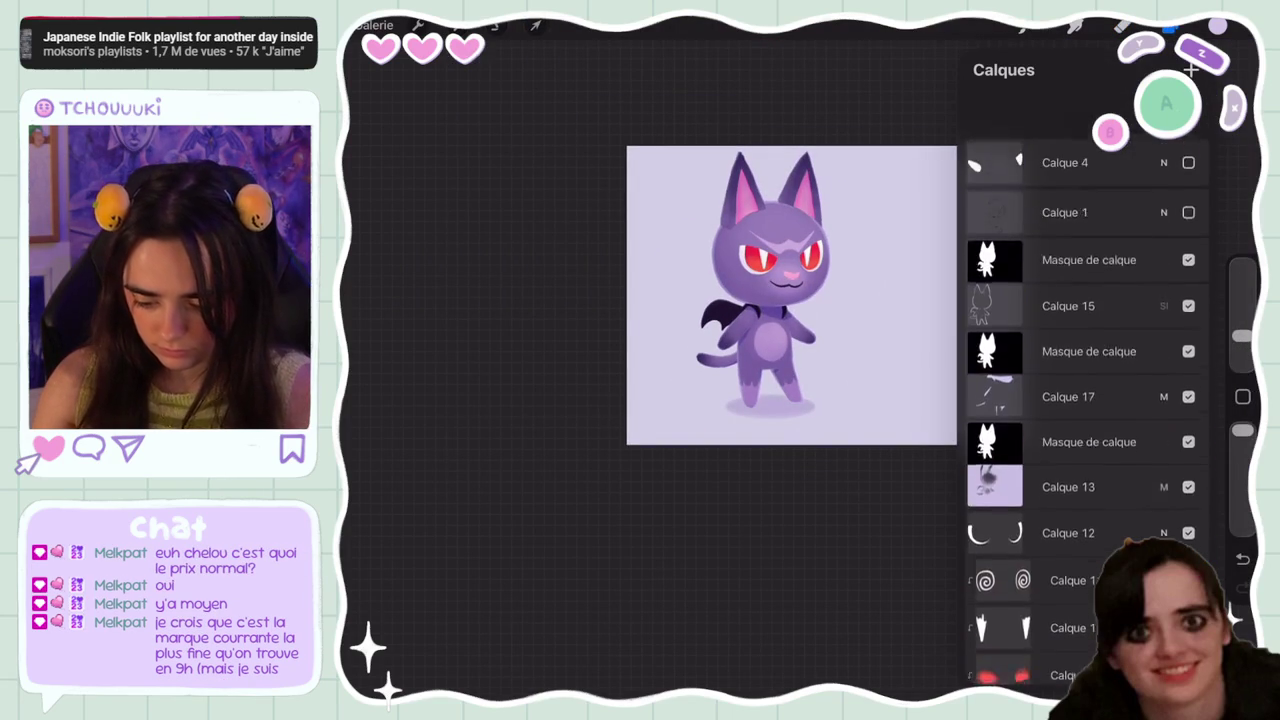
left_click(1068, 251)
Undo and redo the front-leg stroke twice, keeping it in place
left_click(1123, 25)
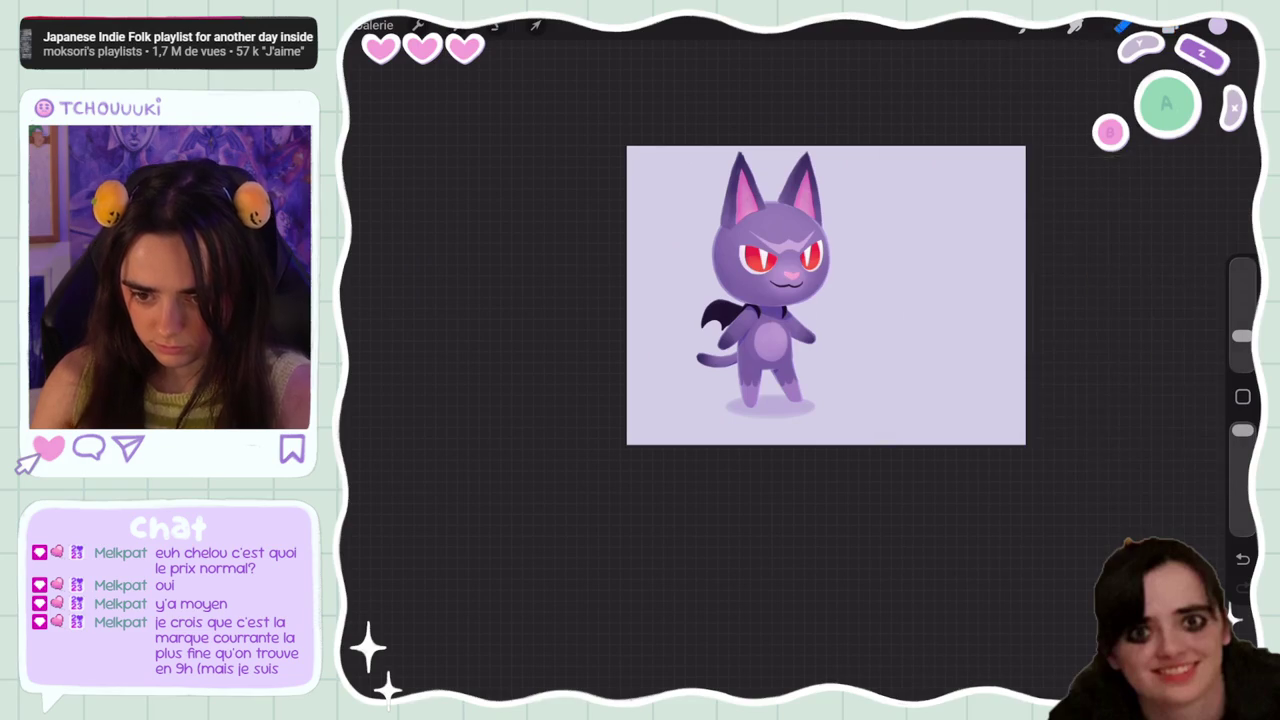
scroll(800, 330, "up", 5)
scroll(800, 330, "up", 5)
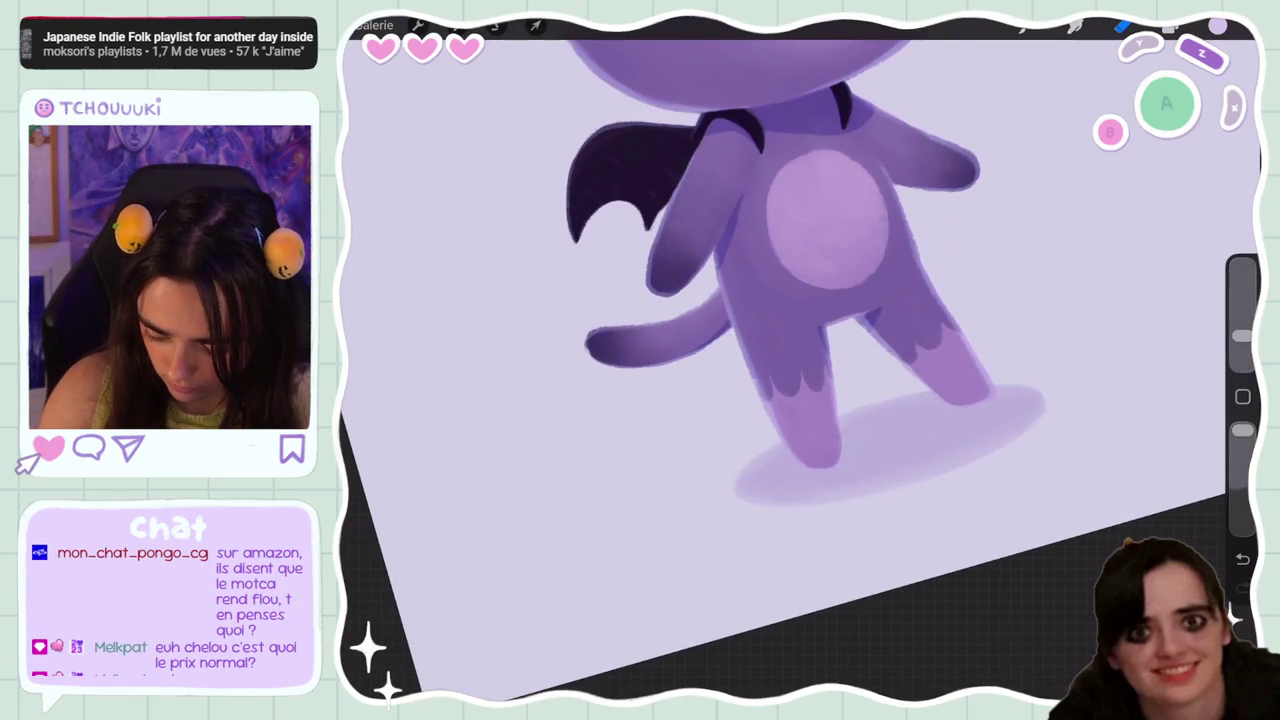
key("ctrl+z")
key("ctrl+shift+z")
key("ctrl+z")
key("ctrl+shift+z")
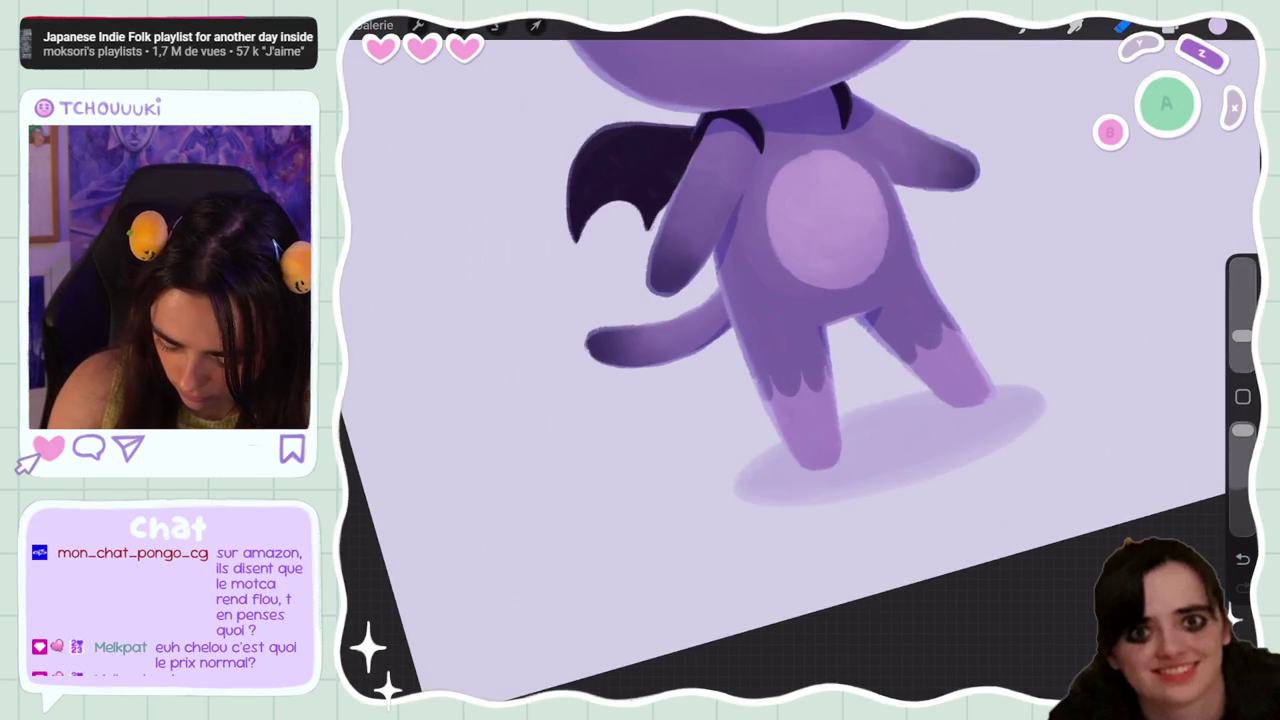
Look over the drawing, then bring up the layer list and canvas actions
scroll(800, 360, "down", 10)
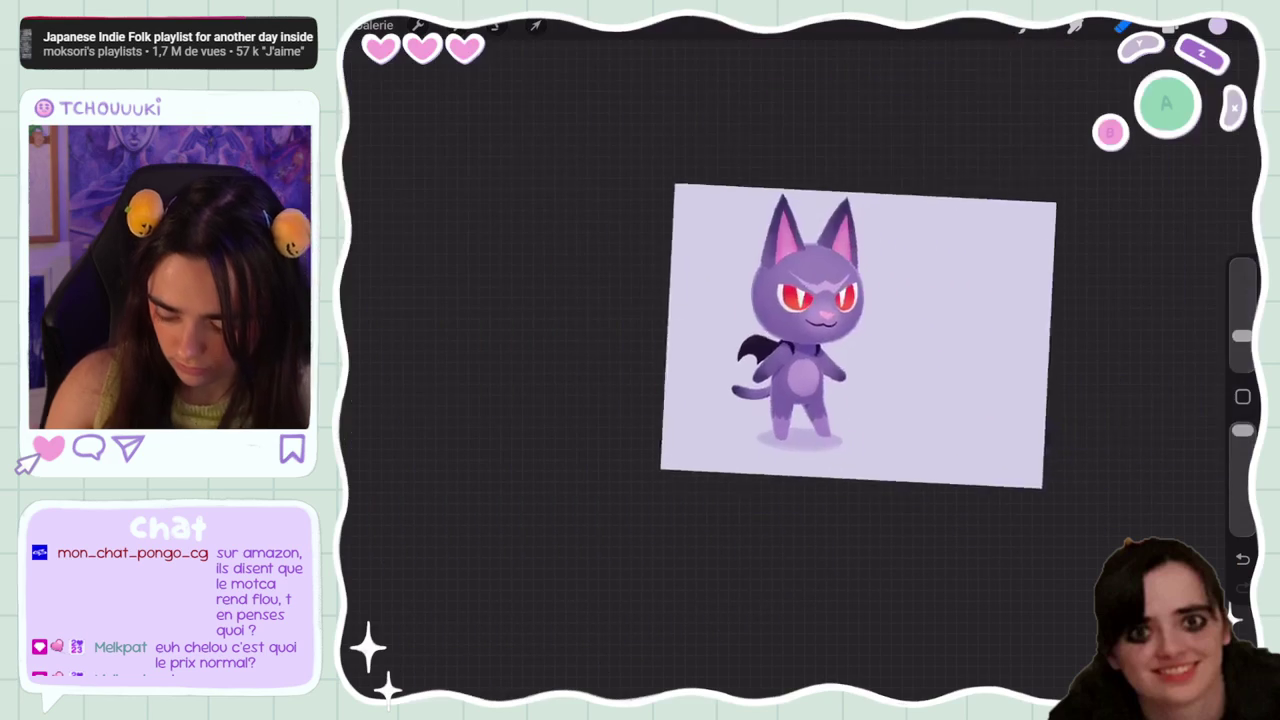
scroll(800, 300, "up", 3)
scroll(830, 290, "down", 5)
scroll(830, 310, "down", 2)
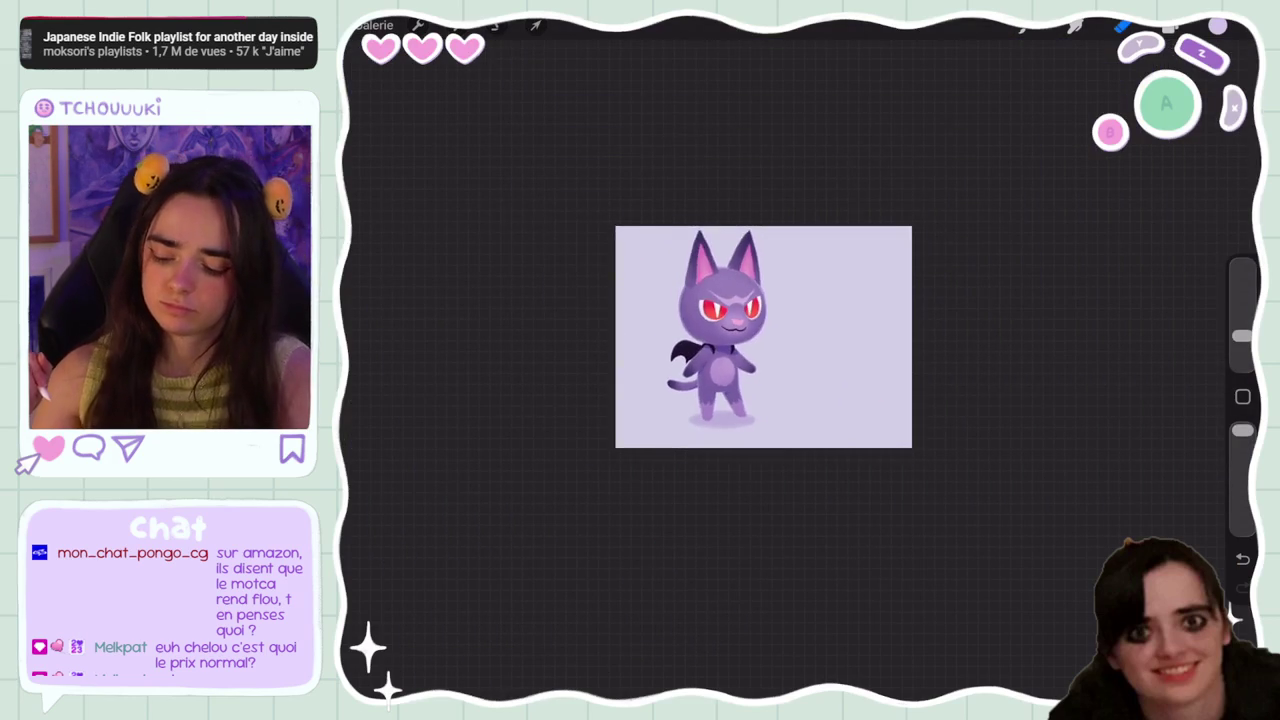
scroll(760, 310, "up", 4)
key("l")
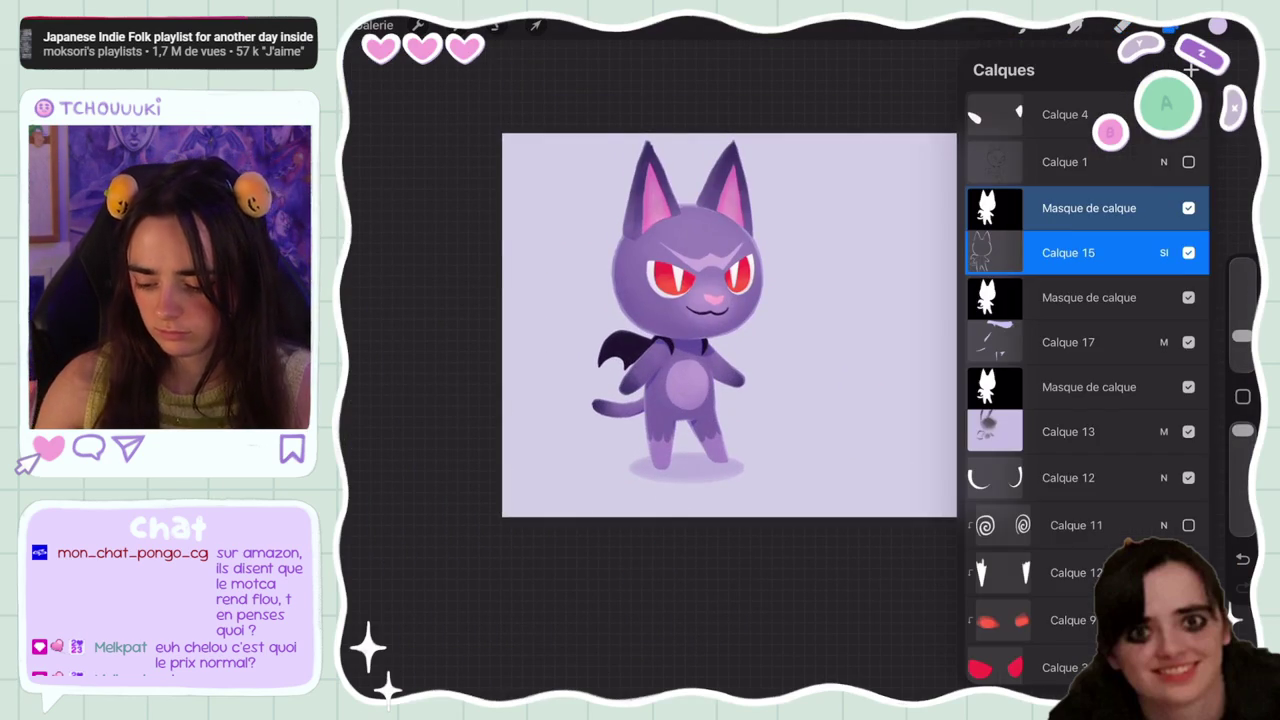
left_click(418, 25)
Shift the artwork within the canvas frame using Crop & Resize
left_click(428, 149)
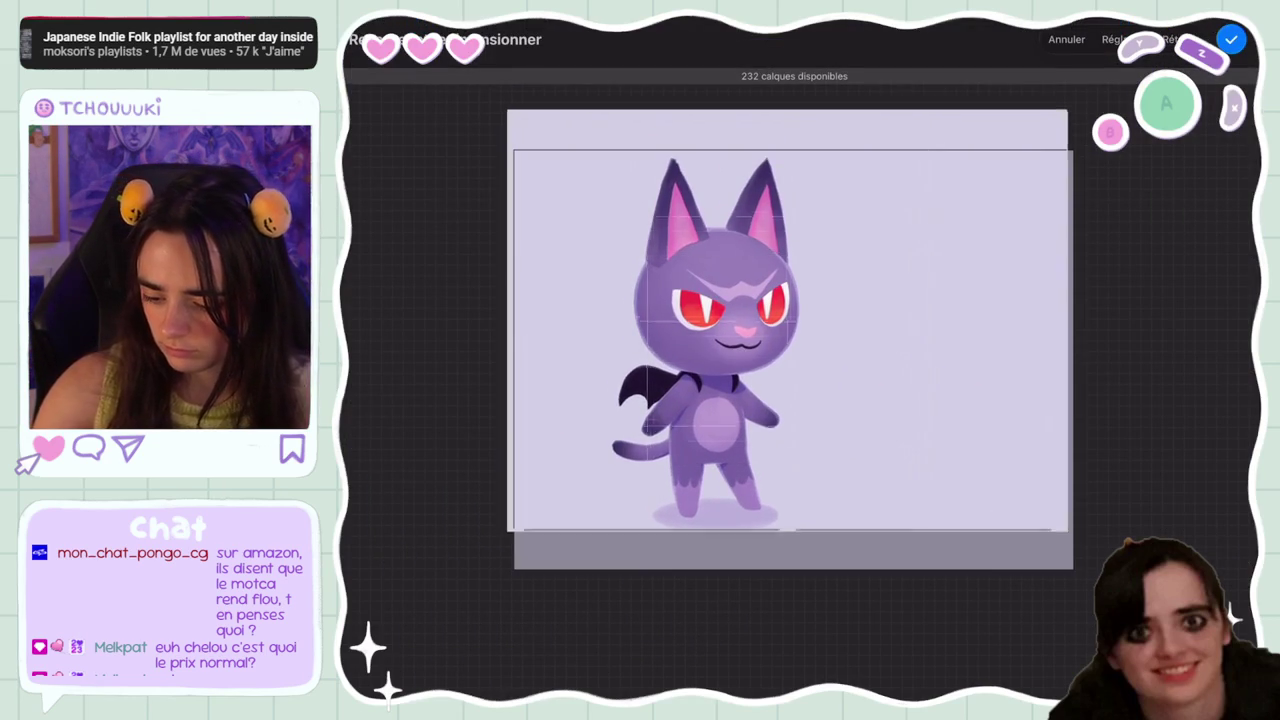
left_click_drag(790, 330, 815, 360)
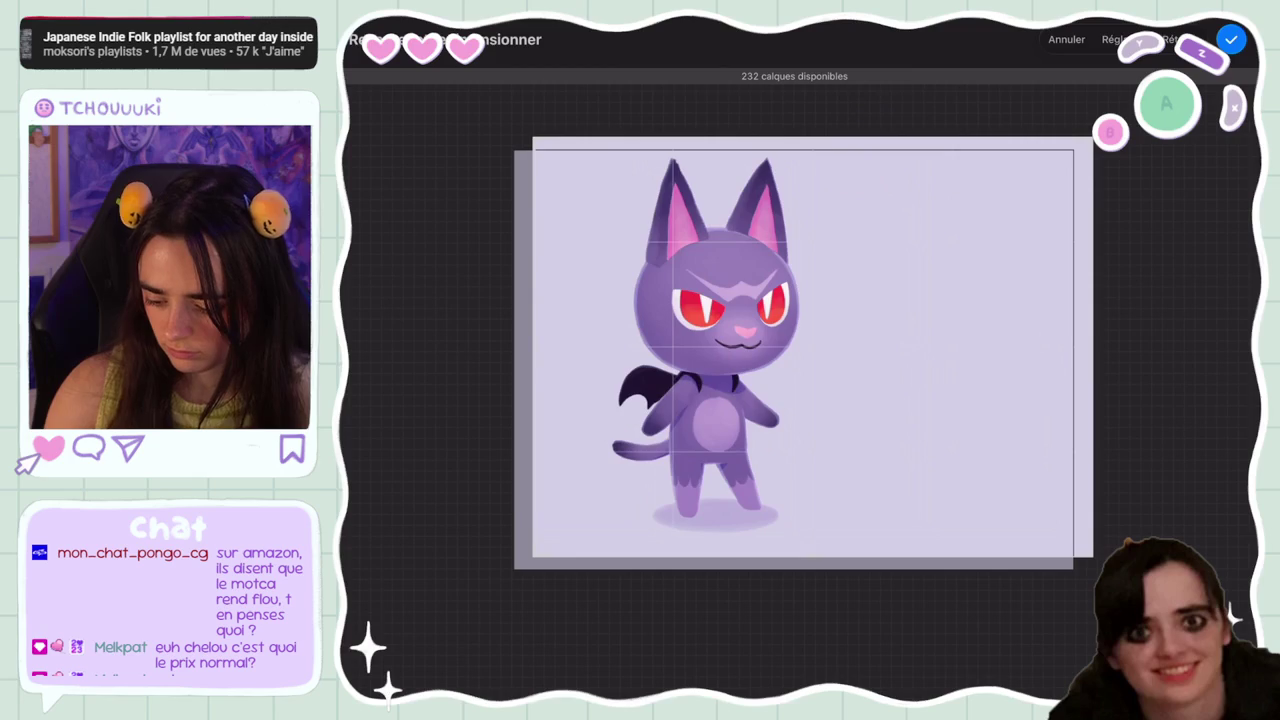
left_click(1231, 39)
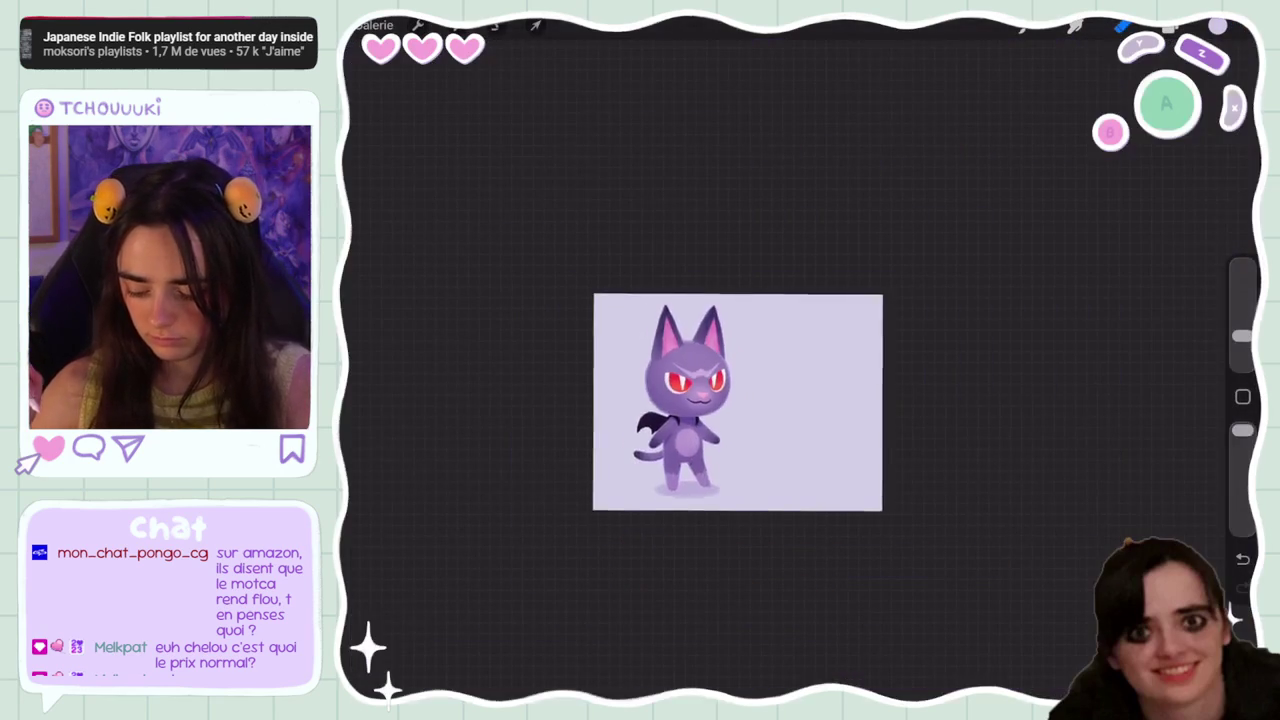
Add a new empty layer, Calque 21
left_click(1170, 27)
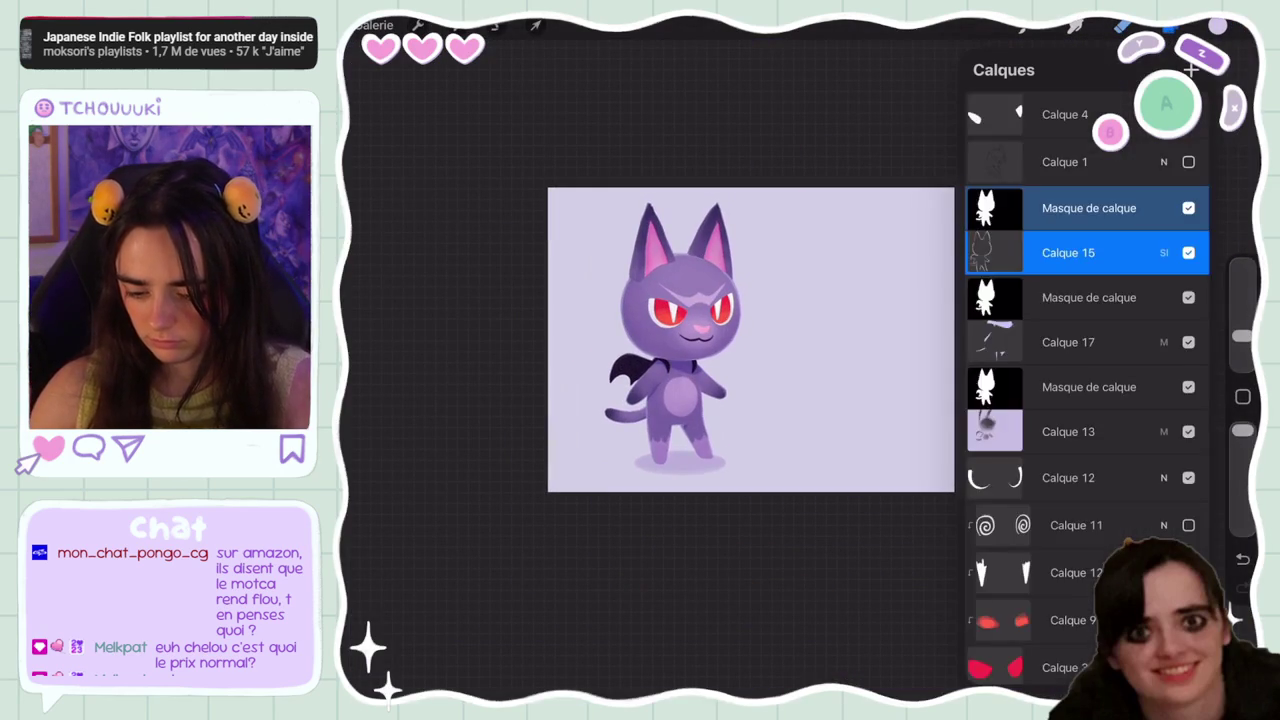
scroll(1085, 350, "up", 1)
left_click(1191, 69)
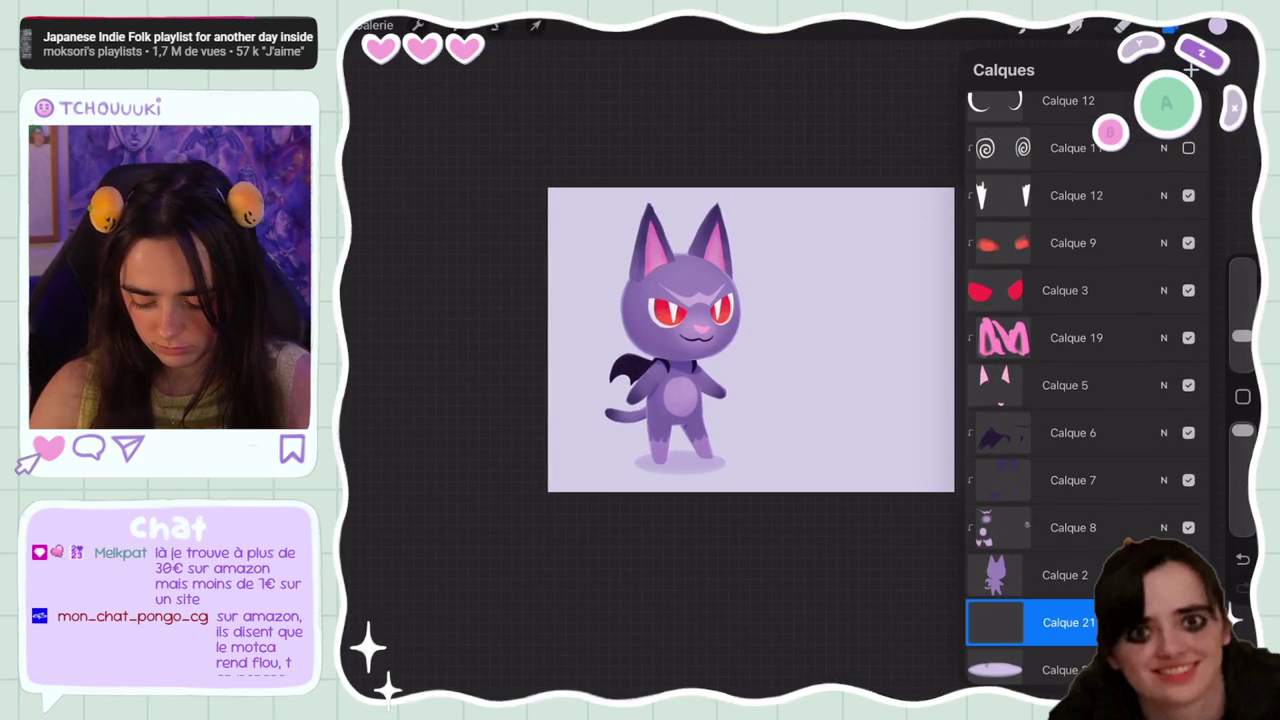
Sample a darker purple and fill a rectangular selection over the lower canvas
left_click(1170, 27)
left_click(700, 458)
left_click_drag(1045, 153, 1067, 170)
key("s")
left_click(867, 631)
left_click_drag(474, 349, 1000, 531)
mouse_move(1217, 26)
left_mouse_down()
mouse_move(760, 420)
mouse_move(1100, 400)
left_mouse_up()
Apply Gaussian Blur to blend the two purple tones into a gradient
left_click(456, 25)
left_click(397, 231)
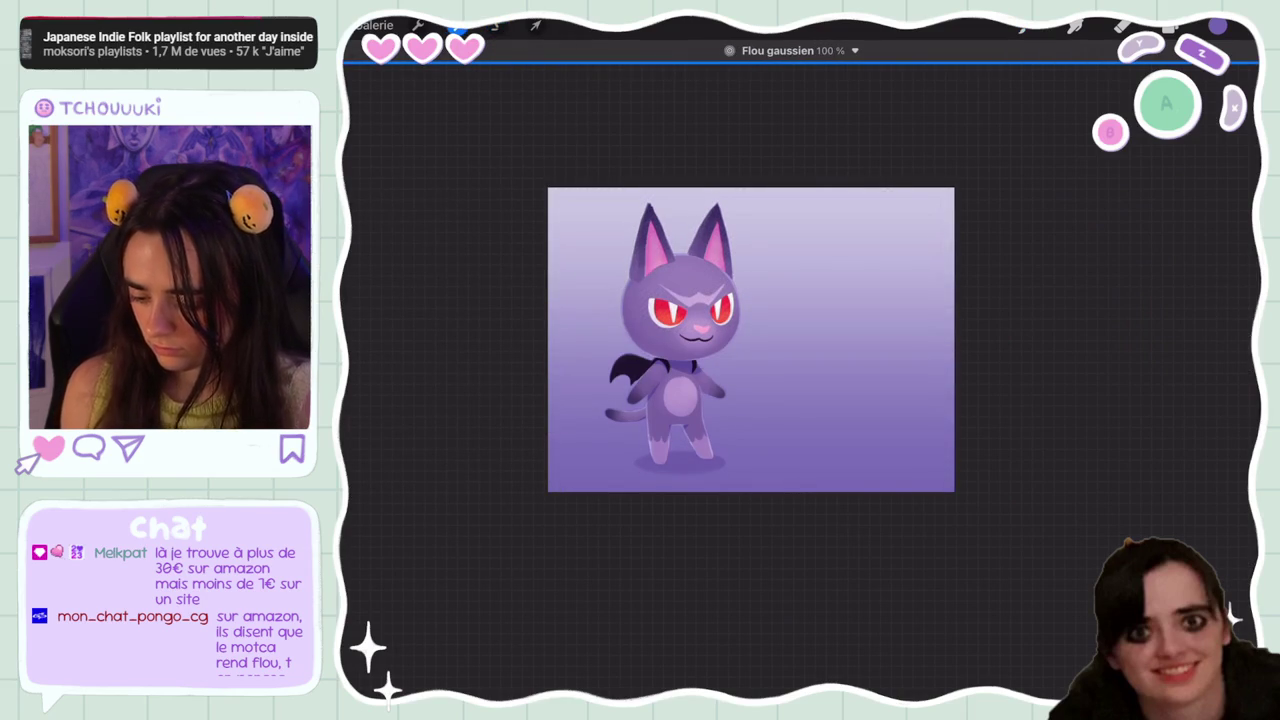
left_click(1170, 26)
Nudge the background hue and boost its saturation slightly with Hue, Saturation, Brightness
left_click(456, 25)
left_click(450, 103)
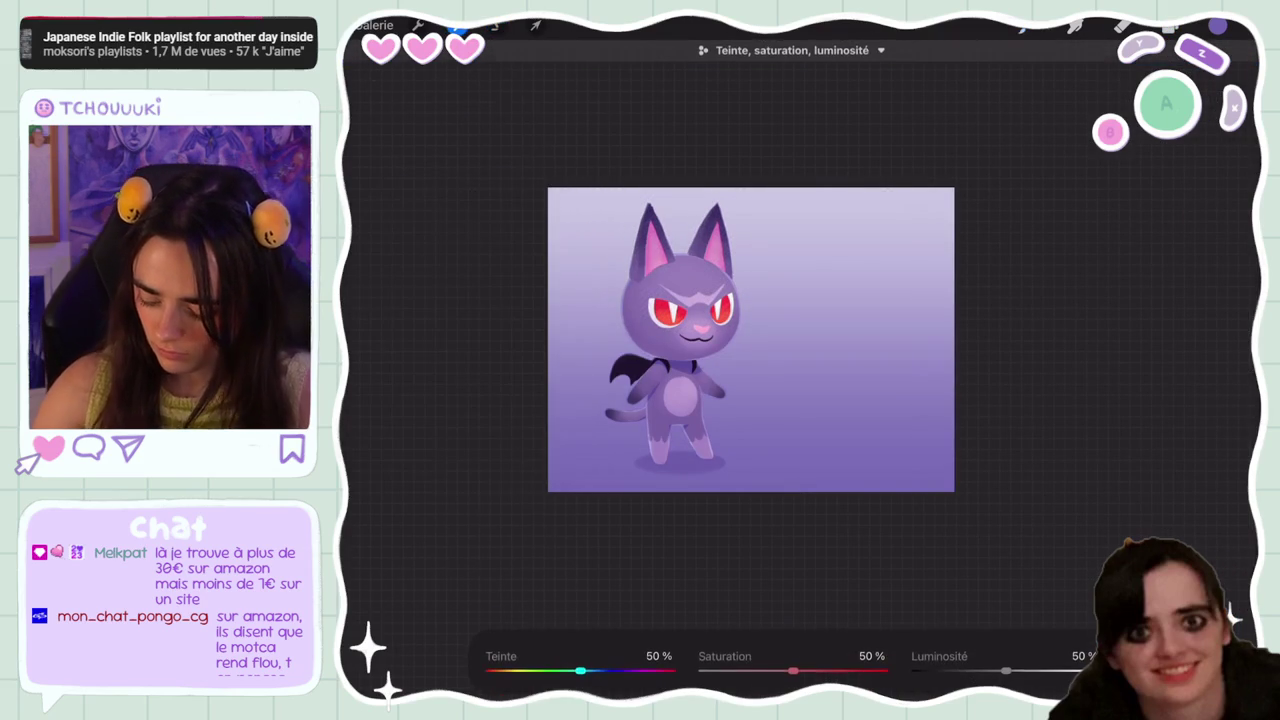
mouse_move(580, 670)
left_mouse_down()
mouse_move(568, 670)
mouse_move(643, 670)
left_mouse_up()
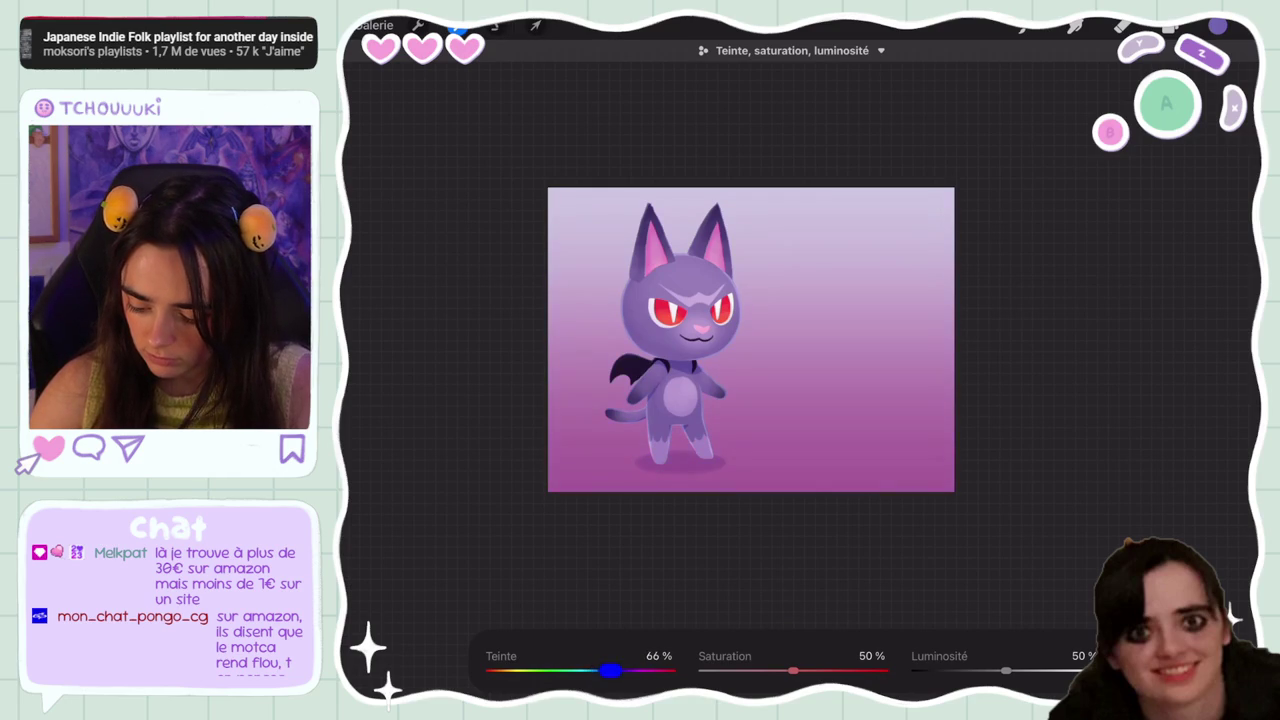
left_click_drag(580, 670, 583, 670)
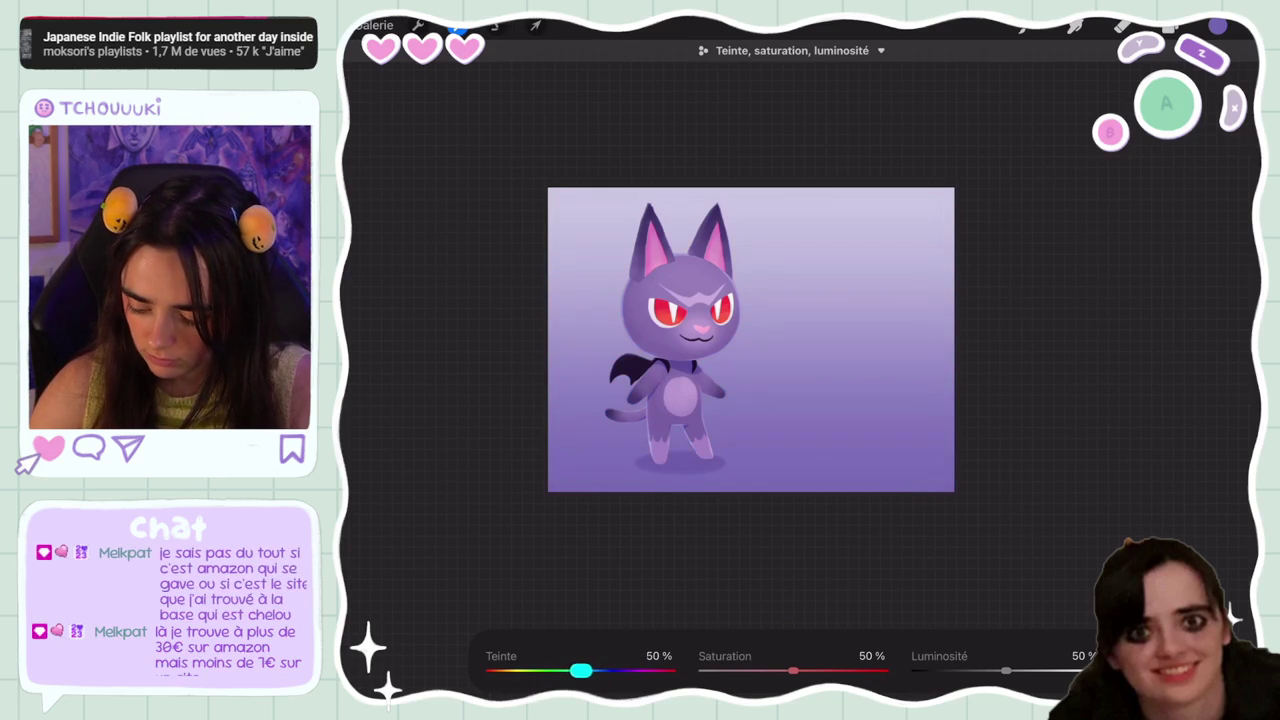
left_click_drag(793, 670, 803, 670)
left_click(1170, 25)
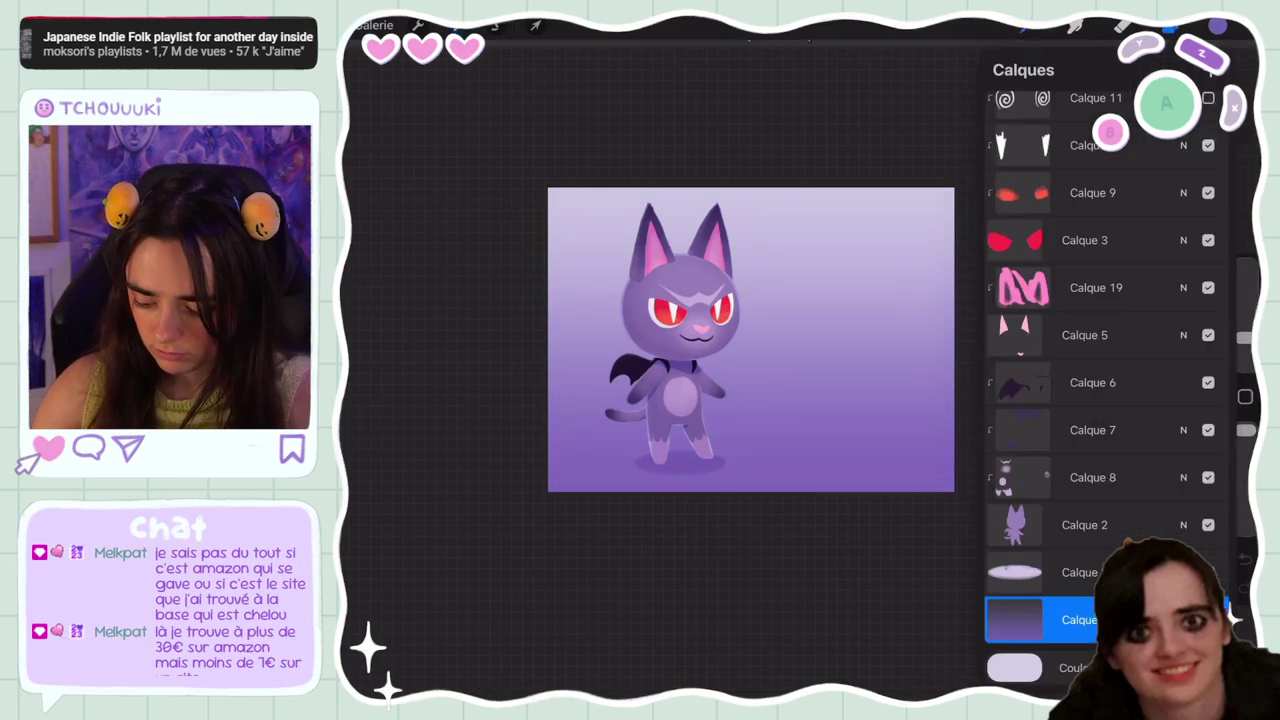
Shift the background colour to a pinker, lighter lilac tone
left_click(1060, 666)
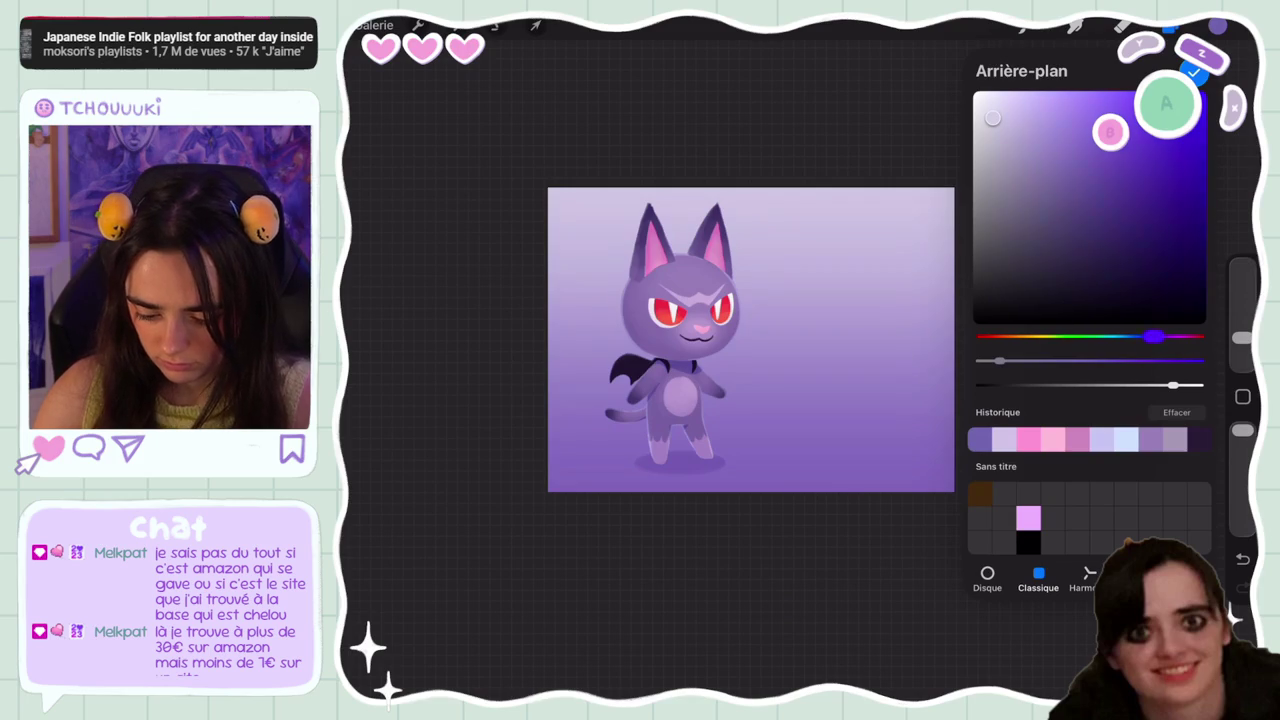
left_click_drag(1153, 337, 1168, 337)
mouse_move(992, 118)
left_mouse_down()
mouse_move(1024, 97)
mouse_move(1016, 119)
left_mouse_up()
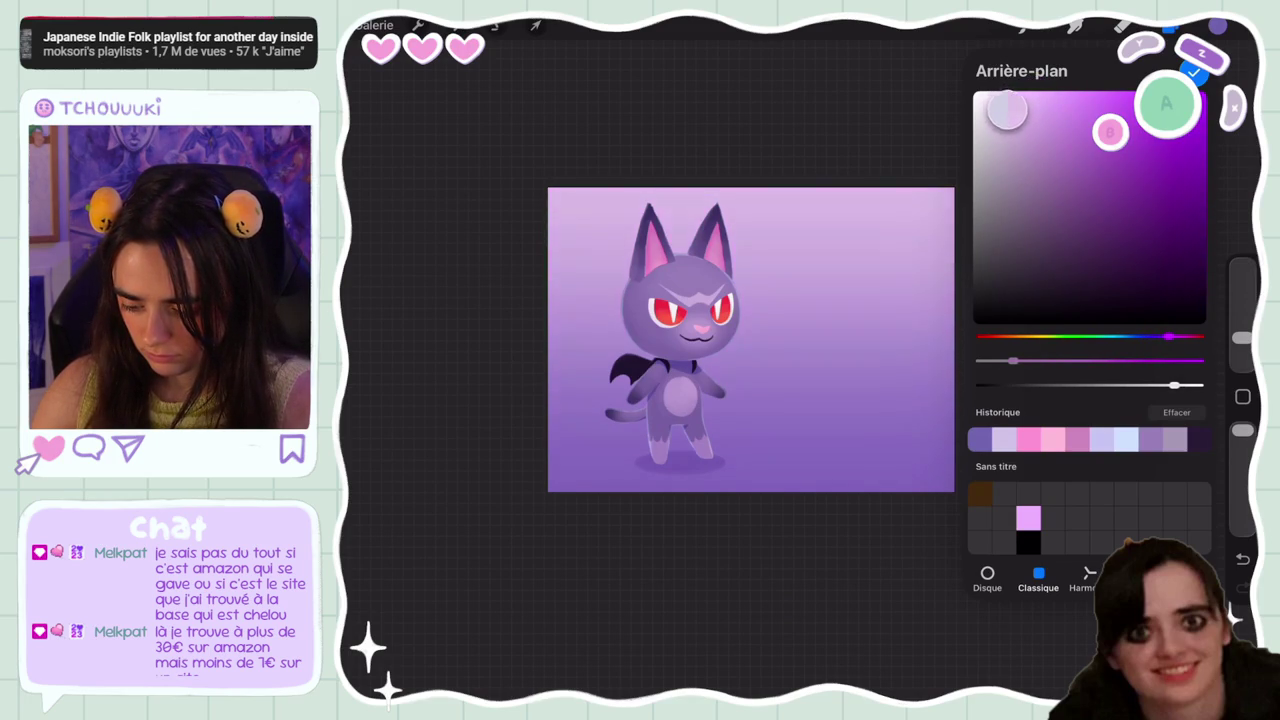
left_click(1217, 27)
Apply a slight 10% Gaussian Blur to the gradient layer Calque 21
left_click(1168, 26)
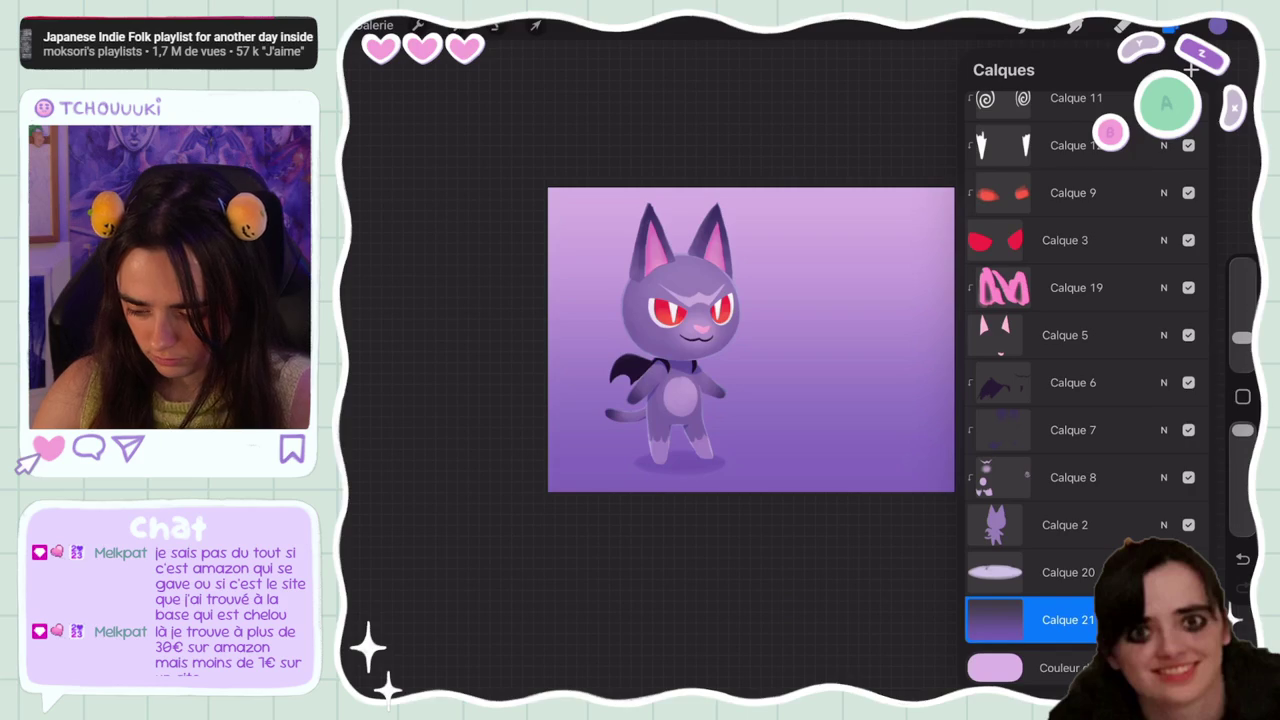
left_click(455, 24)
left_click(414, 309)
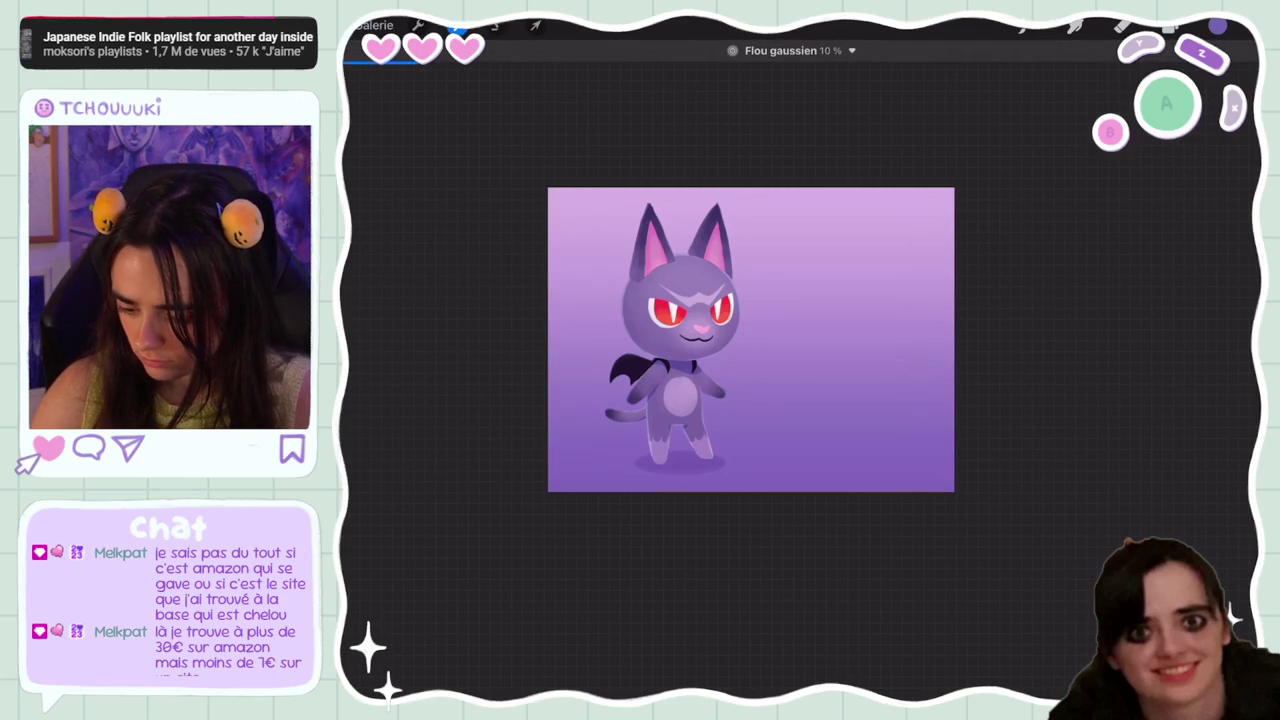
scroll(750, 340, "up", 5)
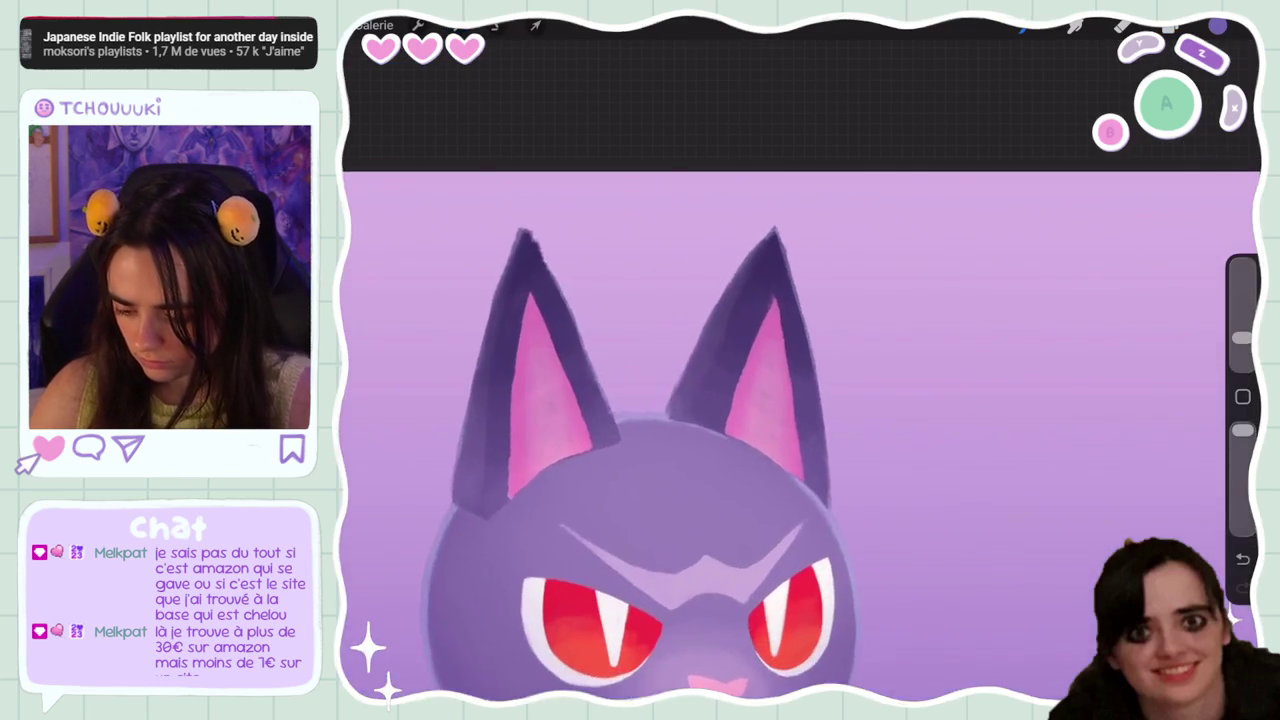
scroll(780, 430, "down", 5)
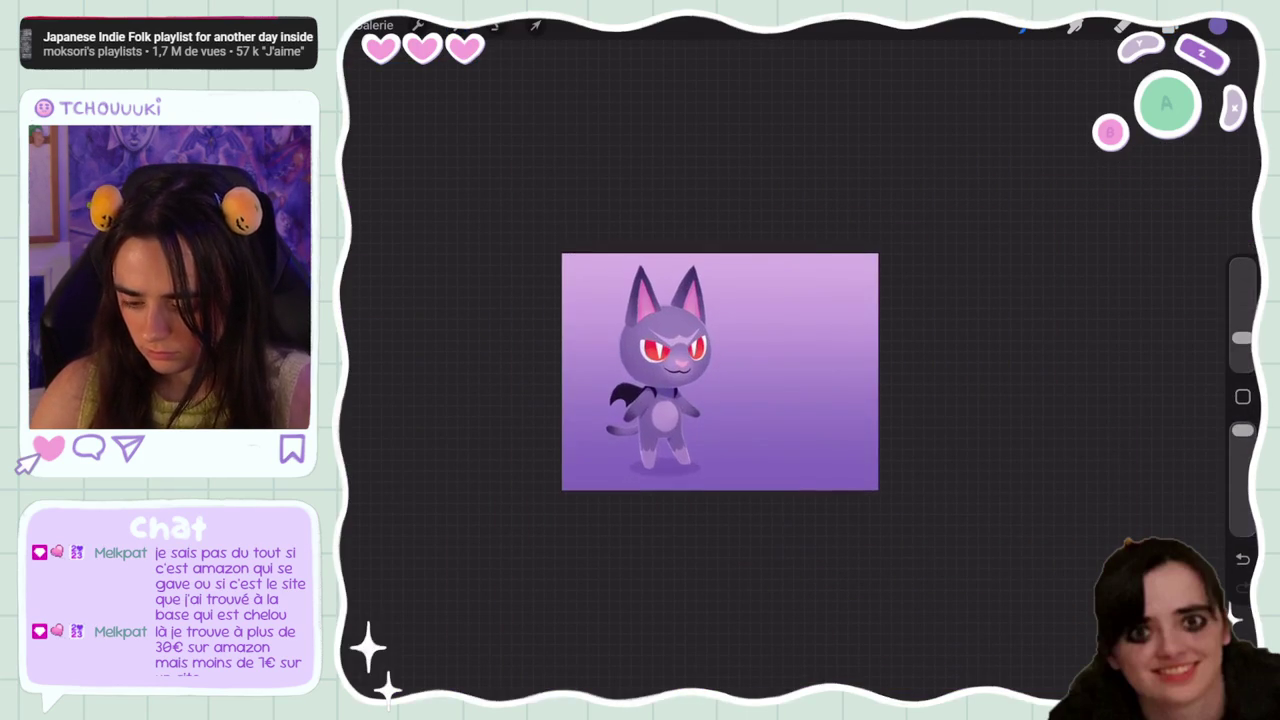
Lower Calque 21's opacity to 81%
left_click(1168, 26)
left_click(1163, 620)
left_click_drag(1200, 419, 1153, 419)
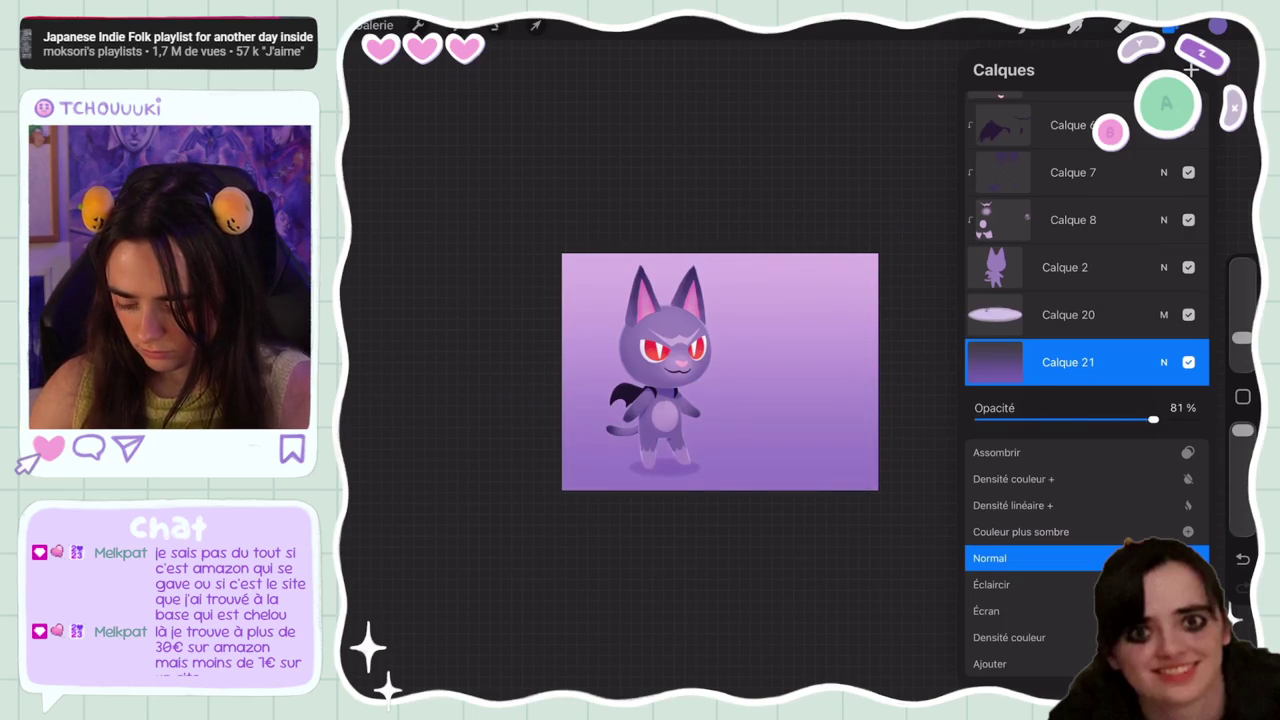
Test a vertical flip of the gradient, then restore it light-on-top
left_click(1163, 362)
left_click(1188, 620)
left_click(1188, 620)
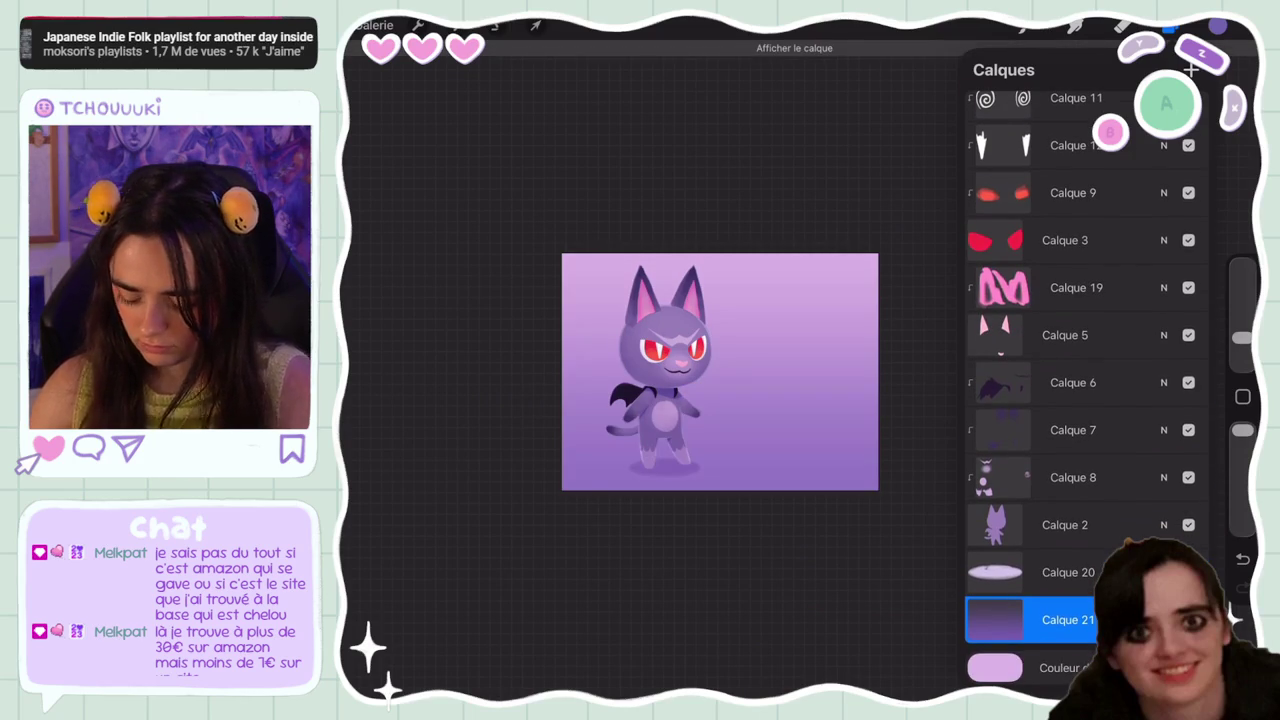
left_click(1068, 620)
left_click(536, 25)
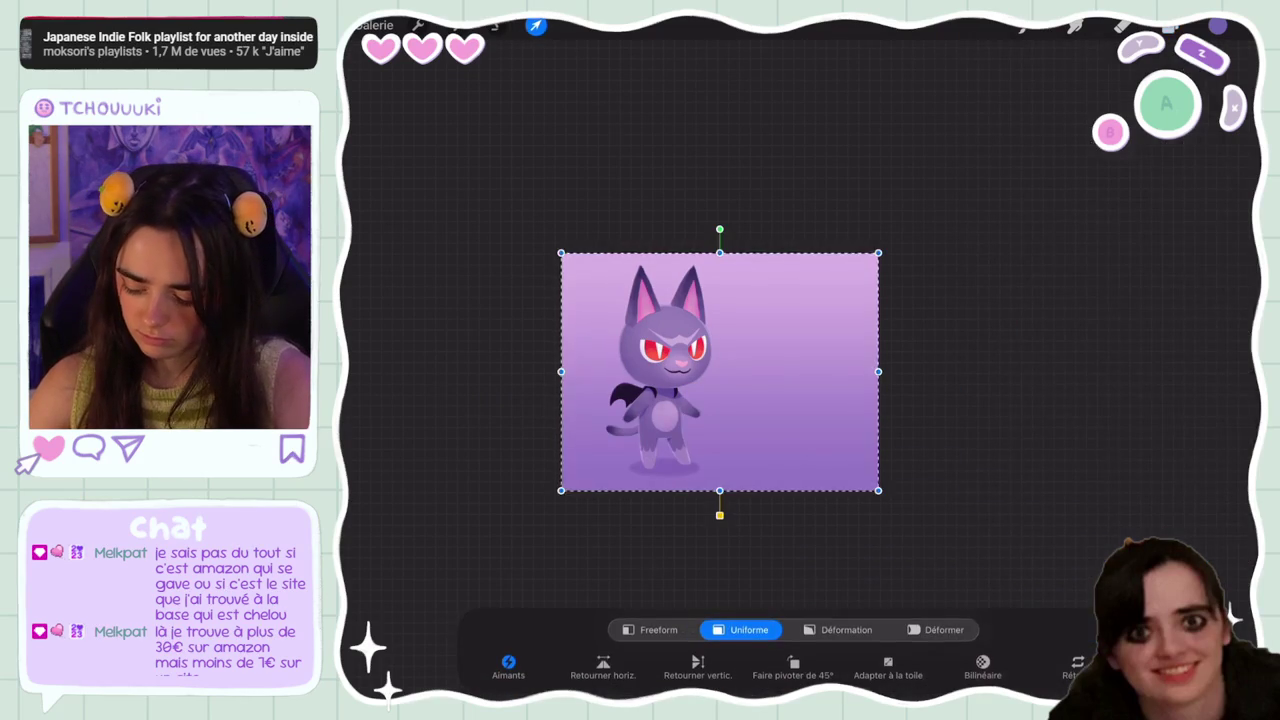
left_click(698, 667)
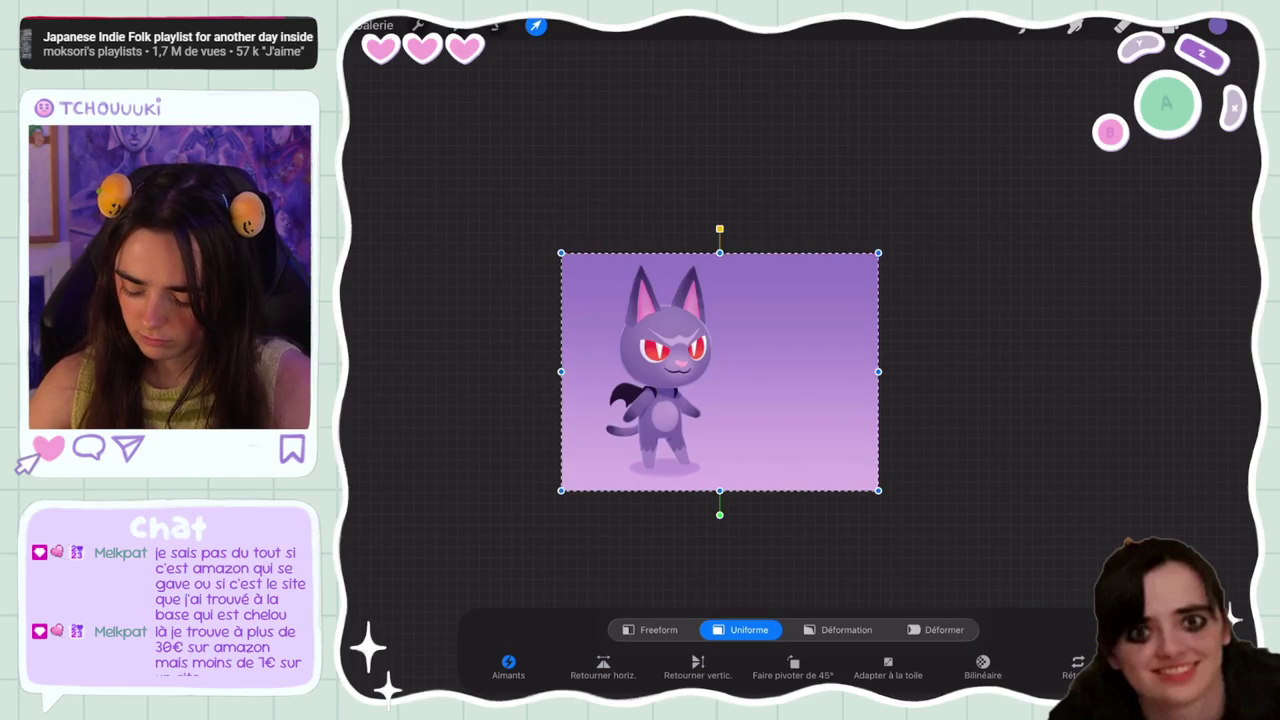
left_click(698, 667)
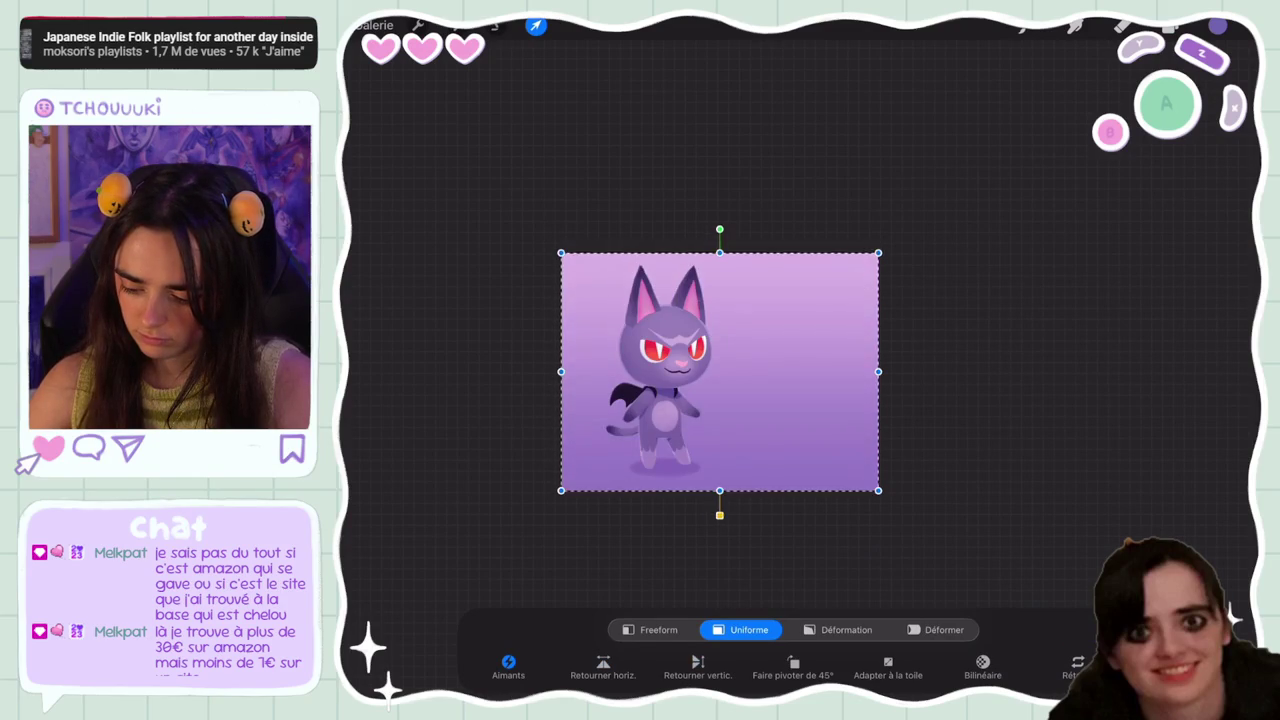
left_click(1170, 25)
Raise the gradient's brightness slightly and add a 4% Gaussian Blur
left_click(455, 25)
left_click(435, 103)
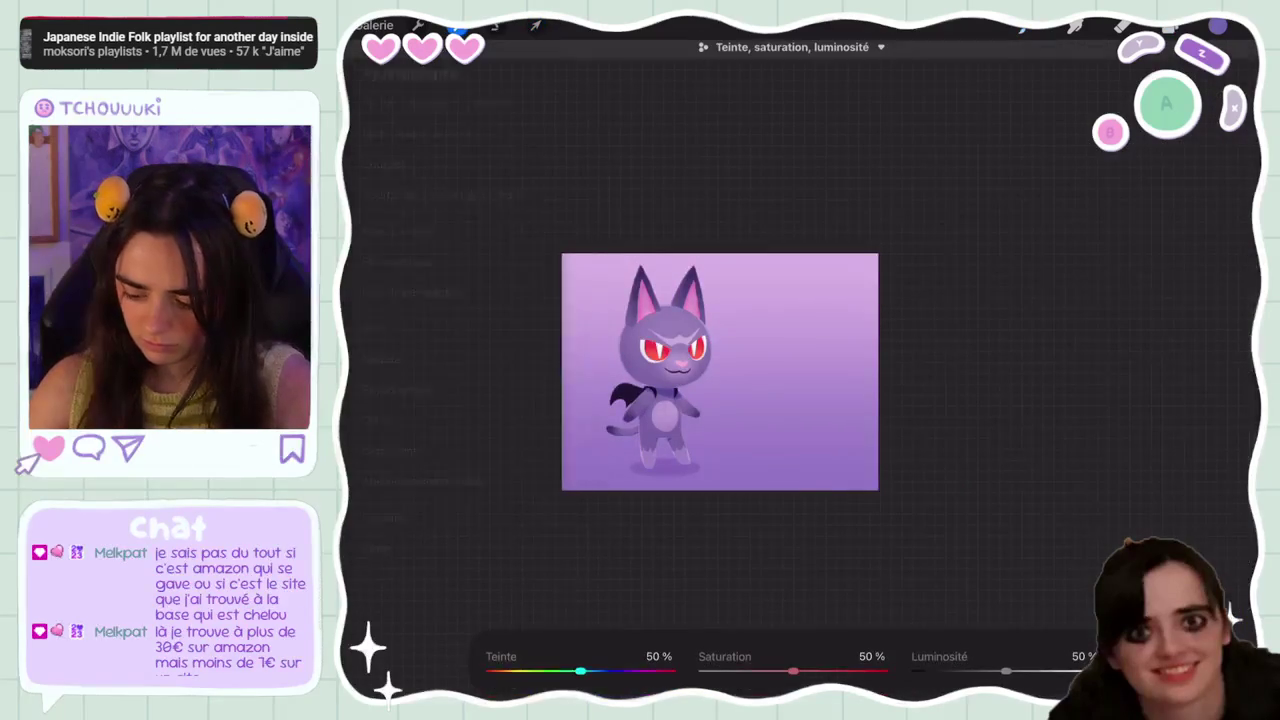
left_click_drag(1005, 672, 1015, 672)
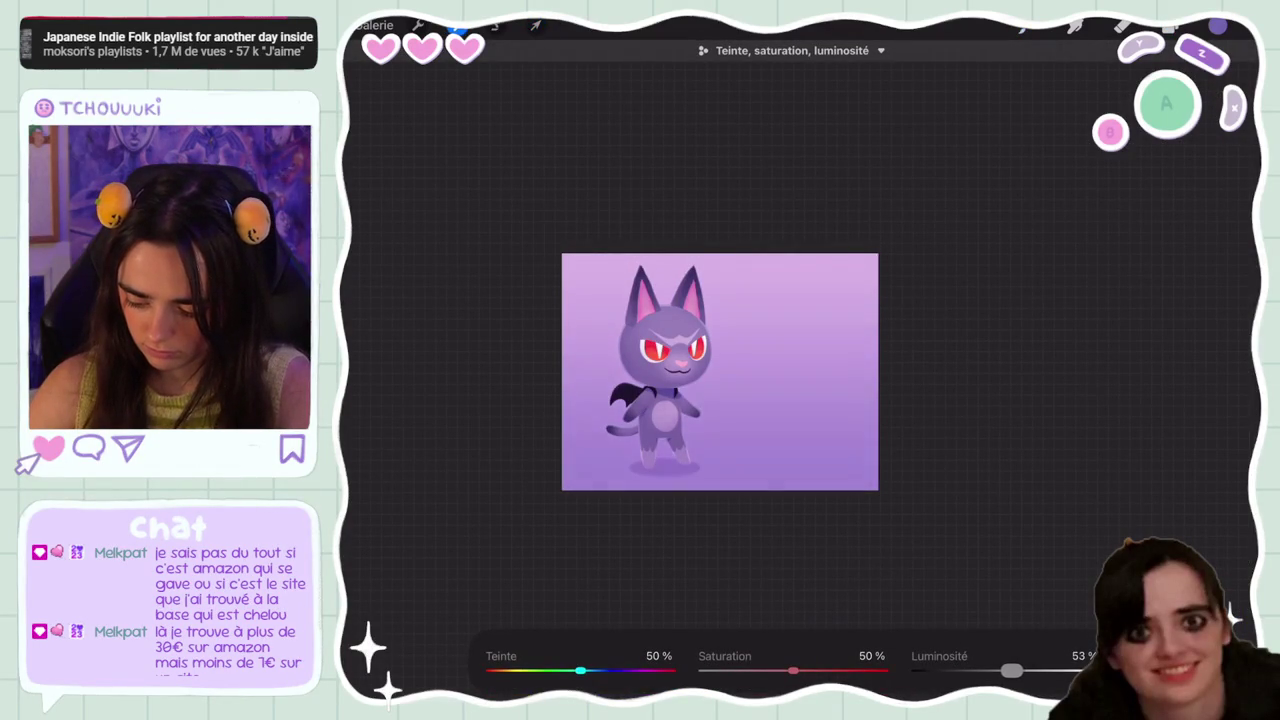
left_click(455, 25)
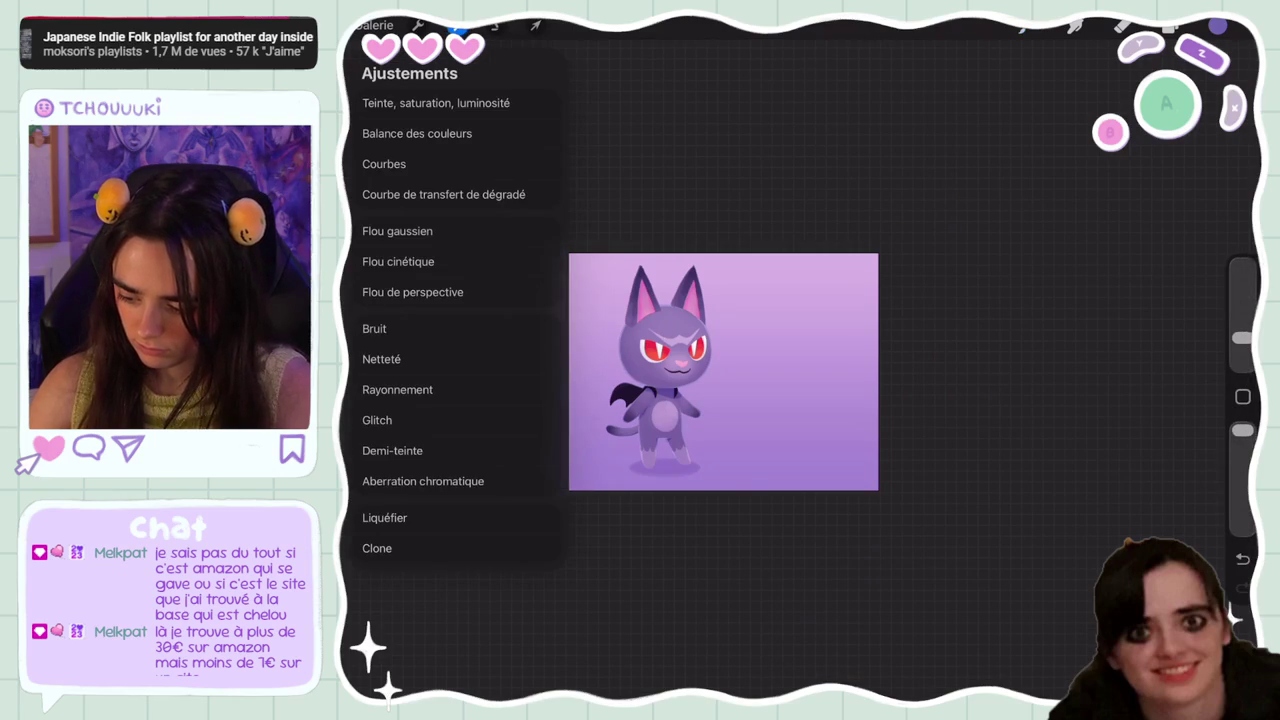
left_click(397, 231)
Lower the gradient layer's opacity to make it much fainter
left_click(1170, 25)
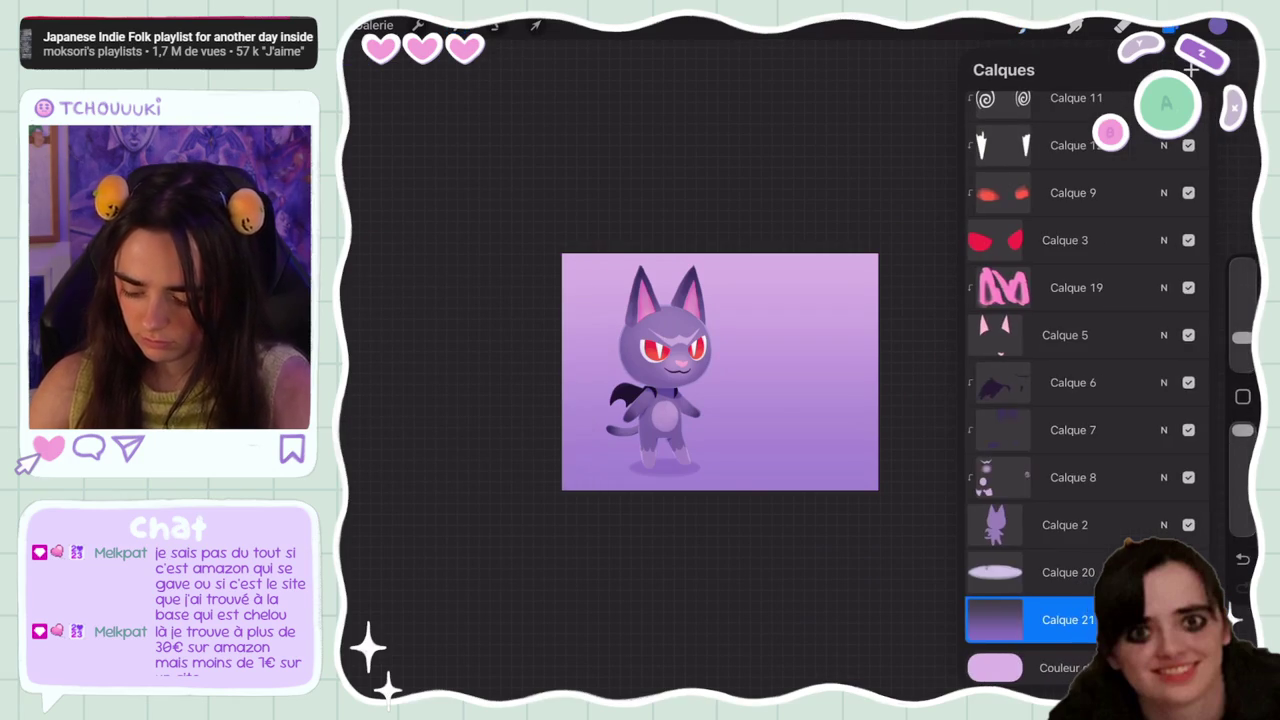
left_click(1163, 604)
mouse_move(1195, 419)
left_mouse_down()
mouse_move(1024, 419)
mouse_move(1176, 419)
left_mouse_up()
left_click(1163, 362)
left_click(1065, 525)
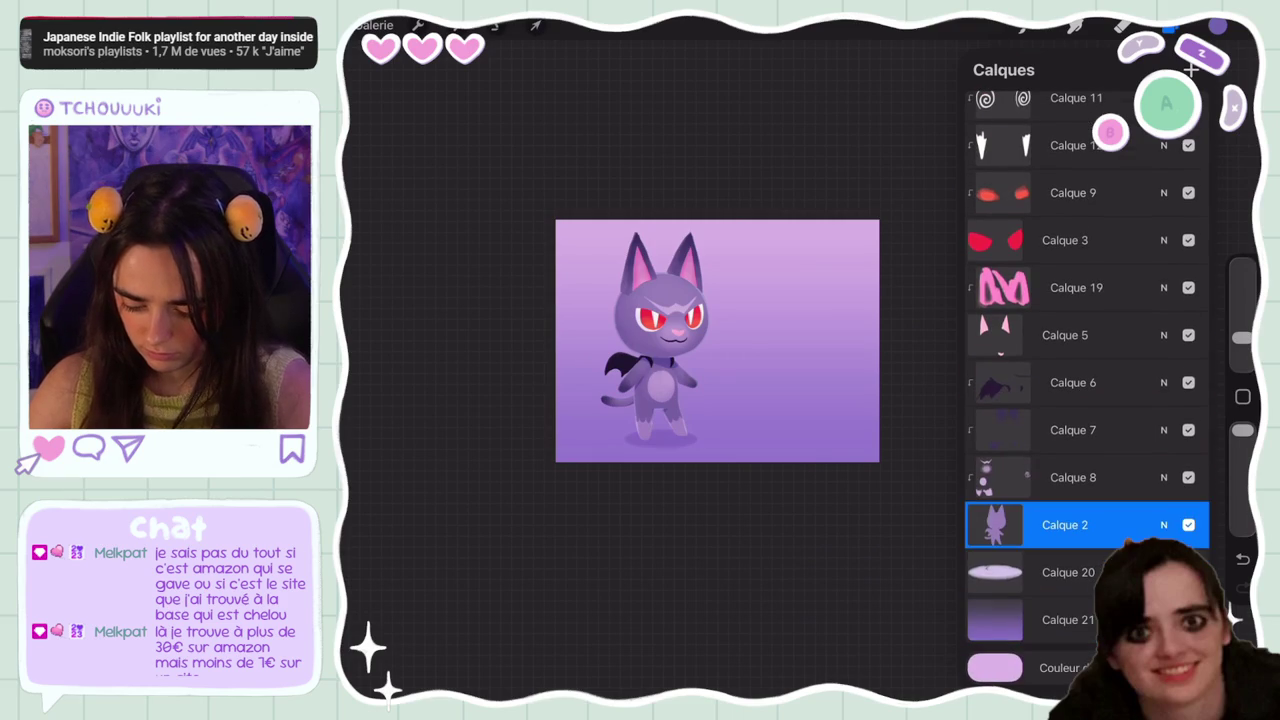
Add a new layer, Calque 22, masked to the character silhouette
left_click(1188, 477)
left_click(1188, 477)
scroll(1085, 380, "up", 3)
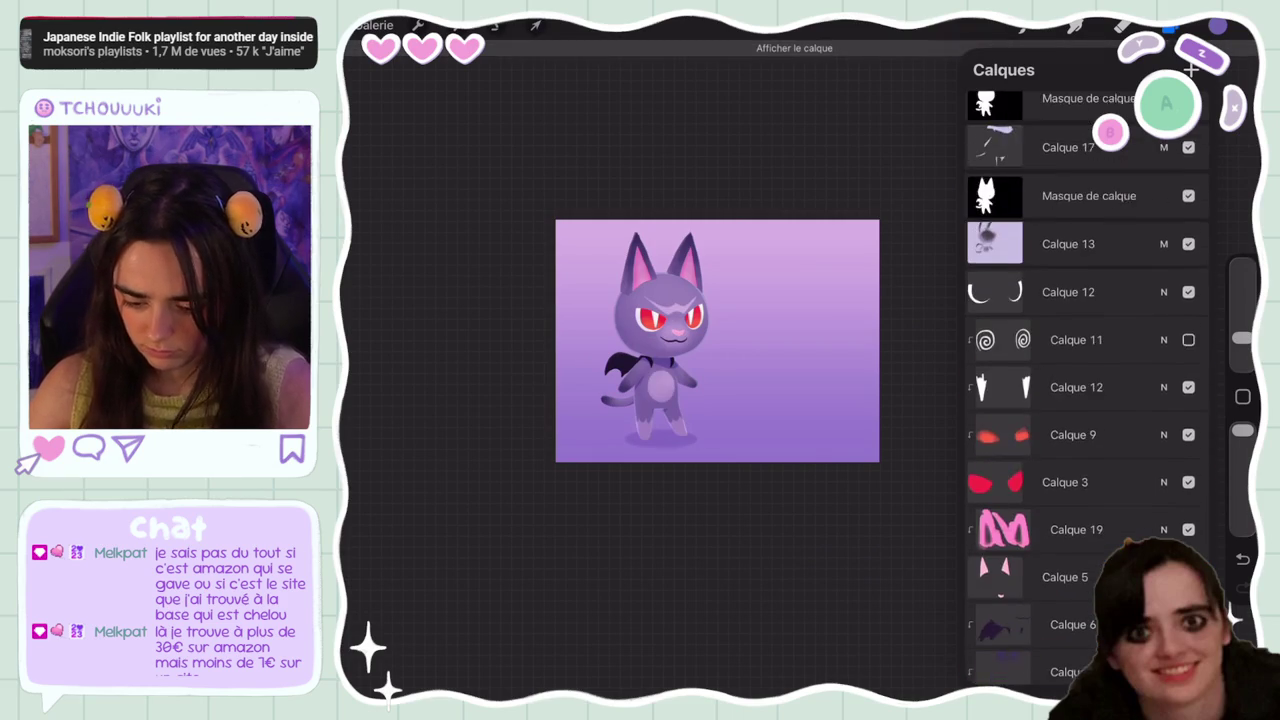
scroll(1085, 380, "up", 3)
left_click(1089, 195)
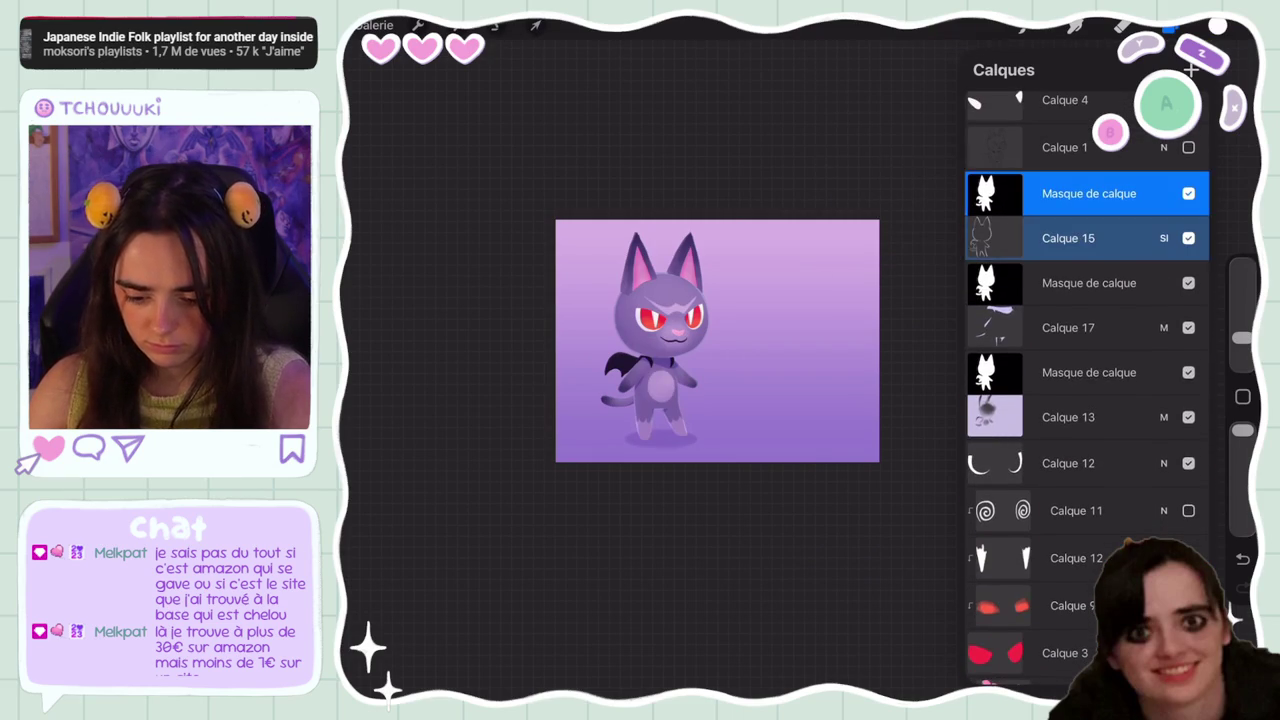
left_click(1190, 69)
left_click(1100, 237)
left_click(866, 214)
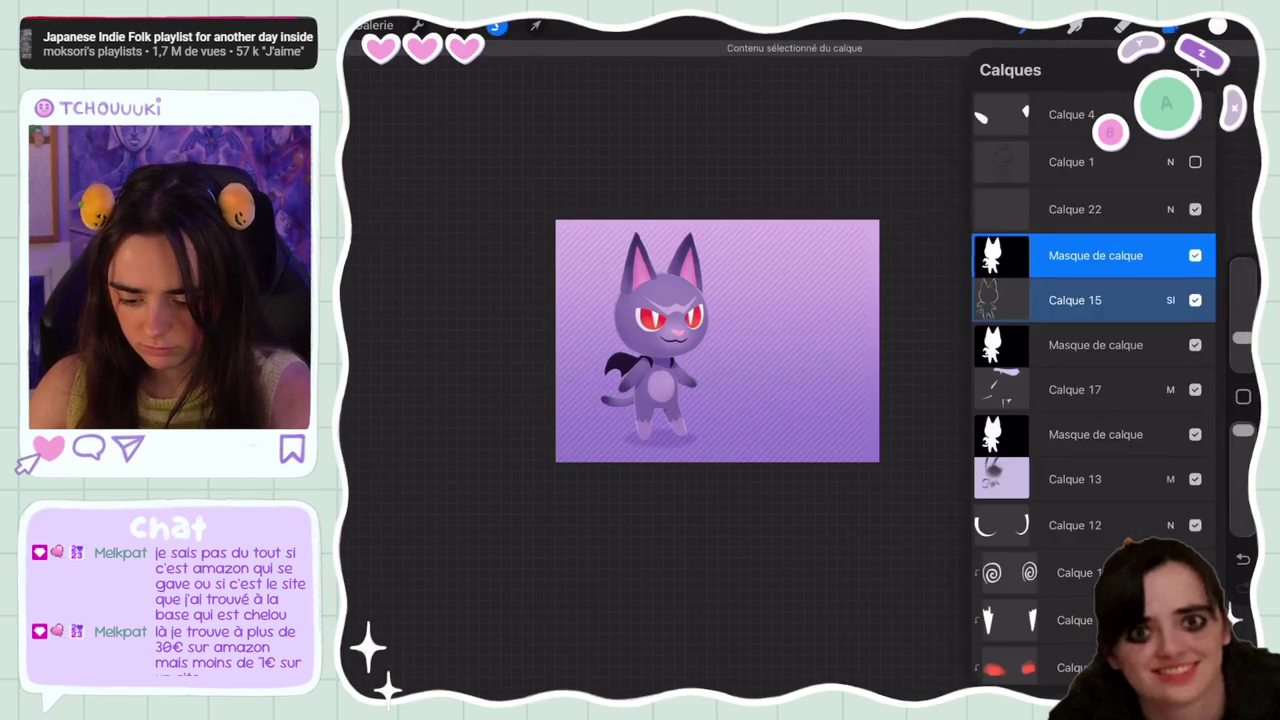
left_click(1100, 209)
left_click(1007, 209)
left_click(830, 223)
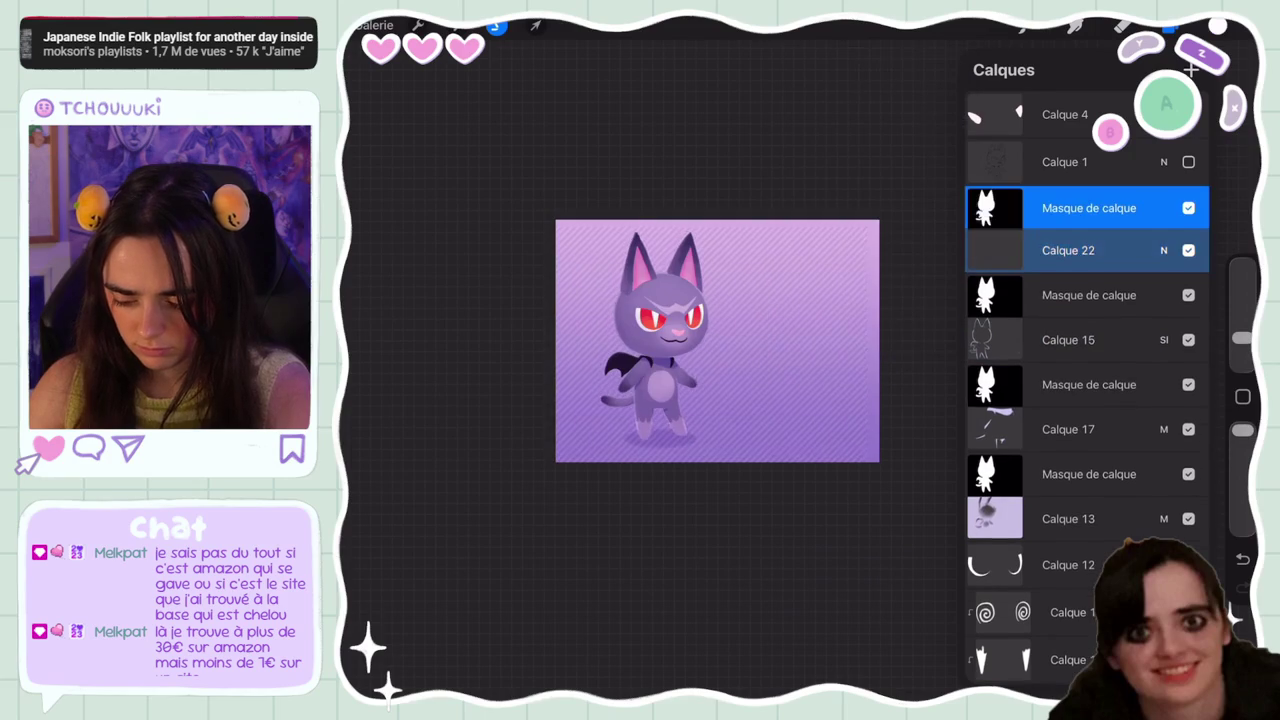
left_click(496, 25)
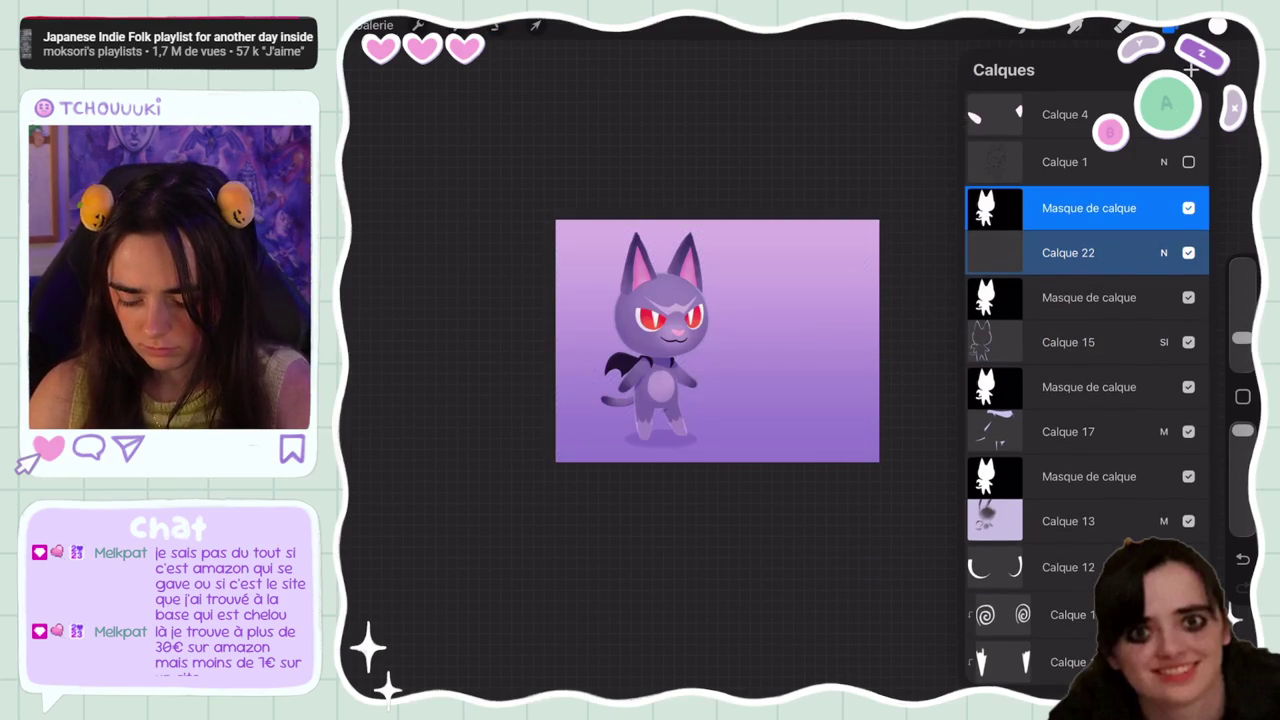
Set Calque 22's blend mode to Multiply (Multiplier)
left_click(1068, 252)
left_click(1163, 252)
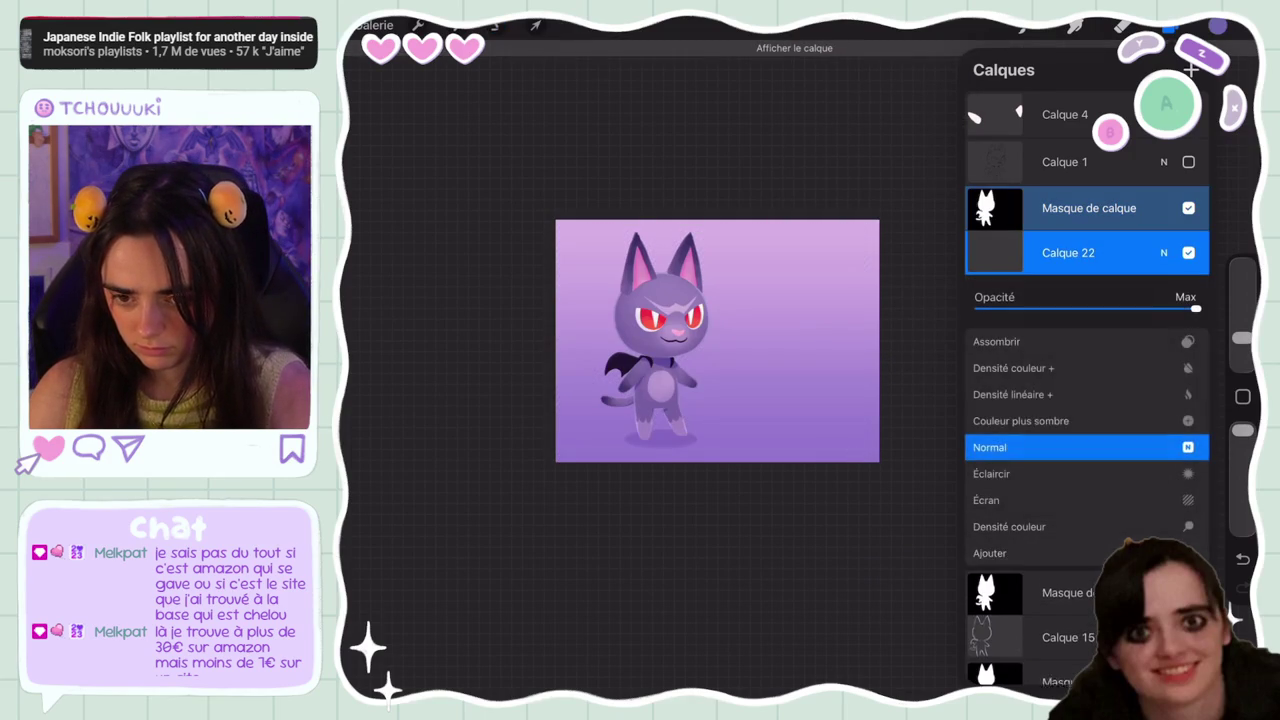
scroll(1086, 447, "up", 1)
scroll(1086, 447, "up", 2)
scroll(1086, 447, "up", 2)
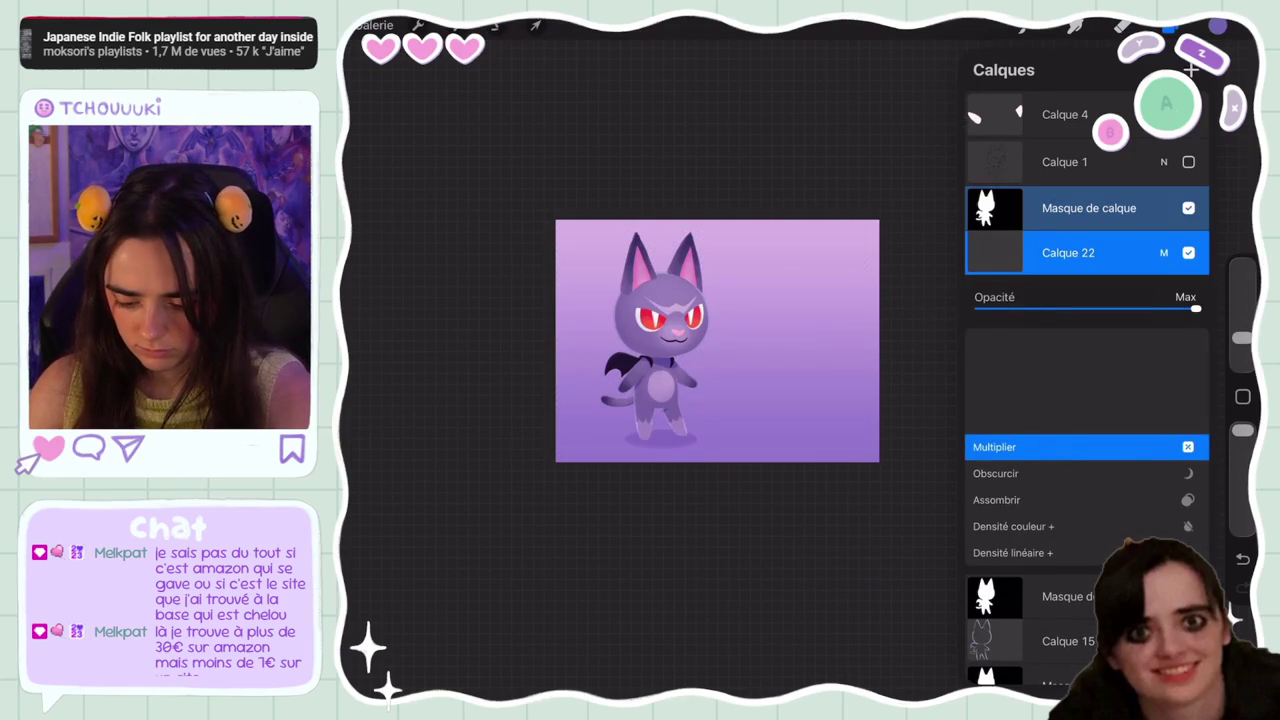
left_click(1163, 252)
scroll(1086, 450, "down", 3)
left_click(1168, 25)
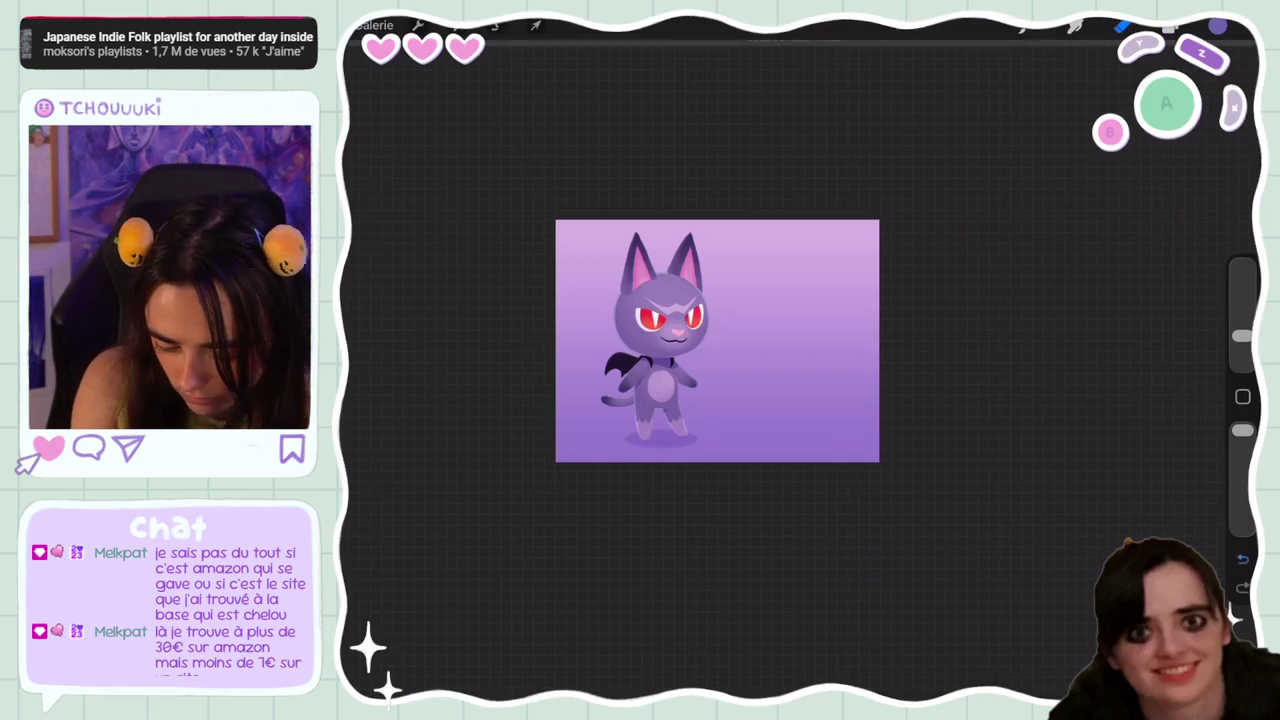
Set the brush to 18% opacity and 13% size
left_click_drag(1242, 430, 1242, 518)
left_click_drag(1242, 336, 1242, 298)
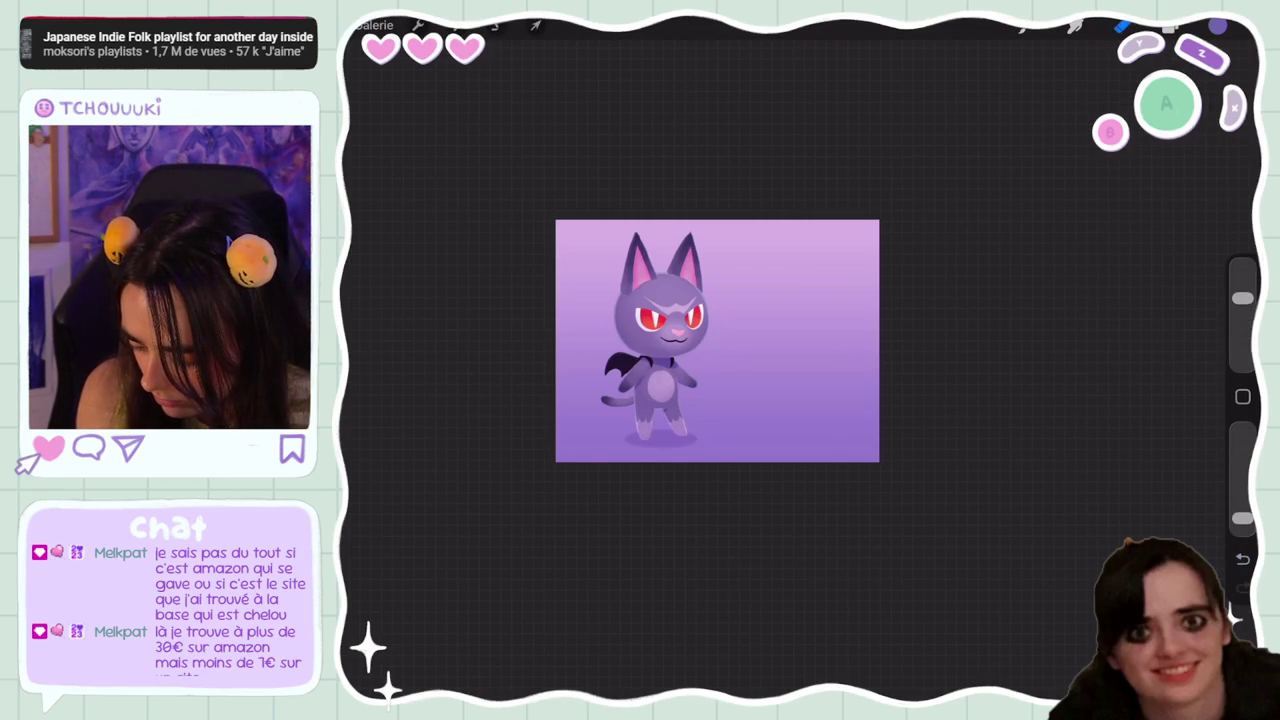
left_click_drag(1242, 298, 1242, 328)
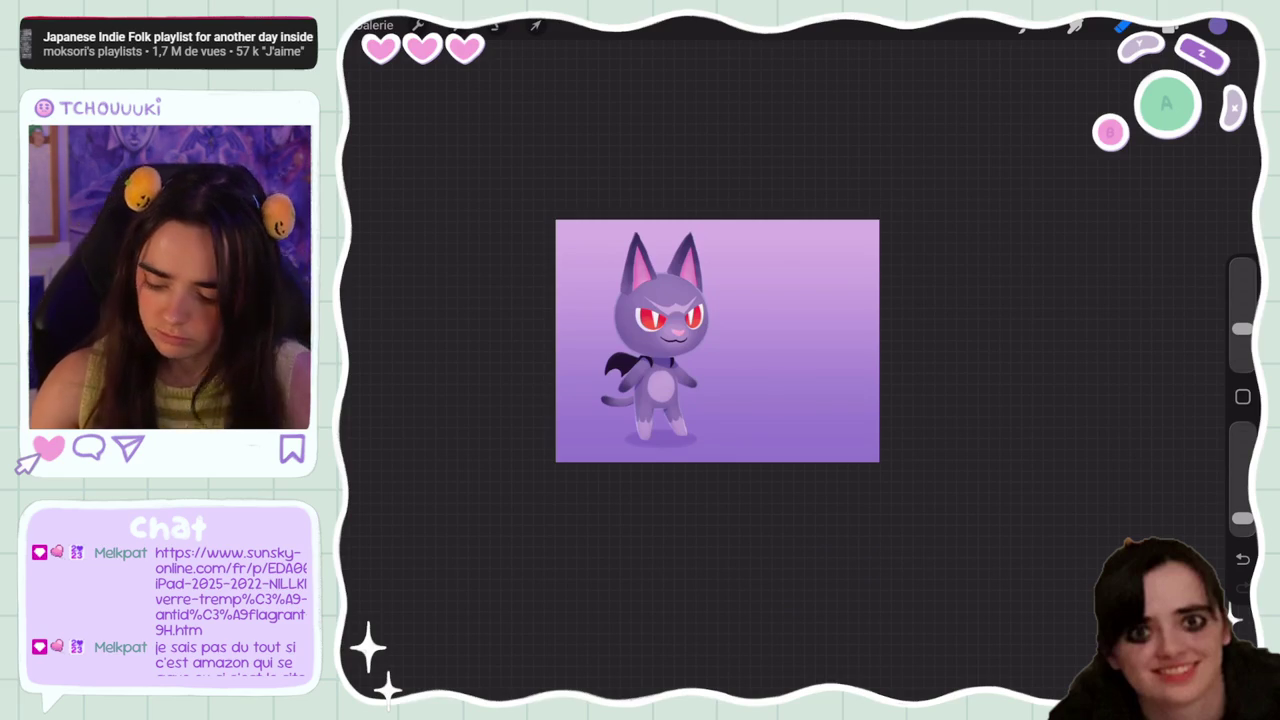
Select Calque 22 and toggle its visibility to compare
left_click_drag(717, 341, 673, 316)
left_click(1170, 27)
scroll(1087, 390, "down", 5)
scroll(1087, 390, "up", 5)
scroll(1087, 390, "up", 3)
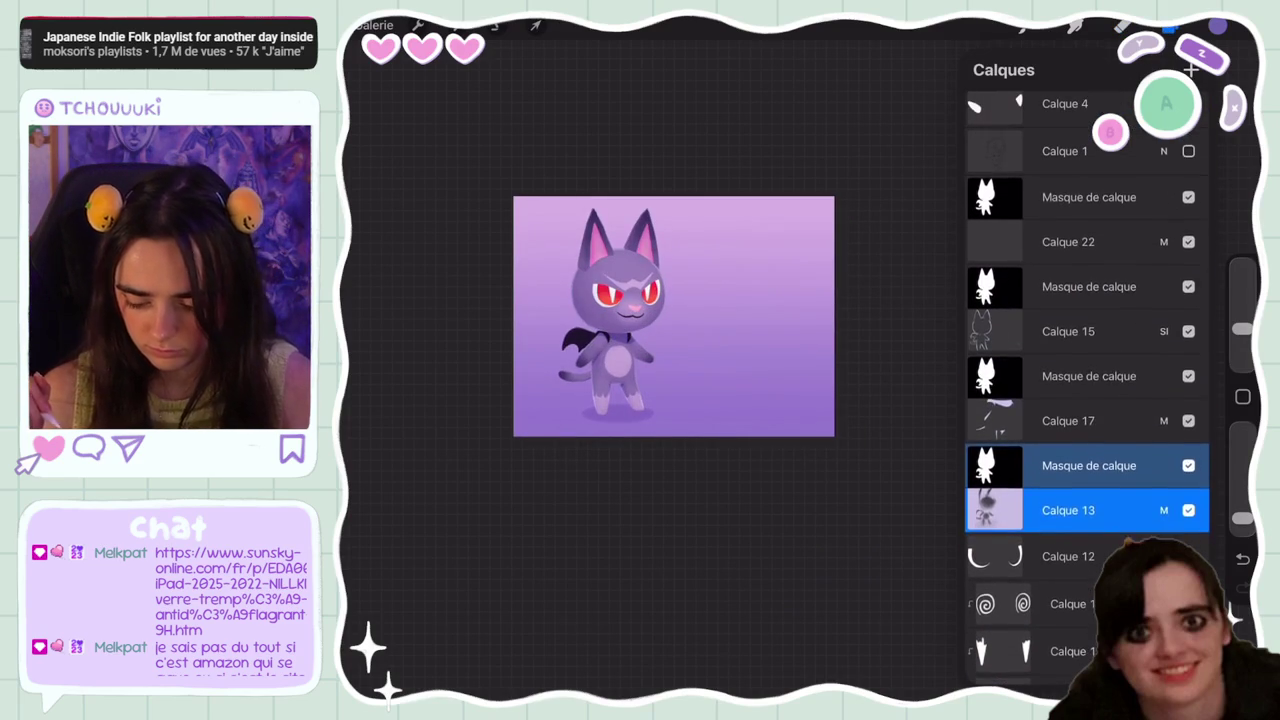
left_click(1068, 242)
left_click(1188, 242)
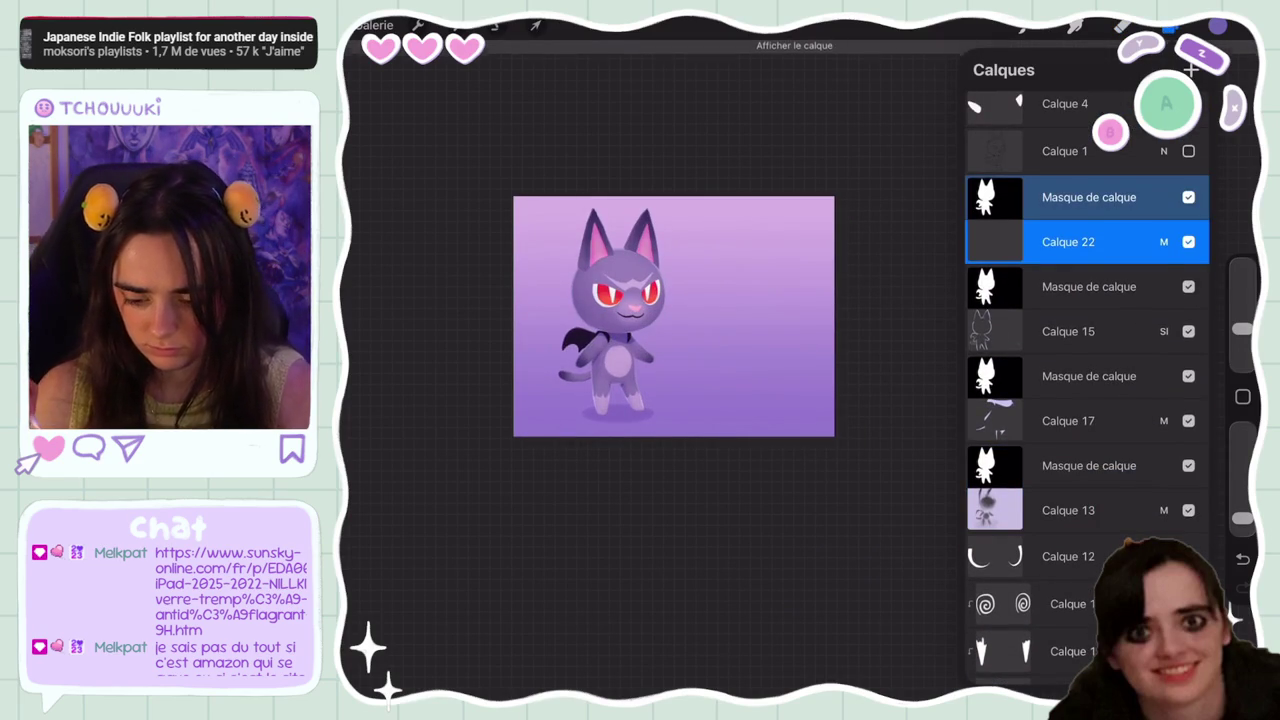
scroll(673, 316, "up", 3)
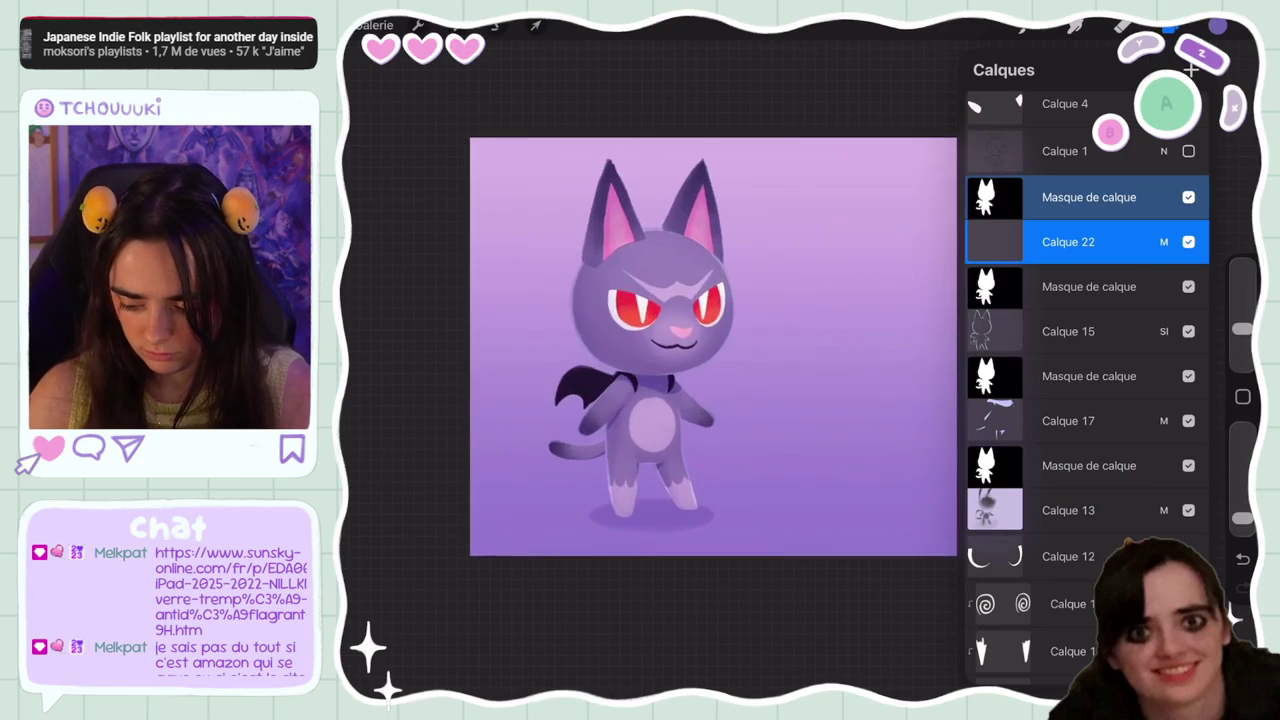
Add a stray new layer, then delete the unneeded Calque 24
left_click(1089, 465)
left_click(1191, 70)
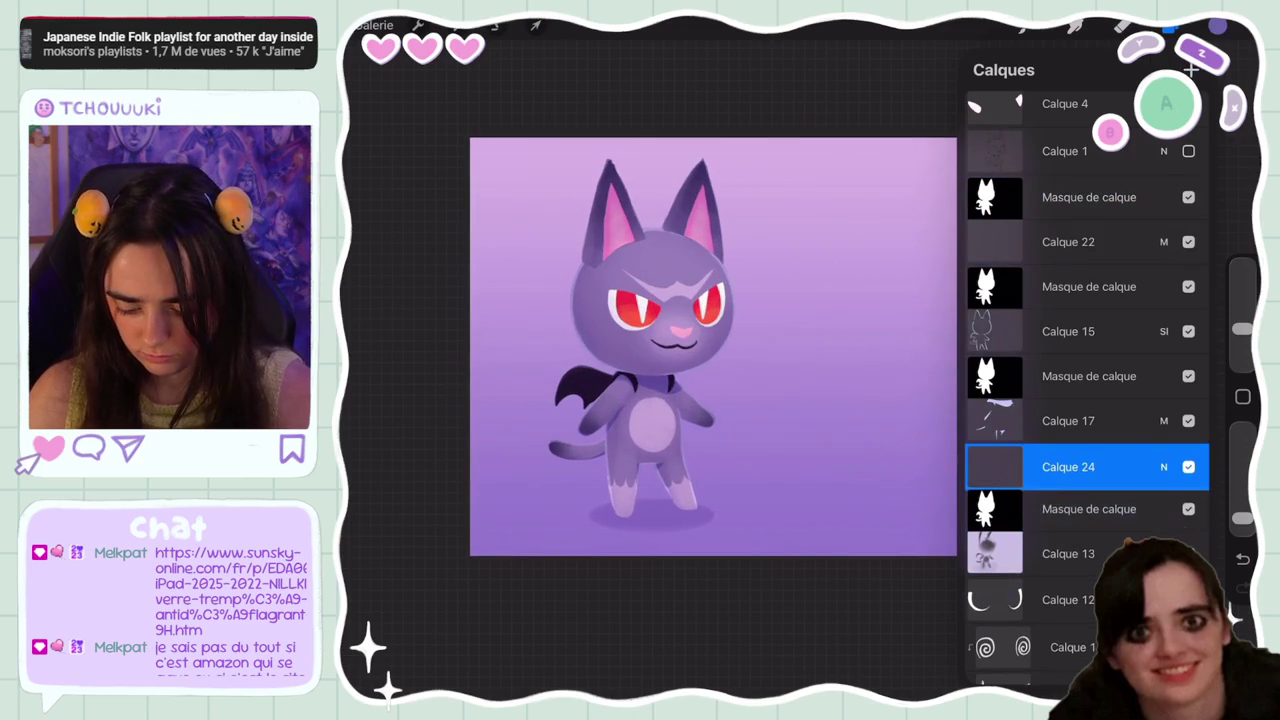
left_click(1089, 513)
left_click_drag(1100, 467, 1010, 467)
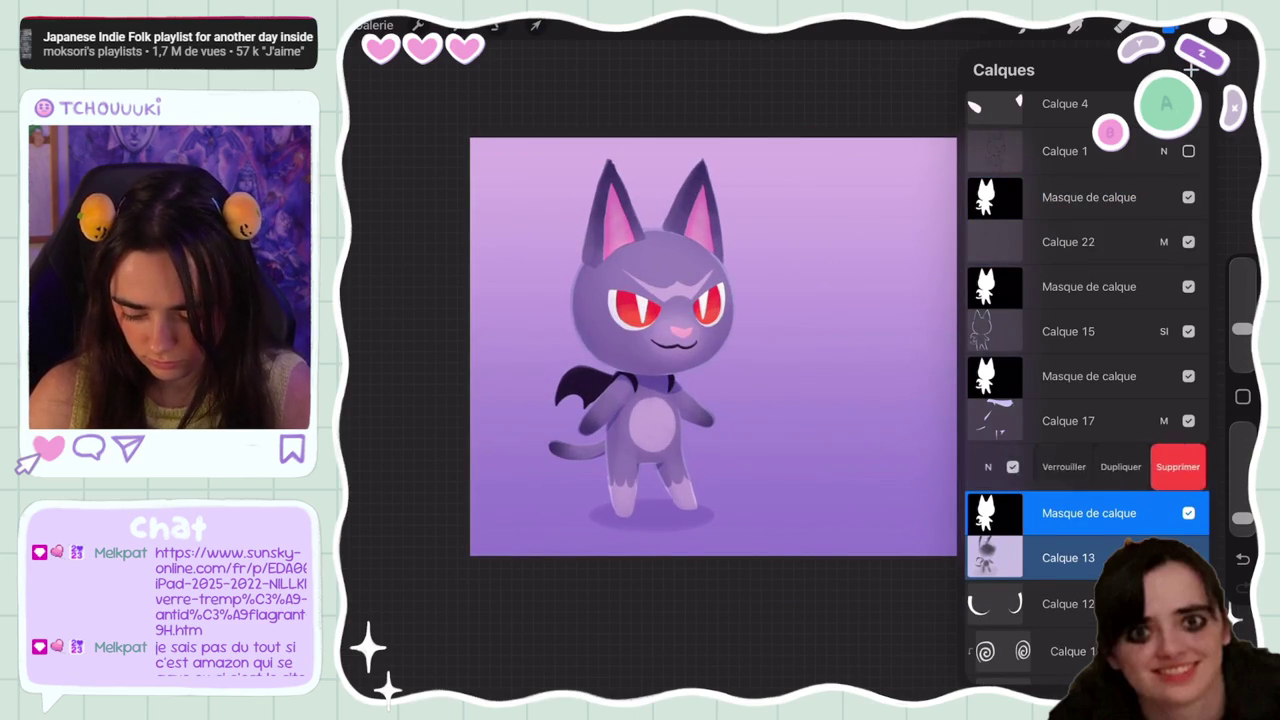
left_click(1191, 463)
Switch Calque 22's blending to Lumière tamisée (soft light)
left_click(1068, 242)
left_click(1163, 242)
scroll(1085, 430, "down", 2)
scroll(1085, 430, "down", 2)
scroll(1085, 430, "down", 2)
left_click(1010, 434)
left_click(1163, 242)
left_click(1171, 28)
left_click(1022, 28)
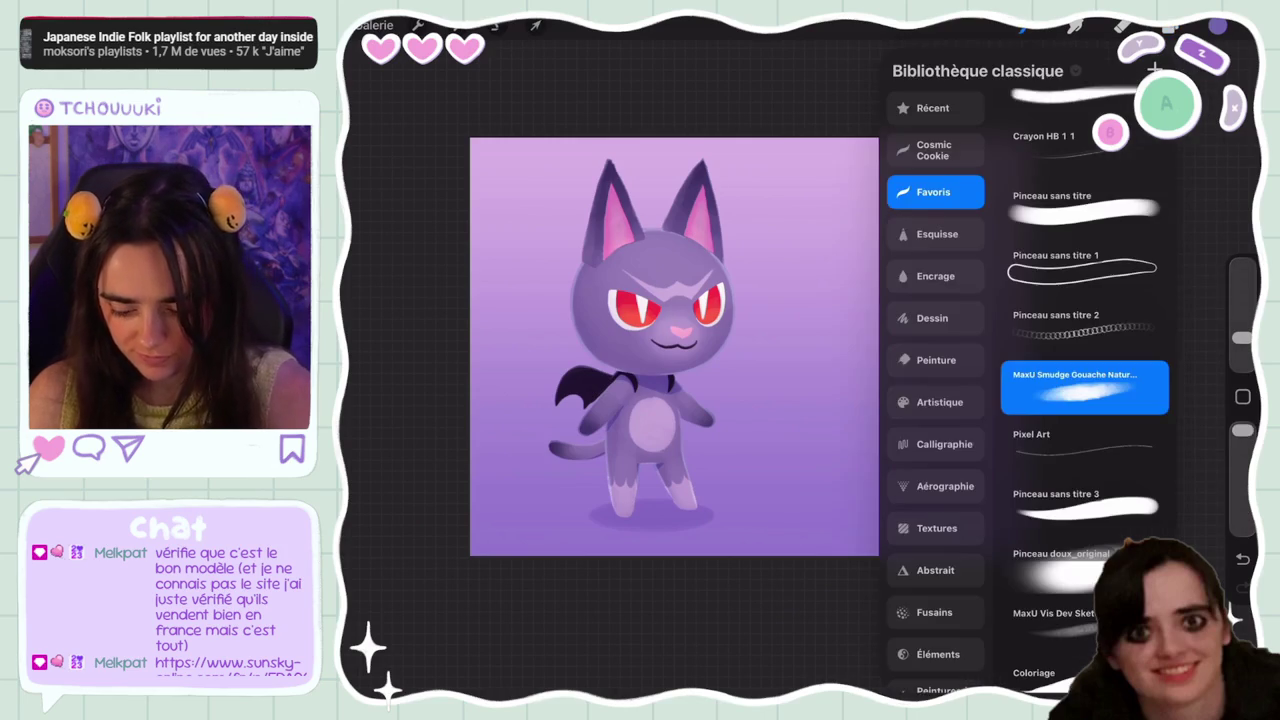
Pick a light lavender painting colour
left_click(1022, 28)
left_click(1217, 27)
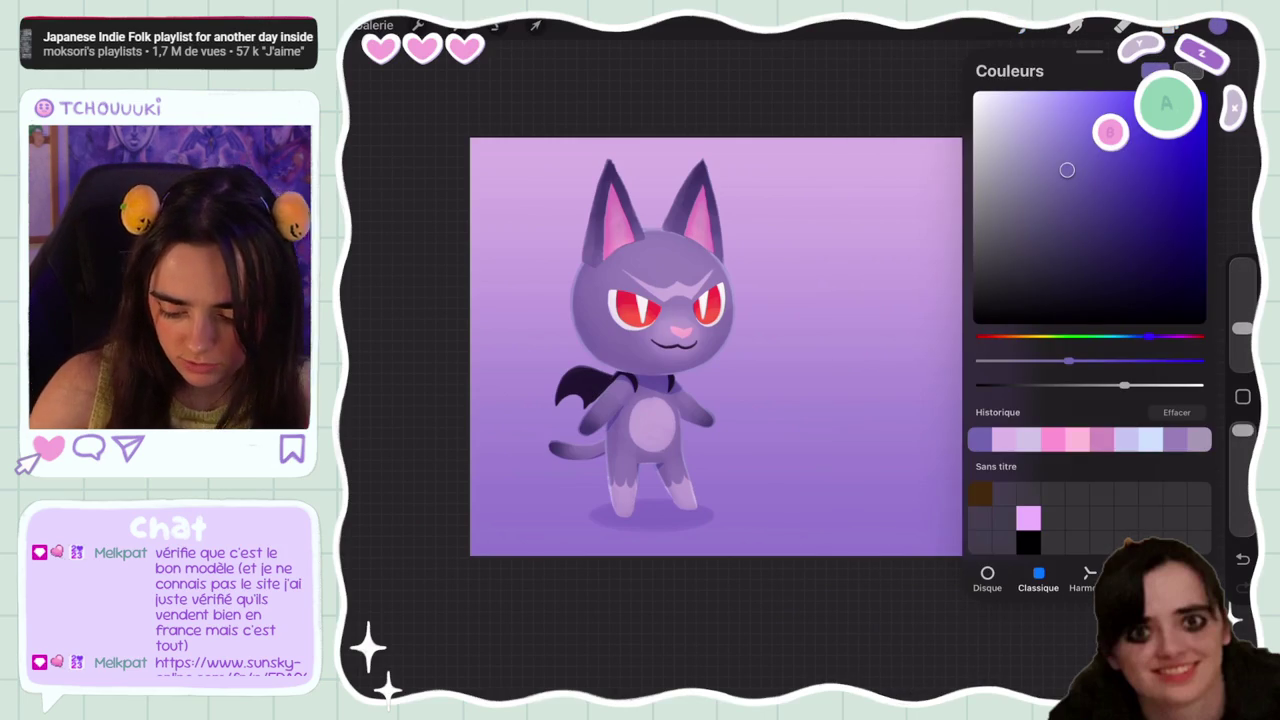
left_click_drag(1148, 336, 1145, 336)
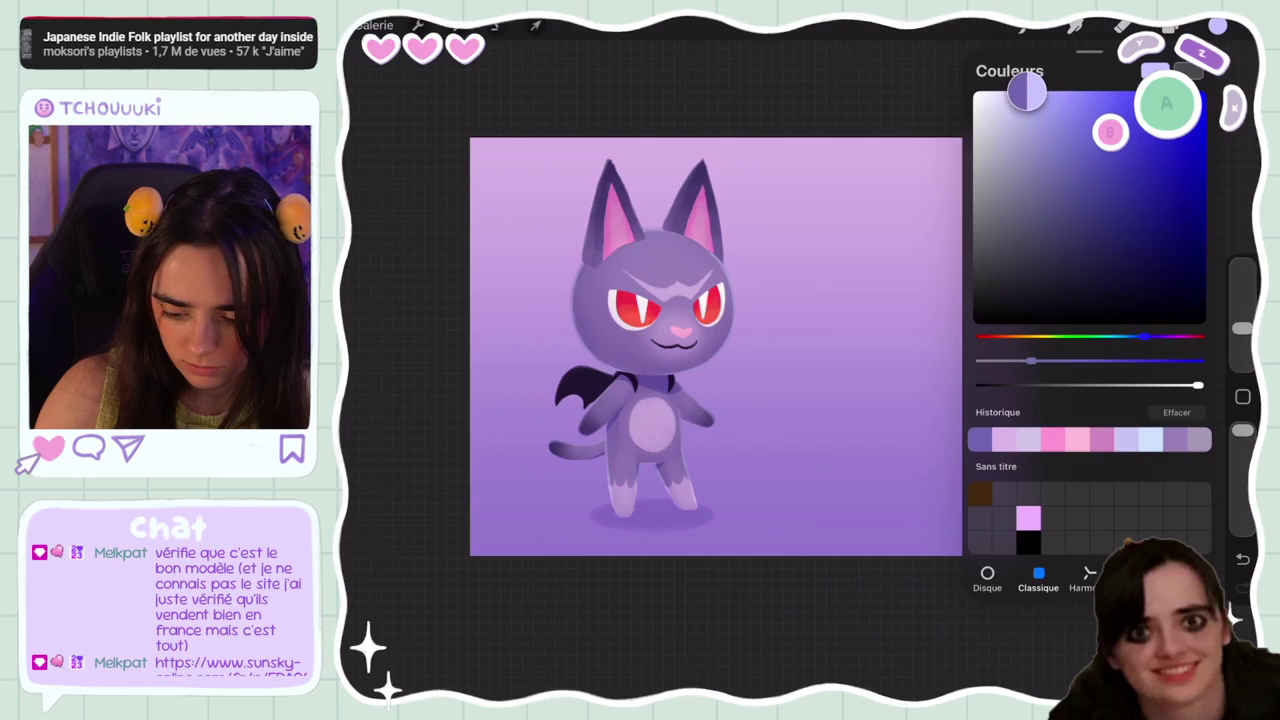
left_click(1217, 27)
Brush soft highlights on the cat's head, undoing bad strokes, then reset the view
left_click_drag(716, 346, 890, 346)
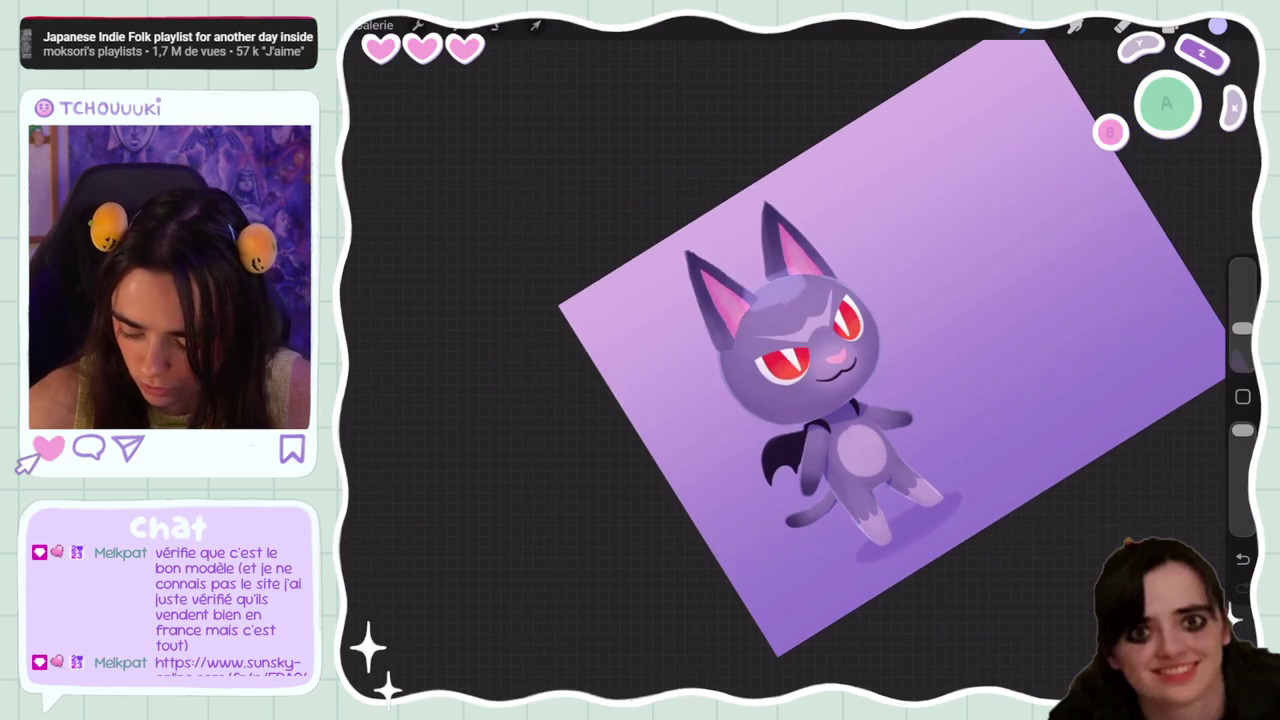
key("ctrl+z")
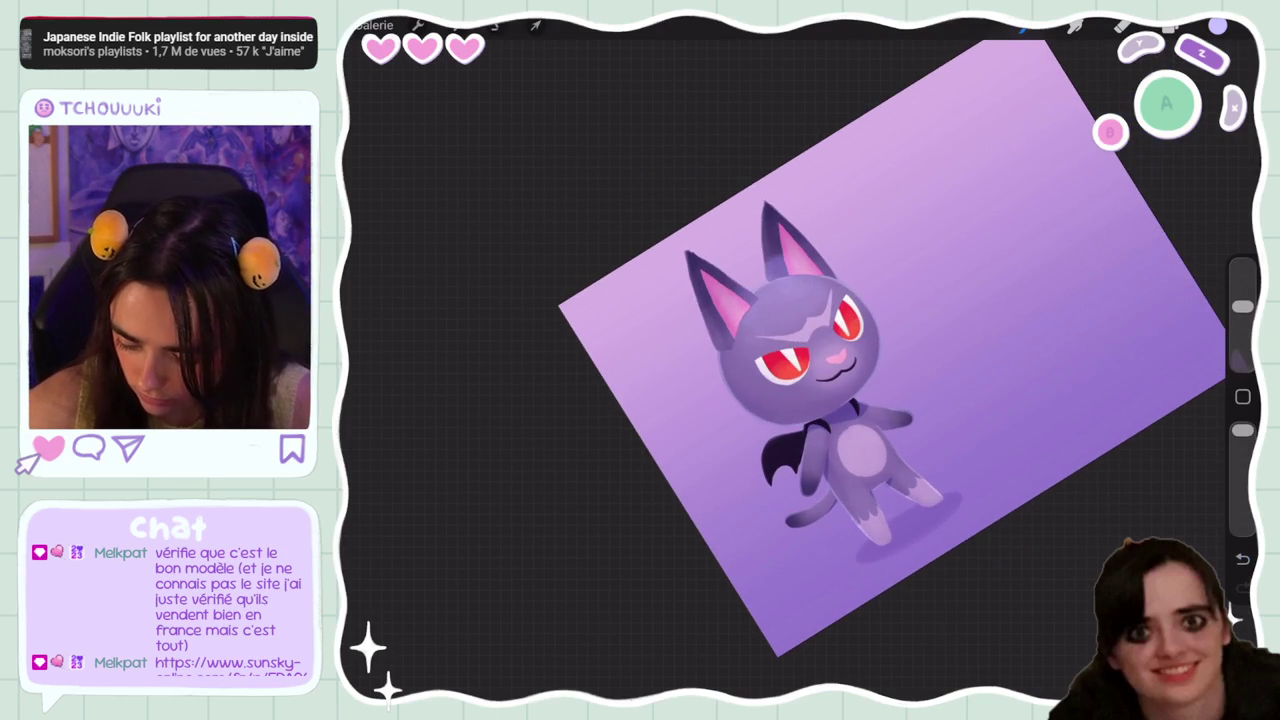
key("ctrl+z")
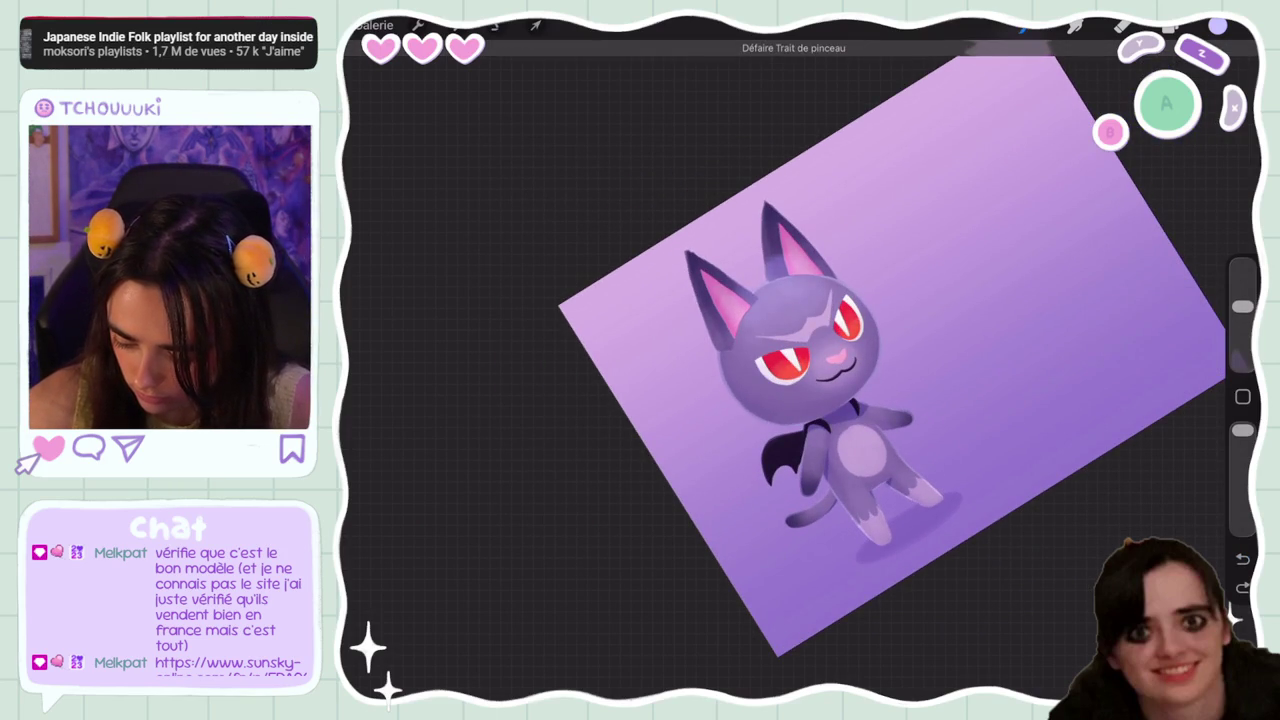
key("b")
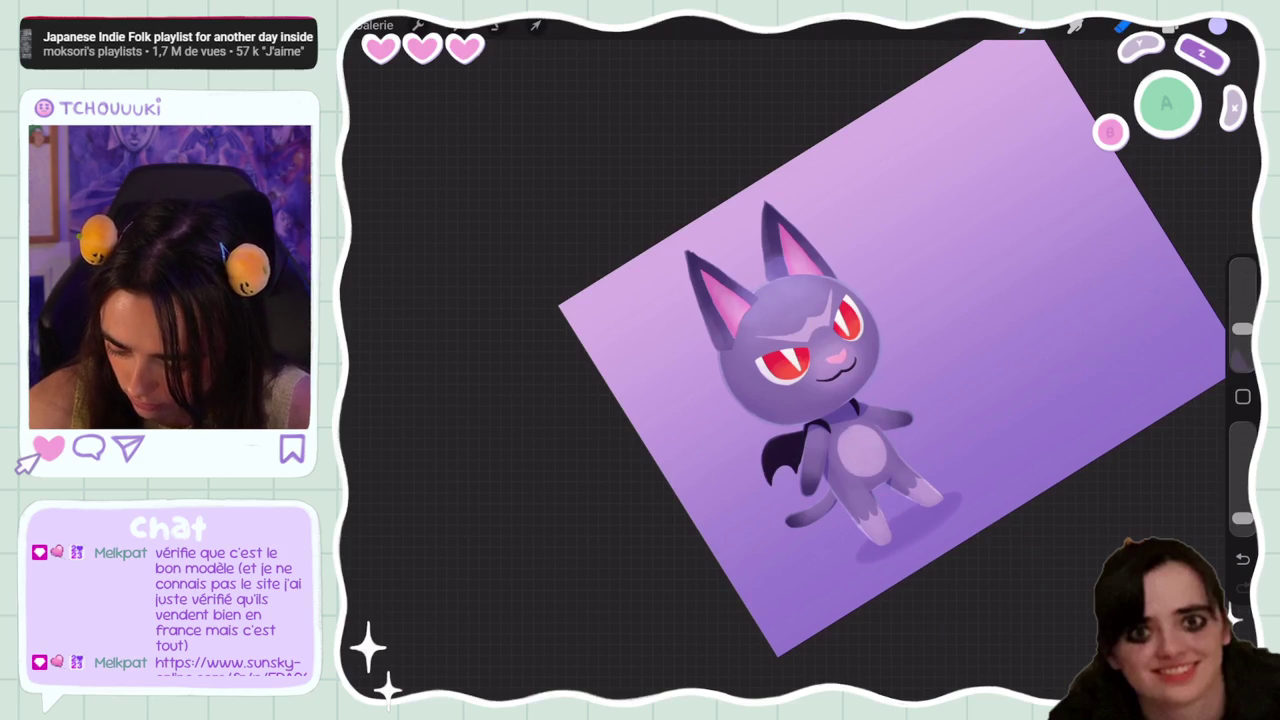
key("ctrl+z")
left_click_drag(1242, 328, 1242, 341)
left_click_drag(1242, 518, 1242, 430)
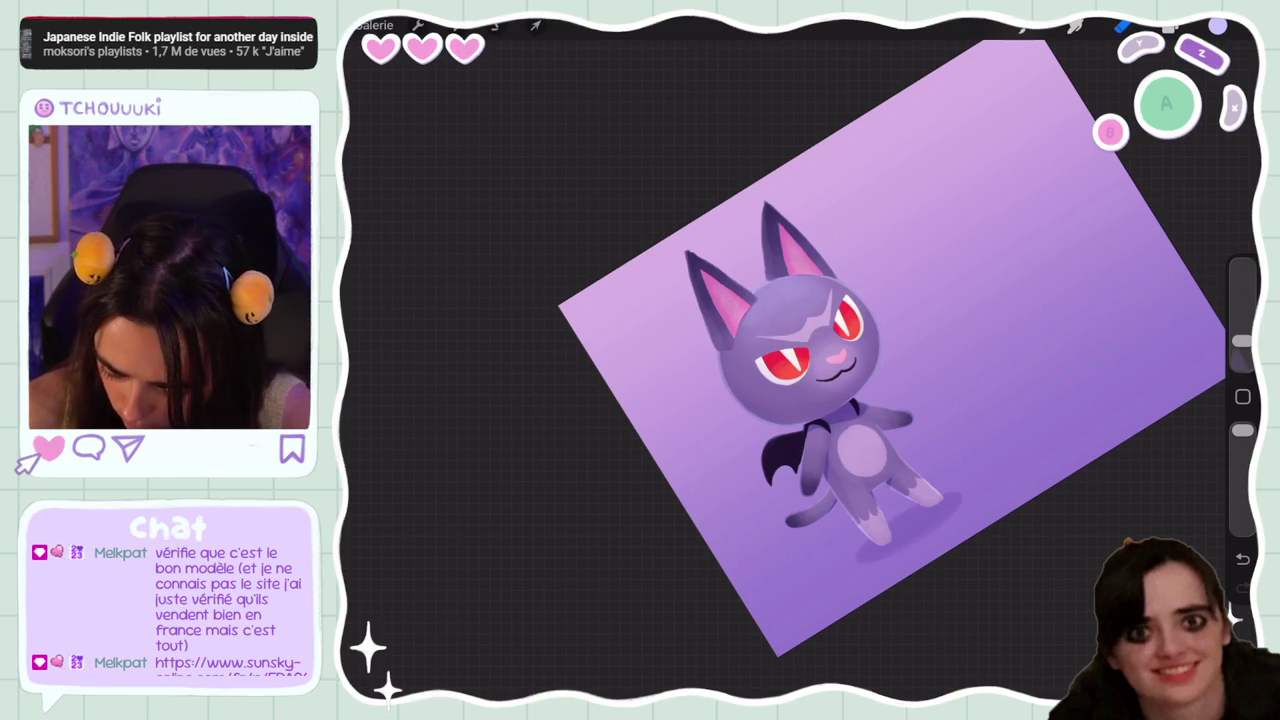
key("ctrl+0")
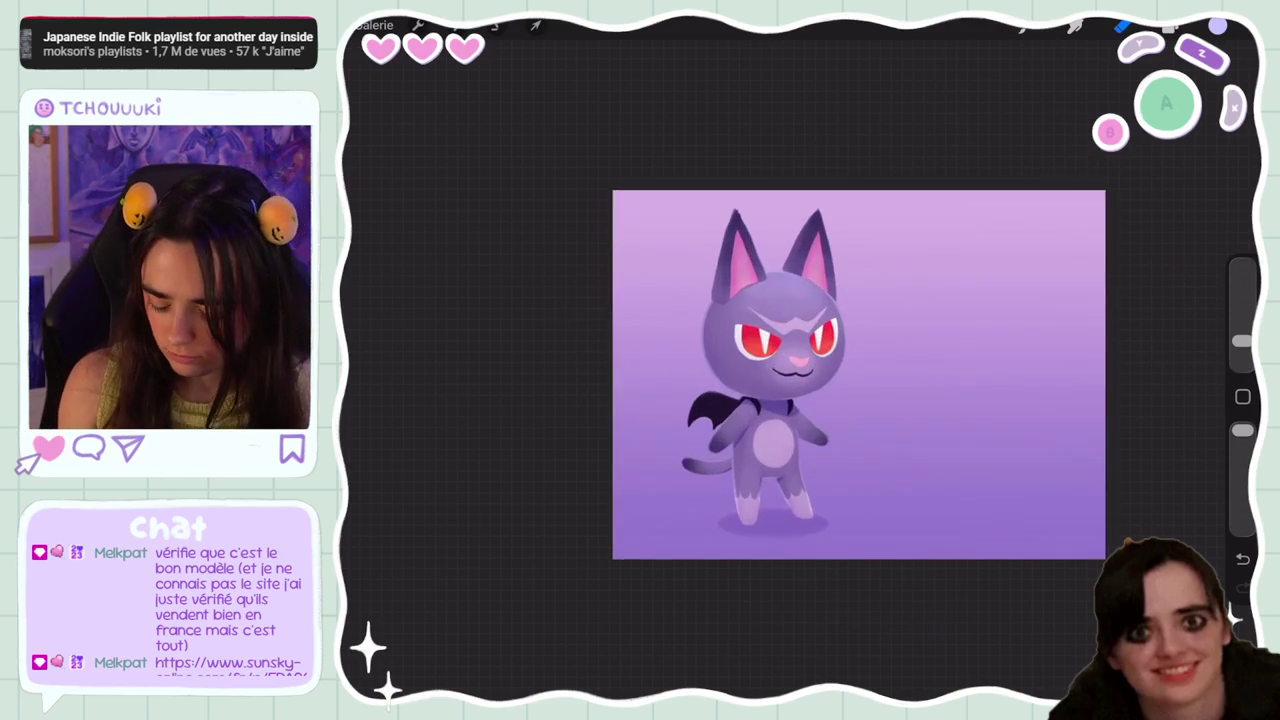
Paint glow strokes around the head and ears at 24% brush size, undoing the stray ear mark
left_click(1168, 25)
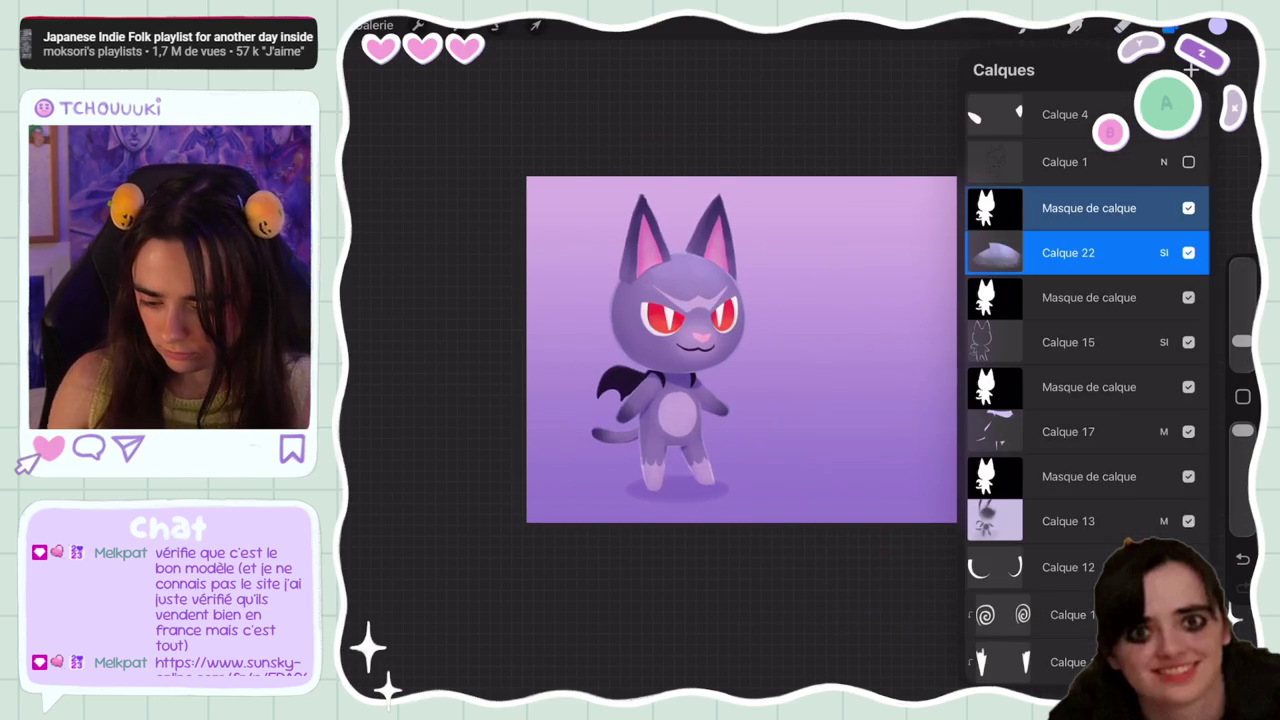
scroll(741, 349, "up", 3)
left_click(1168, 25)
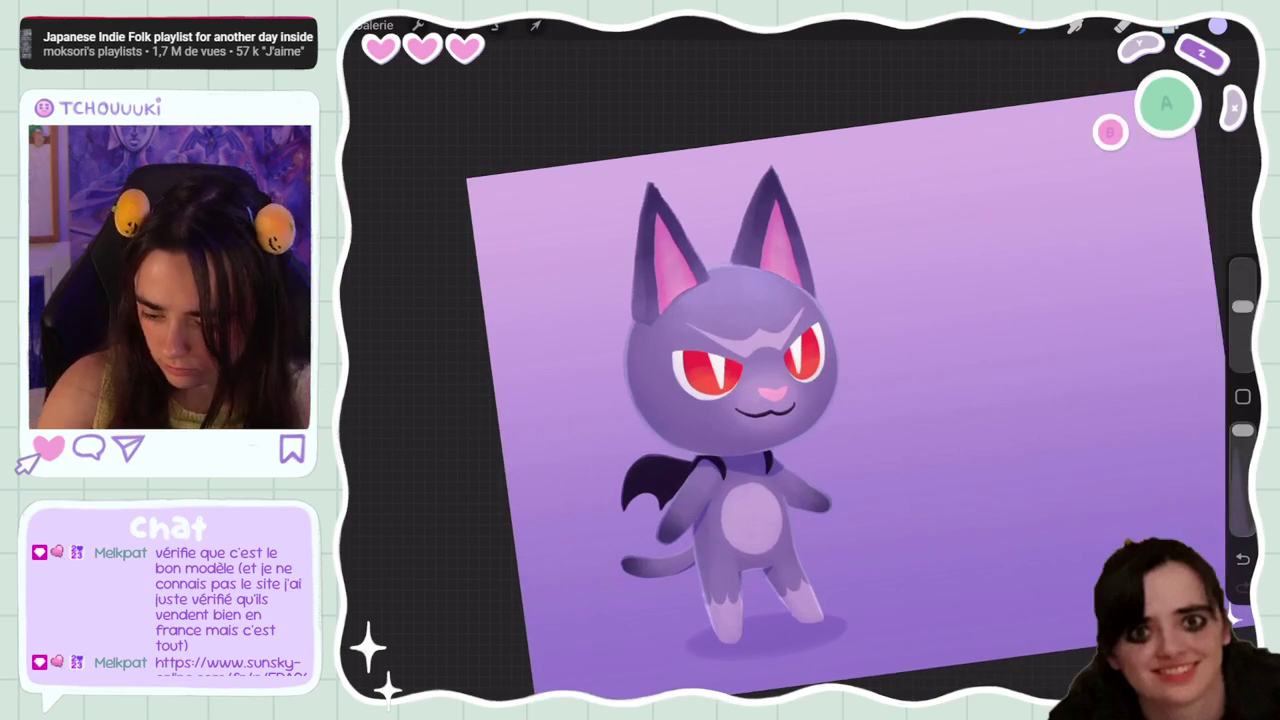
key("ctrl+z")
mouse_move(1242, 341)
left_mouse_down()
mouse_move(1242, 313)
mouse_move(1242, 333)
left_mouse_up()
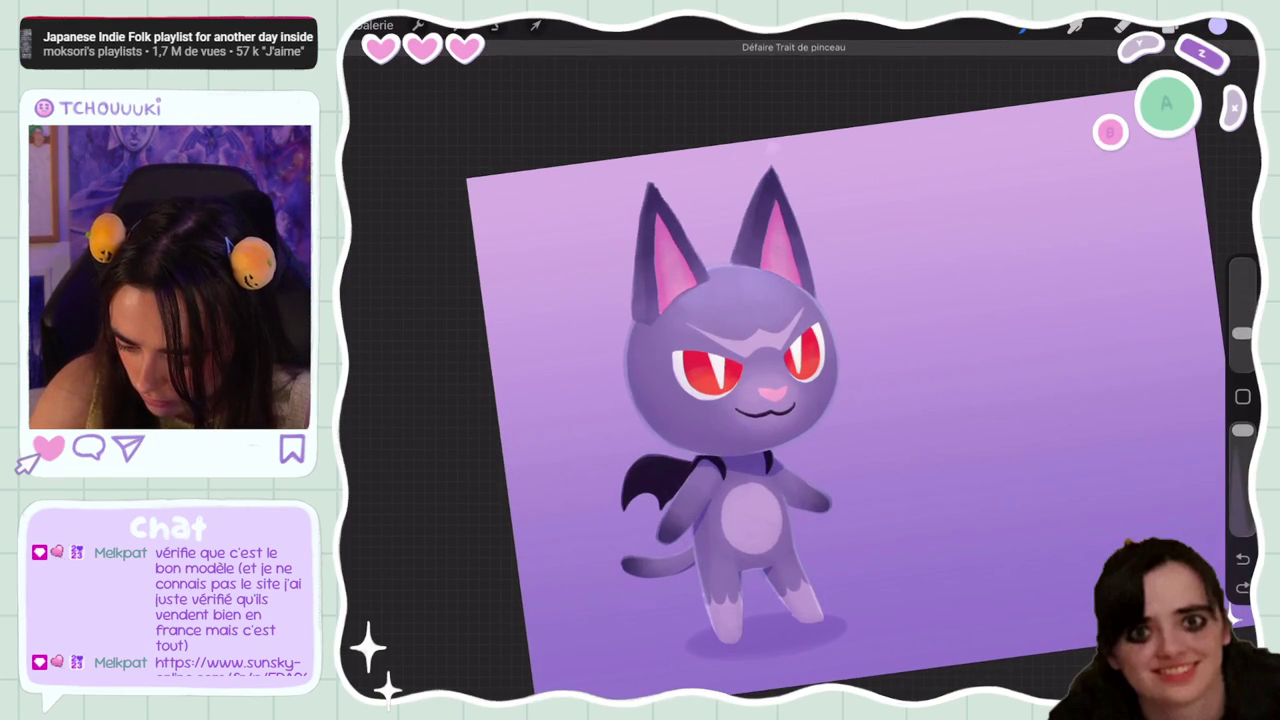
key("ctrl+z")
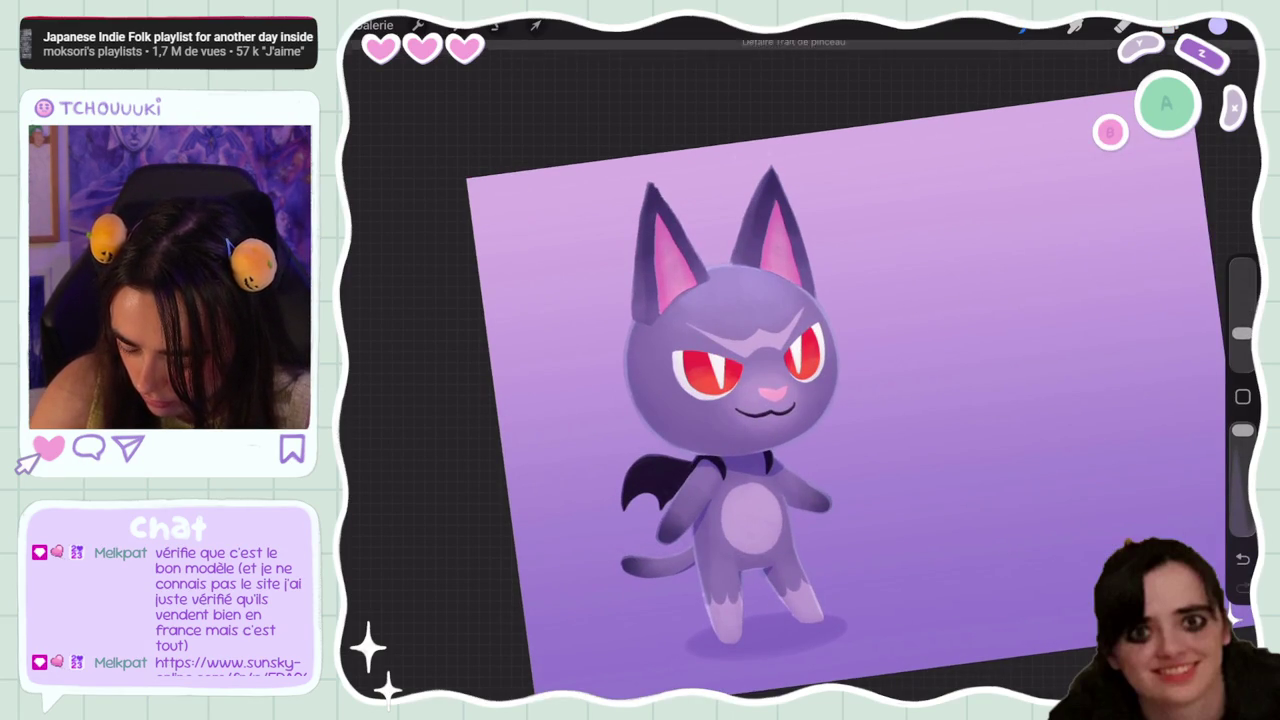
key("ctrl+z")
key("ctrl+z")
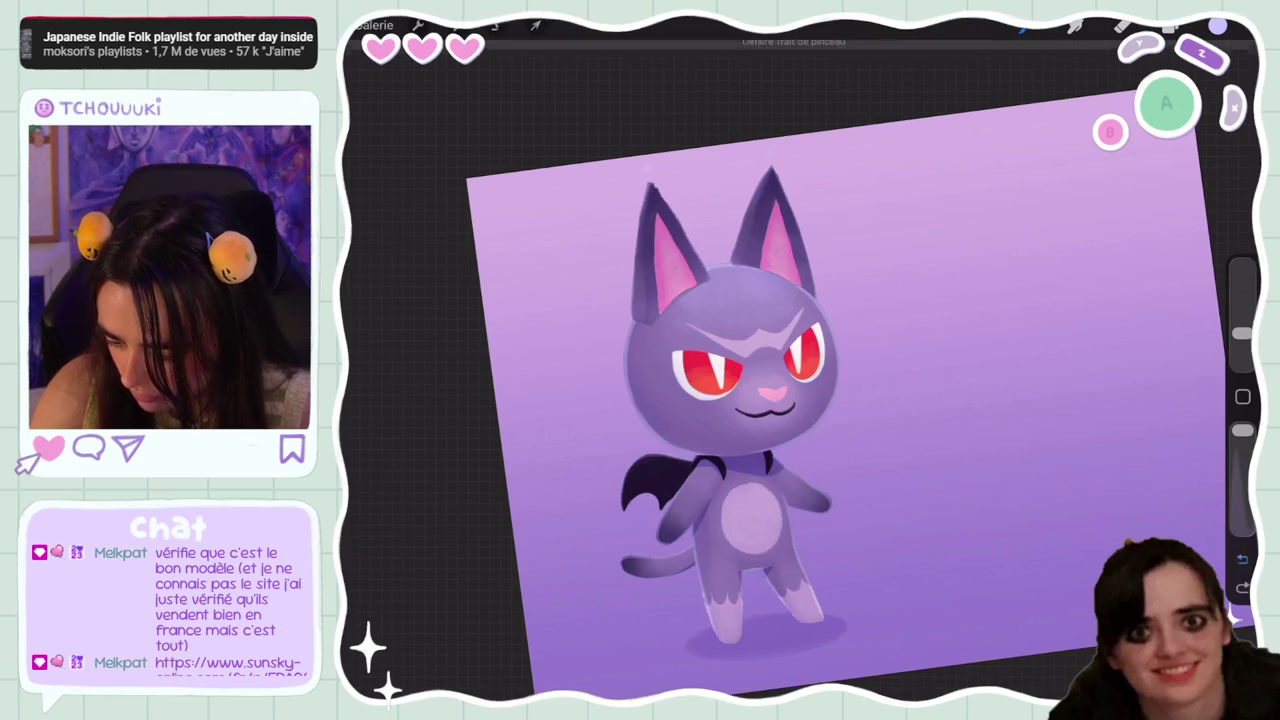
key("l")
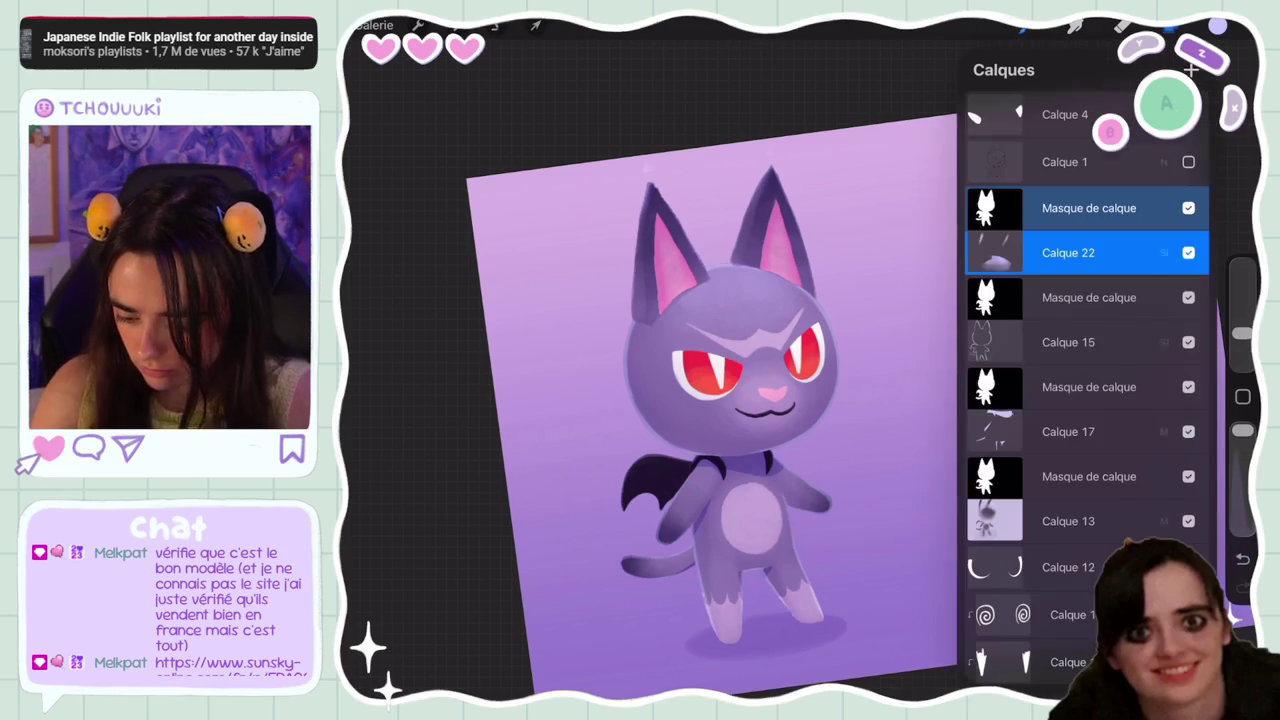
key("ctrl+0")
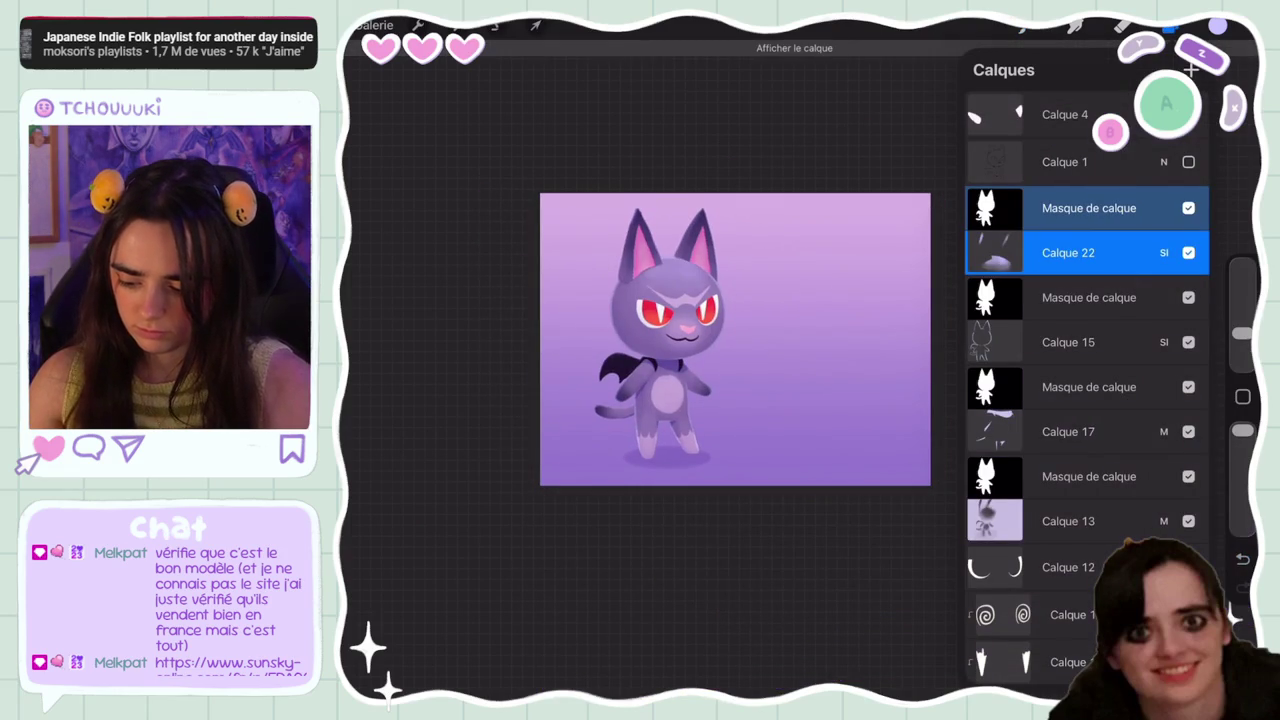
scroll(735, 339, "down", 3)
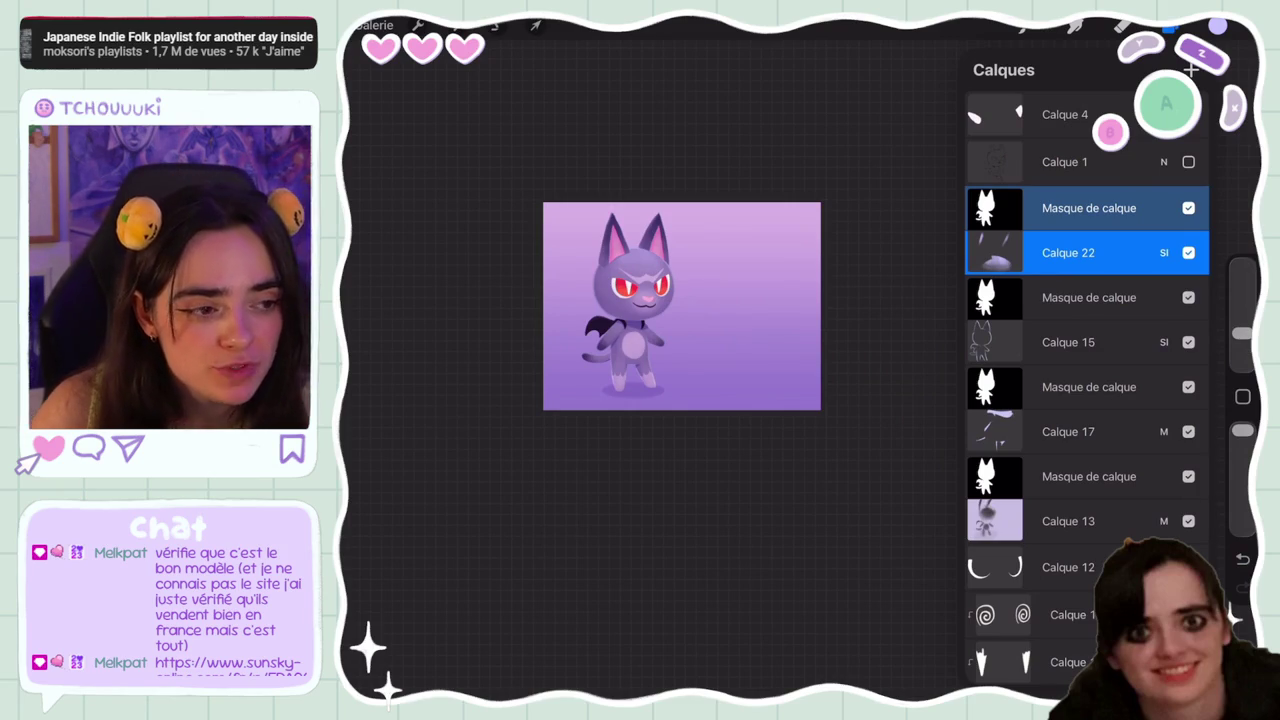
left_click(1170, 28)
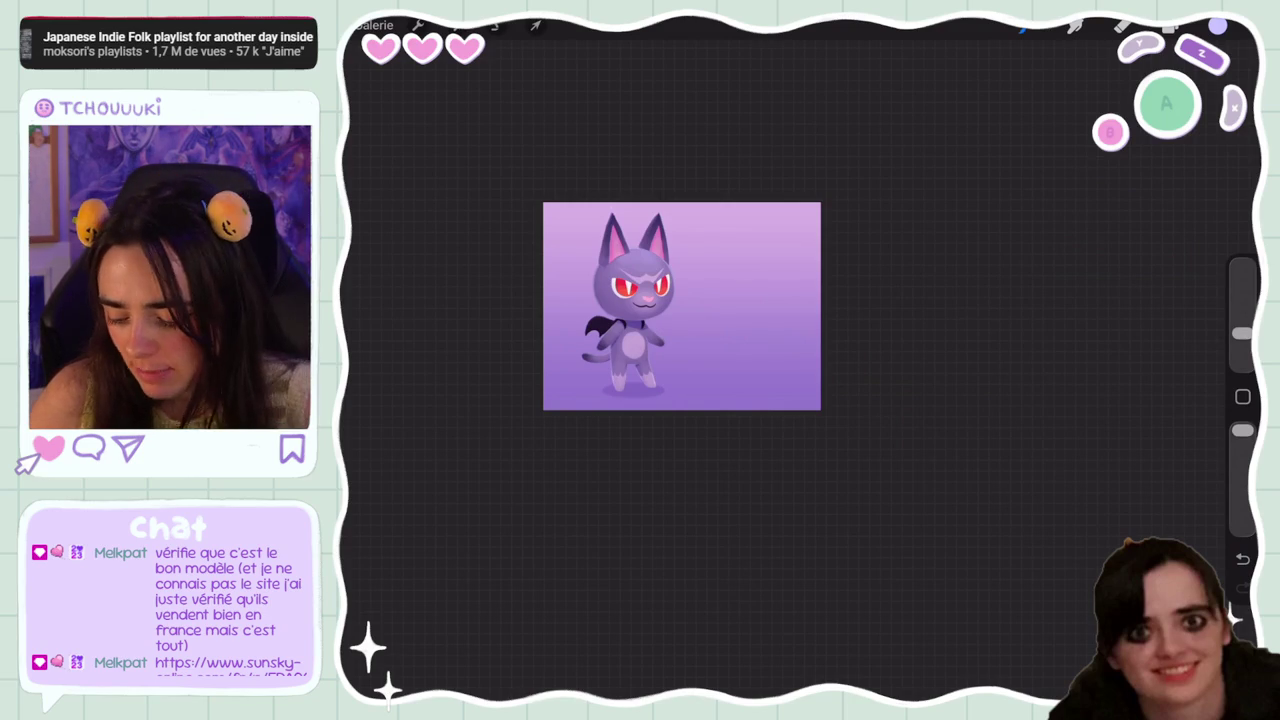
scroll(681, 306, "up", 5)
scroll(745, 400, "down", 5)
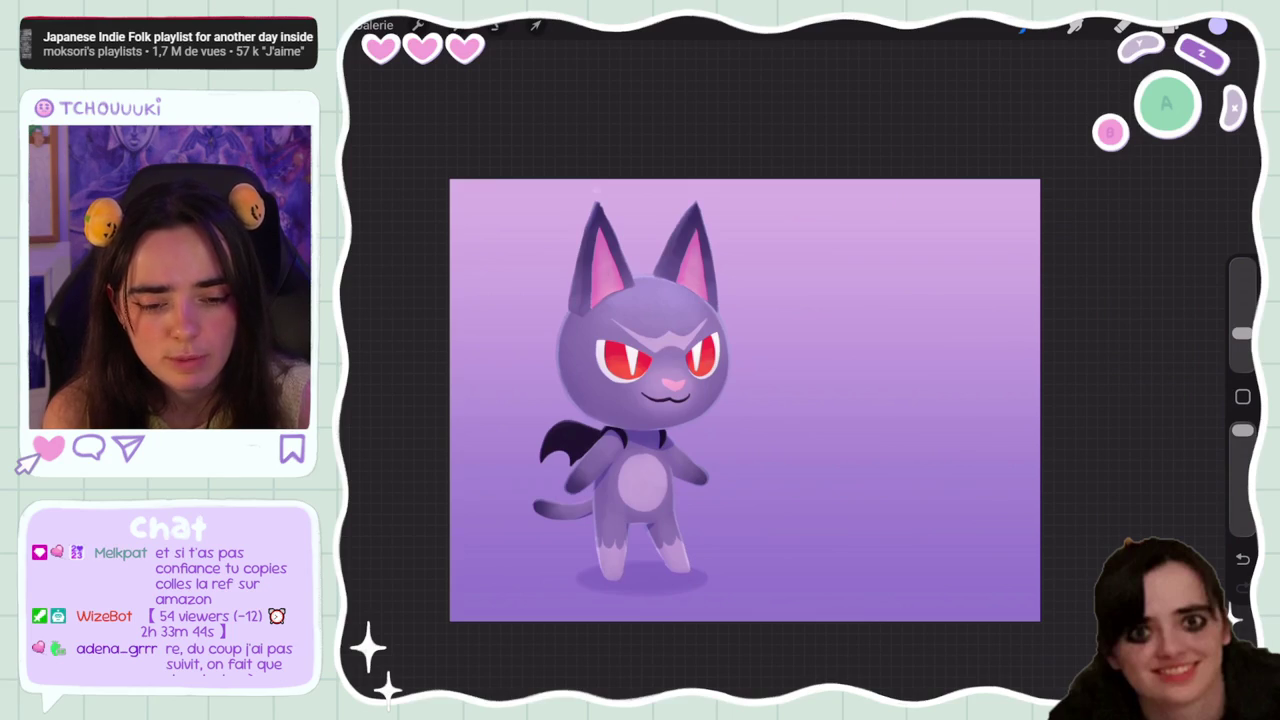
Duplicate the cat silhouette layer Calque 2
scroll(745, 400, "up", 5)
left_click(1170, 25)
scroll(680, 320, "down", 3)
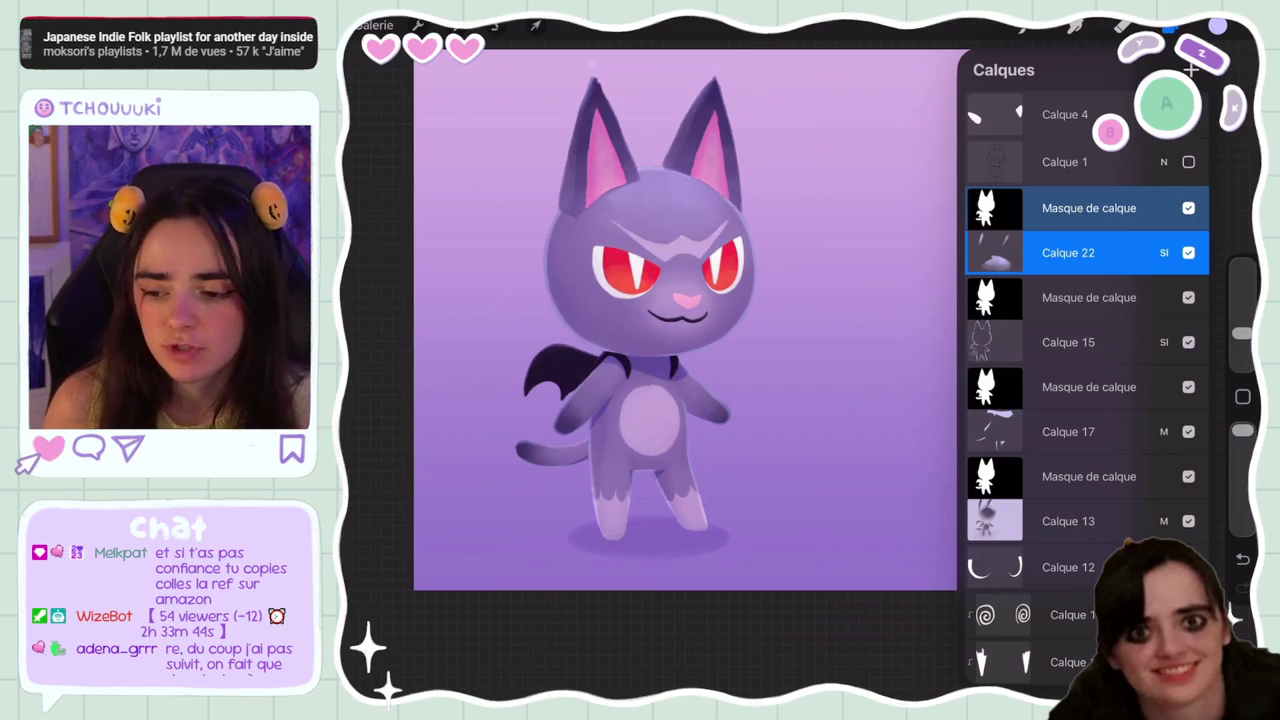
scroll(1088, 400, "down", 10)
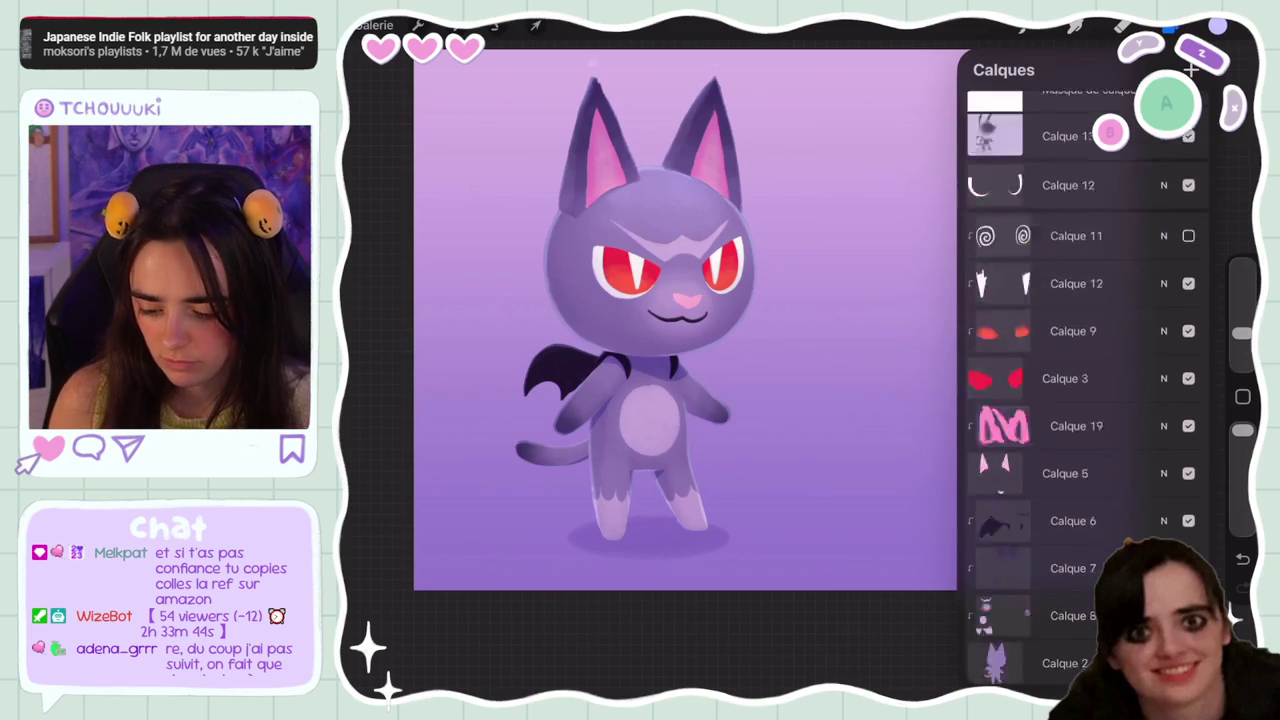
scroll(1088, 400, "up", 10)
scroll(1088, 400, "down", 7)
scroll(1088, 400, "down", 3)
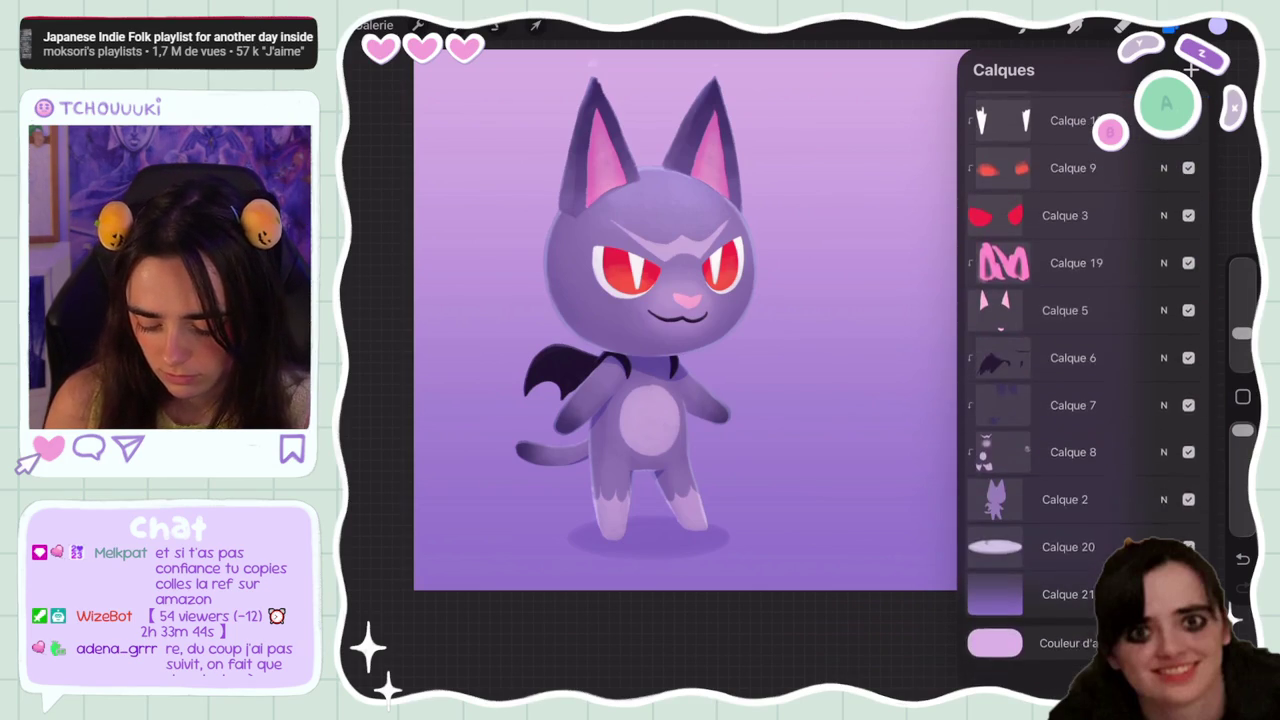
left_click_drag(1065, 524, 990, 524)
left_click(1185, 524)
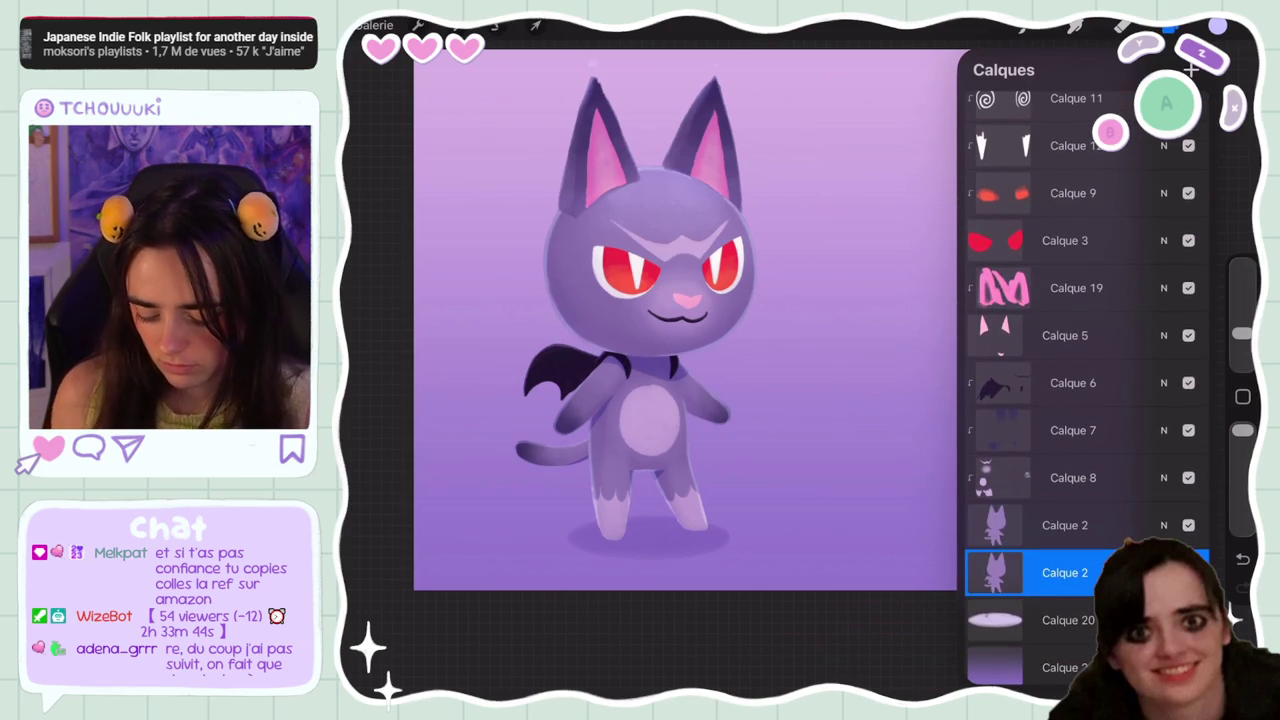
Apply a Gaussian Blur of about 17% to the silhouette copy
left_click(455, 25)
left_click(428, 229)
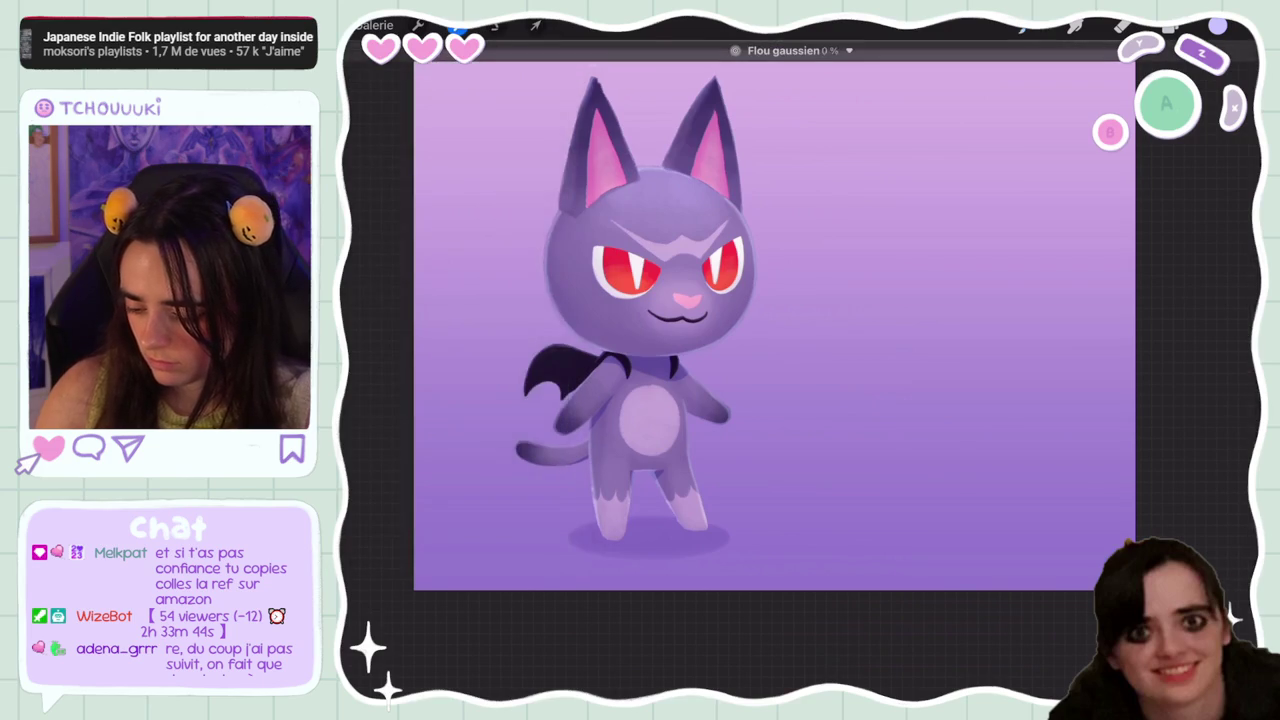
left_click_drag(700, 300, 760, 300)
left_click(1170, 25)
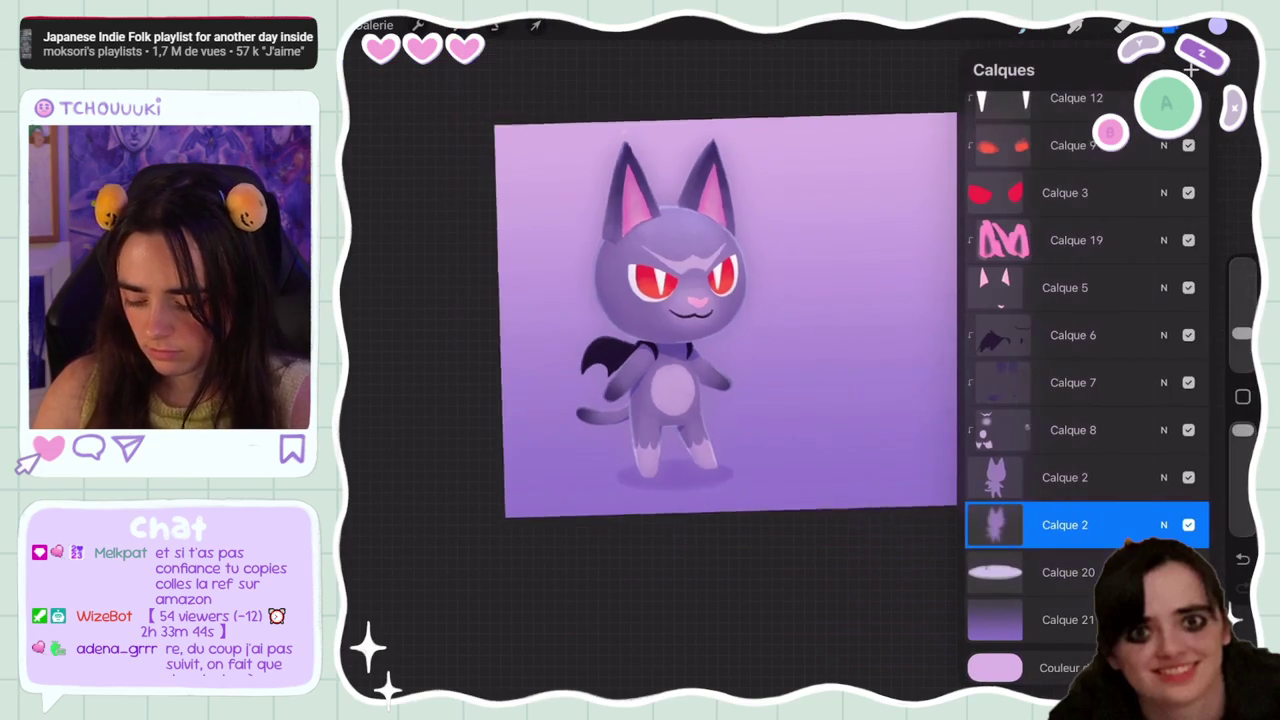
Set the blurred copy to Multiply (Multiplier) at about 49% opacity
left_click(1163, 524)
left_click(995, 557)
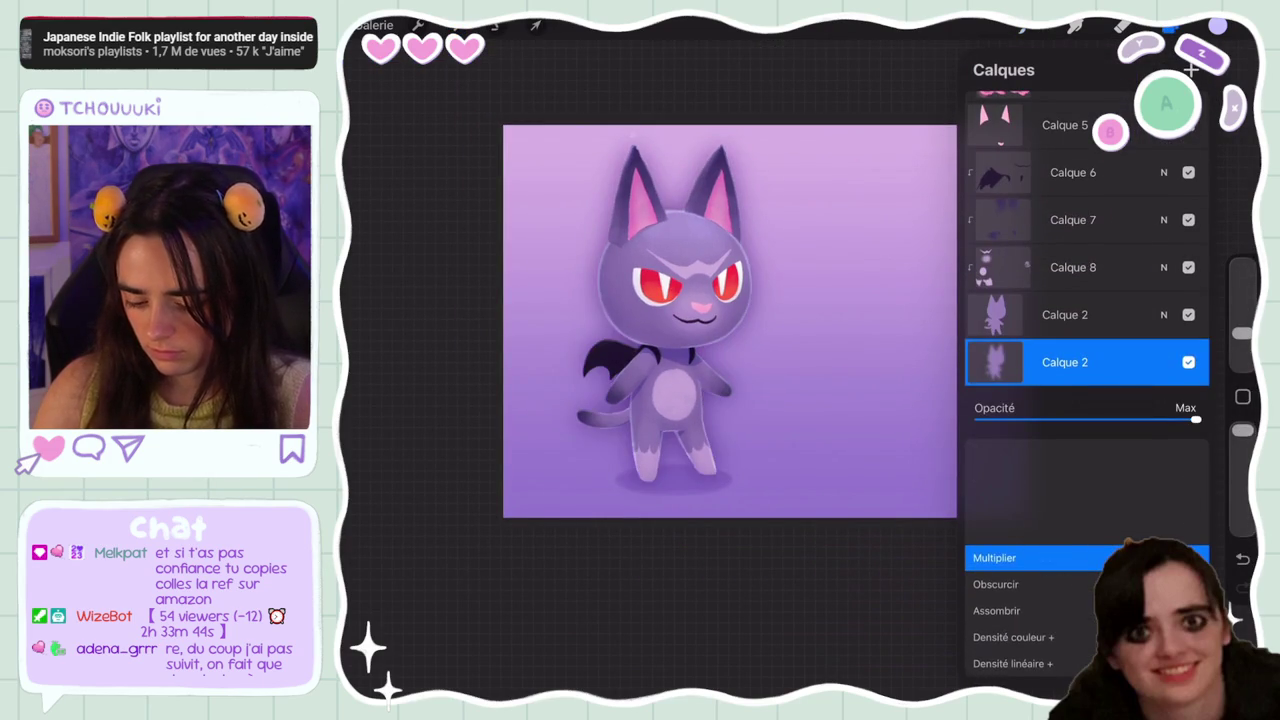
left_click_drag(1060, 419, 1073, 419)
left_click(1163, 362)
scroll(730, 320, "down", 5)
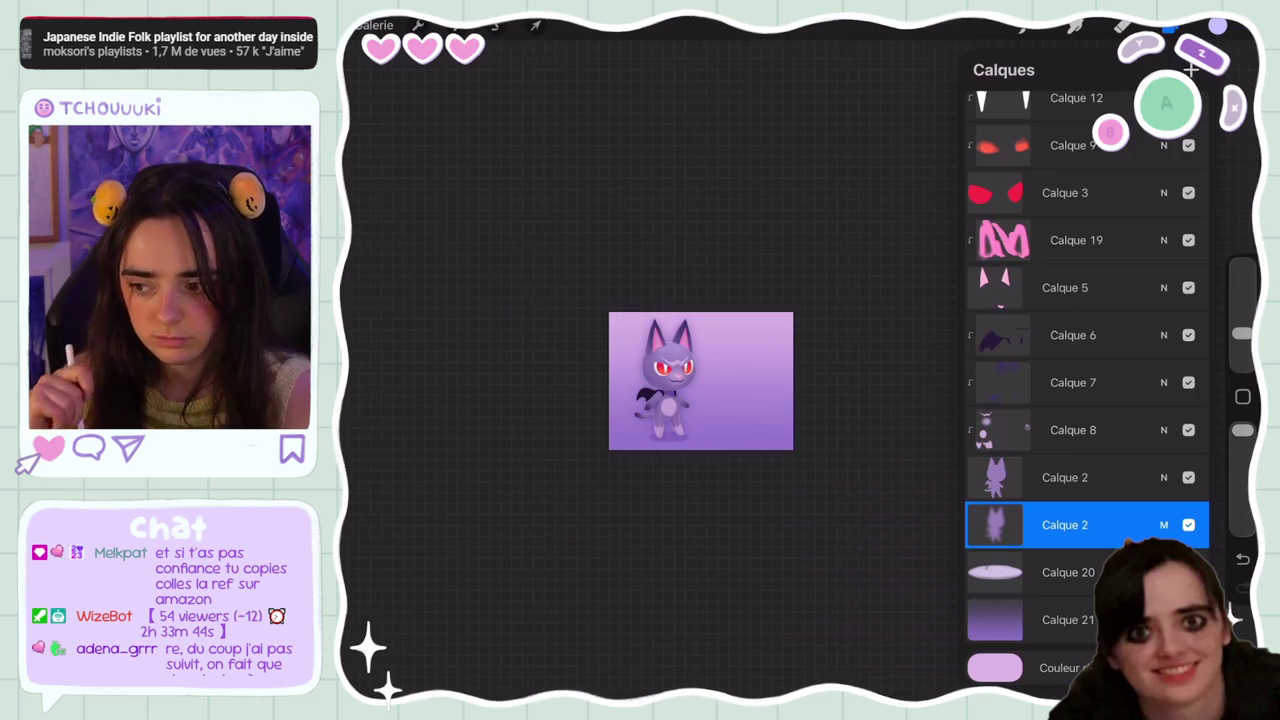
scroll(710, 382, "up", 3)
left_click(1163, 524)
mouse_move(1073, 419)
left_mouse_down()
mouse_move(1100, 419)
mouse_move(1084, 419)
left_mouse_up()
left_click(1163, 362)
scroll(720, 382, "up", 3)
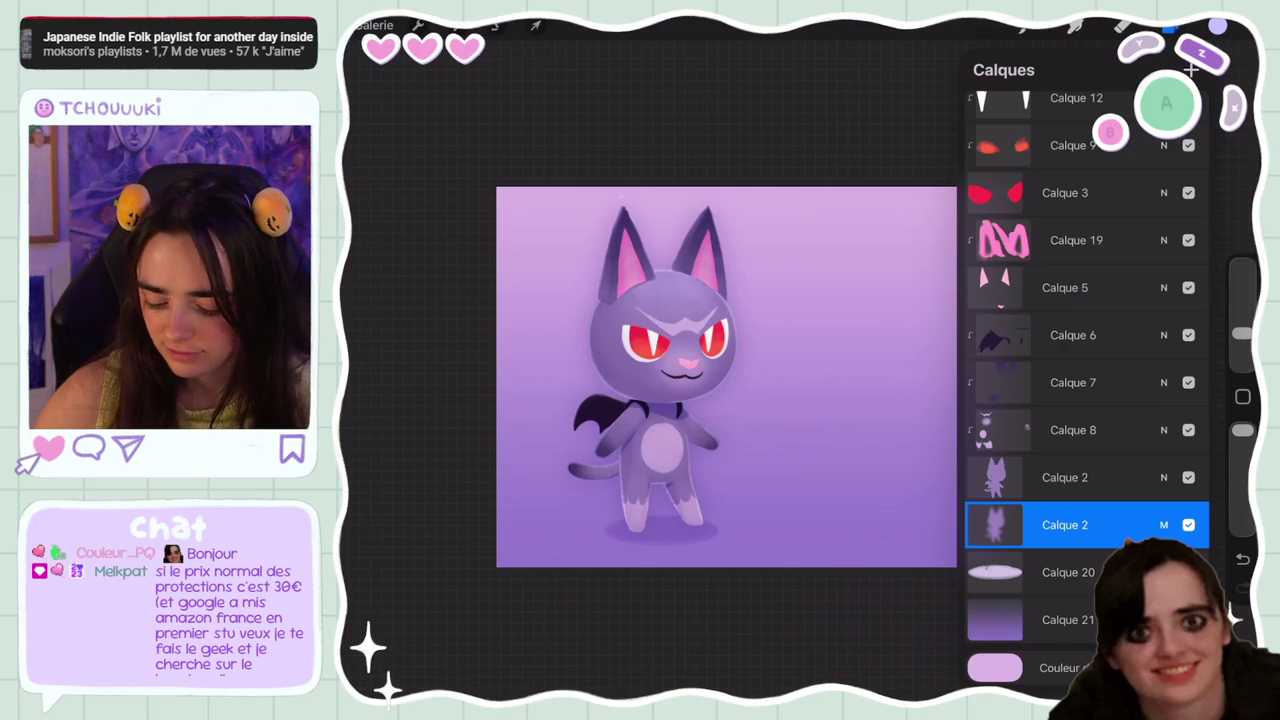
Switch the blurred copy to Add (Ajouter) blending at a lower opacity
left_click(1163, 525)
scroll(1060, 580, "down", 5)
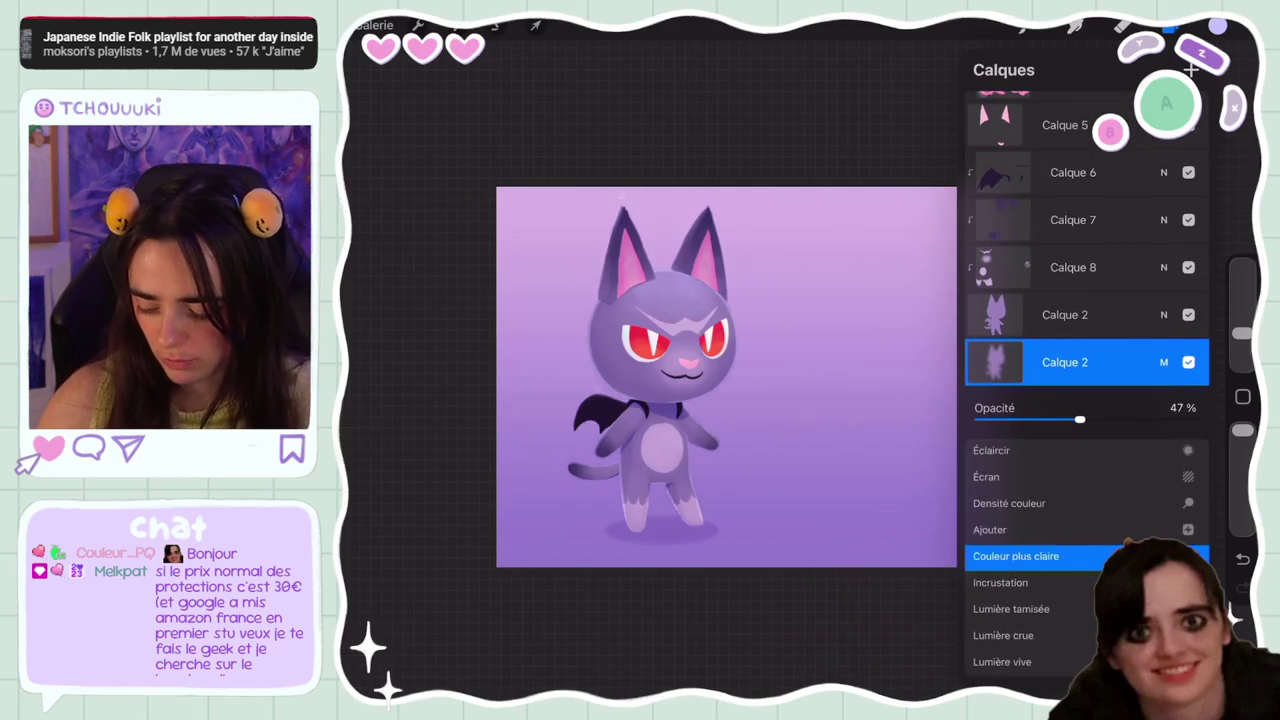
scroll(1060, 580, "up", 1)
mouse_move(1079, 419)
left_mouse_down()
mouse_move(1013, 419)
mouse_move(1061, 419)
left_mouse_up()
left_click(1163, 362)
scroll(726, 377, "down", 3)
scroll(686, 404, "down", 2)
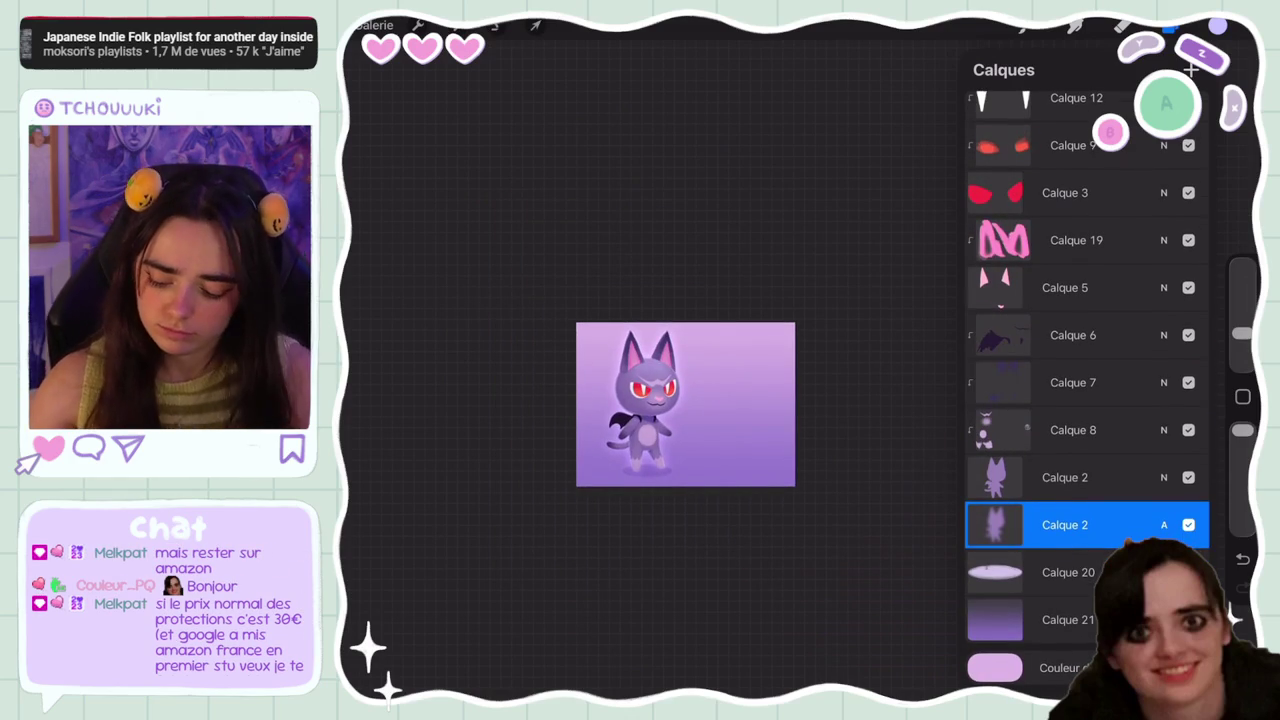
Move the glow layer beneath the ground shadow layer Calque 20
left_click(1030, 572)
left_click_drag(1030, 524, 1030, 620)
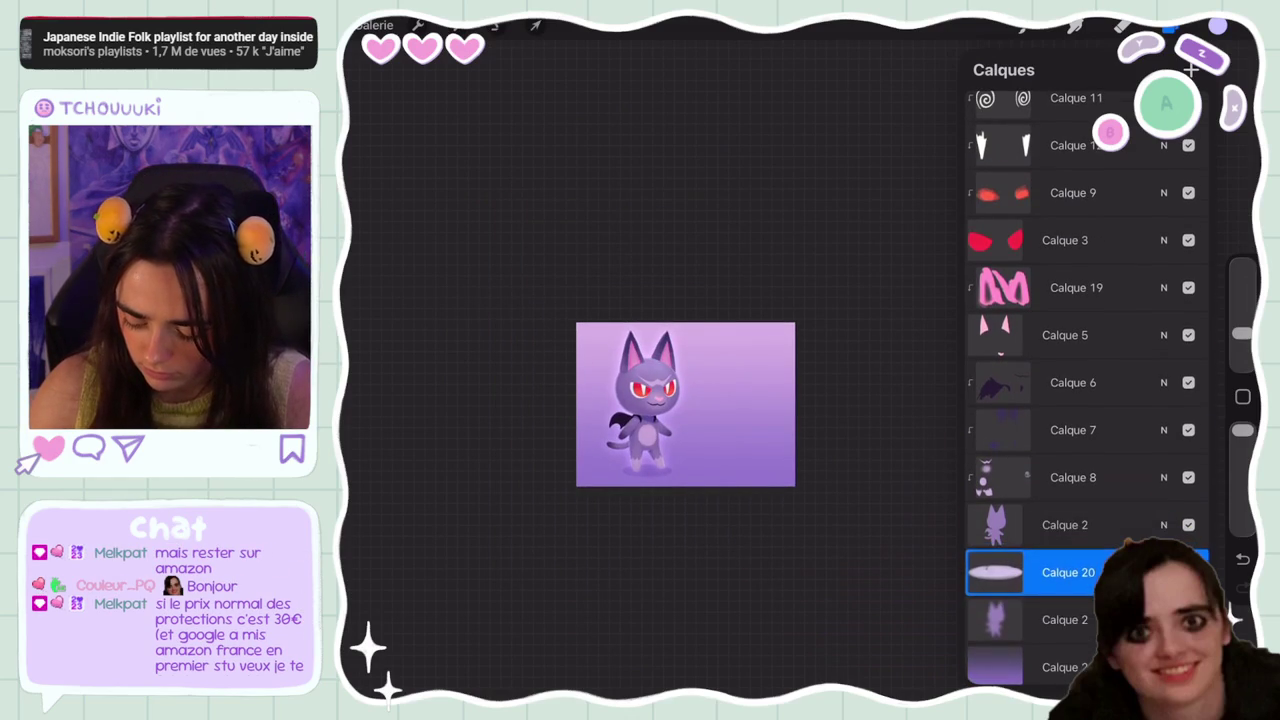
scroll(706, 408, "up", 3)
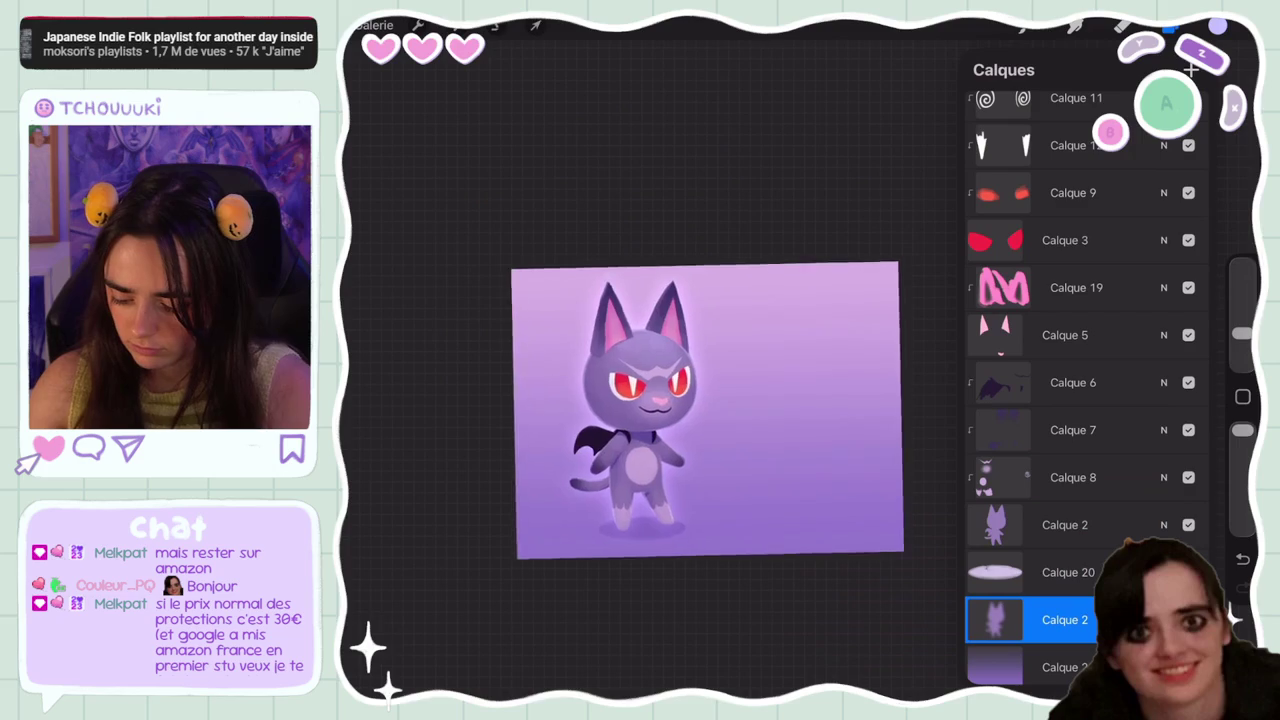
left_click(1170, 25)
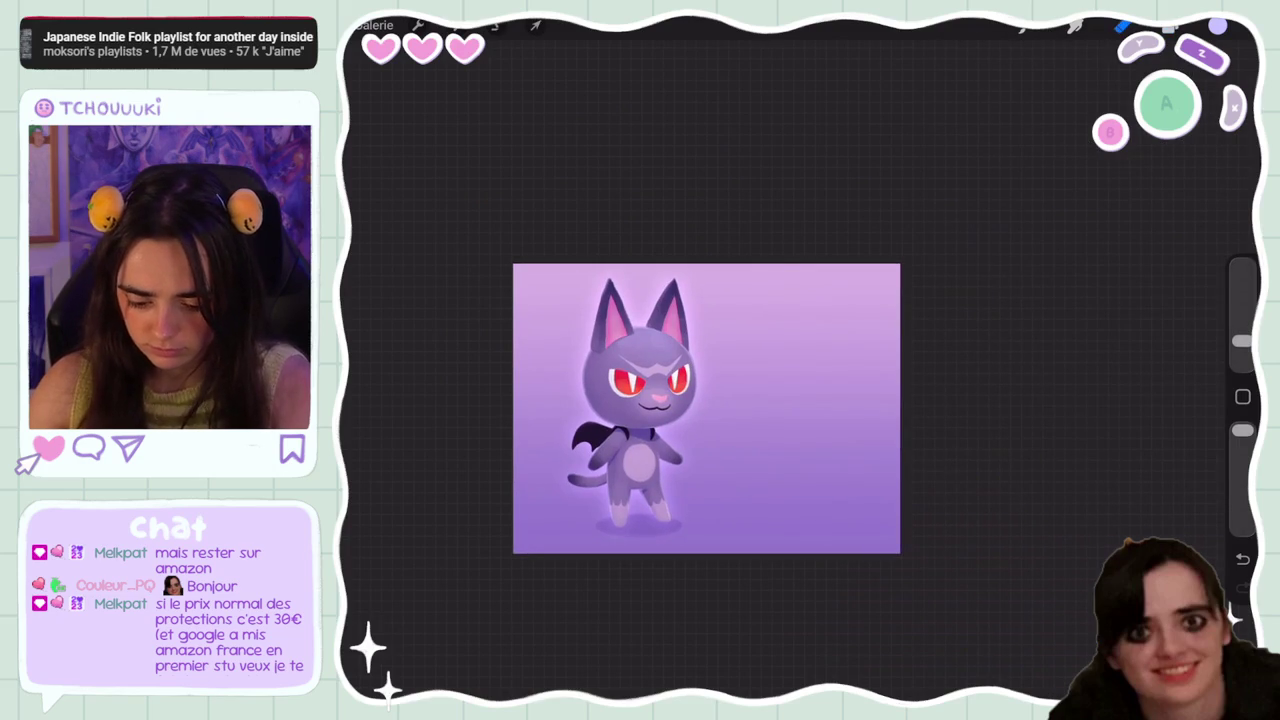
Set the brush to about 12% opacity with a larger size
left_click_drag(1242, 430, 1242, 517)
left_click_drag(1242, 331, 1242, 309)
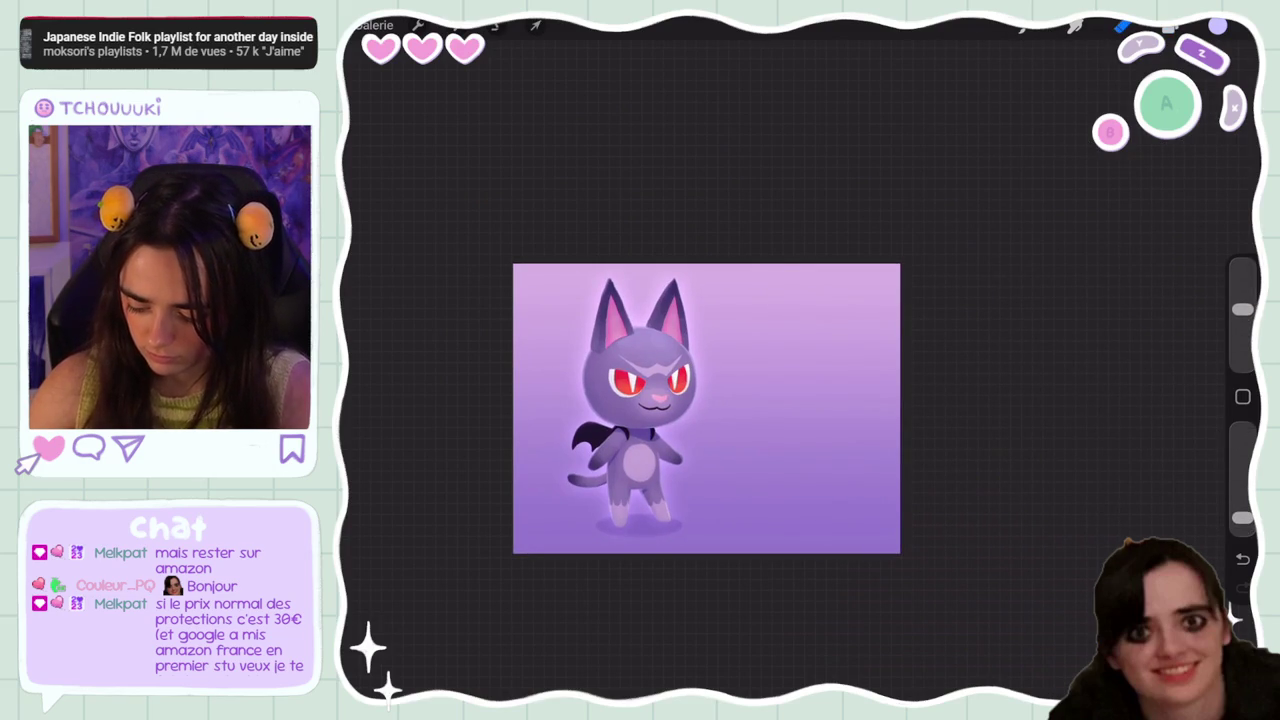
left_click_drag(1242, 517, 1242, 505)
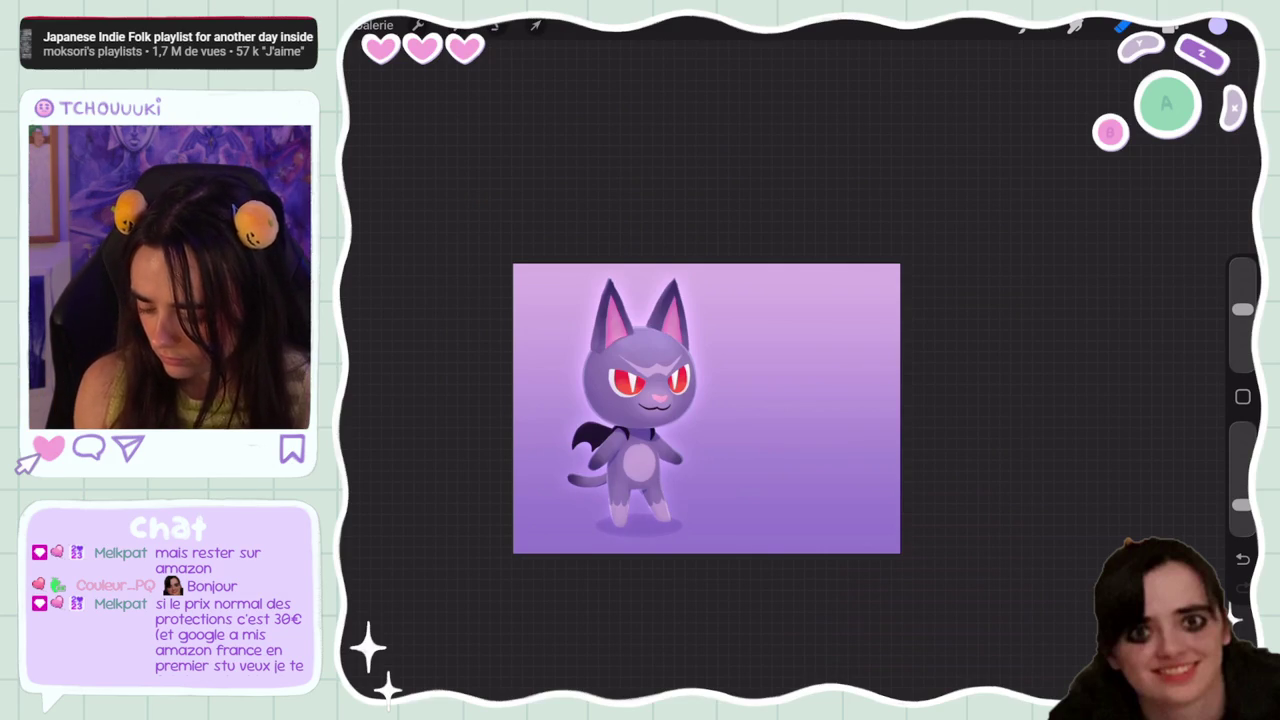
Undo the last action and toggle Calque 2's visibility in the layer list to compare
key("ctrl+z")
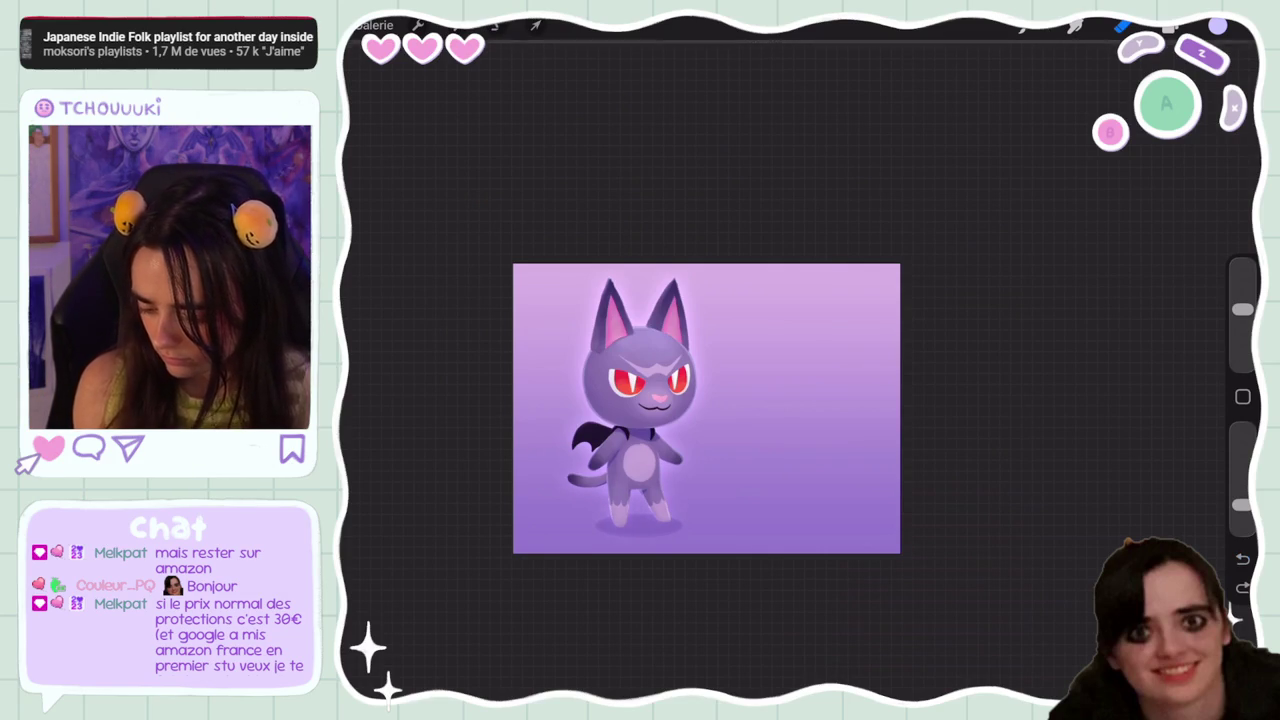
left_click(1170, 27)
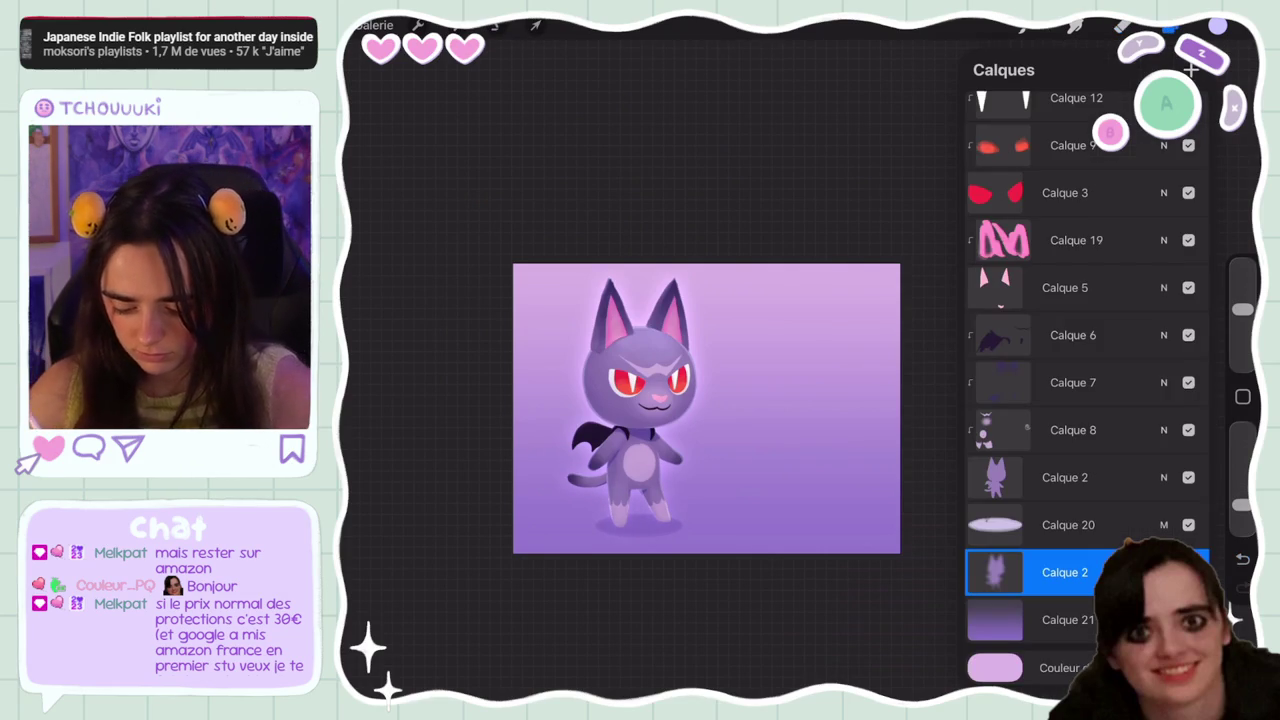
left_click(1188, 572)
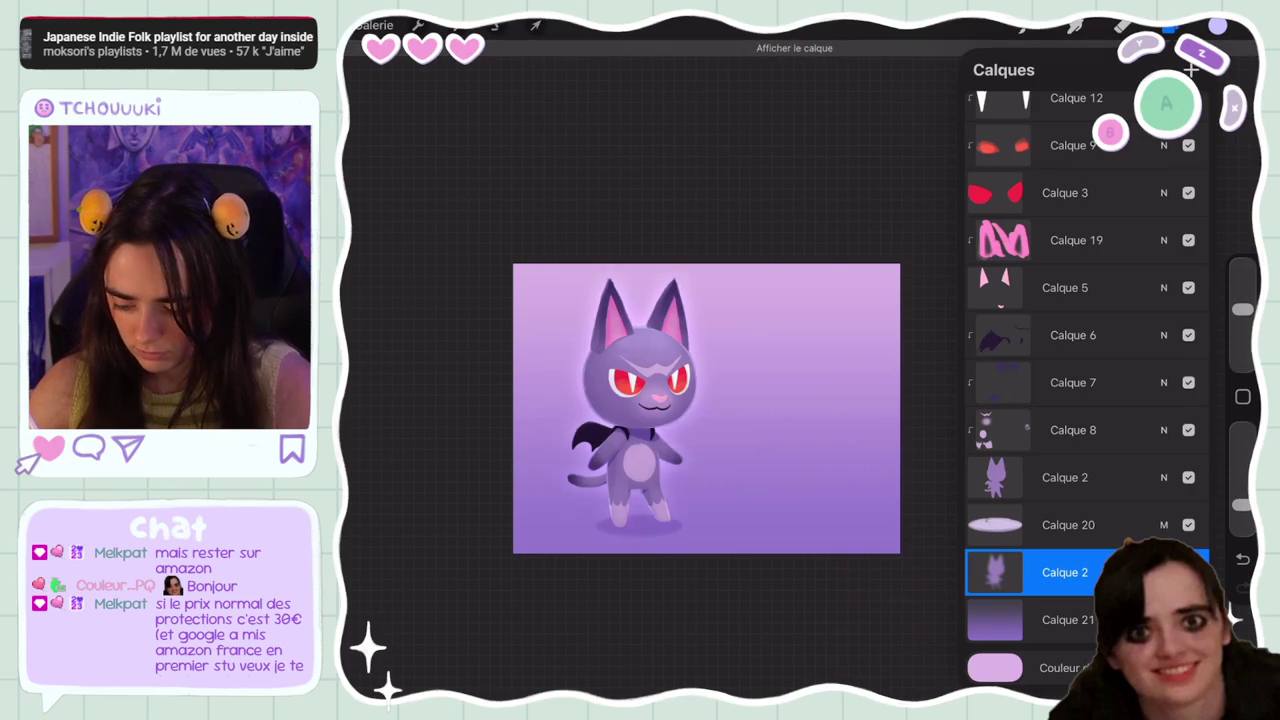
scroll(640, 450, "up", 10)
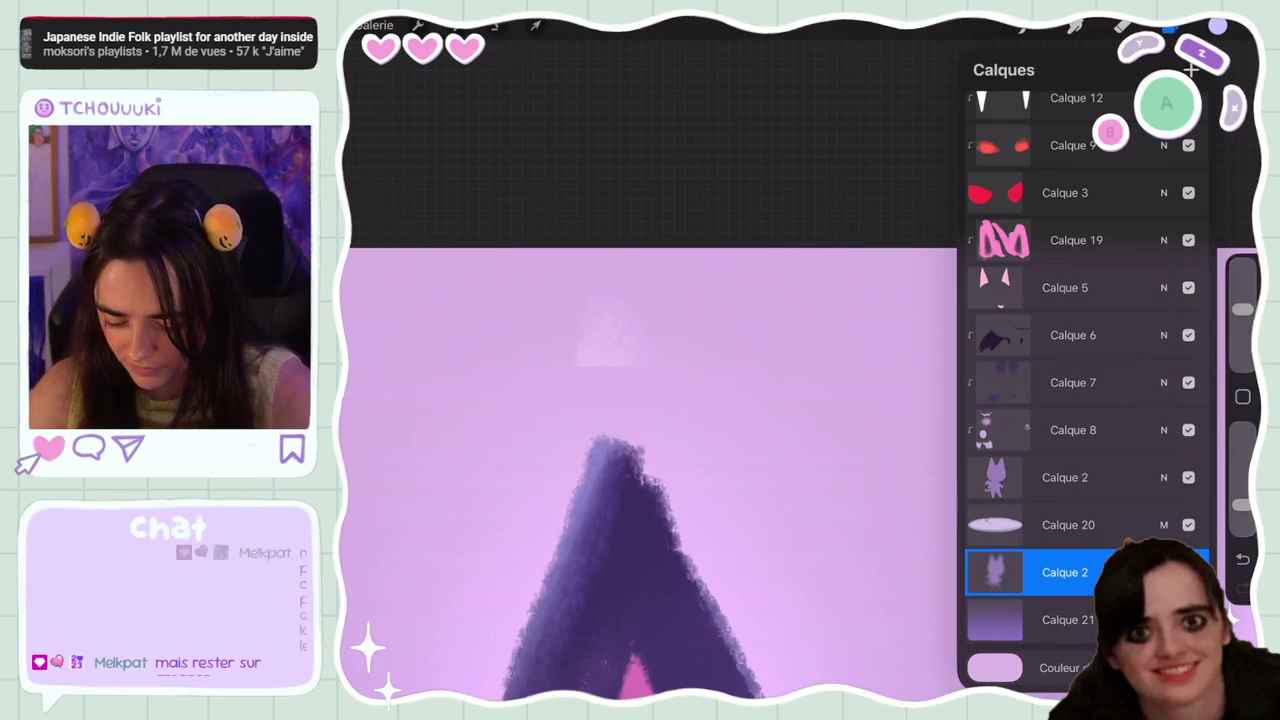
left_click(1188, 572)
Toggle another layer's visibility higher in the layer list to check its content
scroll(1085, 380, "up", 5)
scroll(1085, 380, "up", 5)
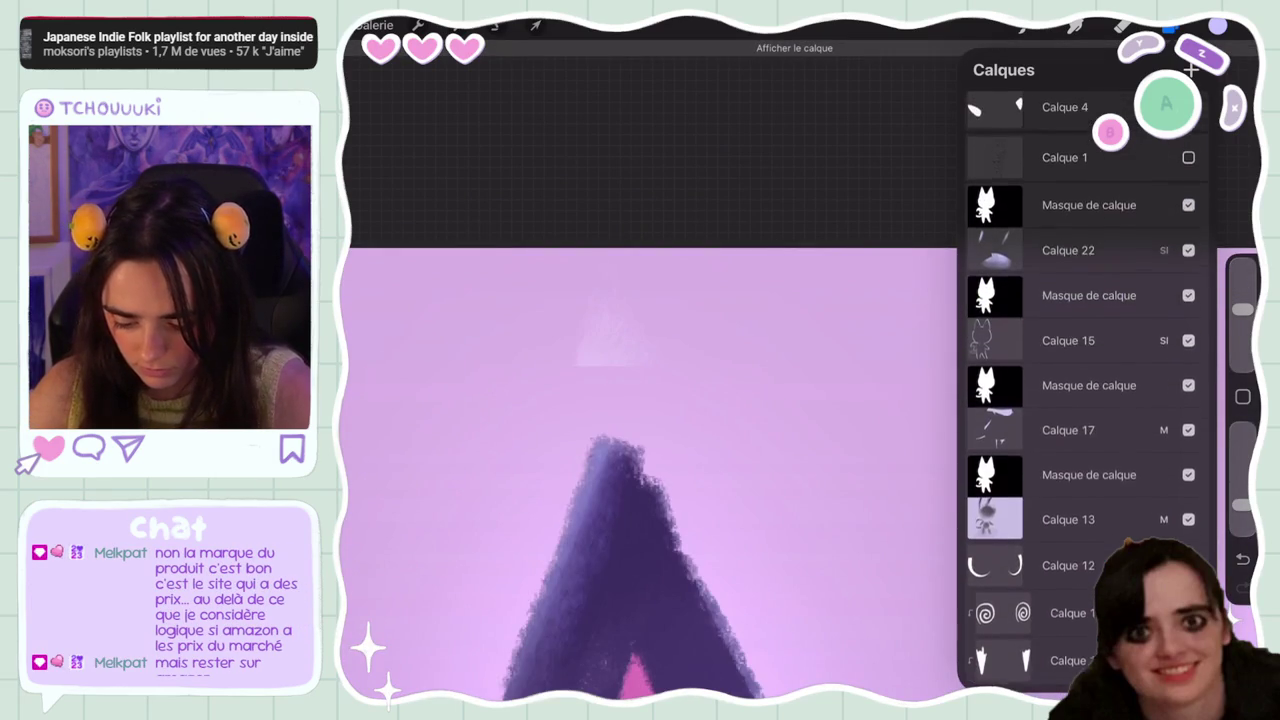
scroll(1080, 400, "down", 5)
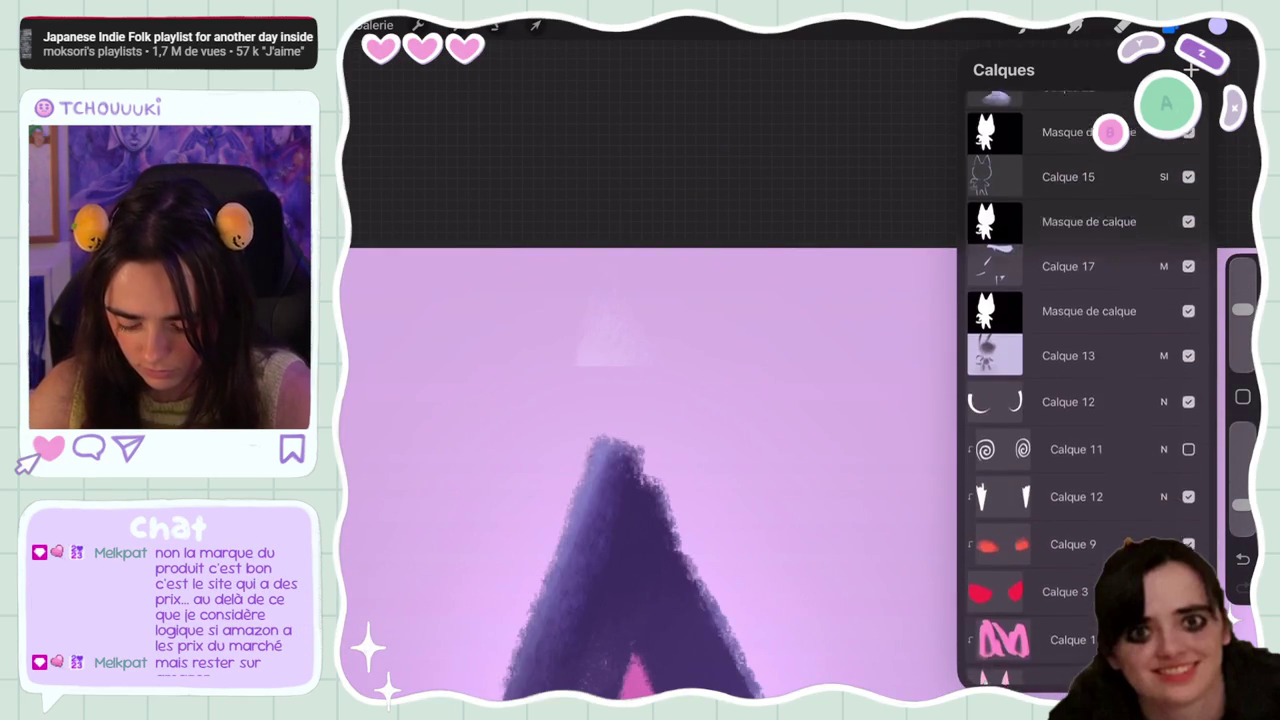
left_click(1188, 392)
scroll(1085, 400, "down", 2)
scroll(1085, 400, "down", 3)
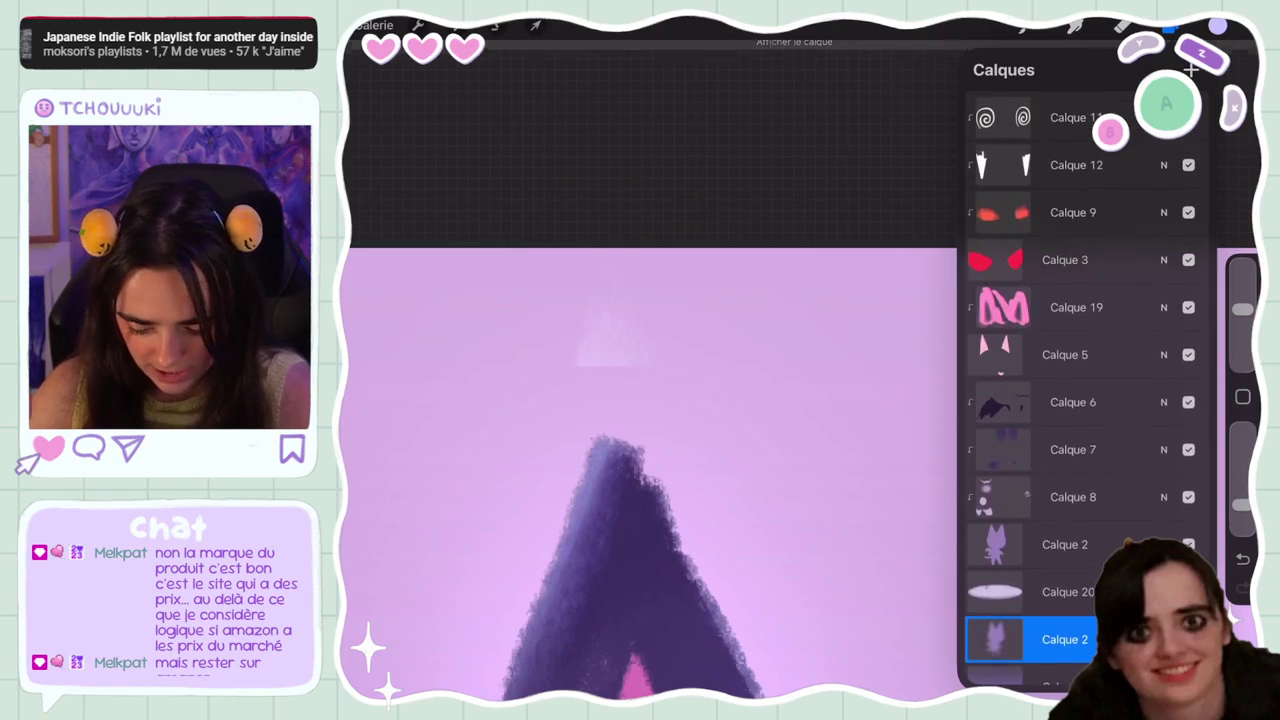
Select ear layer Calque 5, make it visible again, and hide then reshow the purple ear layer
left_click(1065, 354)
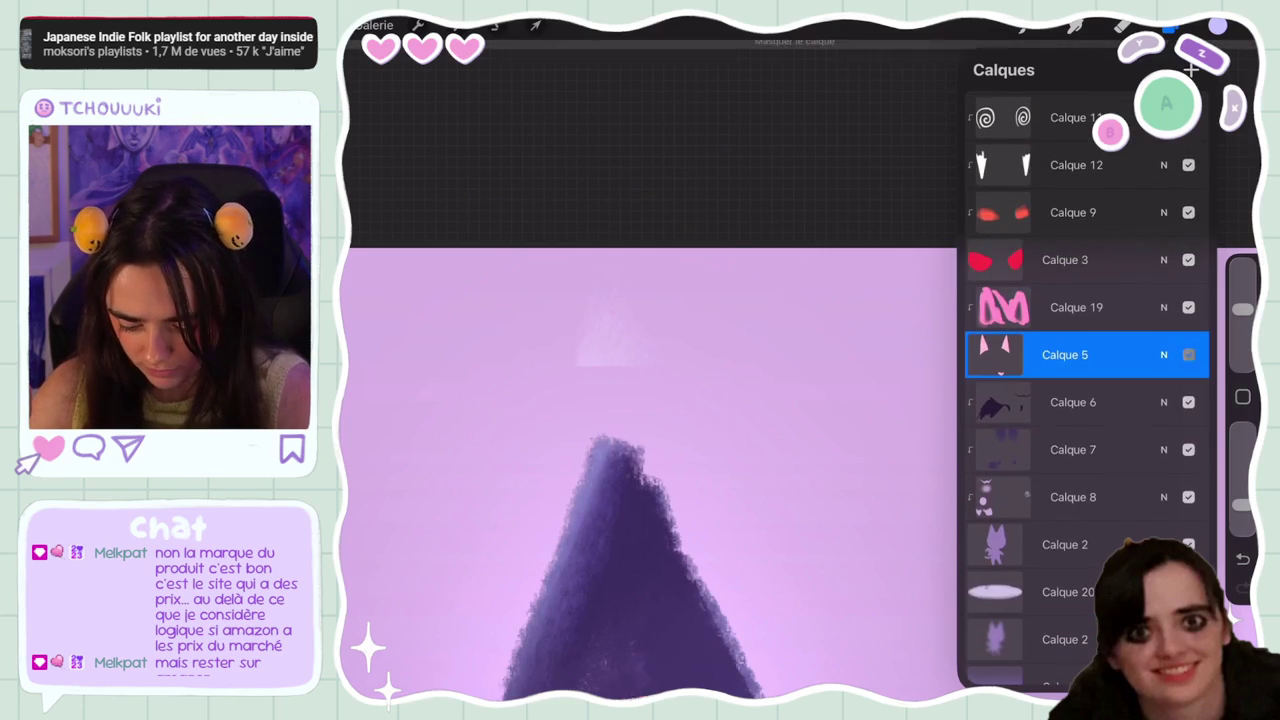
left_click(1188, 354)
scroll(1085, 400, "down", 1)
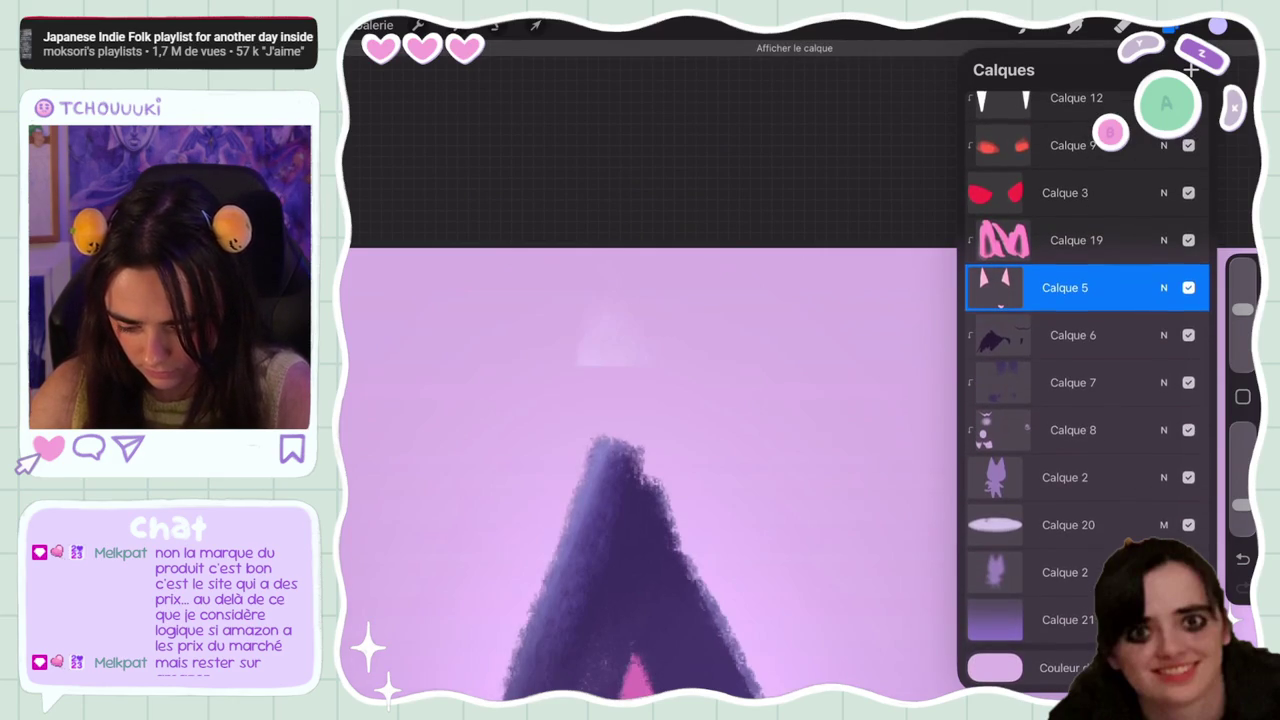
scroll(1085, 400, "up", 2)
left_click(1188, 453)
left_click(1188, 453)
Briefly hide one more layer to compare, then review the rest of the layer stack
scroll(1085, 400, "up", 5)
scroll(1085, 400, "up", 1)
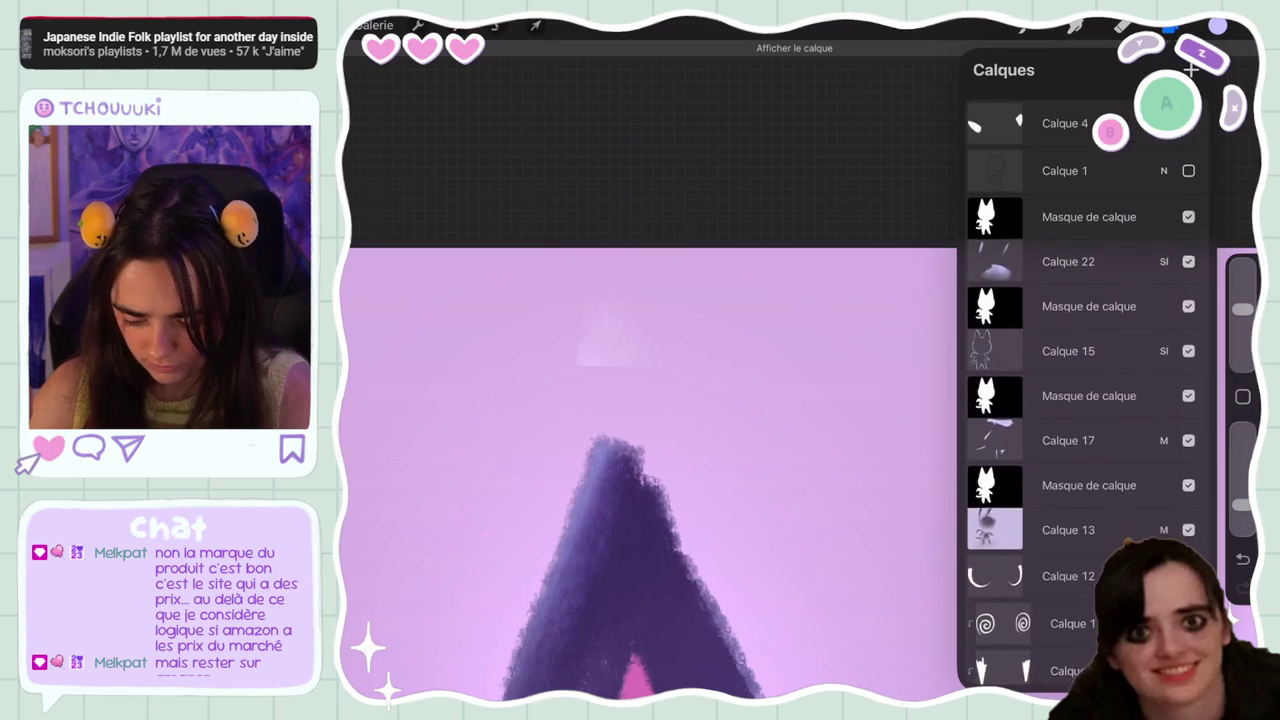
scroll(1085, 400, "down", 1)
left_click(1188, 521)
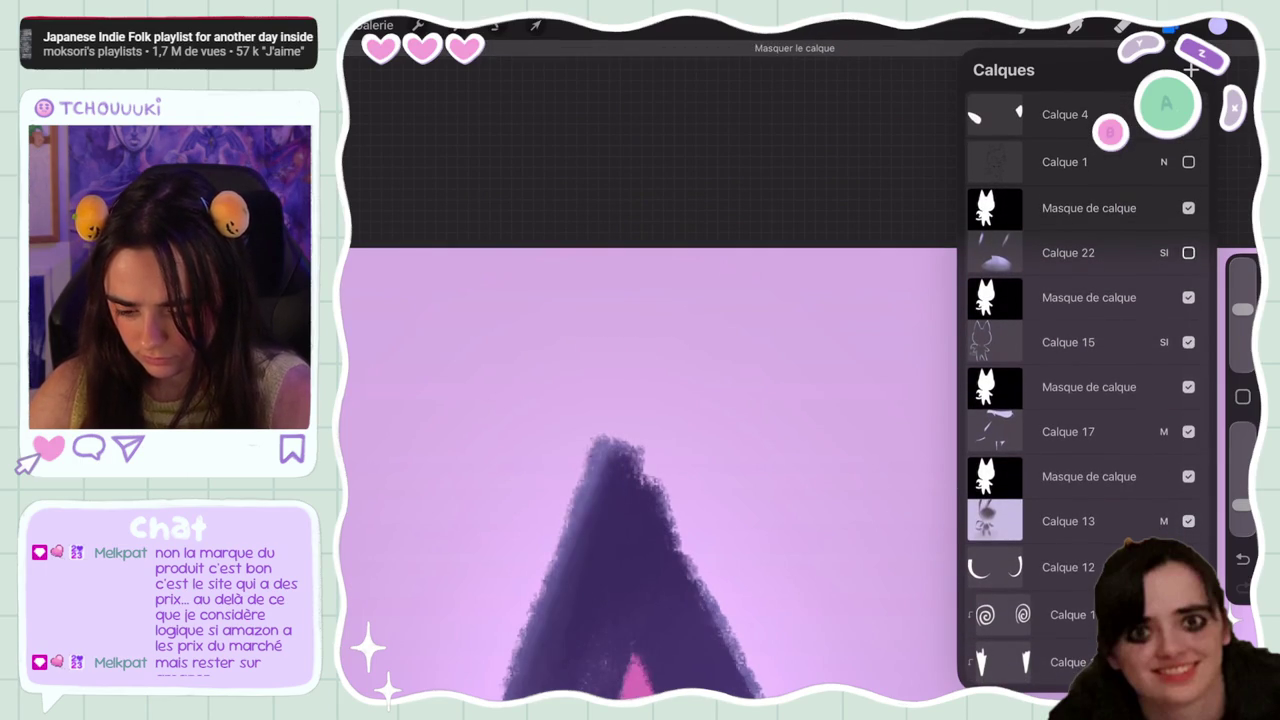
scroll(1085, 400, "up", 1)
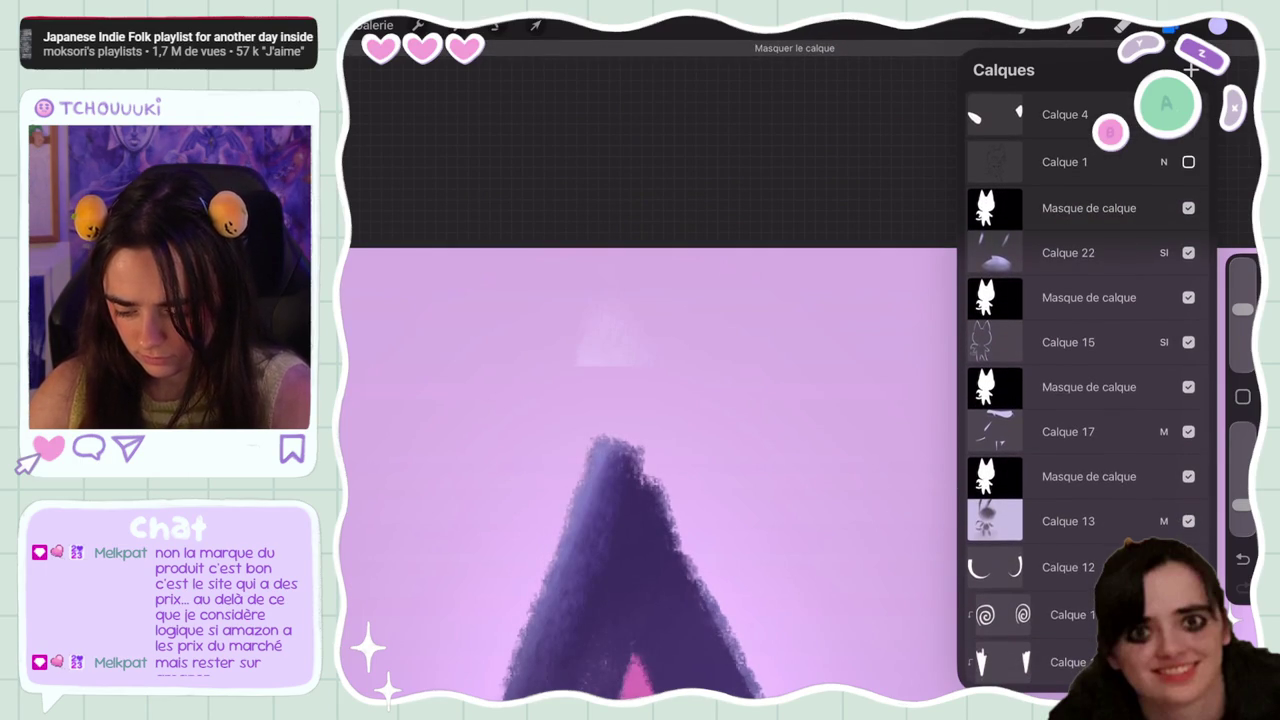
scroll(1085, 400, "down", 5)
scroll(1085, 400, "down", 3)
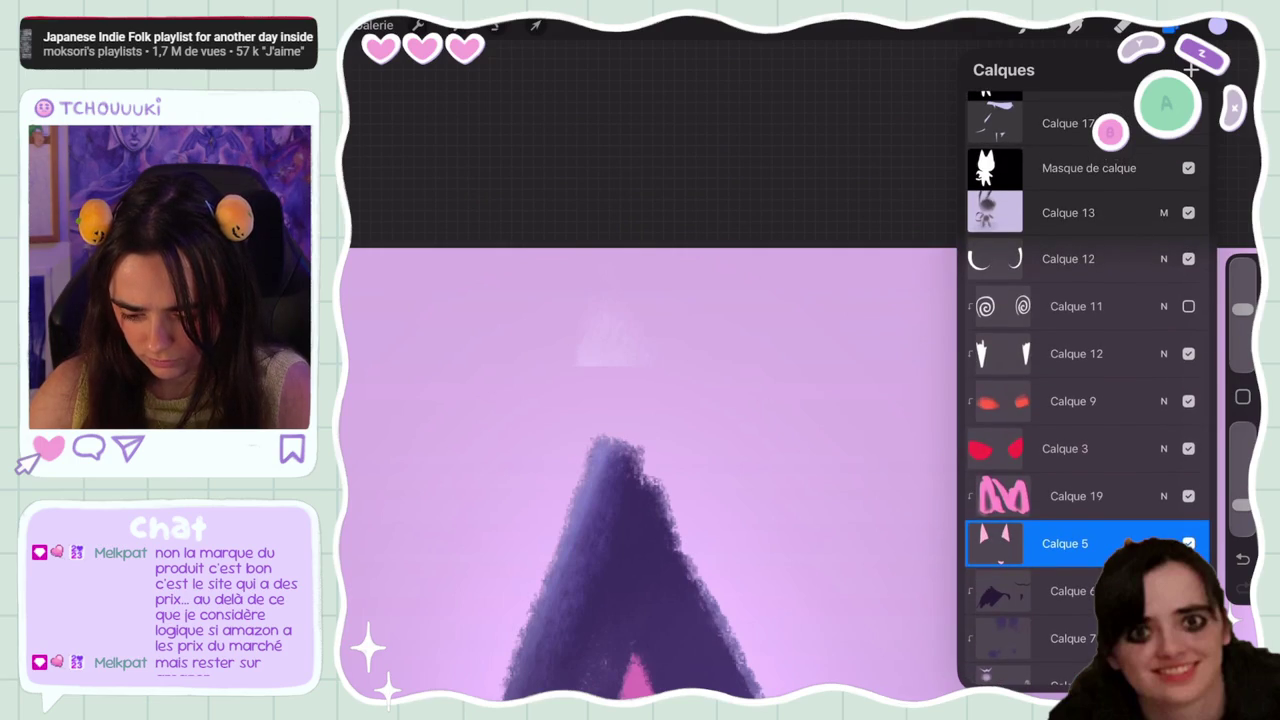
scroll(1085, 400, "down", 5)
scroll(1085, 400, "down", 2)
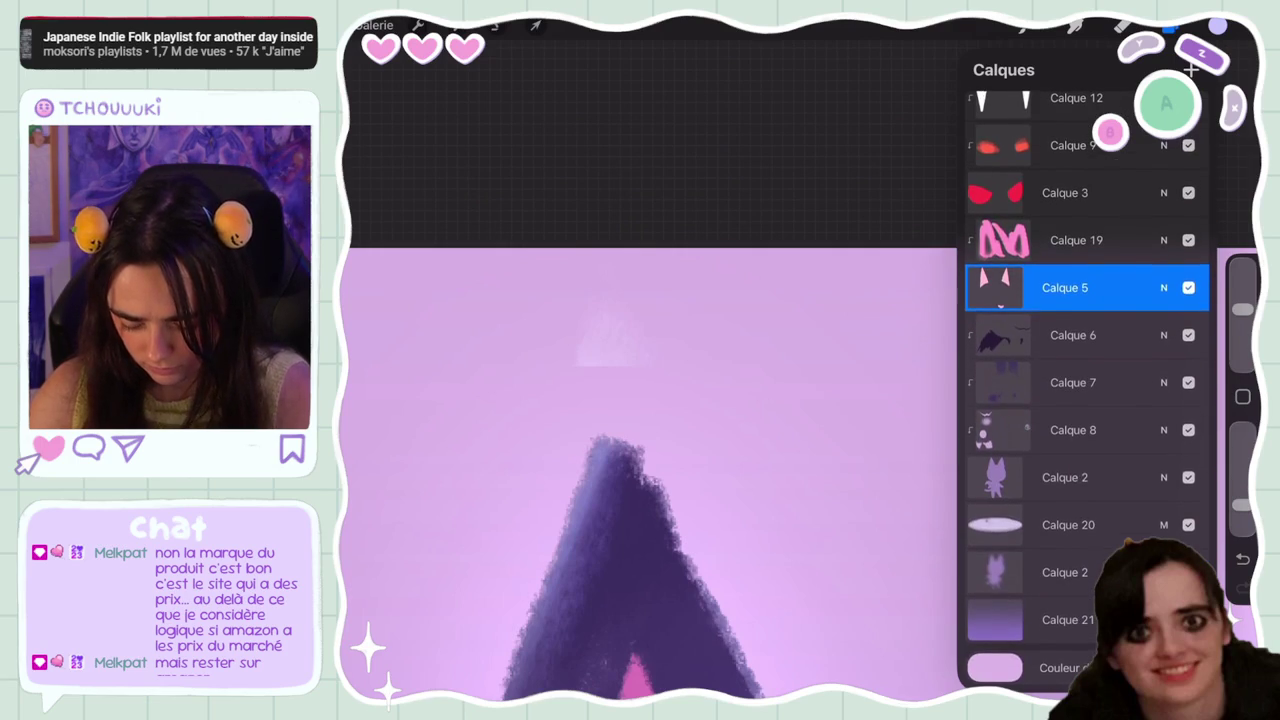